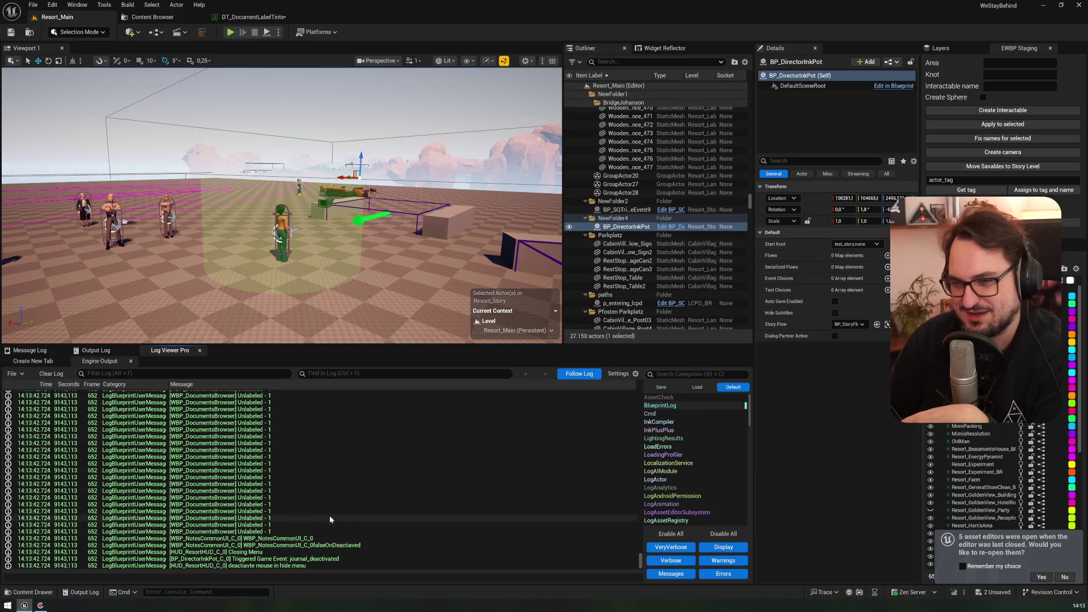
# - Switch between the Output Log and the blueprint log entries, ending on the Output Log
pyautogui.click(92, 351)
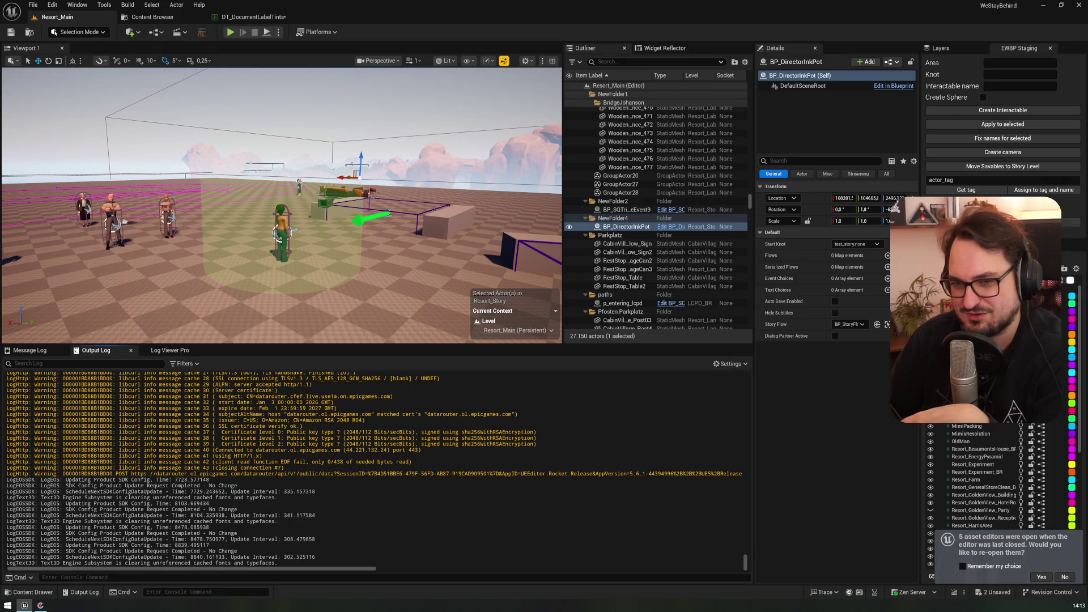
pyautogui.click(167, 352)
pyautogui.click(99, 350)
pyautogui.click(154, 350)
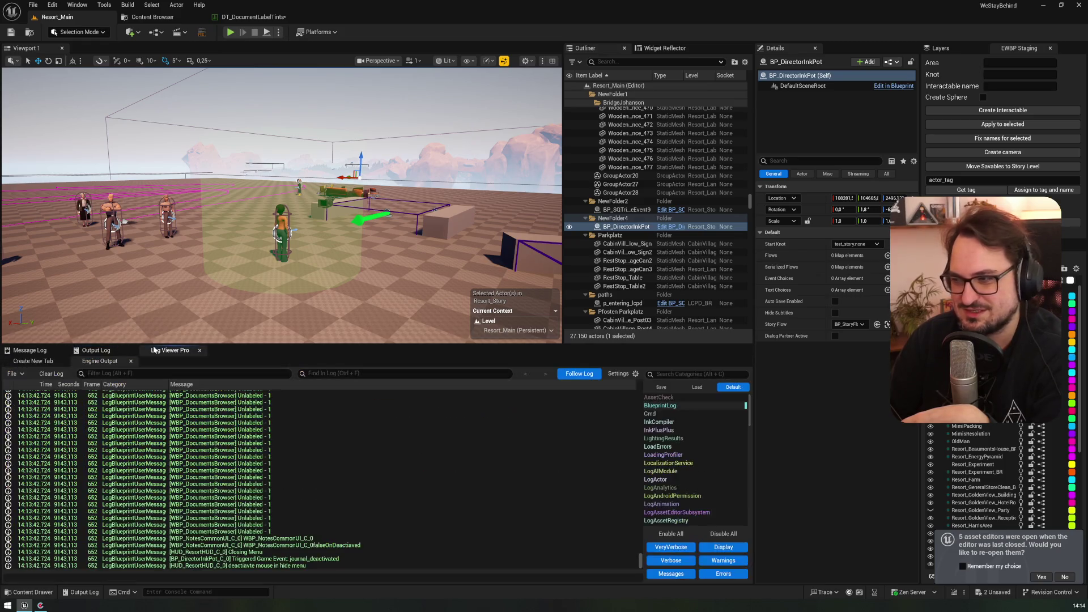
pyautogui.click(94, 350)
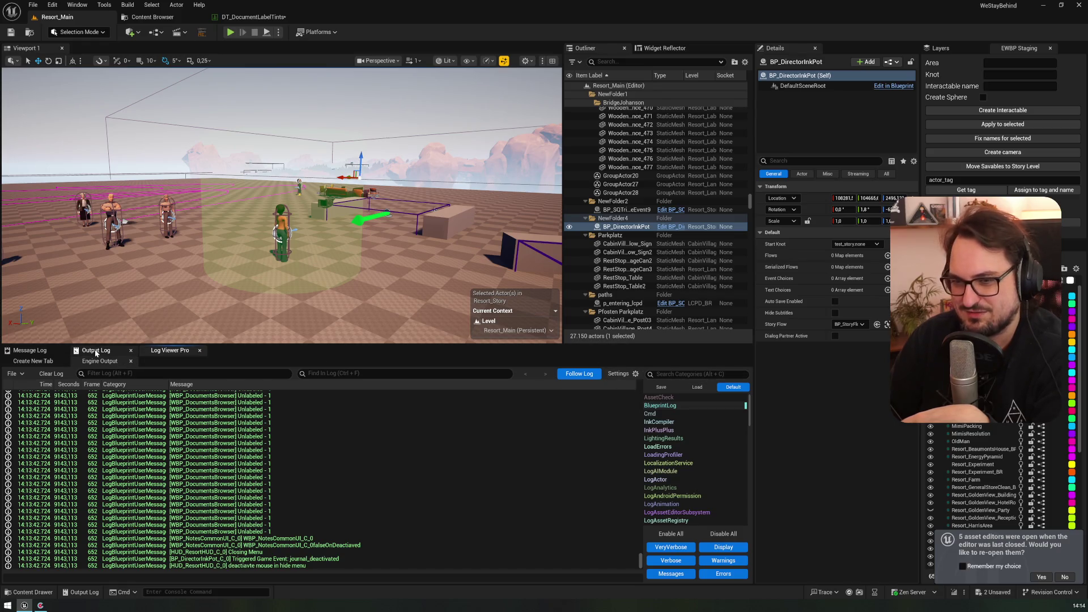
# - Open the output log in the external editor from its Settings menu
pyautogui.click(738, 369)
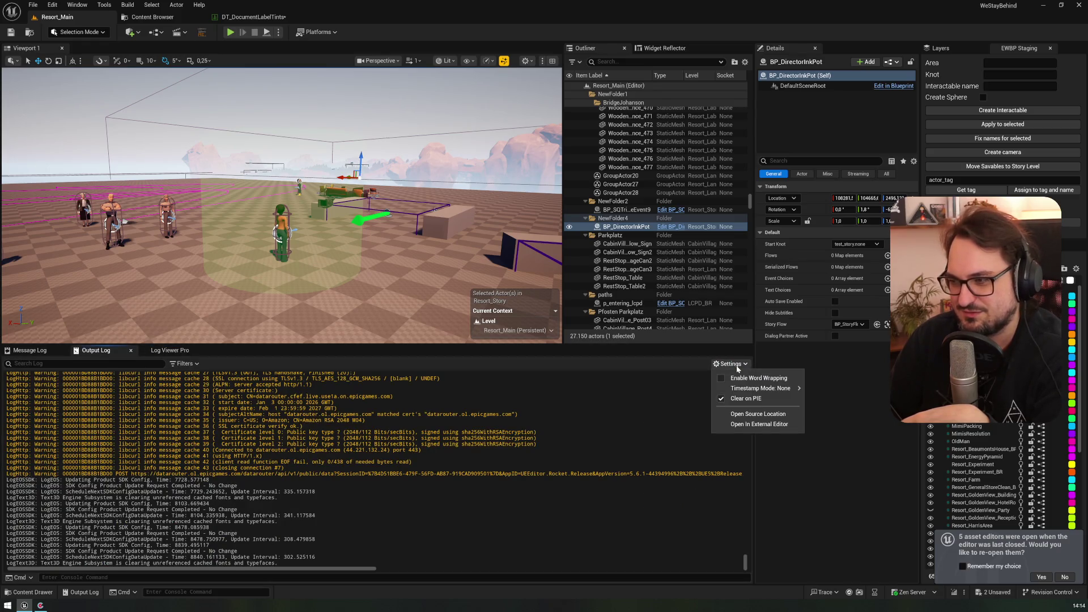
pyautogui.moveTo(737, 388)
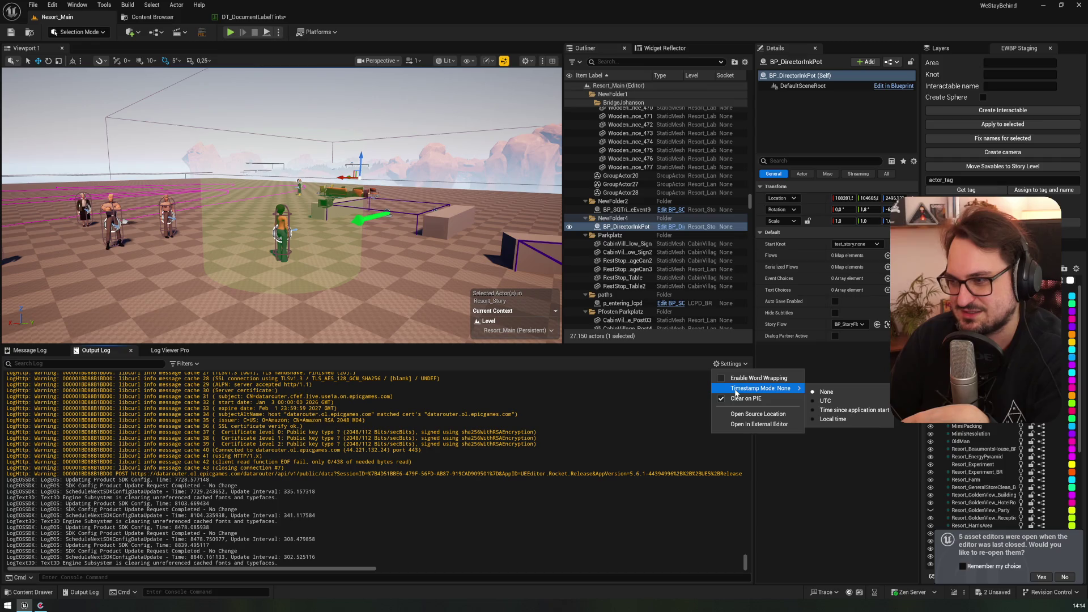
pyautogui.click(736, 424)
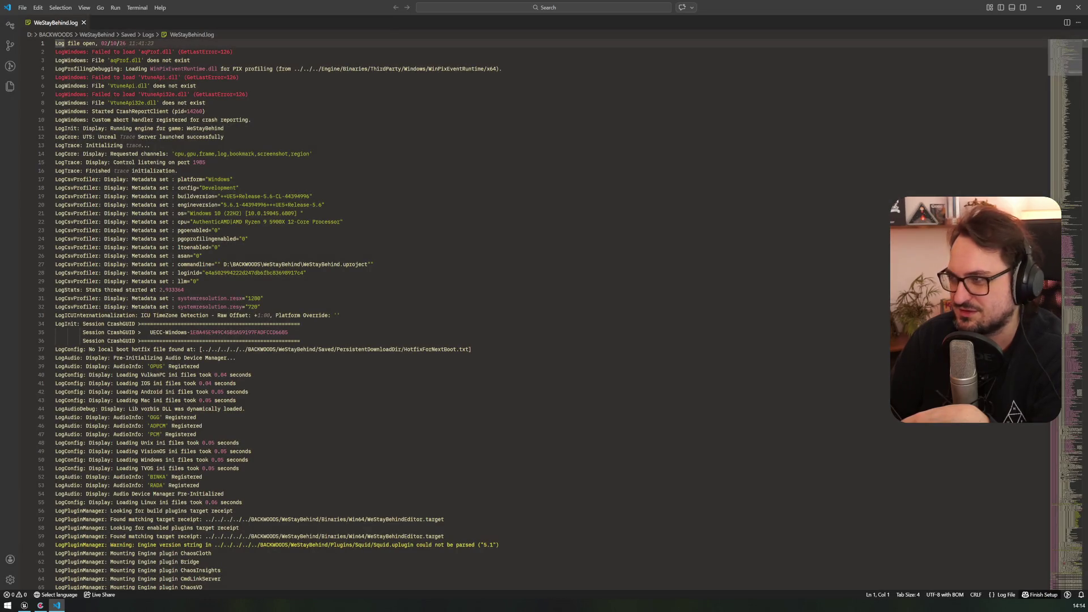
# - Scroll down WeStayBehind.log, then open WeStayBehind-backup-2026.02.09-22.15.20.log from Open Recent
pyautogui.click(1056, 67)
pyautogui.moveTo(1056, 67)
pyautogui.mouseDown()
pyautogui.moveTo(1055, 570)
pyautogui.moveTo(1058, 548)
pyautogui.mouseUp()
pyautogui.click(22, 7)
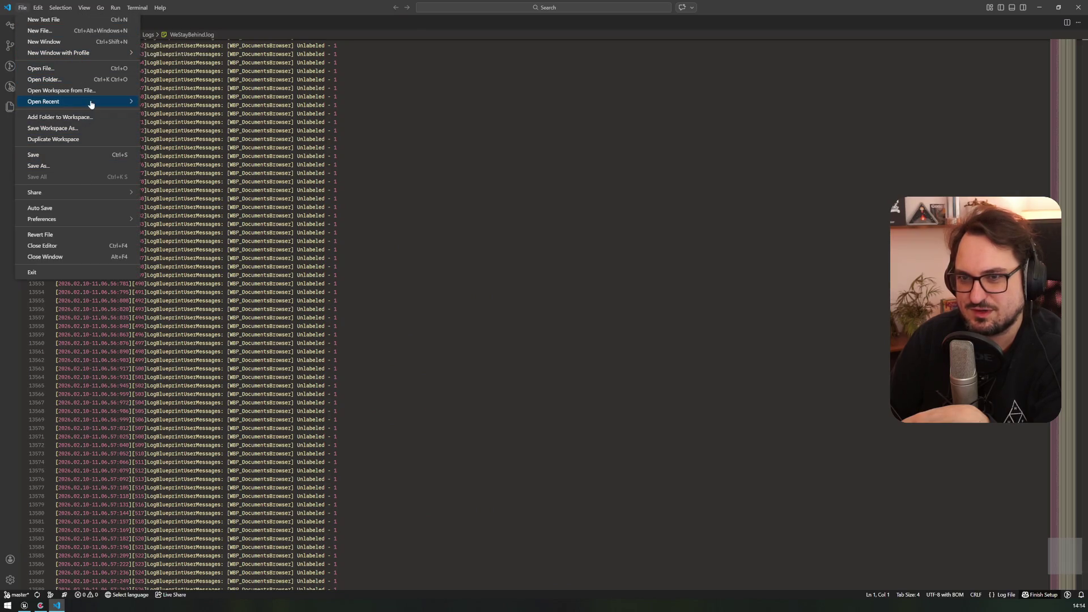
pyautogui.moveTo(91, 102)
pyautogui.click(332, 242)
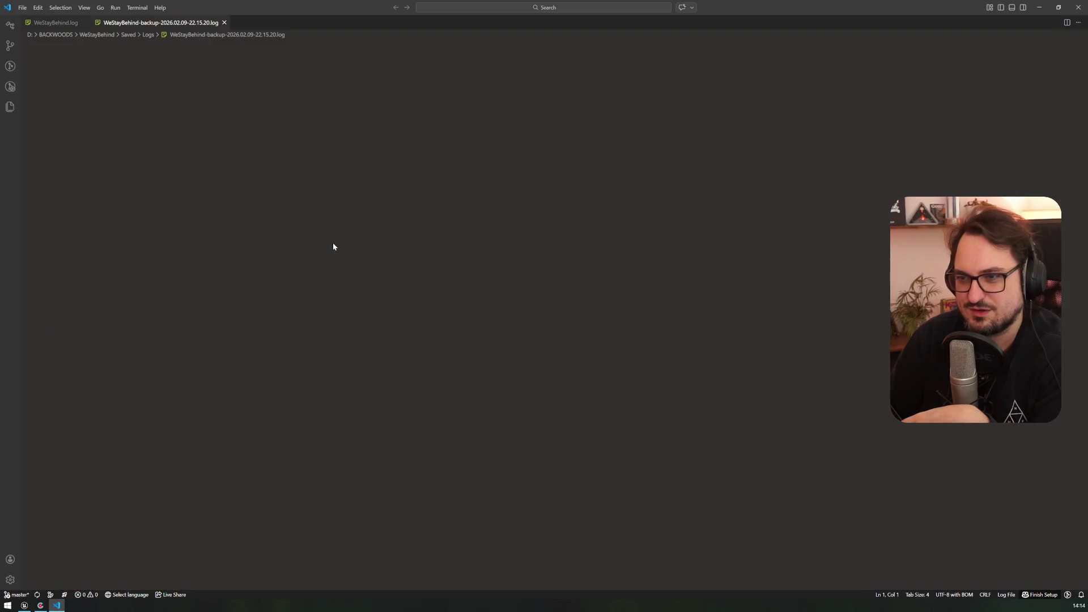
# - Scroll the backup log and select the InkLog lines 4406-4411 and the game event on 4458
pyautogui.click(1064, 78)
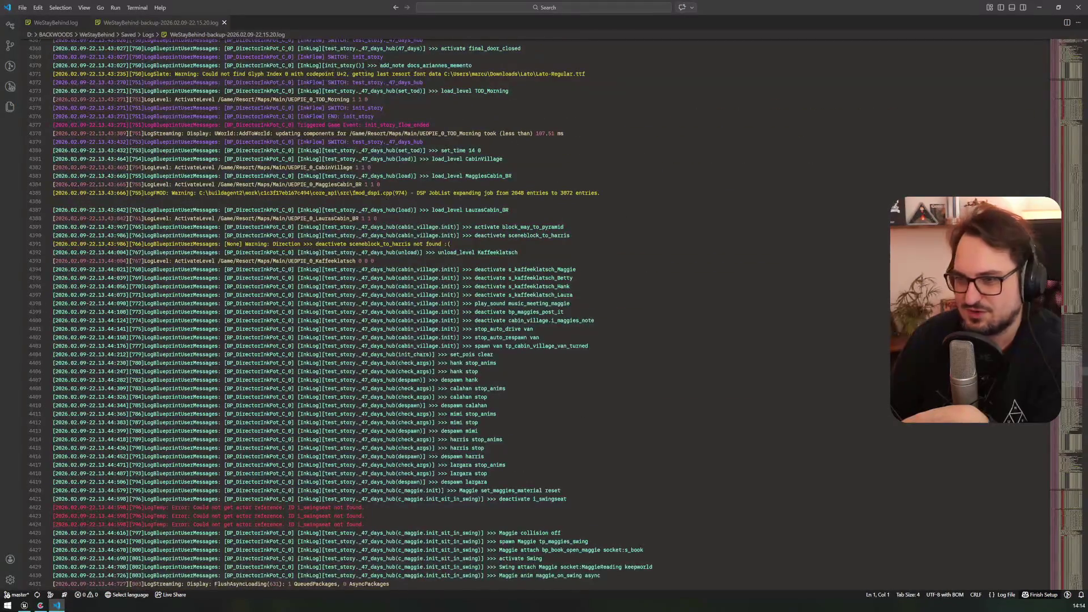
pyautogui.scroll(-7, 1064, 79)
pyautogui.click(313, 180)
pyautogui.moveTo(313, 179)
pyautogui.mouseDown()
pyautogui.moveTo(305, 235)
pyautogui.moveTo(299, 223)
pyautogui.mouseUp()
pyautogui.scroll(-5, 299, 222)
pyautogui.moveTo(253, 188); pyautogui.dragTo(371, 205)
pyautogui.scroll(-10, 371, 206)
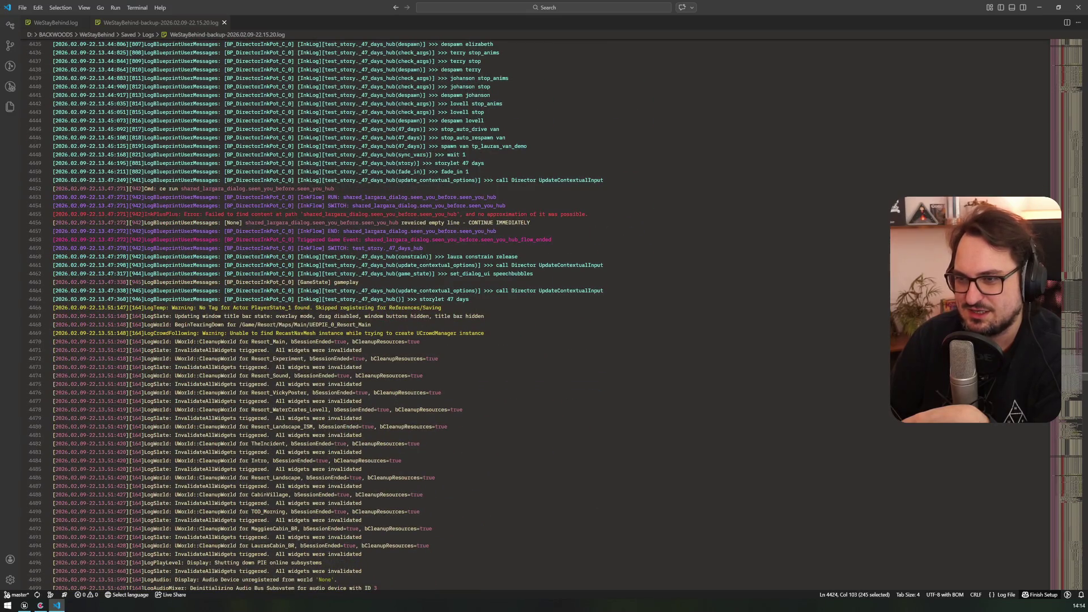
pyautogui.moveTo(309, 239); pyautogui.dragTo(445, 240)
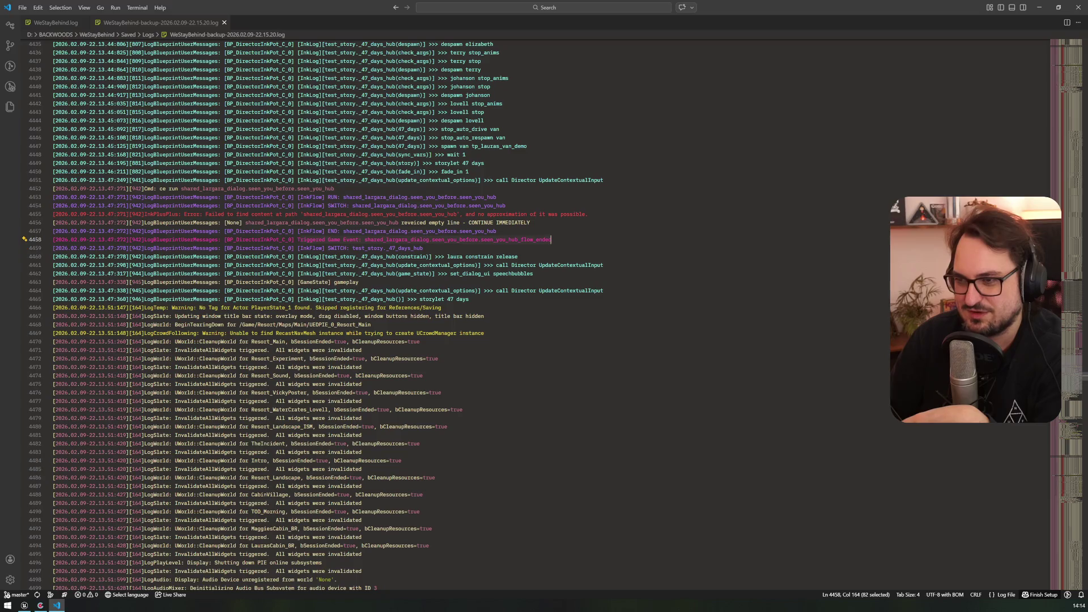
pyautogui.scroll(-20, 258, 315)
pyautogui.moveTo(1051, 362); pyautogui.dragTo(1052, 510)
pyautogui.click(542, 375)
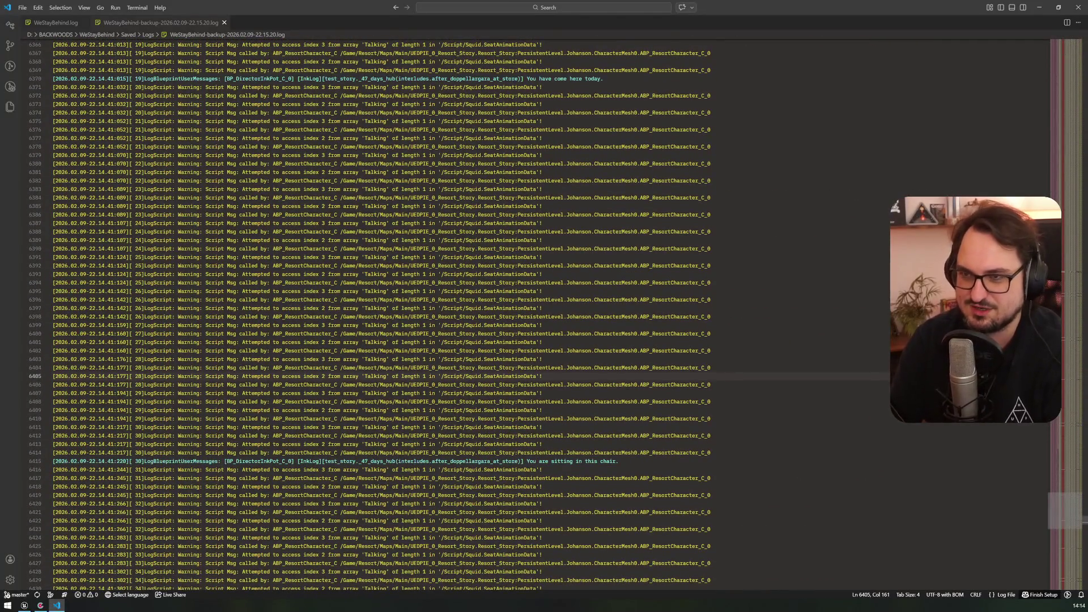
# - Run filterline from the Command Palette with the InkChoice pattern
pyautogui.hotkey('ctrl', 'shift', 'p')
pyautogui.press('Return')
pyautogui.press('Down')
pyautogui.press('Return')
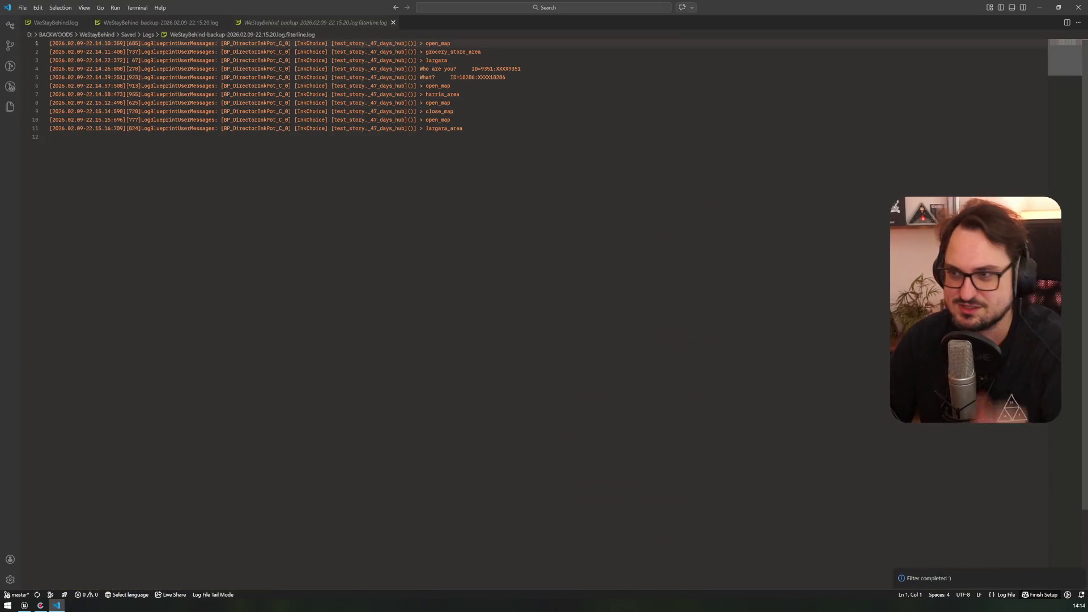
# - Enlarge the font, step through the InkChoice picks from grocery_store_area to largara_area, then close the filtered file
pyautogui.scroll(3, 368, 114)
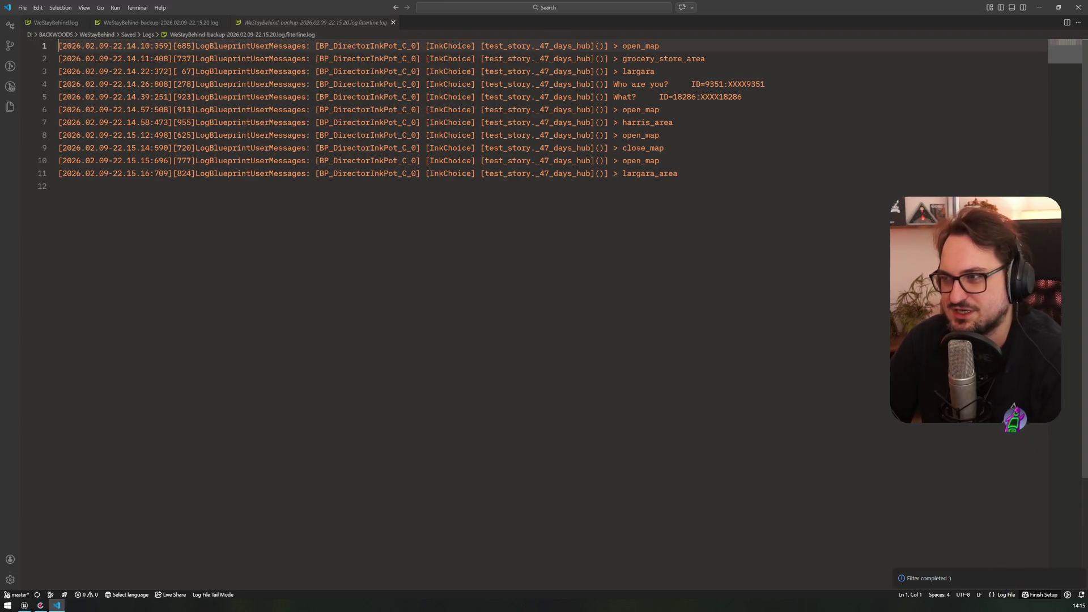
pyautogui.click(637, 46)
pyautogui.click(635, 59)
pyautogui.click(635, 72)
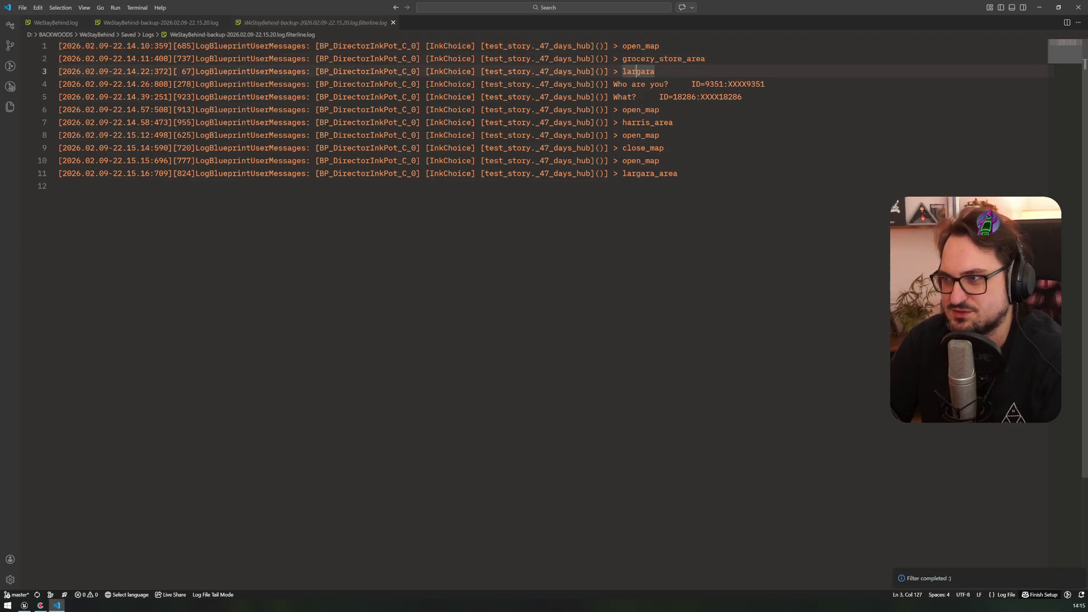
pyautogui.press('Down')
pyautogui.press('Down')
pyautogui.press('Down')
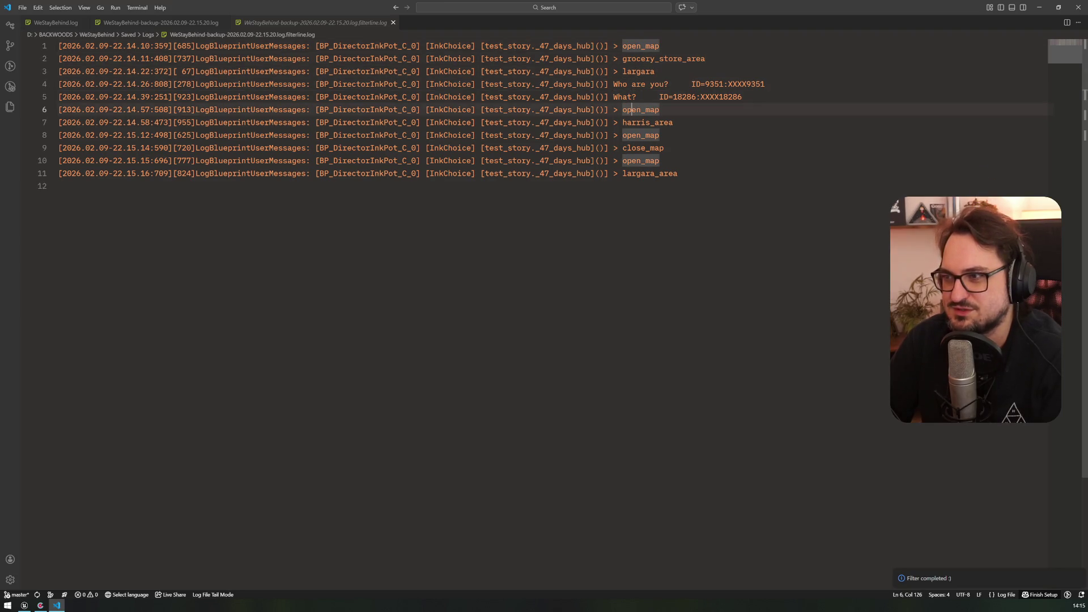
pyautogui.press('Down')
pyautogui.press('Down')
pyautogui.press('Down')
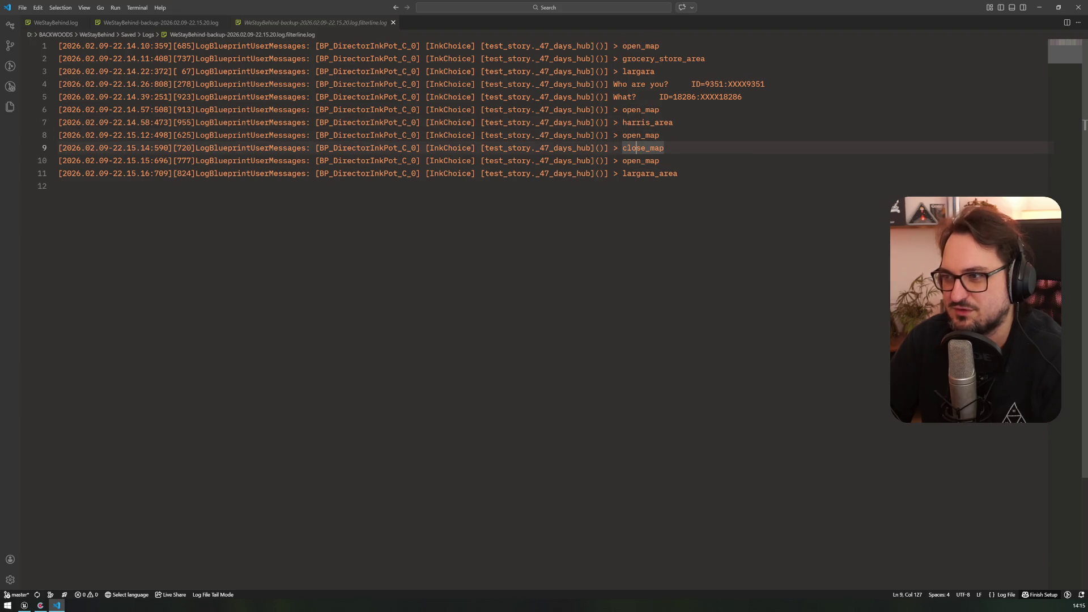
pyautogui.click(631, 173)
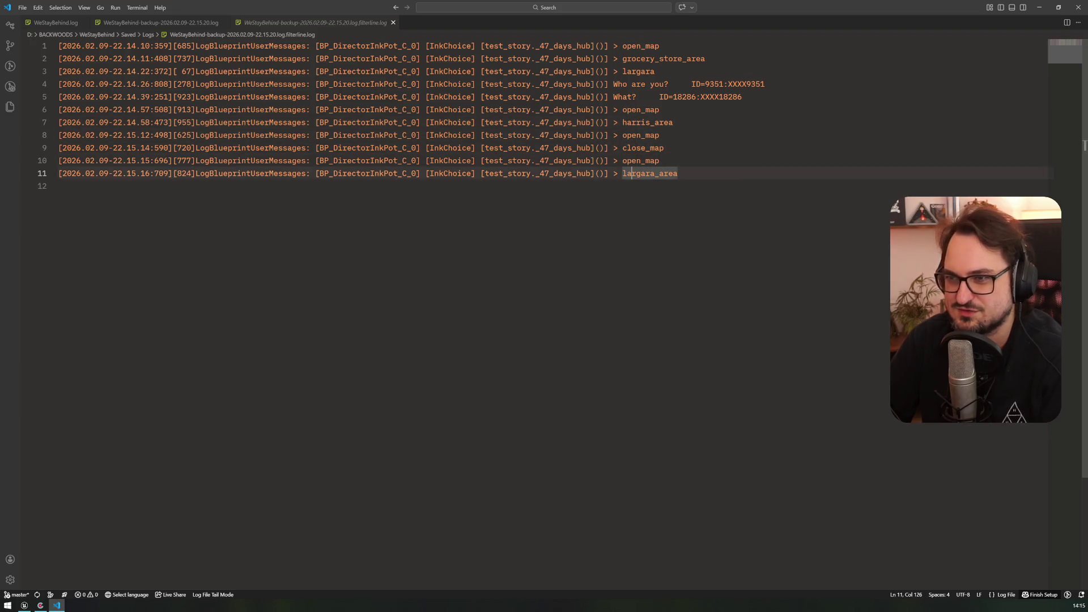
pyautogui.click(393, 22)
pyautogui.scroll(-5, 454, 311)
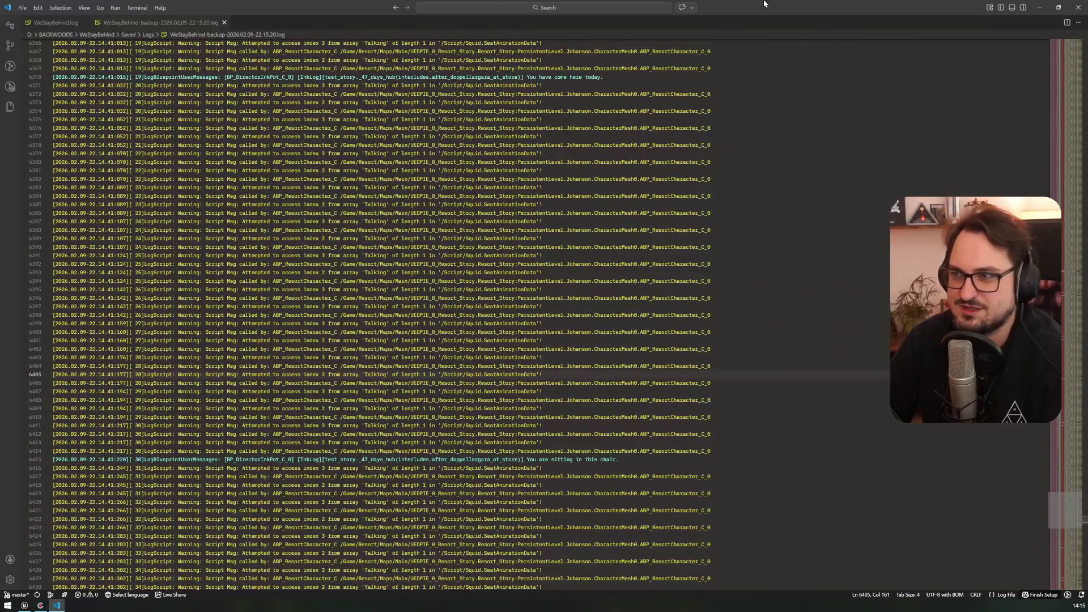
# - Close the backup log, jump to the last line 13981, and shrink the editor window
pyautogui.click(224, 23)
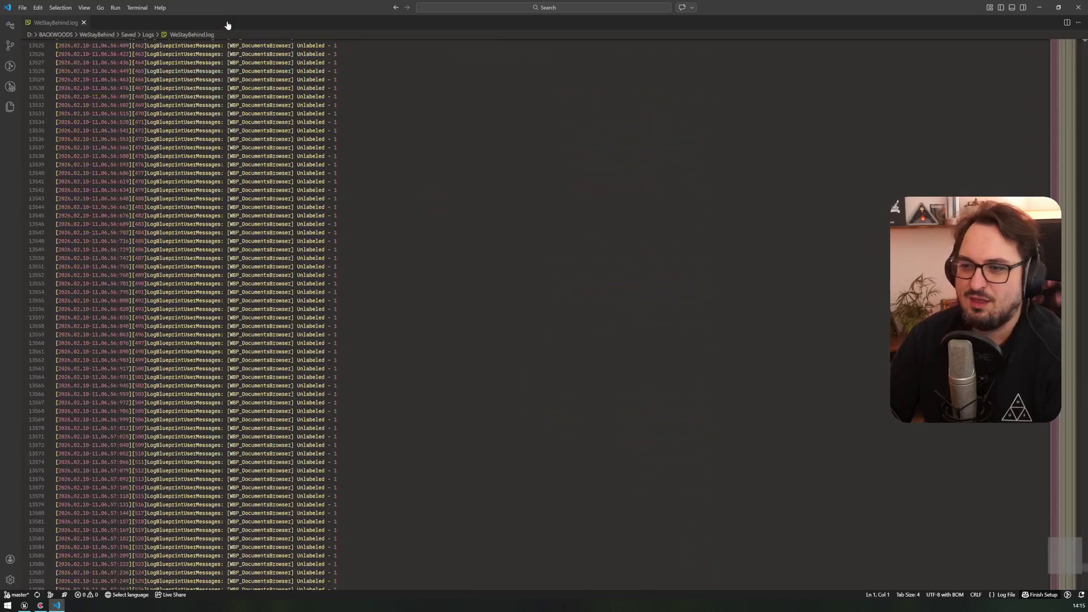
pyautogui.click(1058, 577)
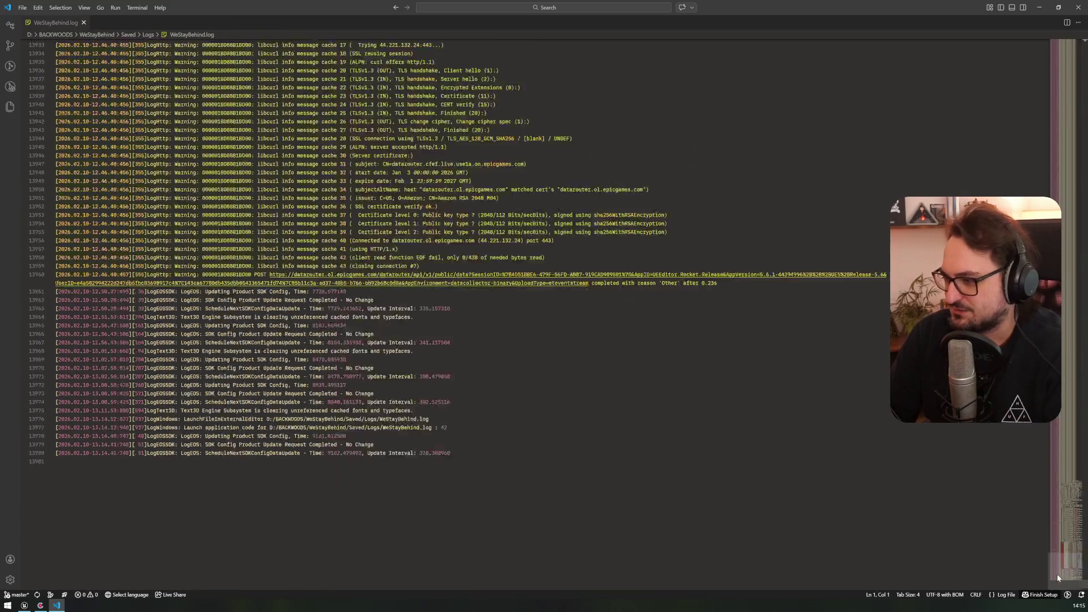
pyautogui.scroll(5, 1059, 568)
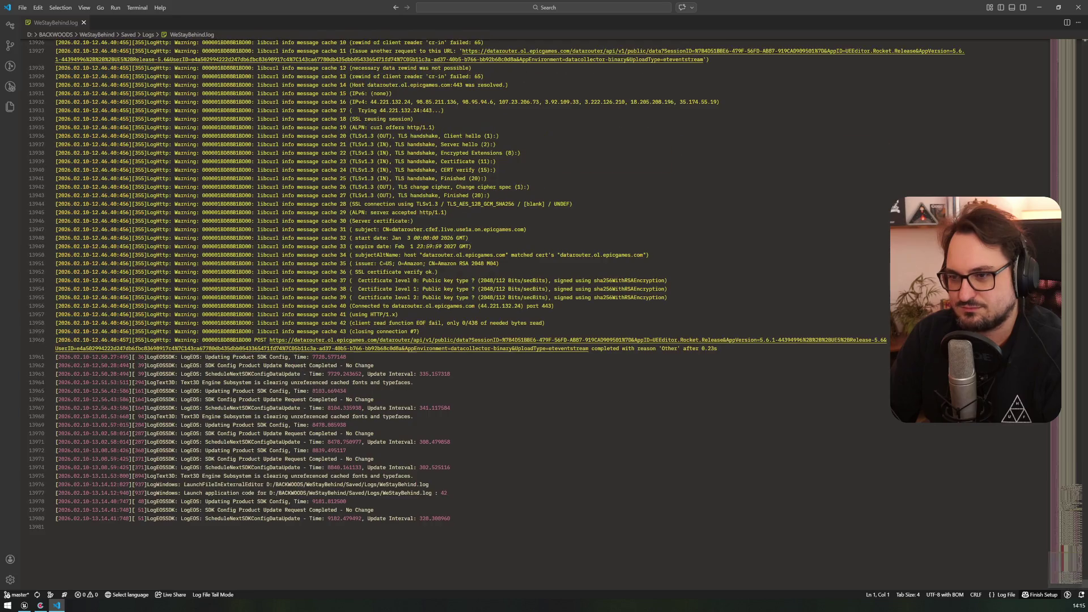
pyautogui.click(1046, 561)
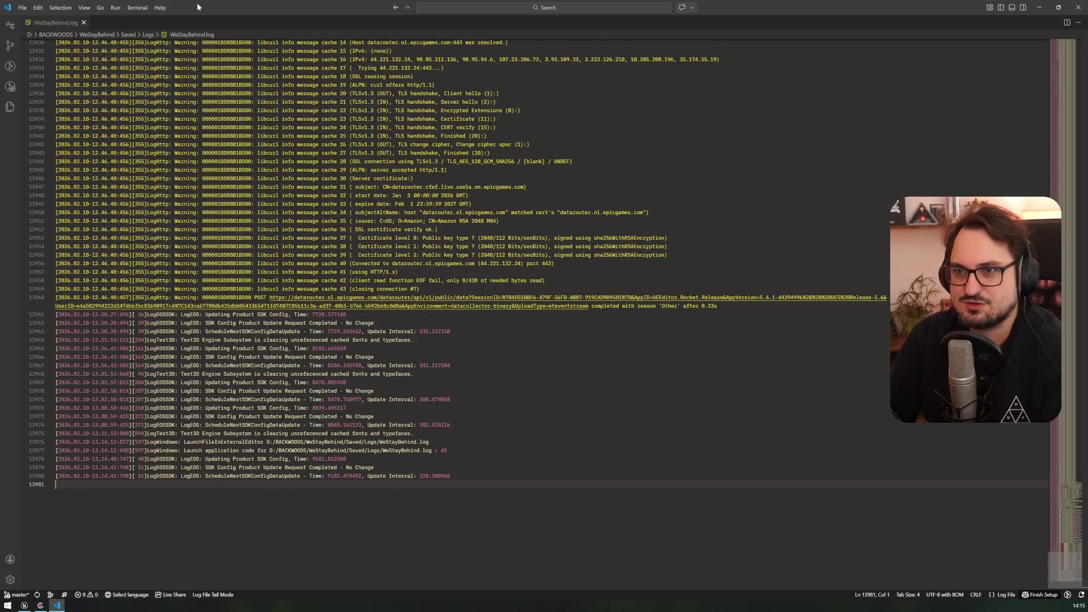
pyautogui.moveTo(200, 3)
pyautogui.mouseDown()
pyautogui.moveTo(190, 15)
pyautogui.moveTo(261, 85)
pyautogui.mouseUp()
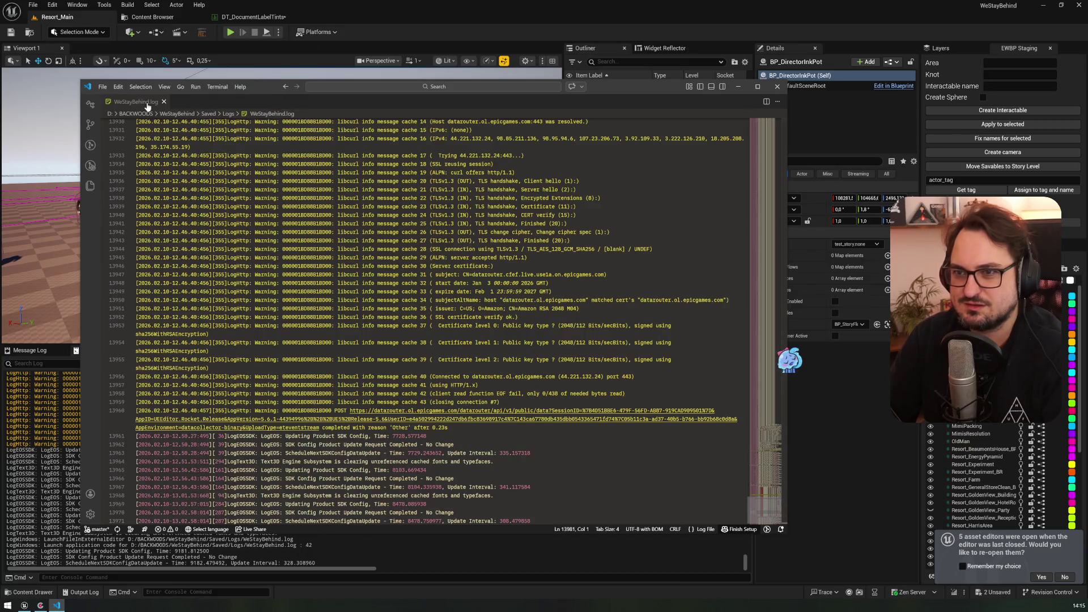
# - Open the Resort-Ink project folder from the File menu
pyautogui.click(103, 87)
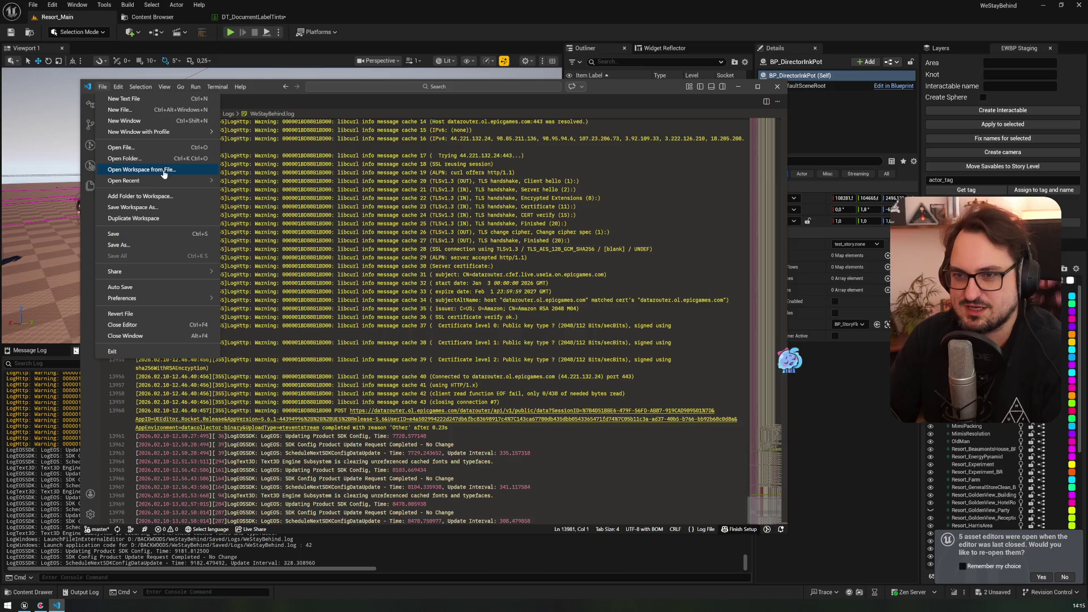
pyautogui.moveTo(170, 180)
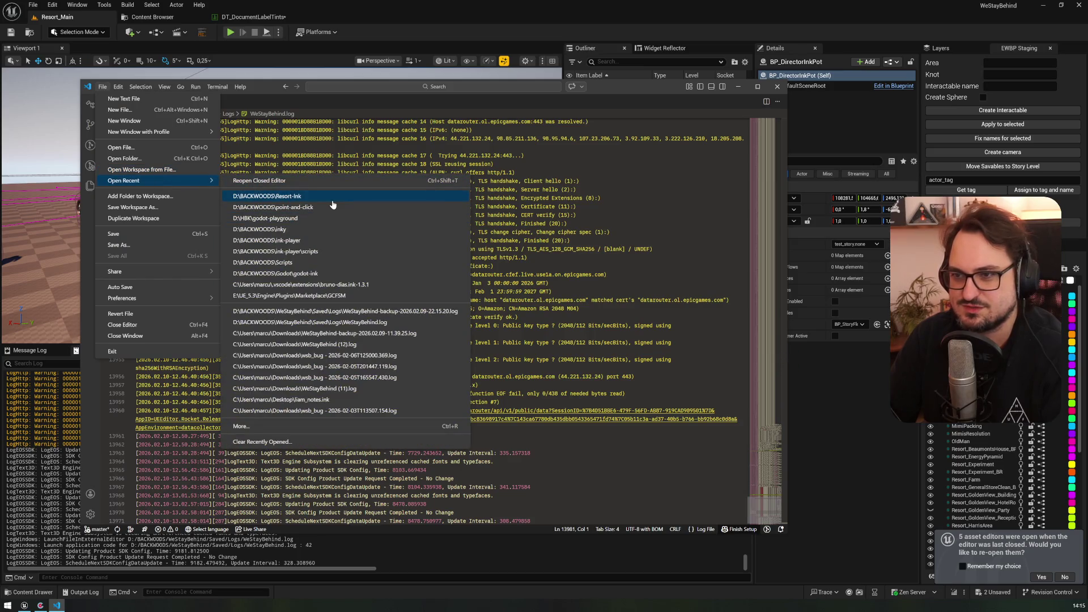
pyautogui.click(332, 200)
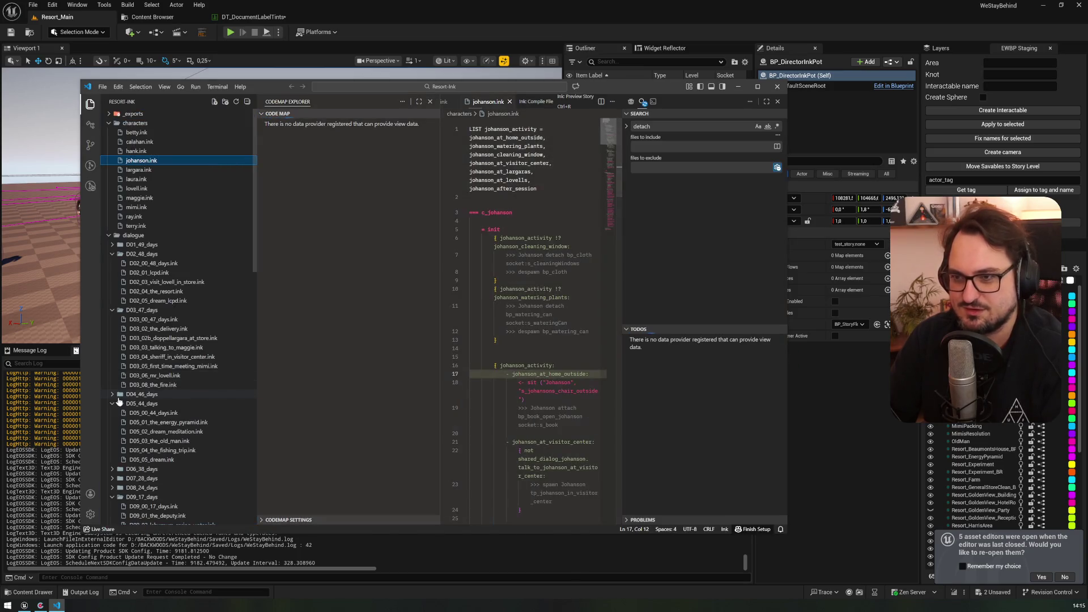
# - Back in Unreal, reopen the output log in the external editor
pyautogui.hotkey('alt', 'Tab')
pyautogui.click(729, 364)
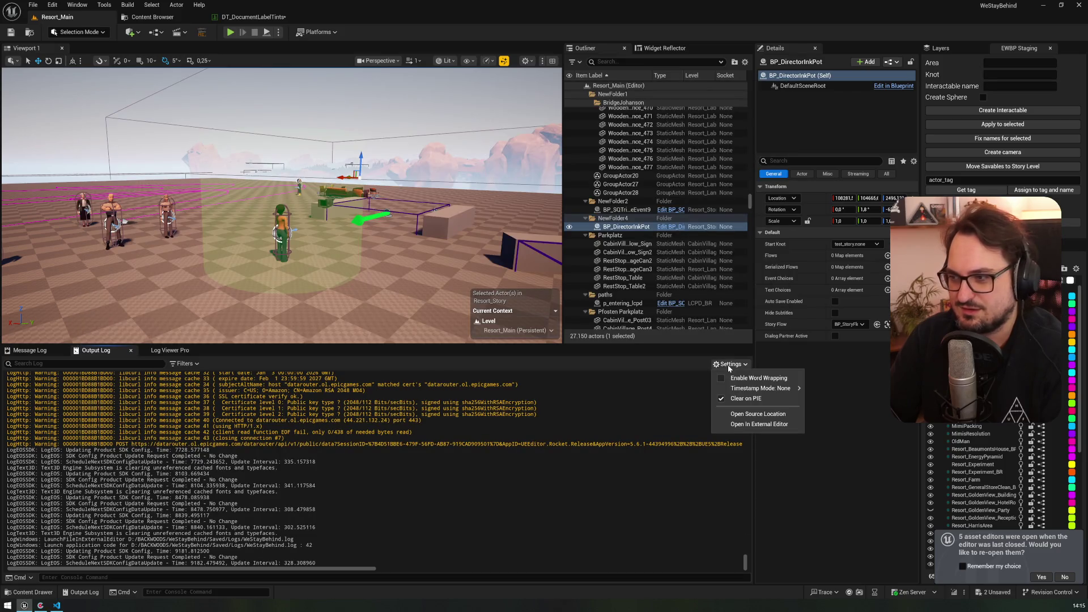
pyautogui.click(758, 424)
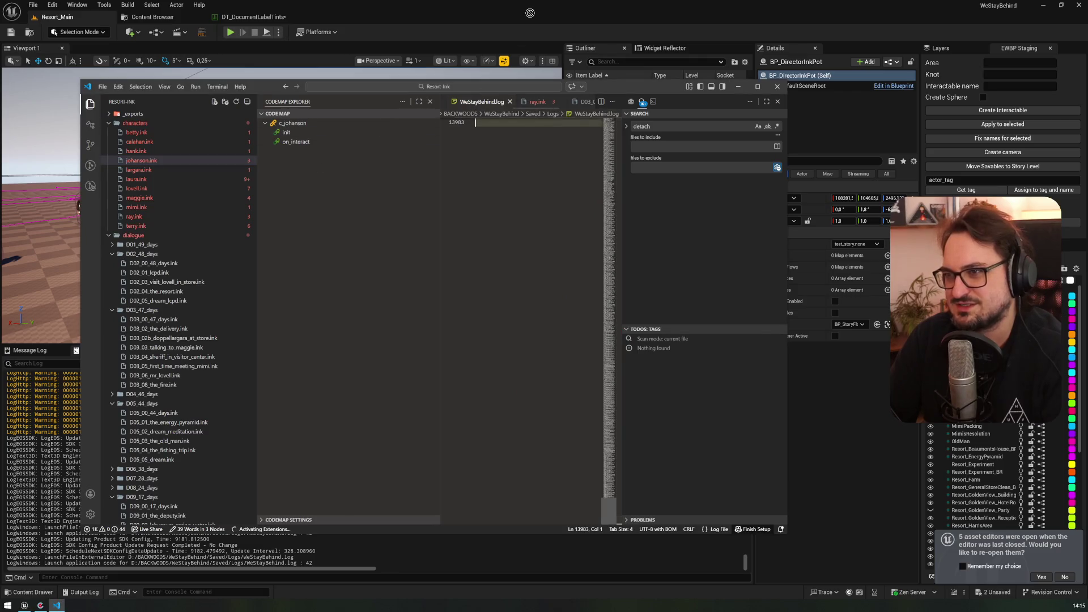
# - Minimize the Resort-Ink window and move and resize the log window beneath the level viewport
pyautogui.click(262, 93)
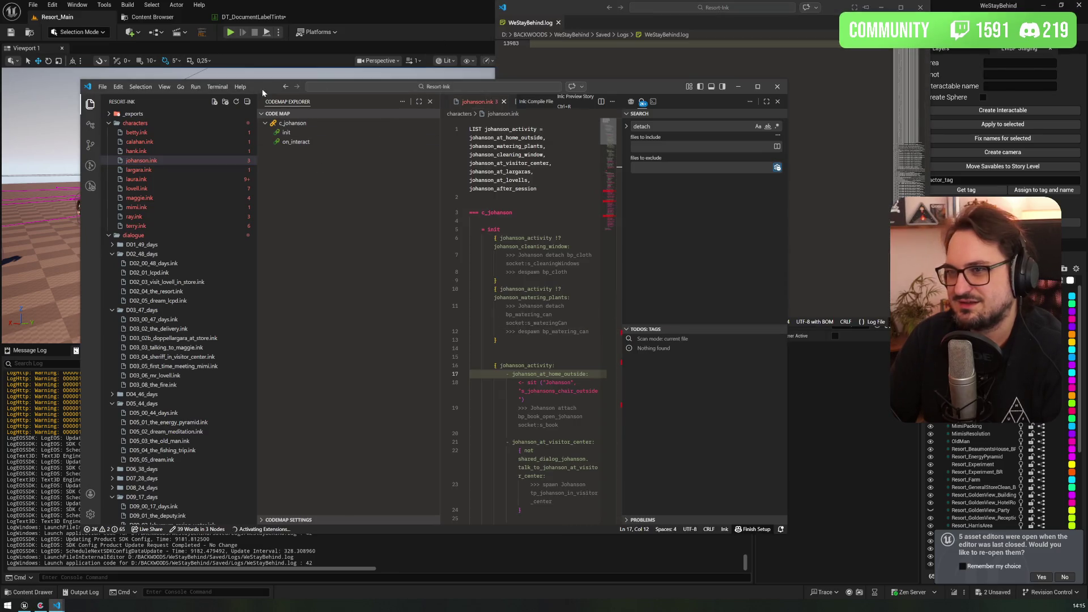
pyautogui.click(737, 87)
pyautogui.moveTo(582, 7); pyautogui.dragTo(358, 158)
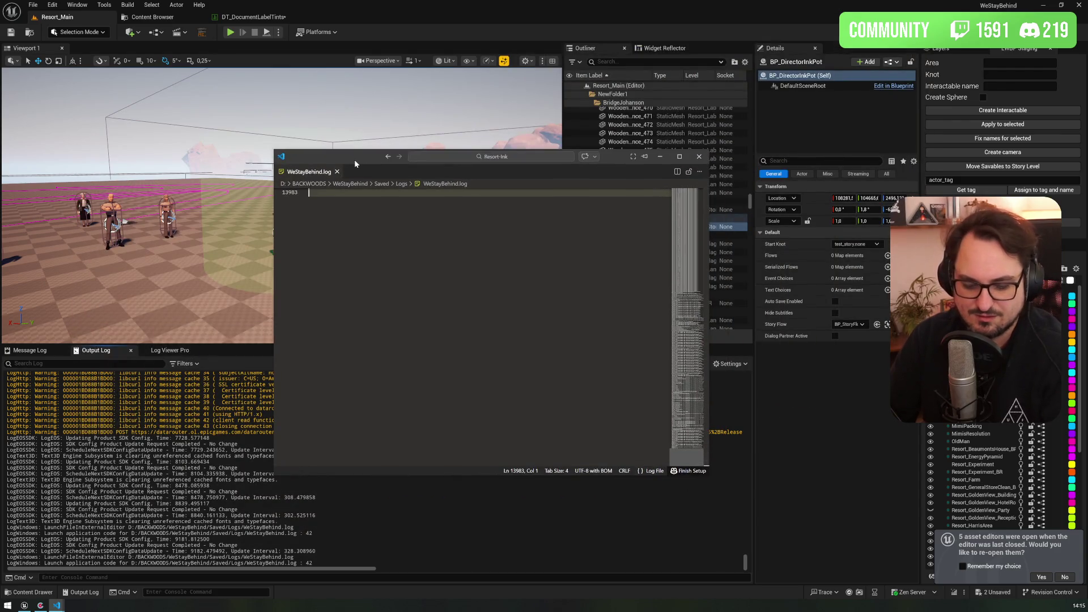
pyautogui.moveTo(356, 158)
pyautogui.mouseDown()
pyautogui.moveTo(133, 260)
pyautogui.moveTo(88, 265)
pyautogui.mouseUp()
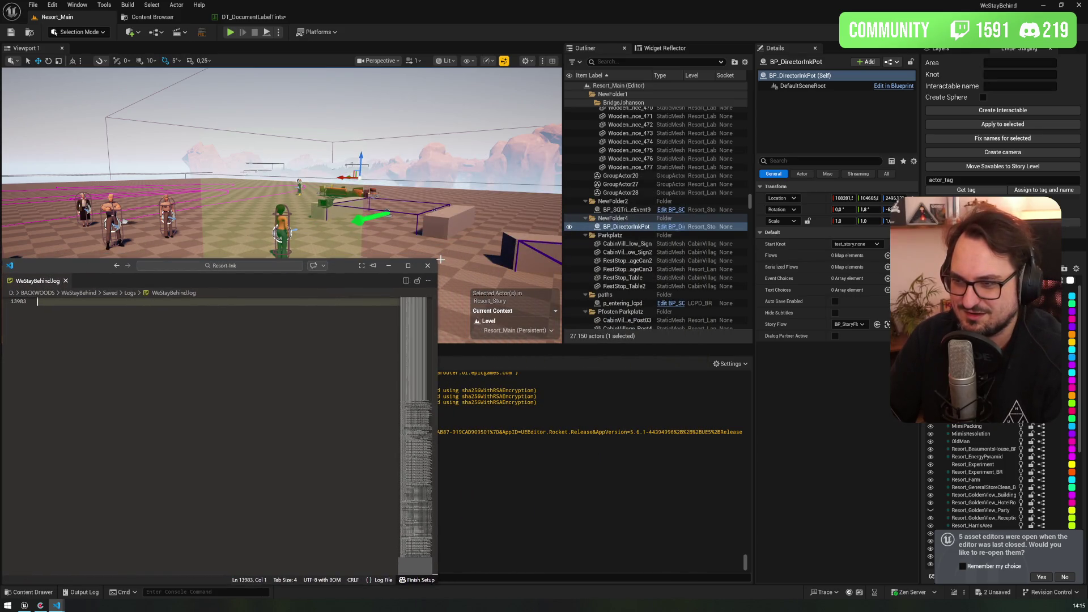
pyautogui.moveTo(437, 258)
pyautogui.mouseDown()
pyautogui.moveTo(462, 277)
pyautogui.moveTo(744, 345)
pyautogui.mouseUp()
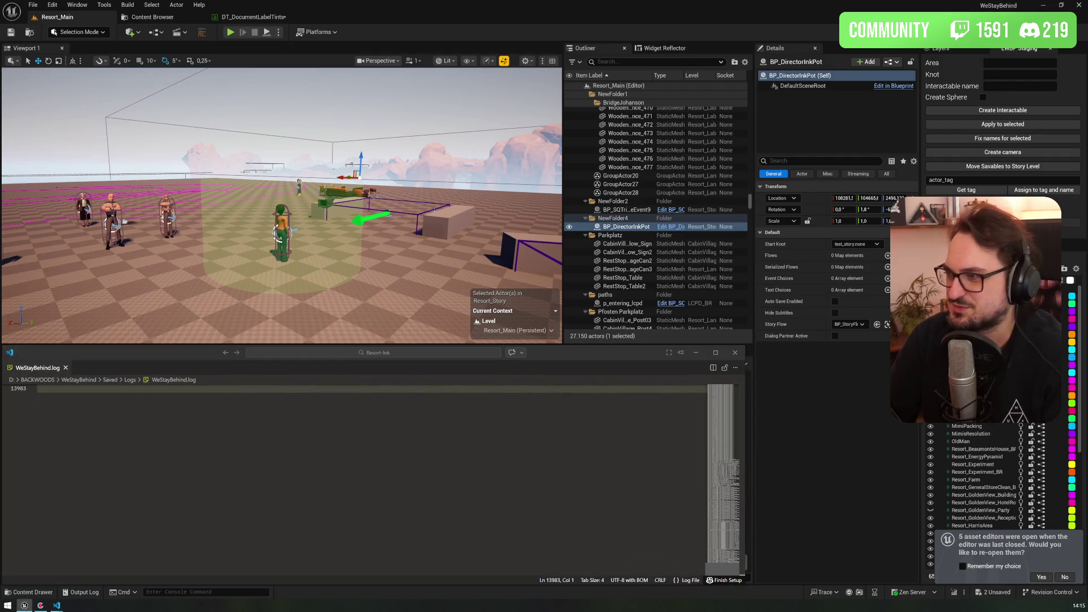
pyautogui.click(856, 244)
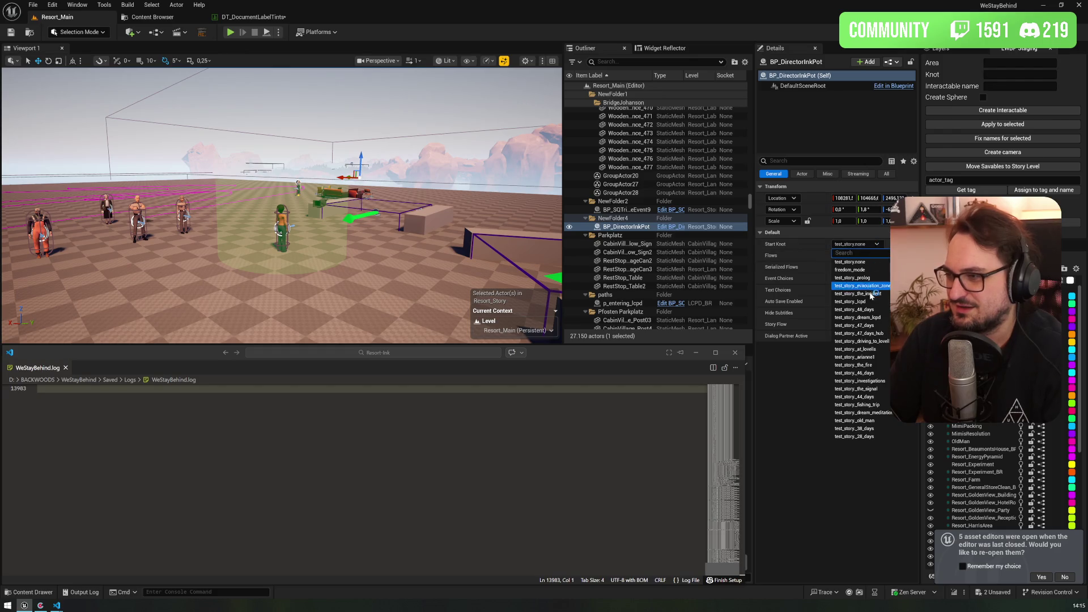
# - Choose freedom_mode in the director ink pot's Start Knot dropdown
pyautogui.click(855, 269)
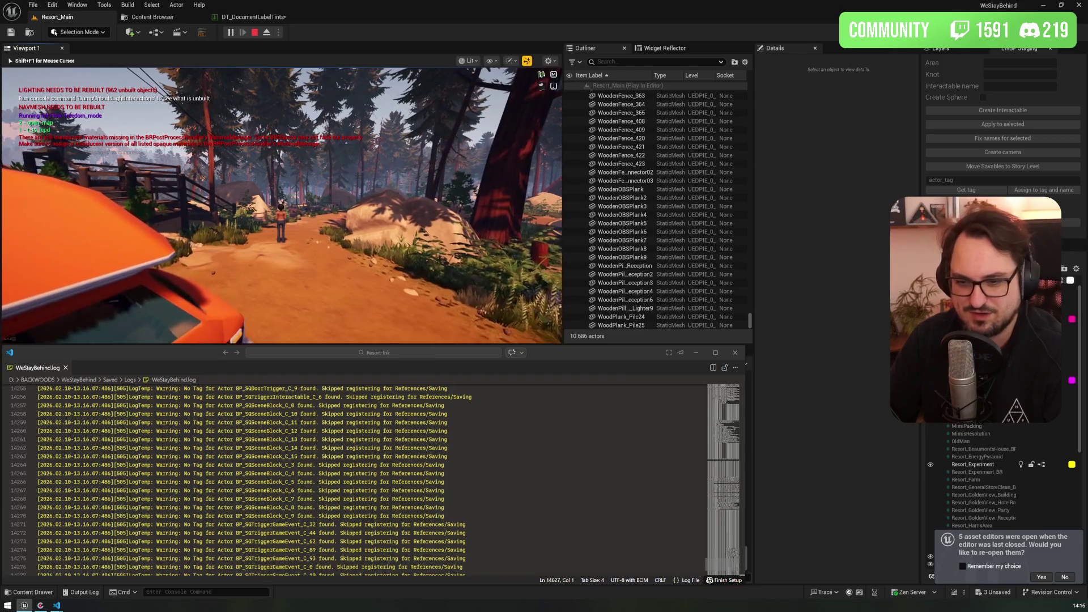
# - Check the newest freedom_mode lines in the enlarged log window, then close it and return to Unreal
pyautogui.hotkey('alt', 'Tab')
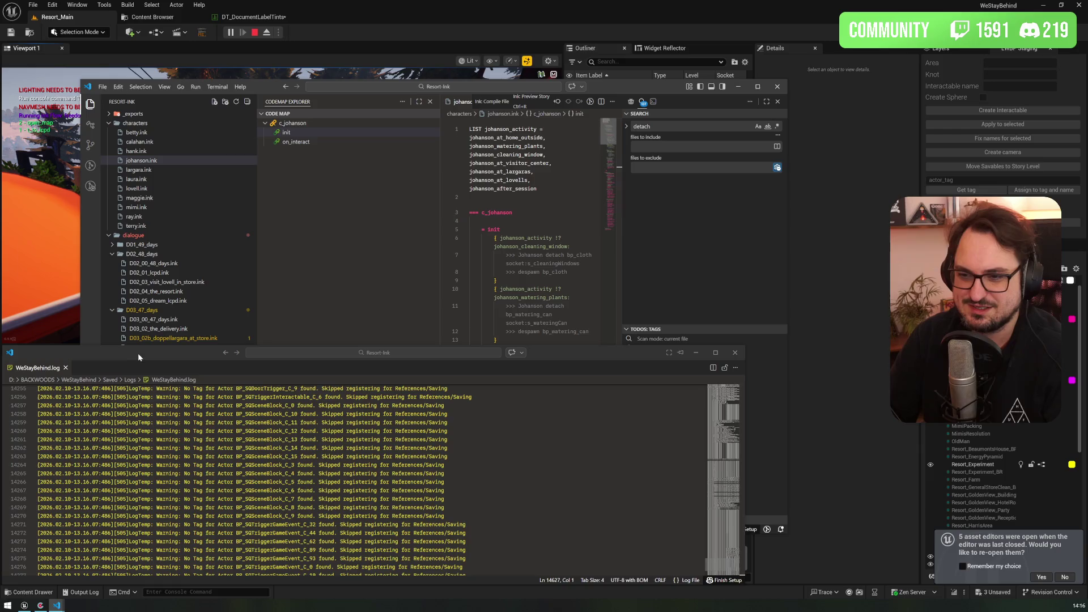
pyautogui.moveTo(111, 353); pyautogui.dragTo(112, 351)
pyautogui.click(712, 562)
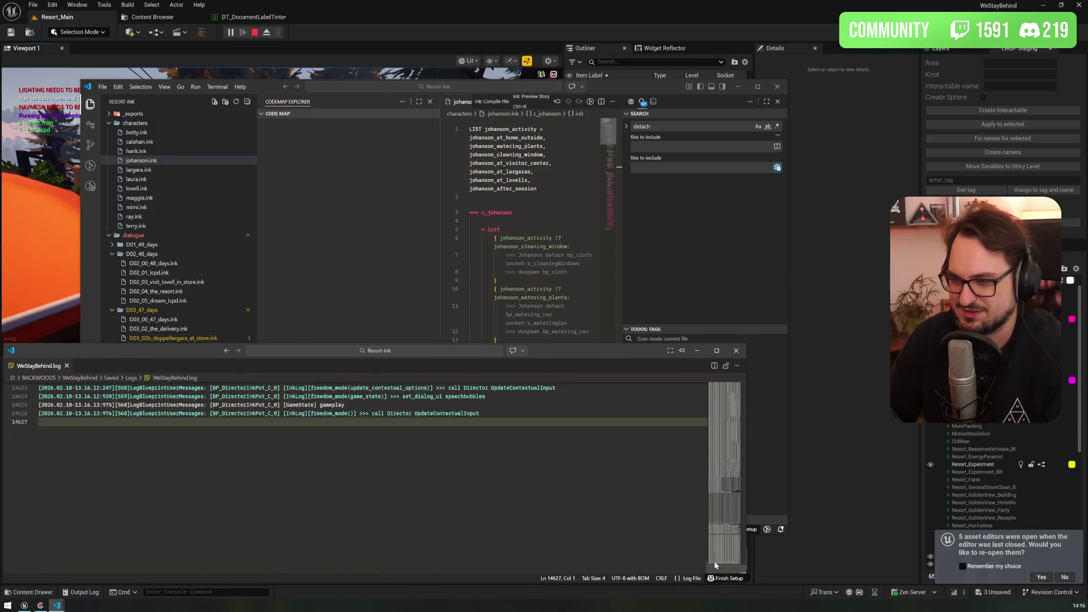
pyautogui.scroll(-1, 374, 476)
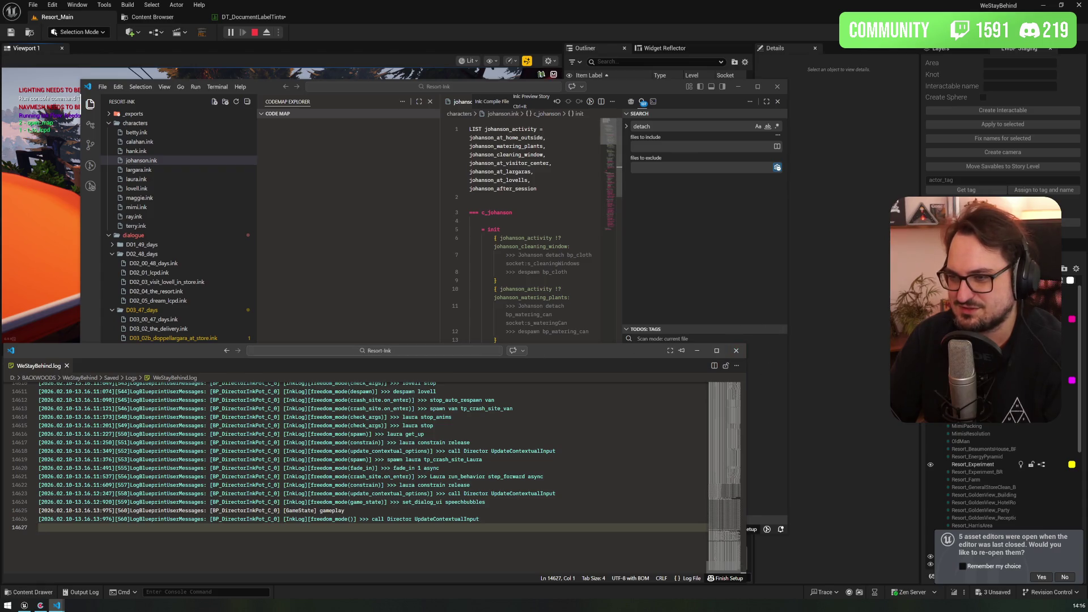
pyautogui.moveTo(468, 340); pyautogui.dragTo(460, 150)
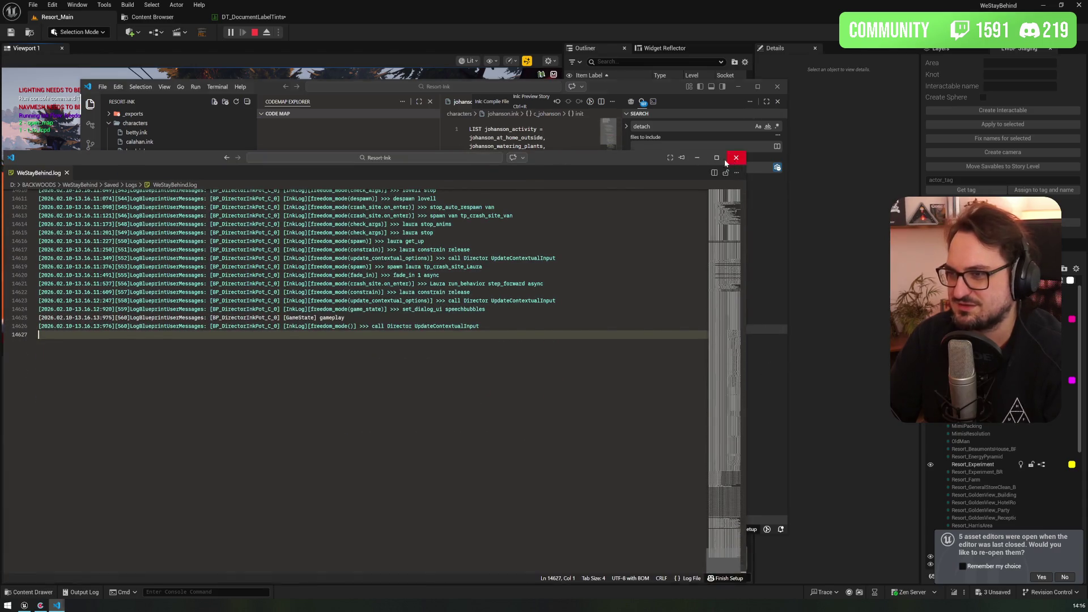
pyautogui.click(697, 157)
pyautogui.click(432, 14)
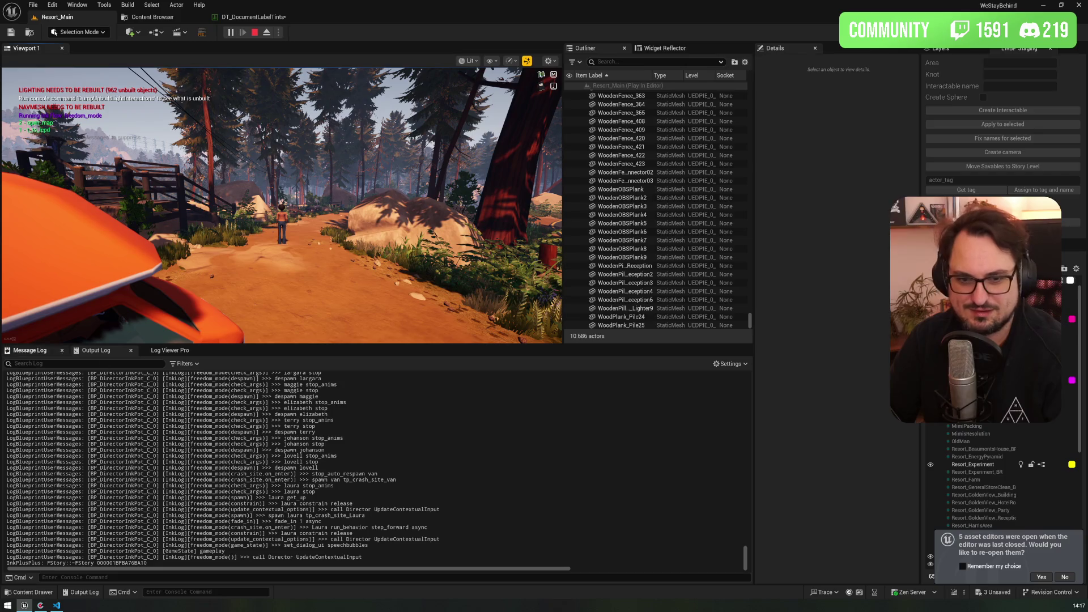
# - Stop the play session, inspect the speechbubbles and UpdateContextualInput log entries, and briefly view johanson.ink
pyautogui.click(281, 204)
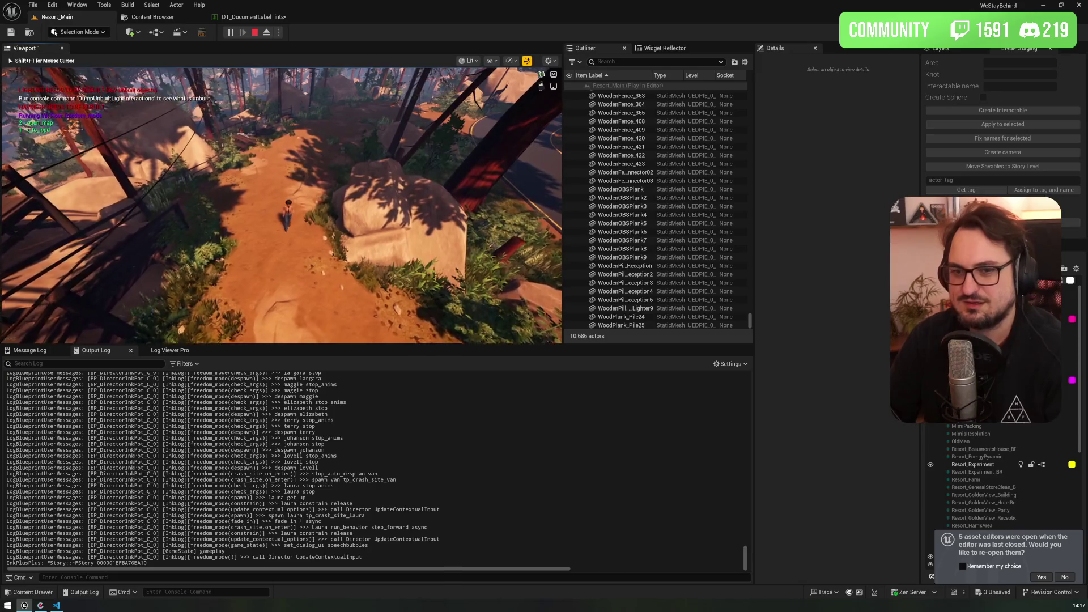
pyautogui.click(170, 350)
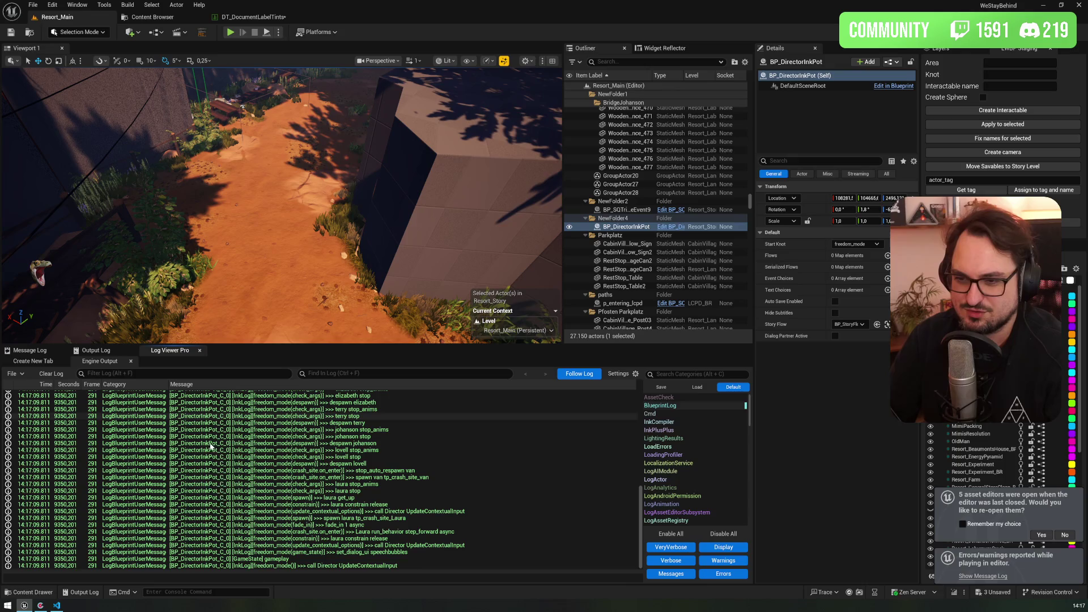
pyautogui.click(258, 552)
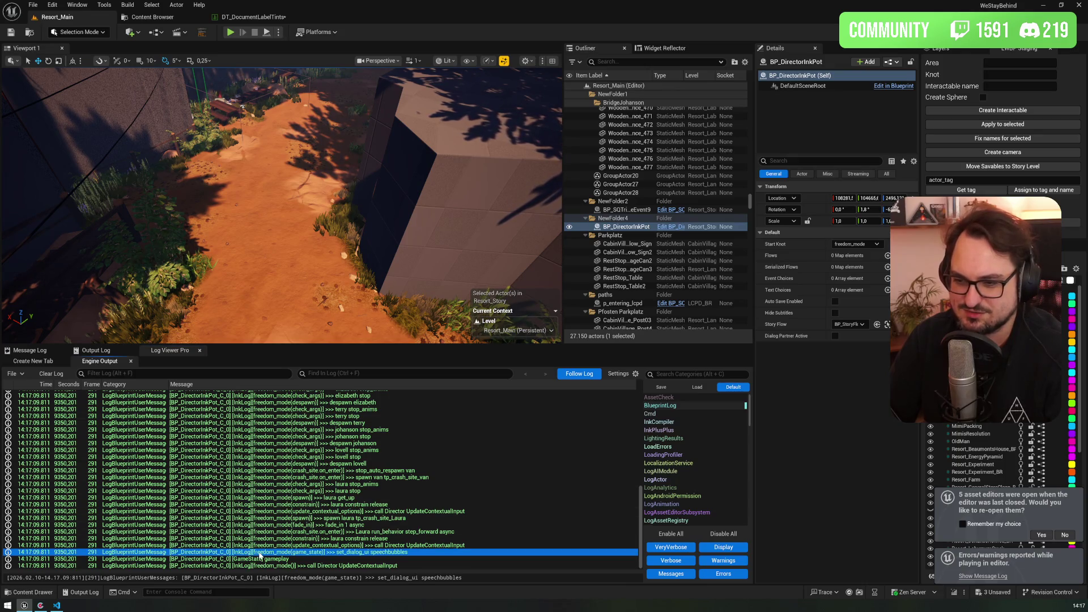
pyautogui.click(272, 511)
pyautogui.scroll(8, 286, 493)
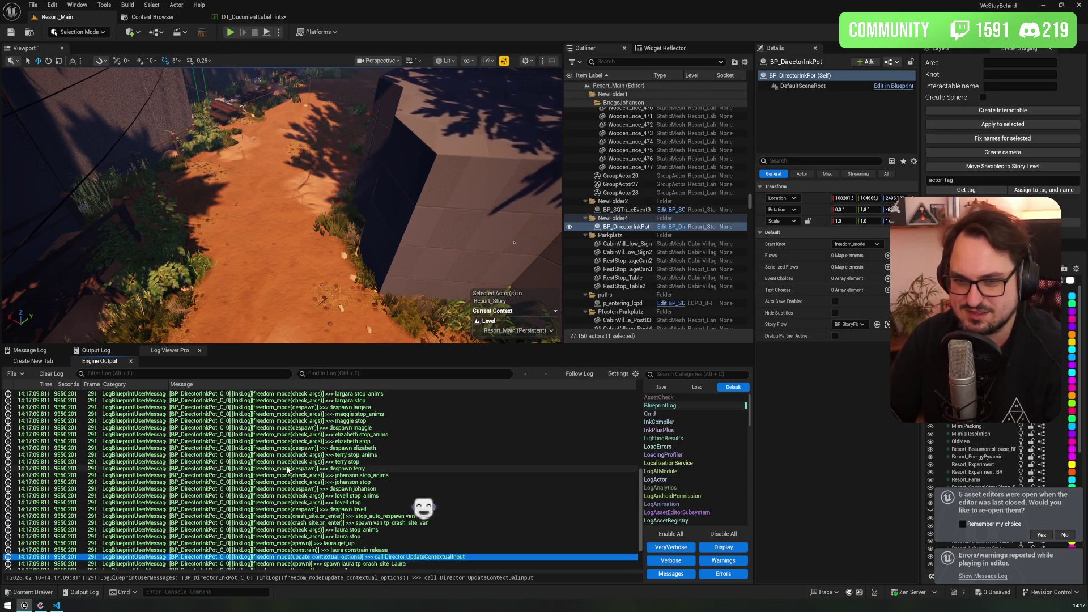
pyautogui.scroll(-8, 286, 493)
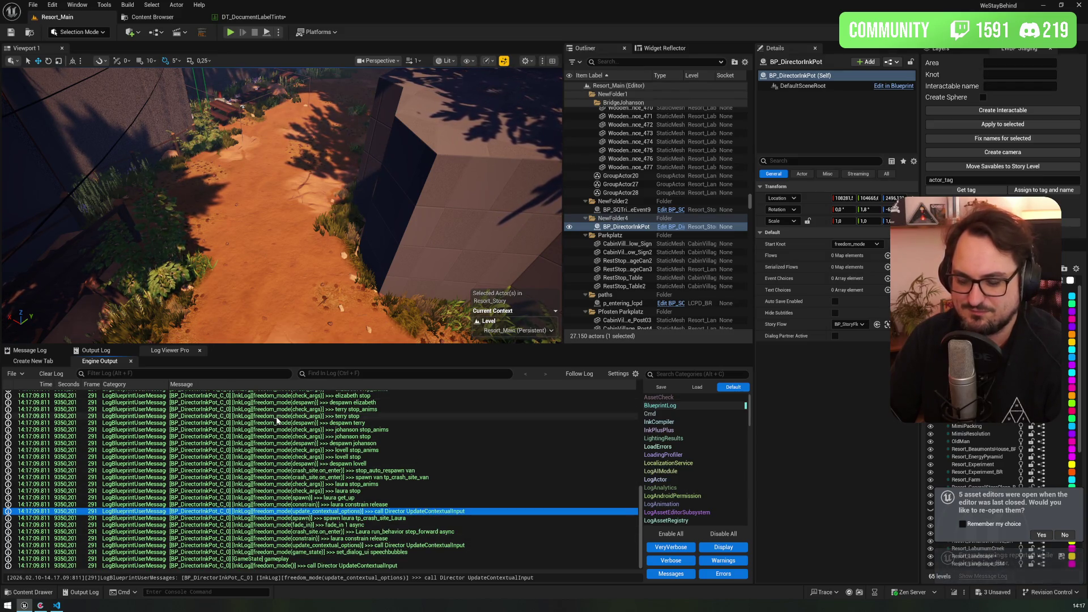
pyautogui.hotkey('alt', 'Tab')
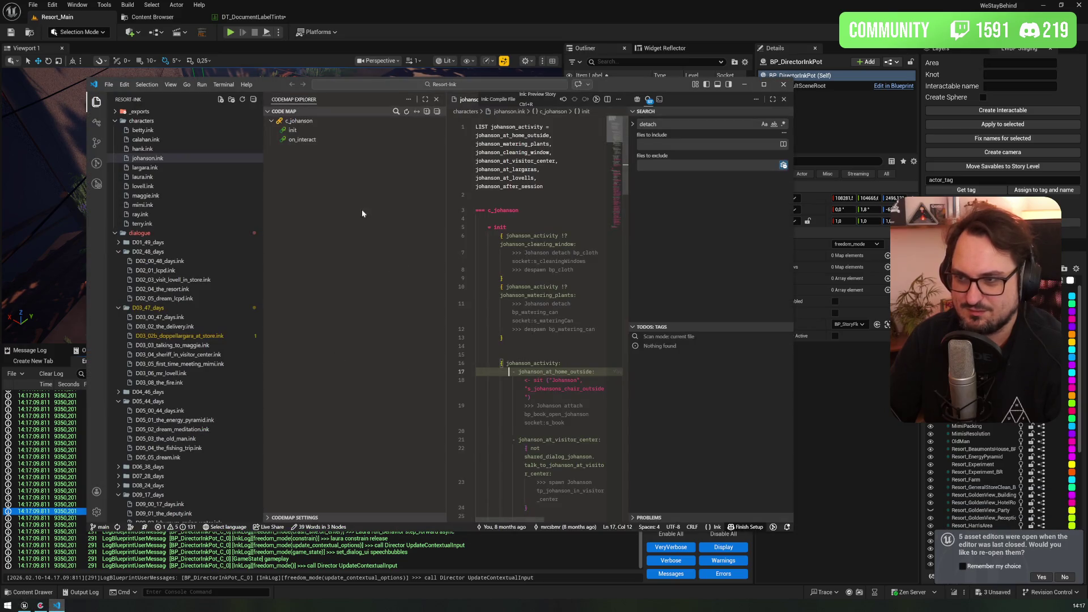
pyautogui.hotkey('alt', 'Tab')
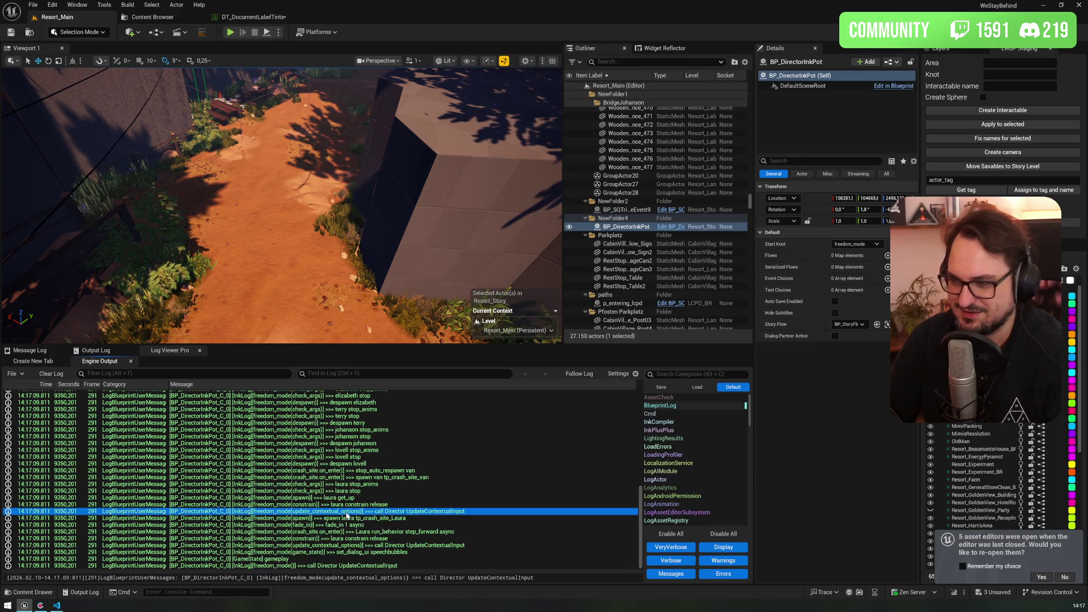
pyautogui.click(114, 352)
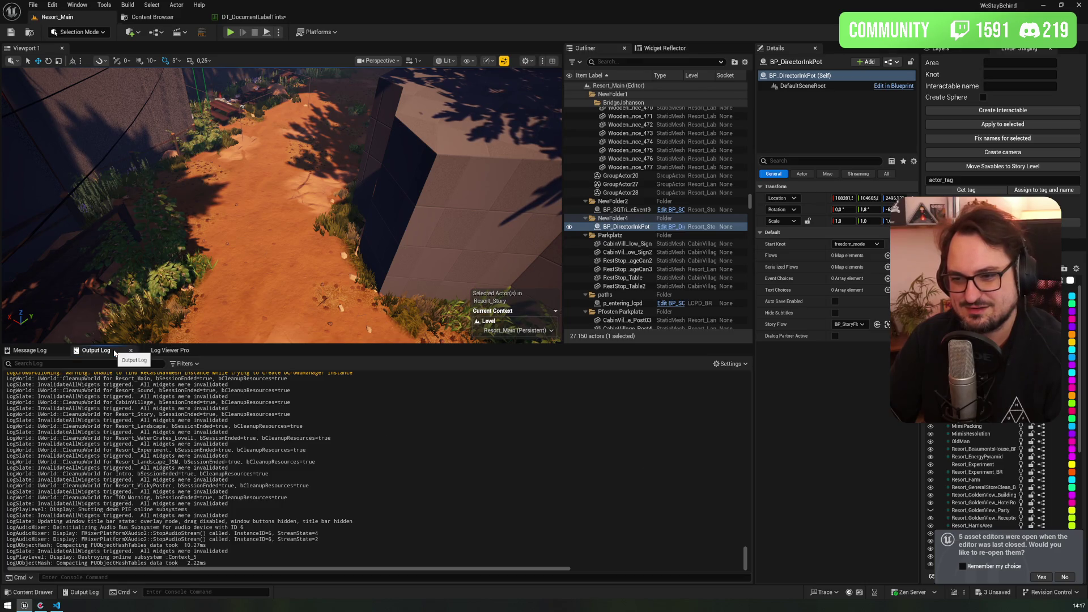
pyautogui.click(165, 351)
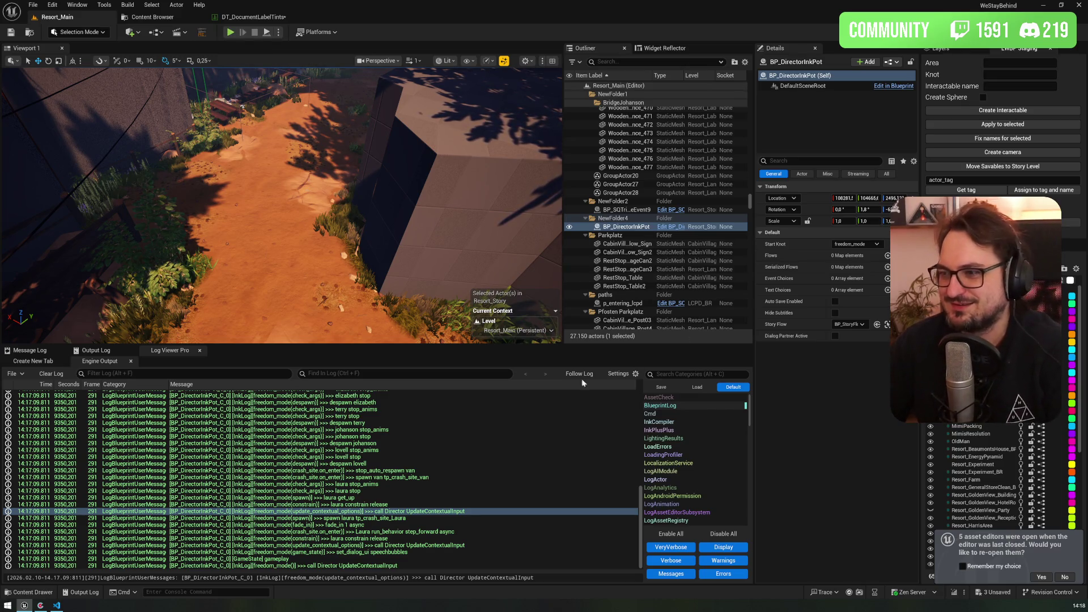
pyautogui.moveTo(478, 346)
pyautogui.mouseDown()
pyautogui.moveTo(479, 334)
pyautogui.moveTo(478, 346)
pyautogui.mouseUp()
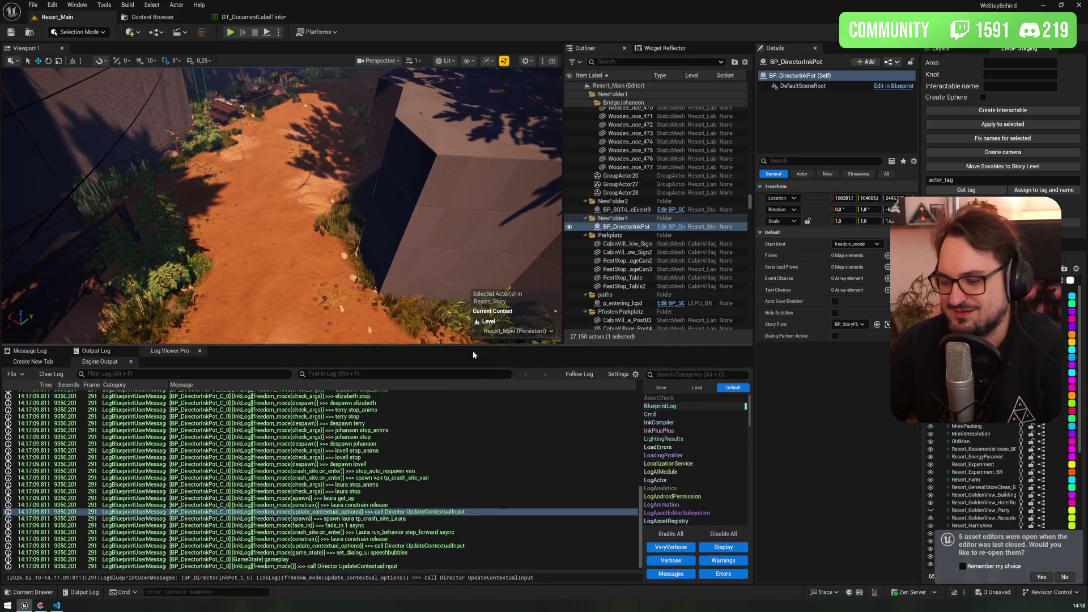
pyautogui.moveTo(57, 605)
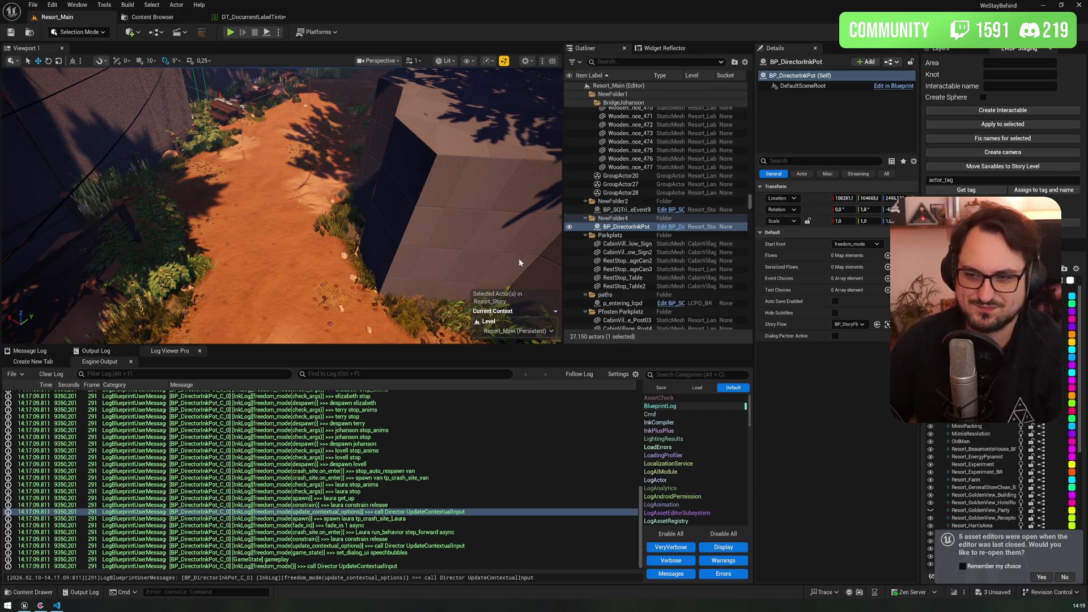
pyautogui.press('f')
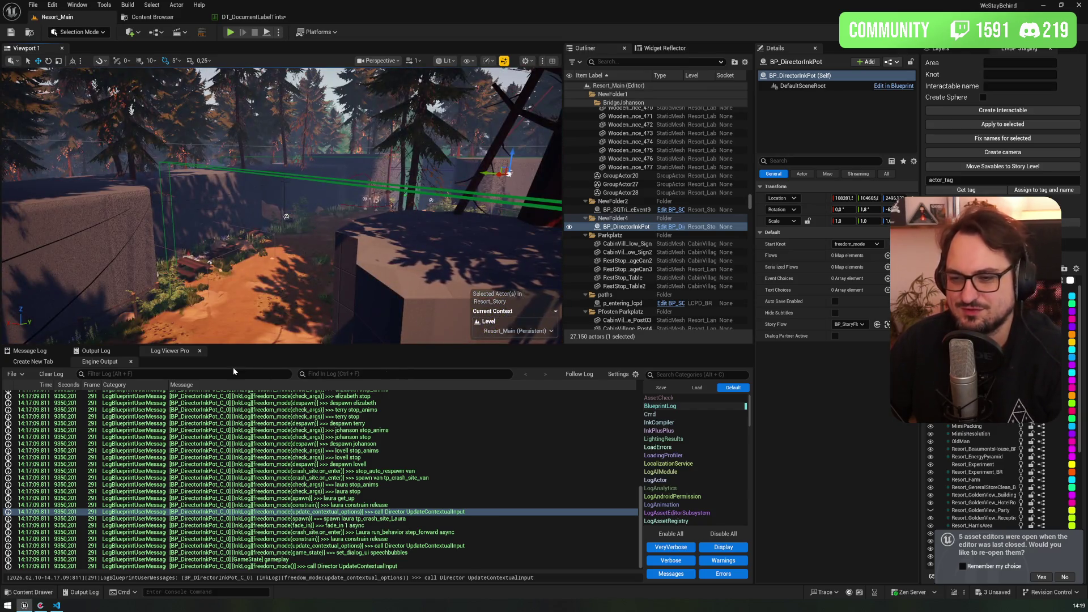
# - Pick test_story.none from the Start Knot dropdown and press Play
pyautogui.click(856, 244)
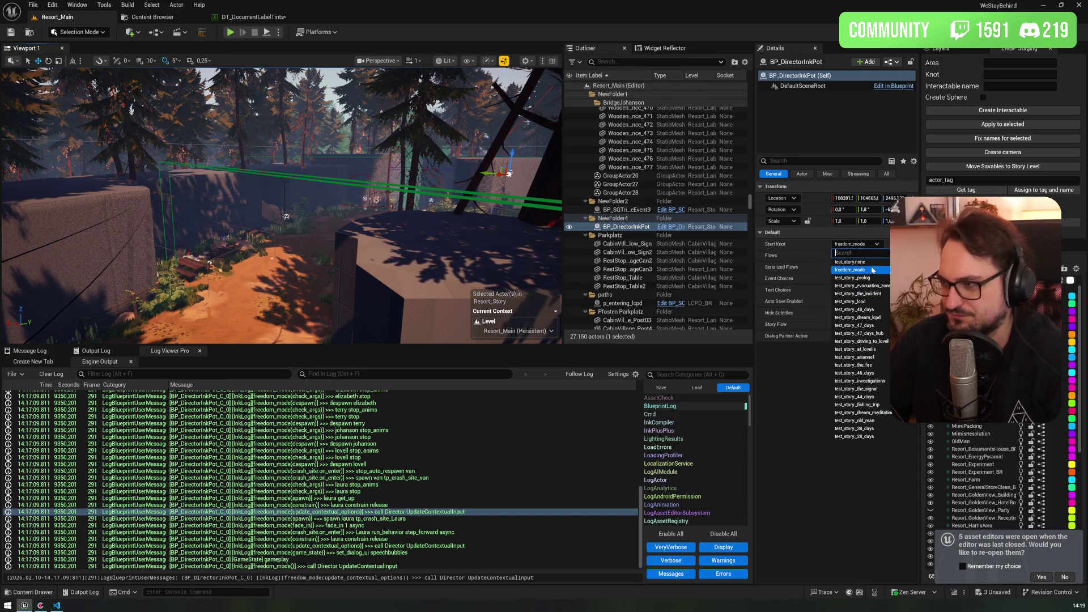
pyautogui.click(873, 268)
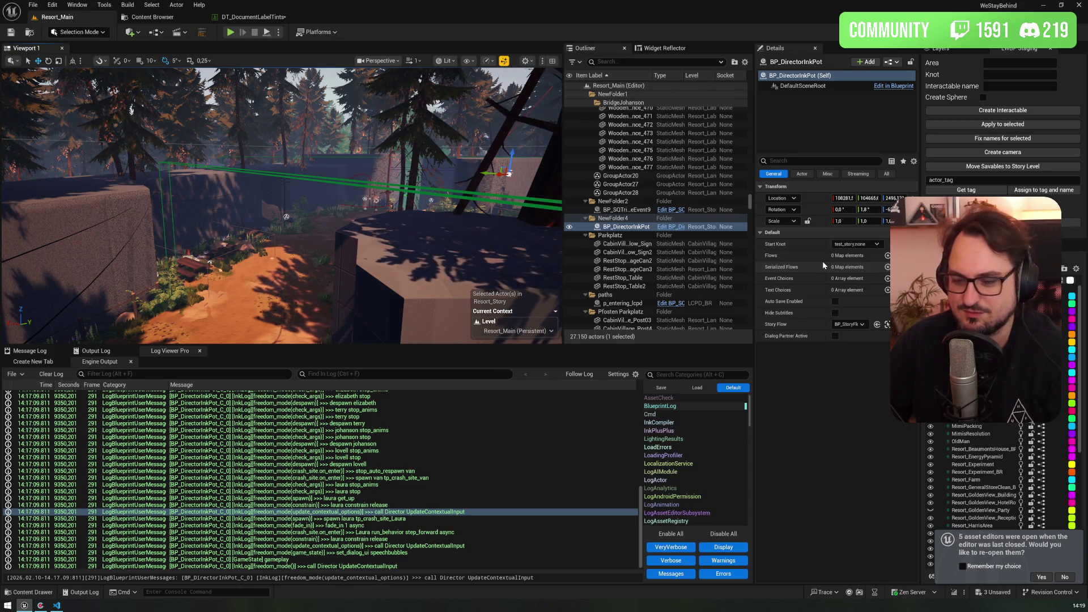
pyautogui.click(229, 33)
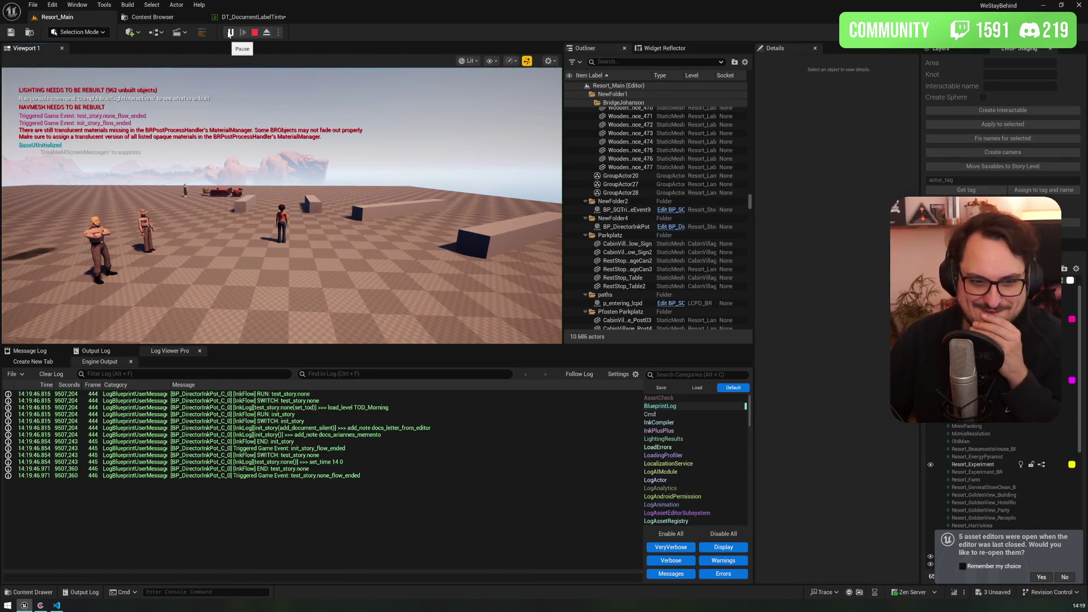
# - In the running game, open the park map, switch to the journal and its bookmark tabs, then switch to Codecks
pyautogui.click(308, 140)
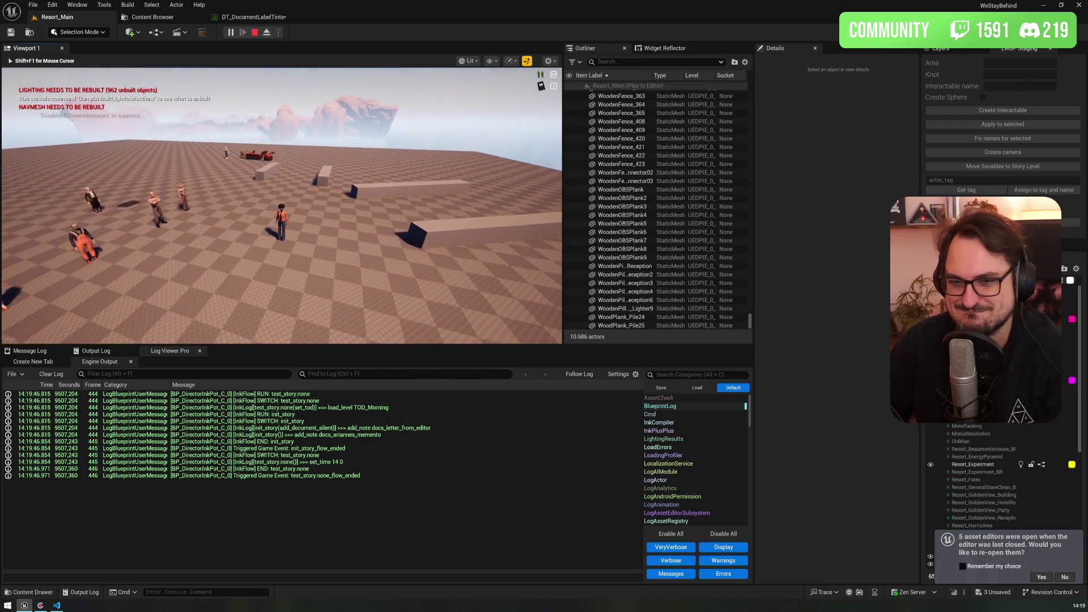
pyautogui.press('m')
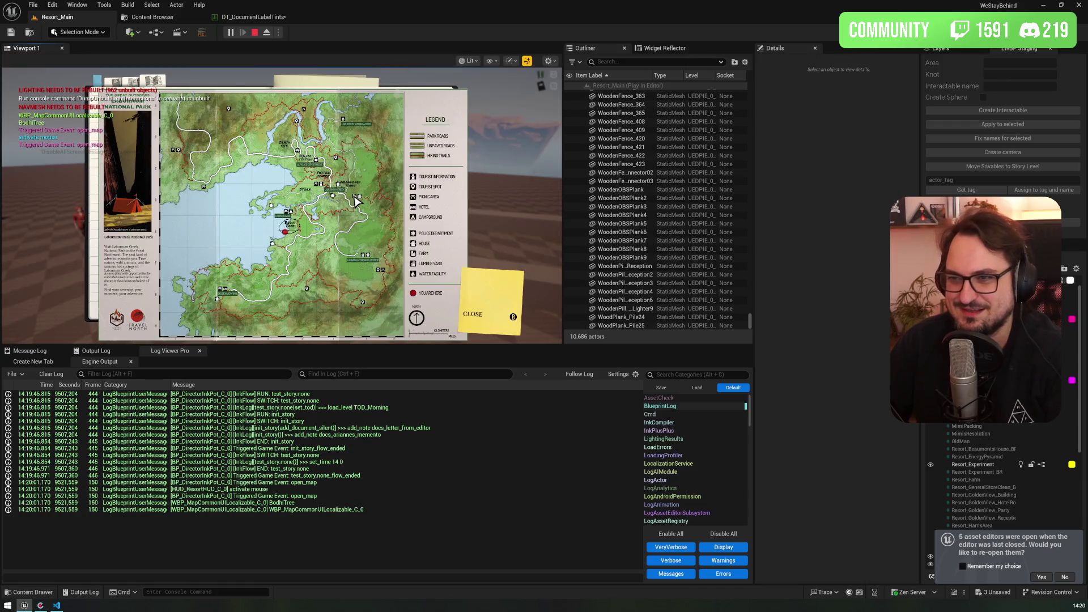
pyautogui.click(136, 78)
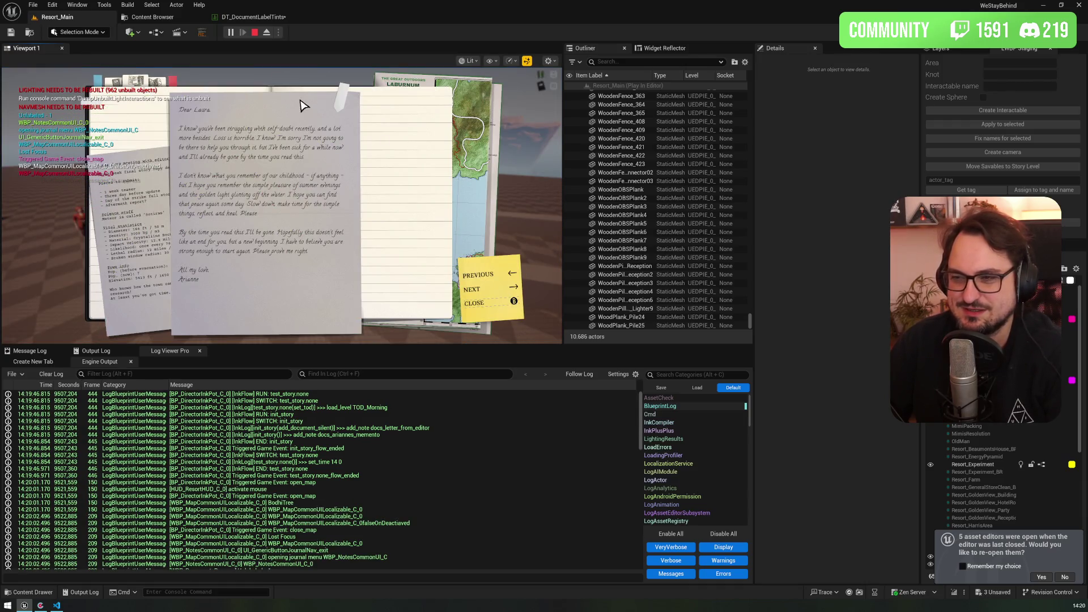
pyautogui.click(342, 100)
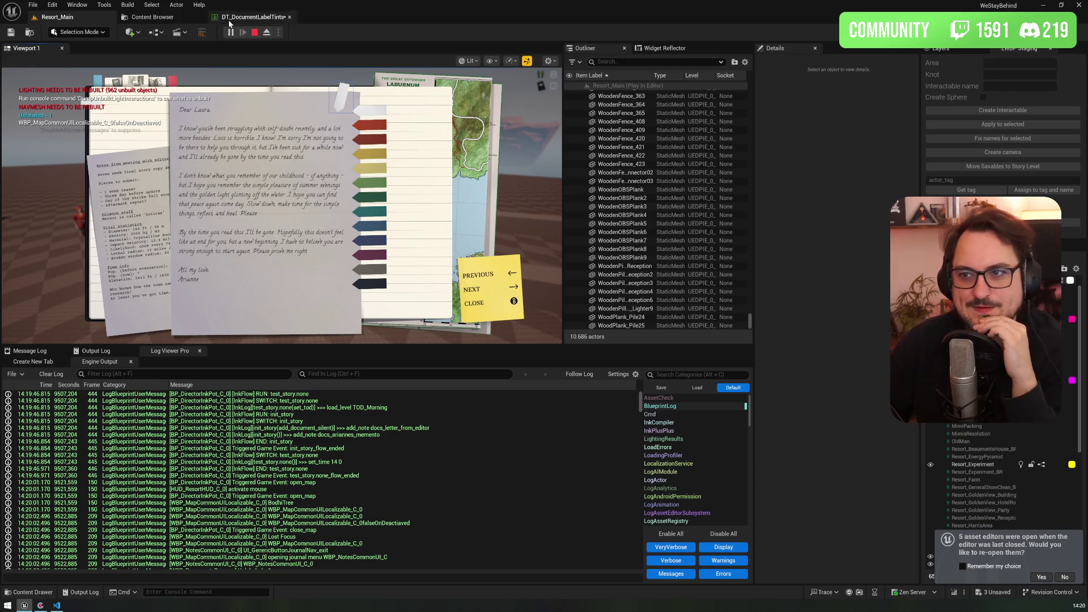
pyautogui.click(40, 605)
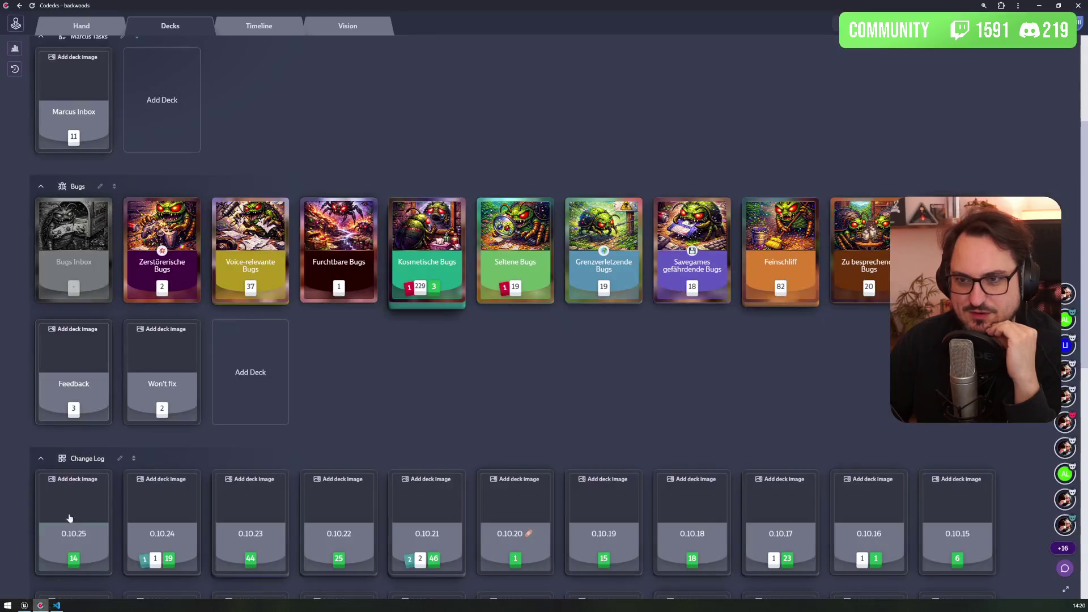
# - Open the Notes UI card from the hand and start editing its text
pyautogui.click(90, 34)
pyautogui.click(153, 104)
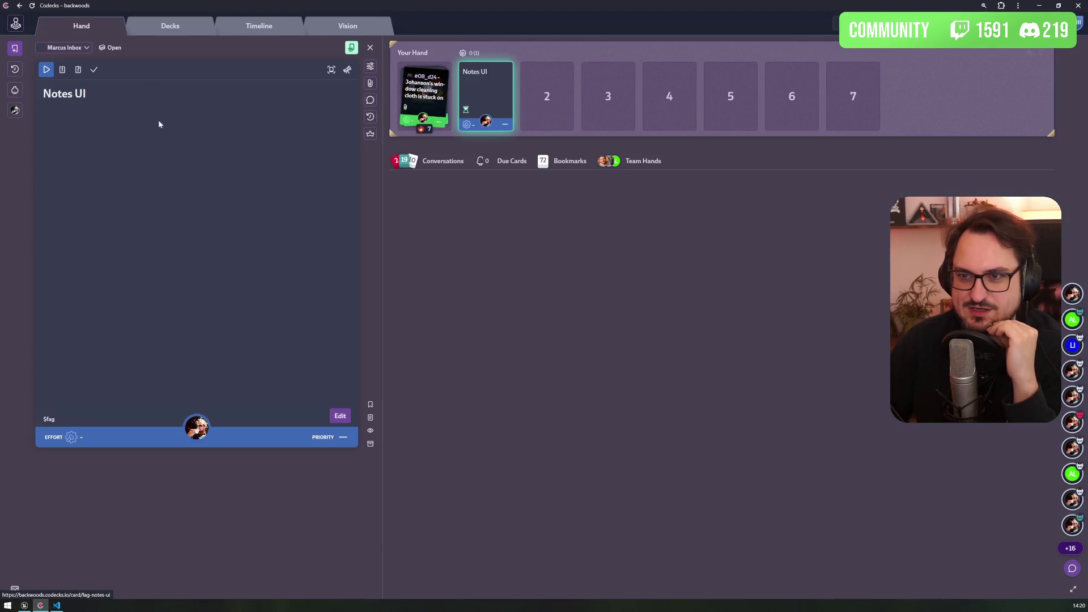
pyautogui.click(153, 104)
# - Add an unchecked checklist item assigning a teammate 'Farben der Labels' and save the card
pyautogui.write('/')
pyautogui.press('Return')
pyautogui.write('Gamepad Steuerung')
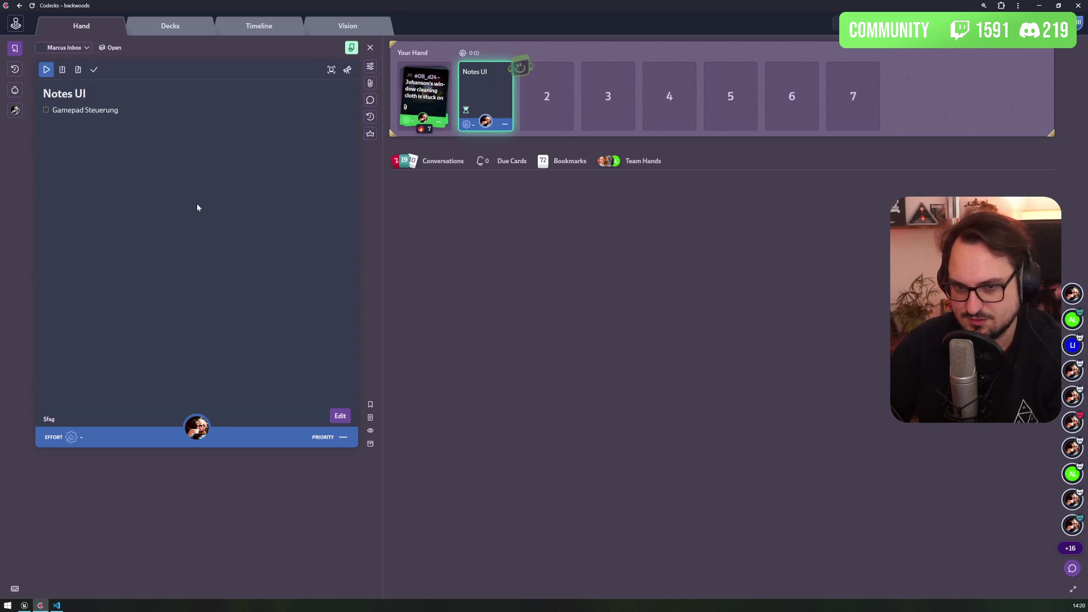
pyautogui.click(339, 415)
pyautogui.write('---')
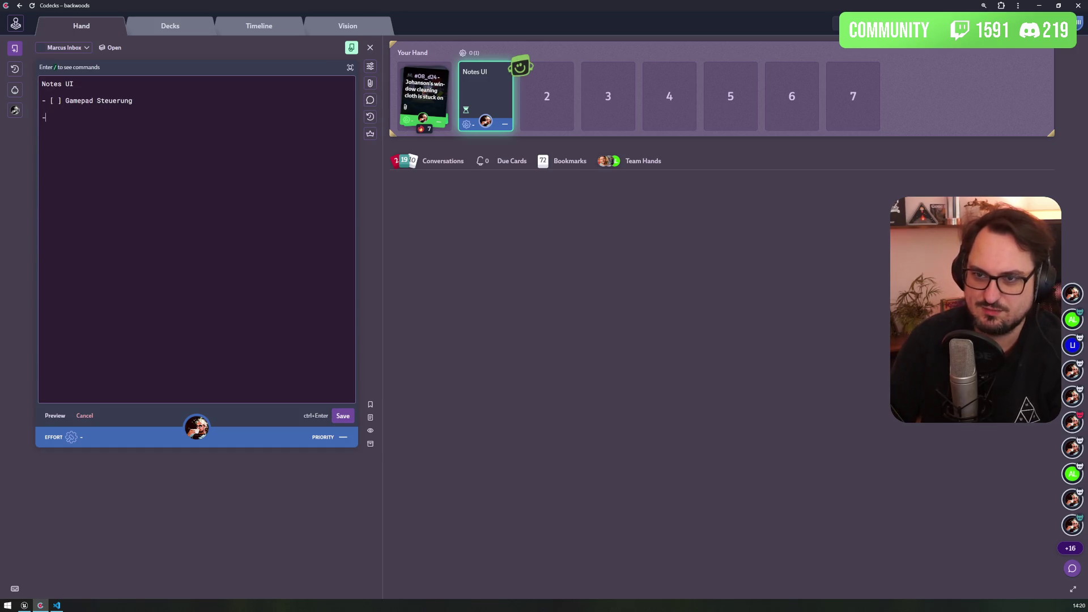
pyautogui.press('BackSpace')
pyautogui.write('- [ ] Matze: Far')
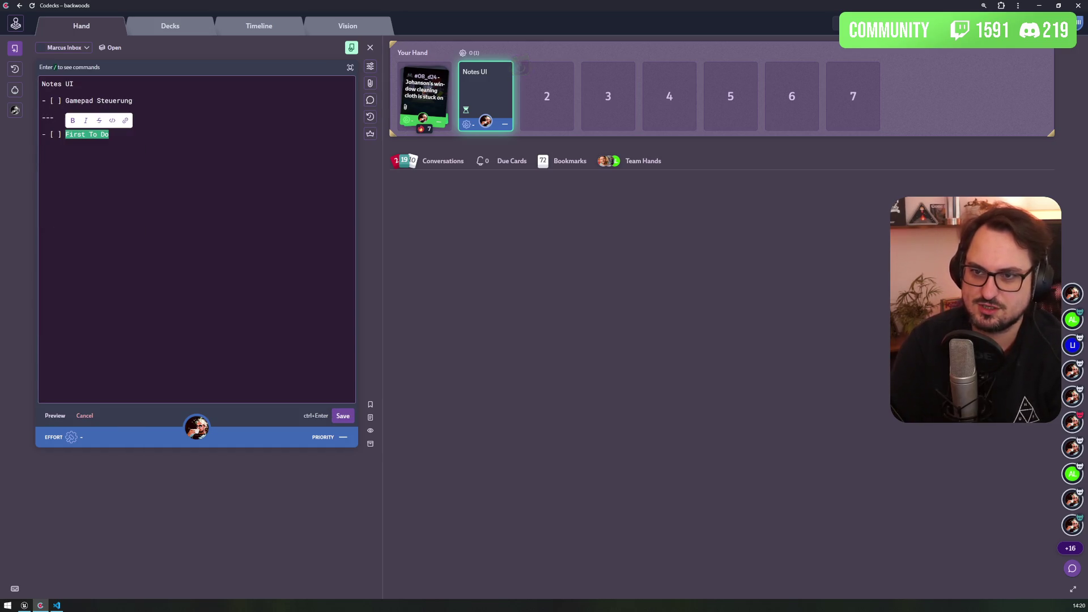
pyautogui.write('ben der Labels')
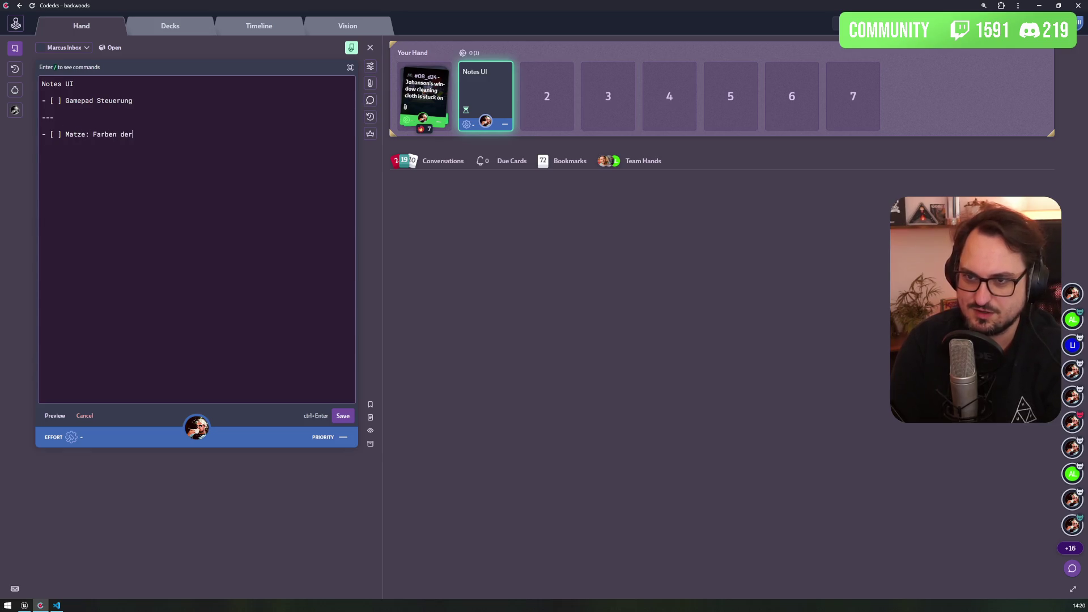
pyautogui.hotkey('ctrl', 'Return')
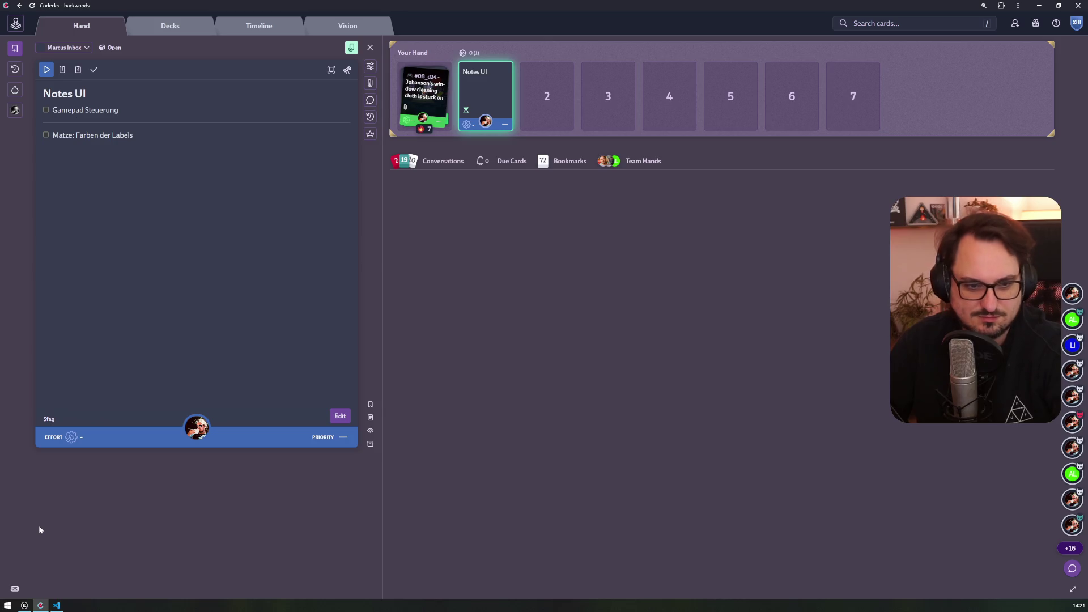
pyautogui.click(57, 605)
# - Save the DT_DocumentLabelTints data table with Ctrl+S, close its tab, and return to Resort_Main
pyautogui.click(23, 605)
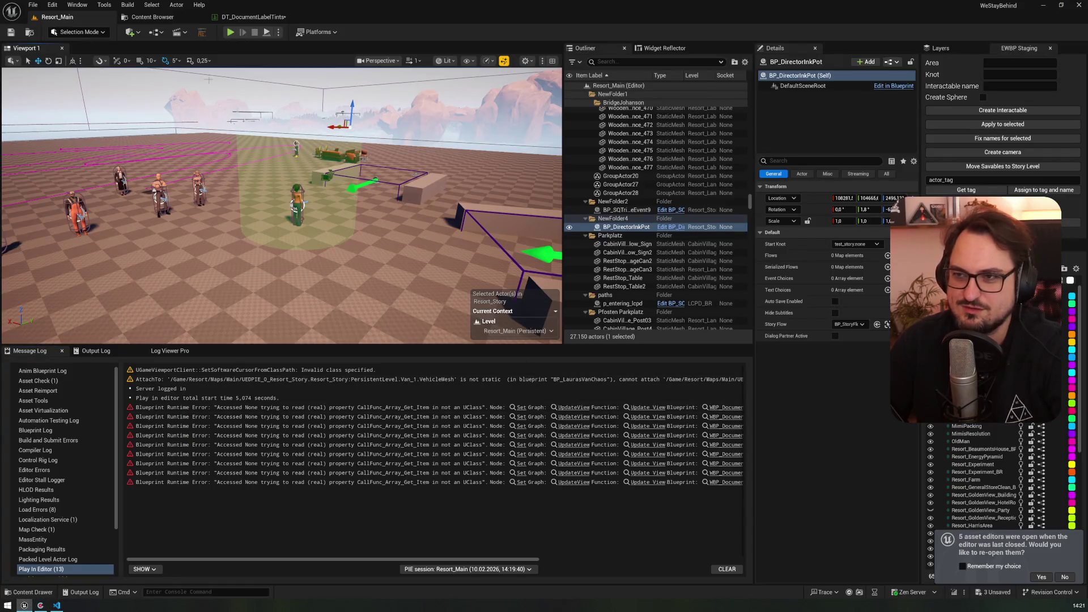
pyautogui.click(285, 19)
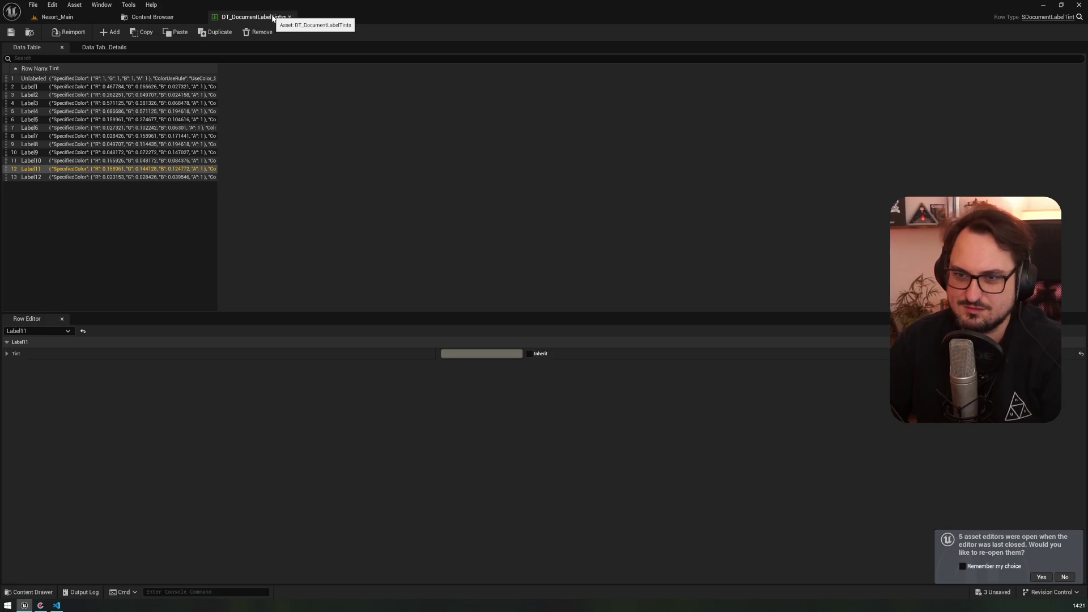
pyautogui.hotkey('ctrl', 's')
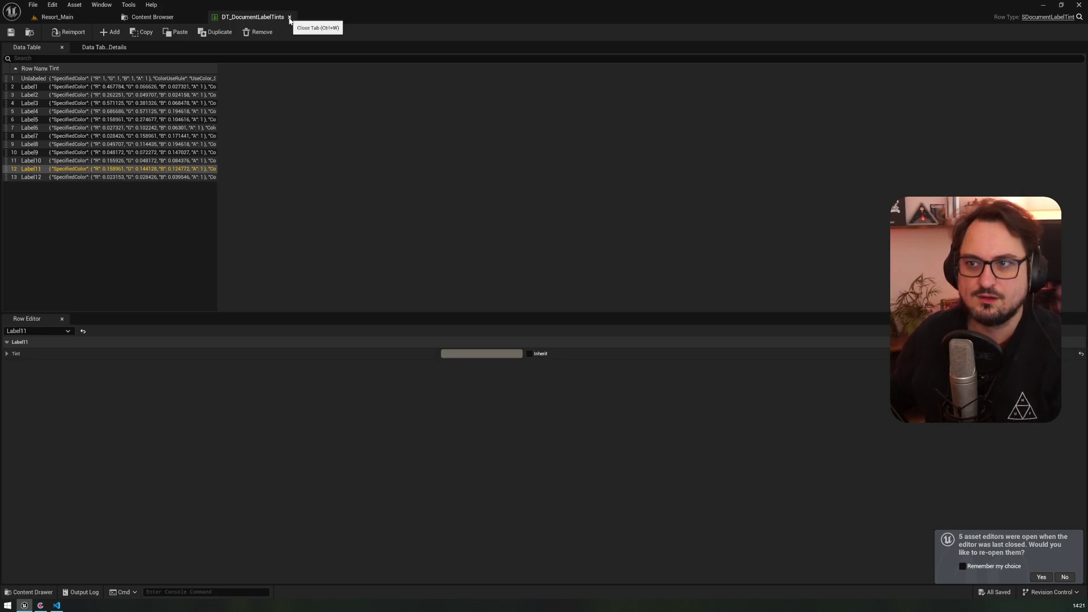
pyautogui.click(289, 17)
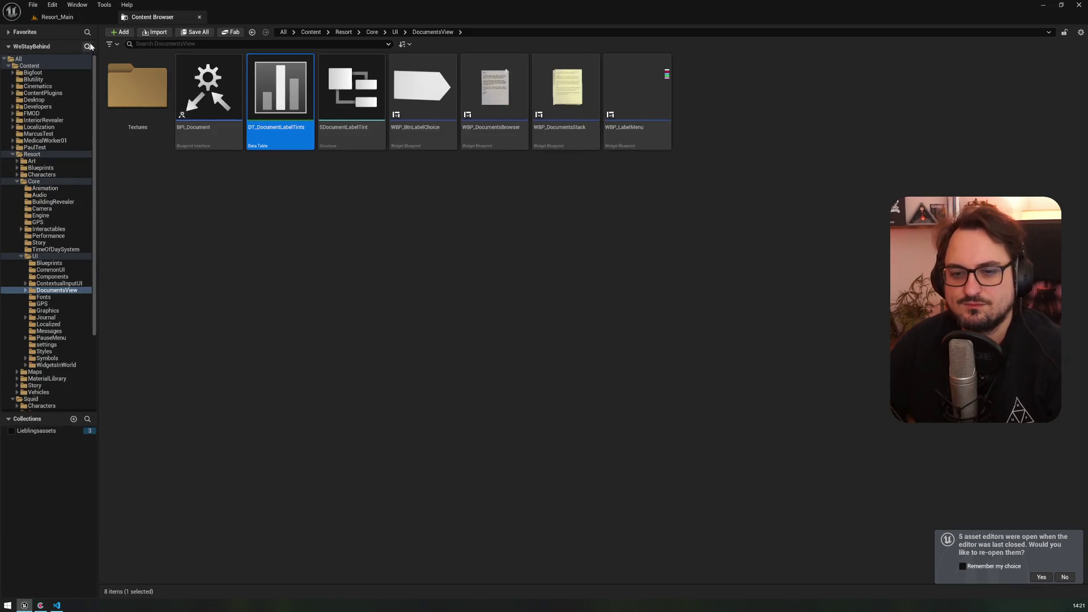
pyautogui.click(77, 19)
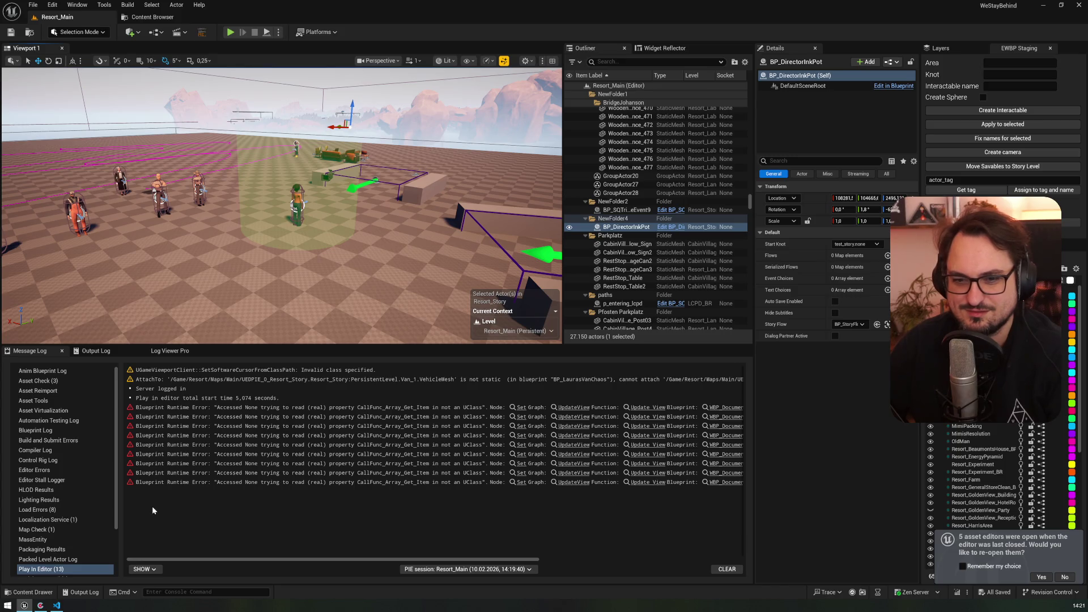
# - Check the Output Log and Log Viewer Pro panels, then go back to the Message Log
pyautogui.click(96, 350)
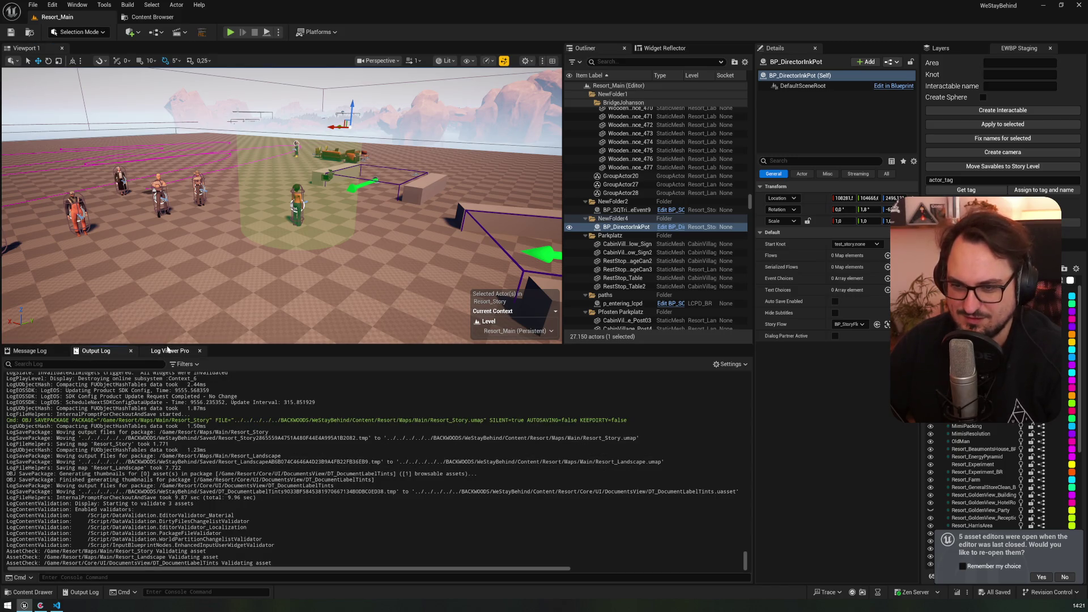
pyautogui.click(168, 351)
pyautogui.click(30, 351)
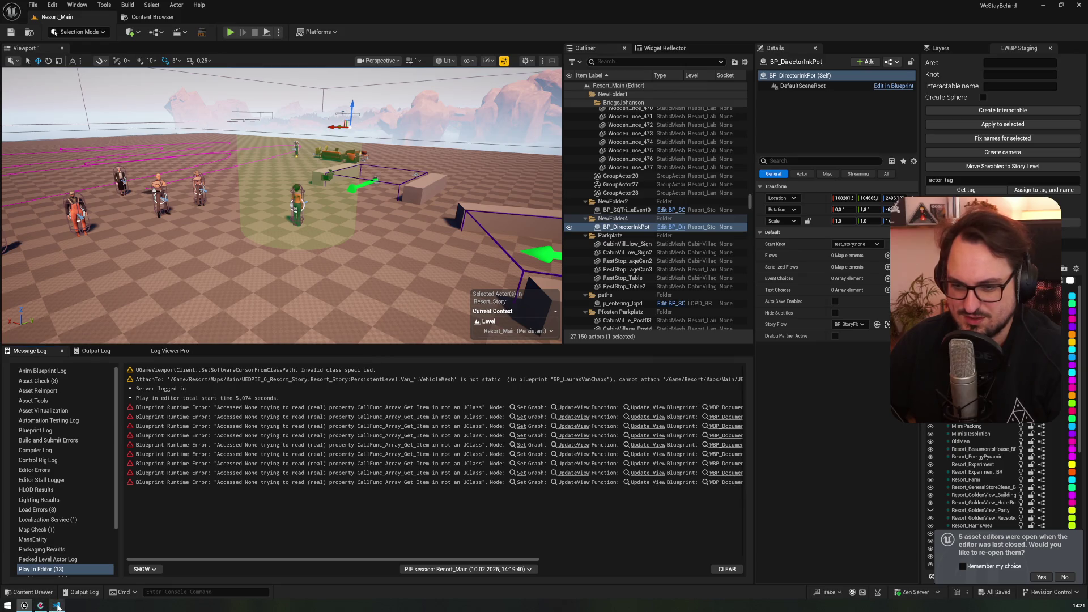
pyautogui.moveTo(40, 605)
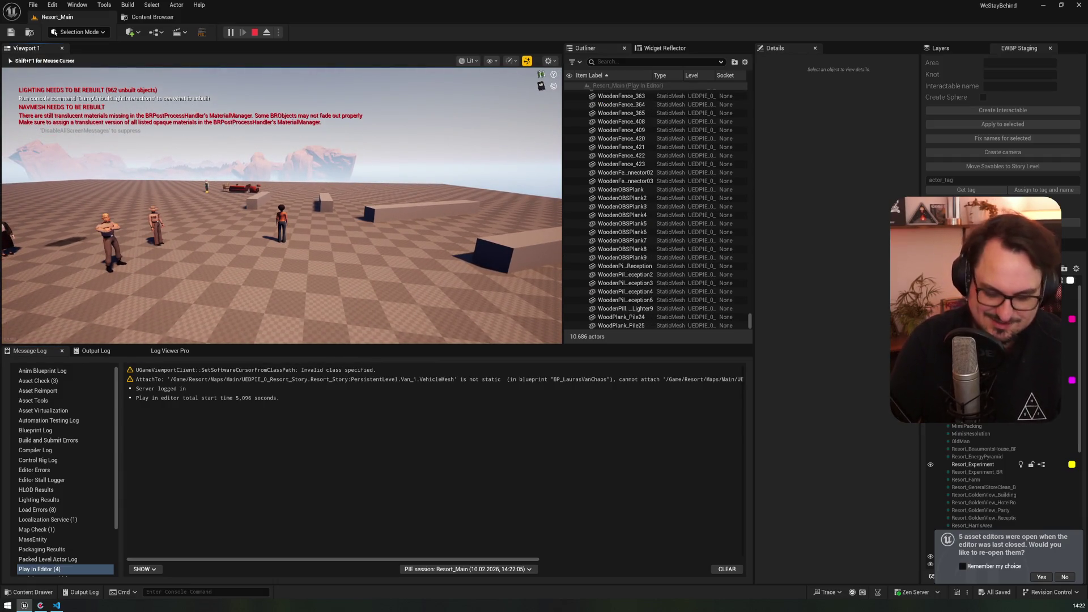
# - Open the journal with J and flip between the letter and meeting notes using NEXT and PREVIOUS
pyautogui.press('j')
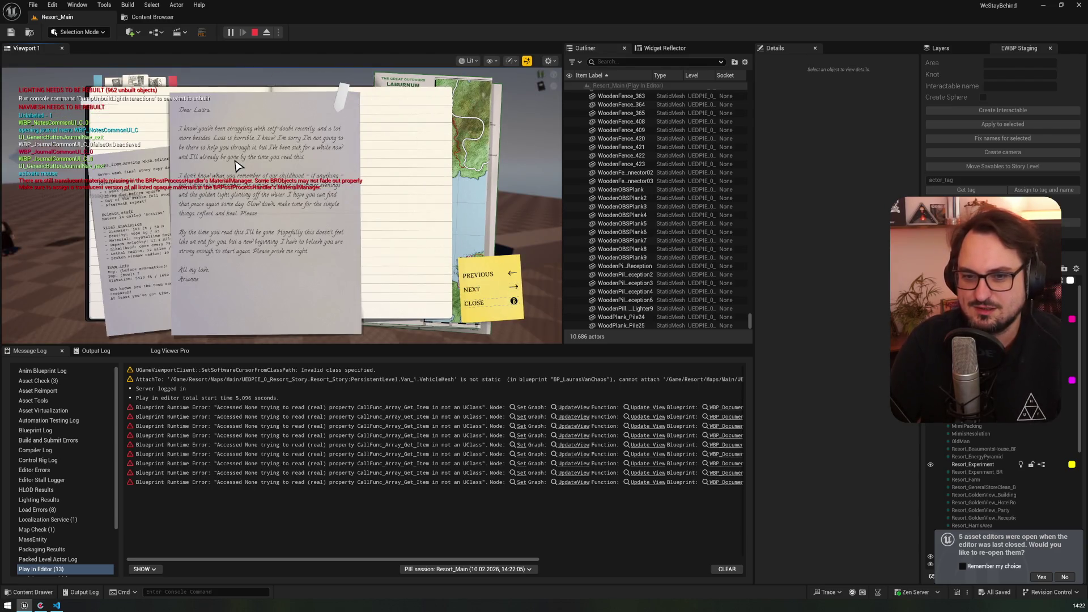
pyautogui.press('Down')
pyautogui.press('Up')
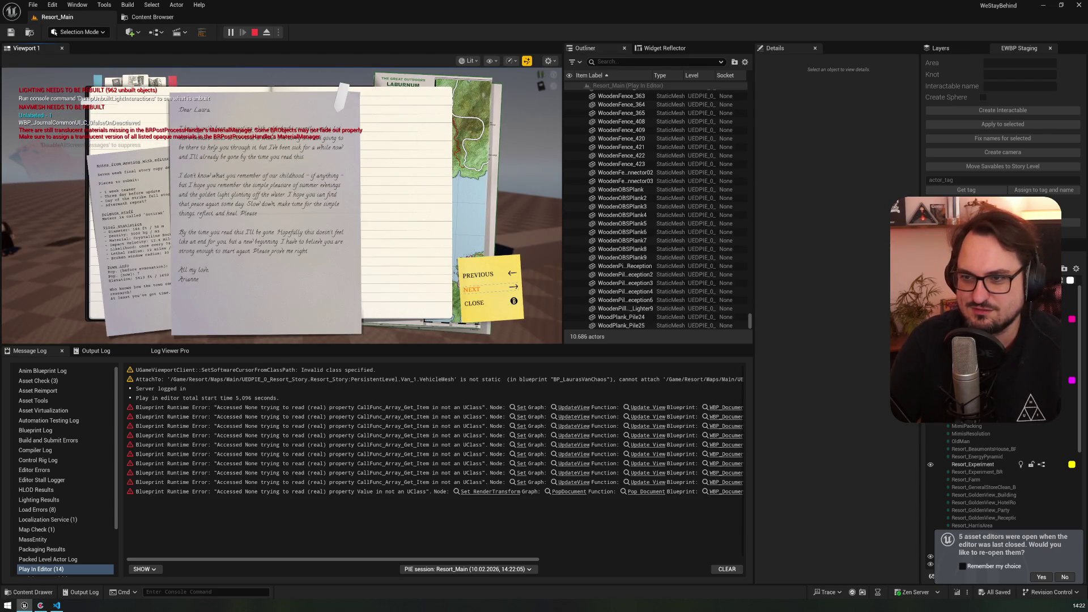
pyautogui.press('Return')
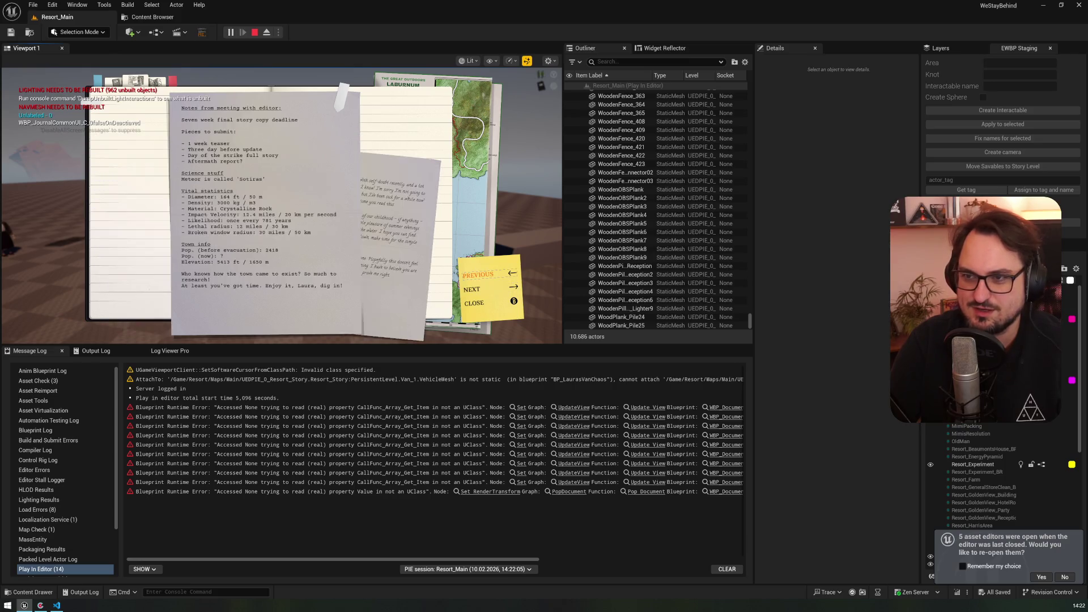
pyautogui.press('Return')
pyautogui.press('Return')
pyautogui.press('Return')
pyautogui.press('Return')
pyautogui.press('Return')
pyautogui.press('Return')
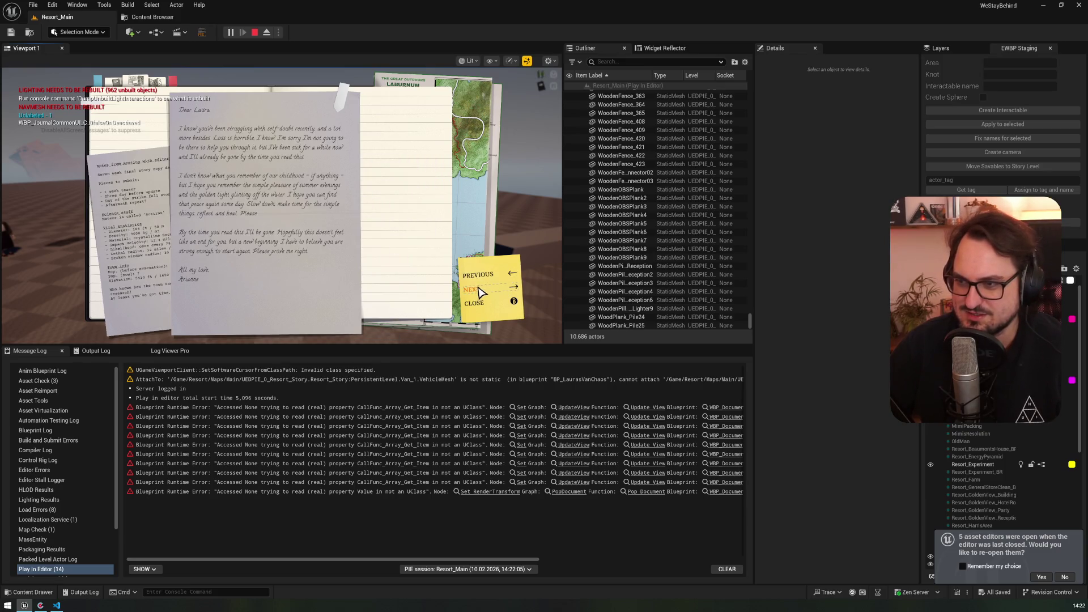
pyautogui.click(474, 283)
pyautogui.click(470, 277)
pyautogui.click(470, 276)
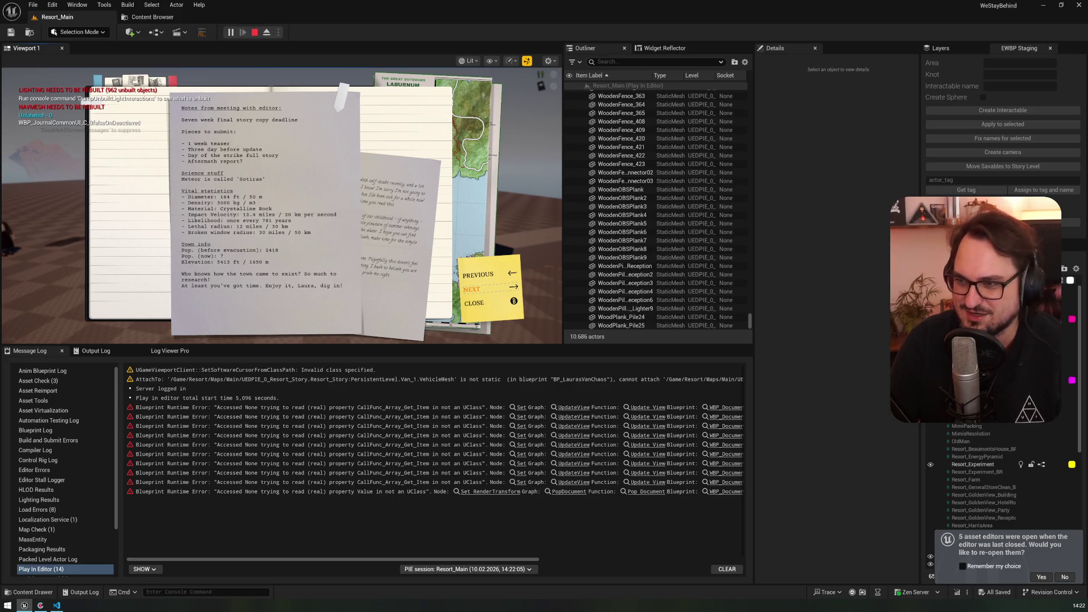
# - Flip the journal repeatedly between the letter and notes pages with the Left and Right arrow keys
pyautogui.press('Right')
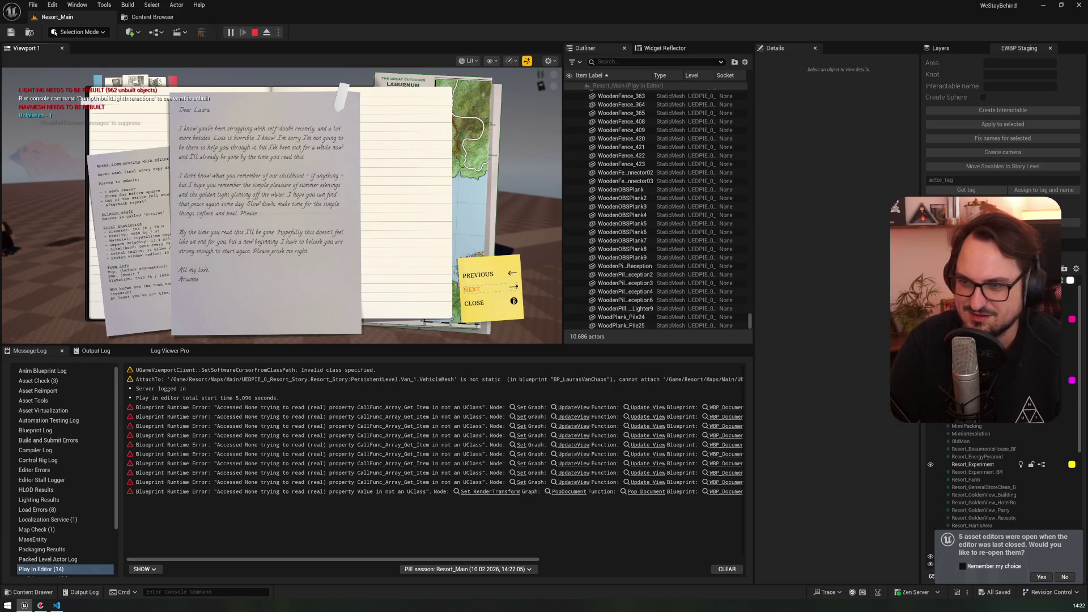
pyautogui.press('Left')
pyautogui.press('Right')
pyautogui.press('Left')
pyautogui.press('Right')
pyautogui.press('Left')
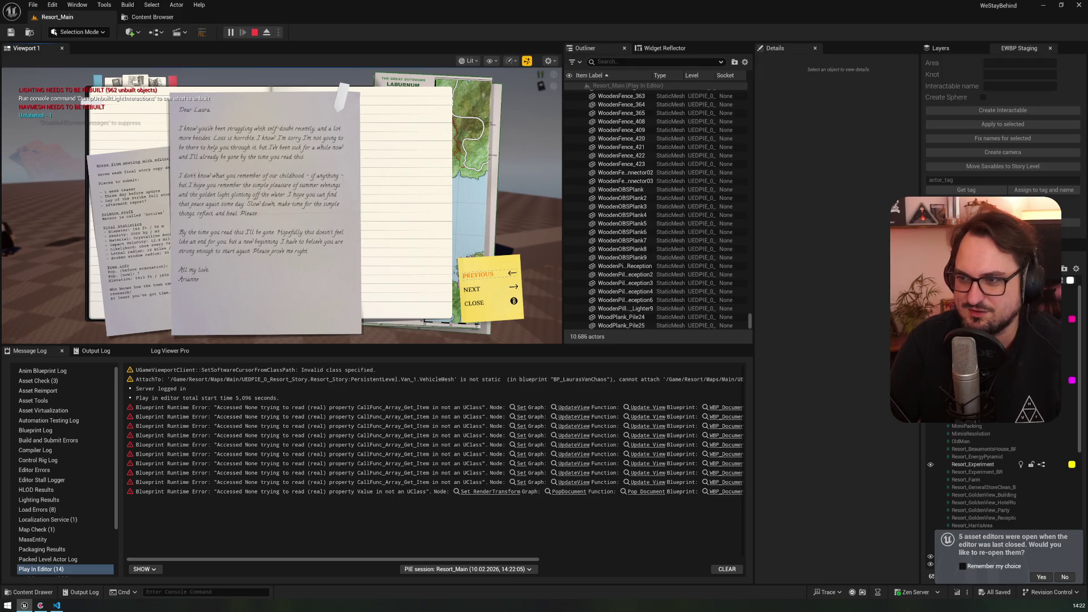
pyautogui.press('Right')
pyautogui.press('Left')
pyautogui.press('Right')
pyautogui.press('Left')
pyautogui.press('Right')
pyautogui.press('Left')
pyautogui.press('Right')
pyautogui.press('Left')
pyautogui.press('Right')
pyautogui.press('Return')
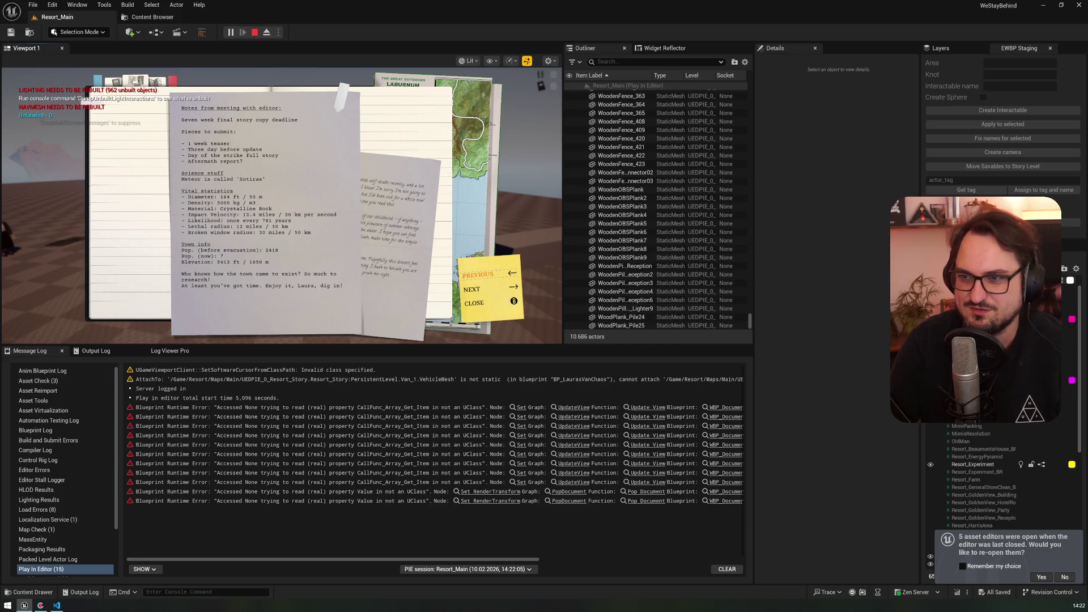
pyautogui.press('Left')
pyautogui.press('Right')
pyautogui.press('Left')
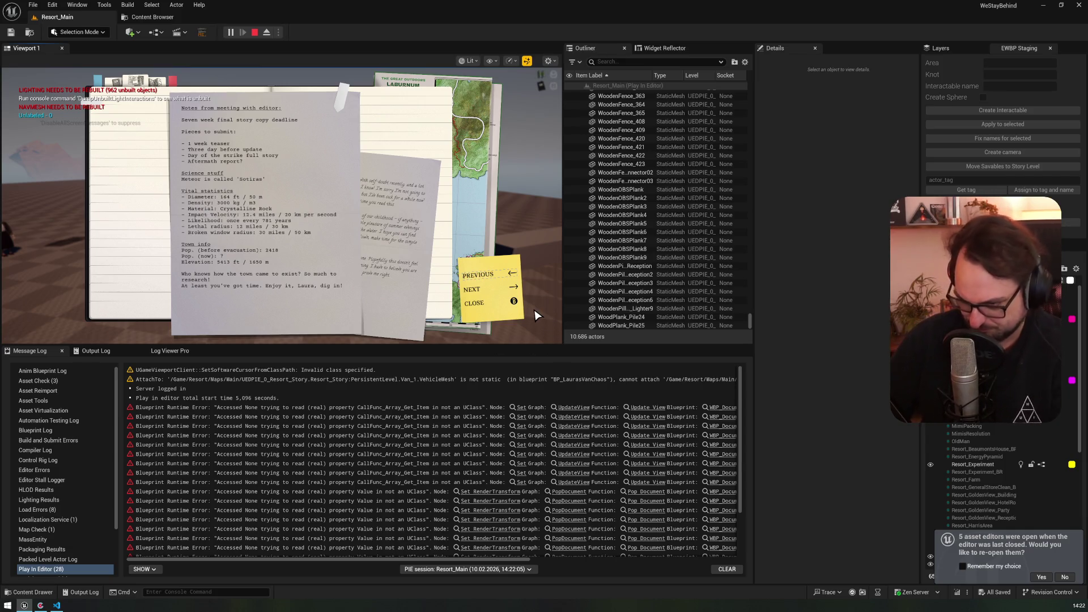
# - Stop the play session and open WBP_DocumentsStack from the PopDocument error link
pyautogui.press('Escape')
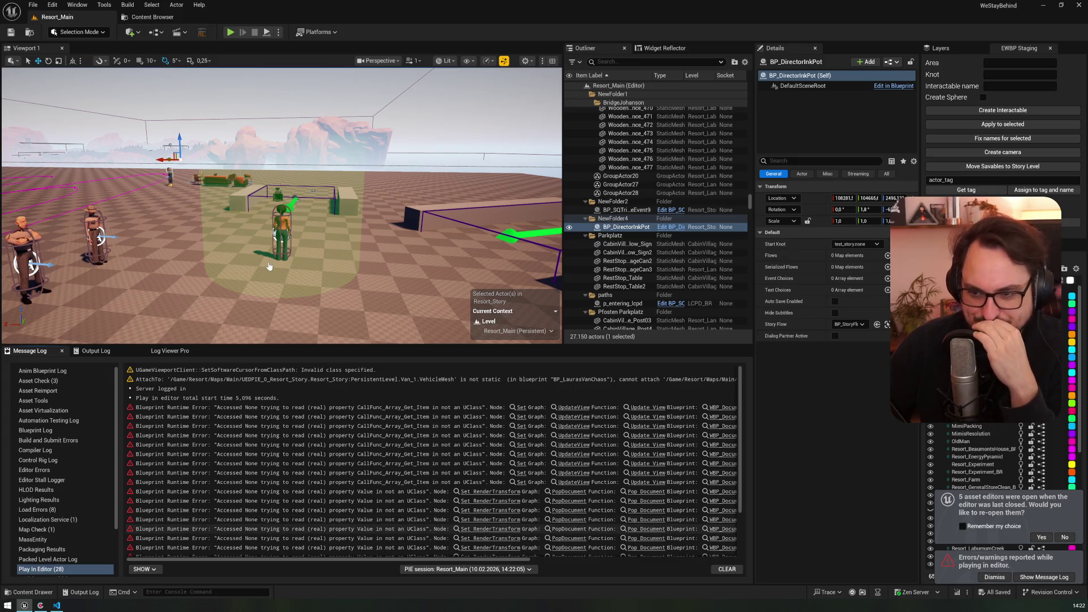
pyautogui.click(643, 528)
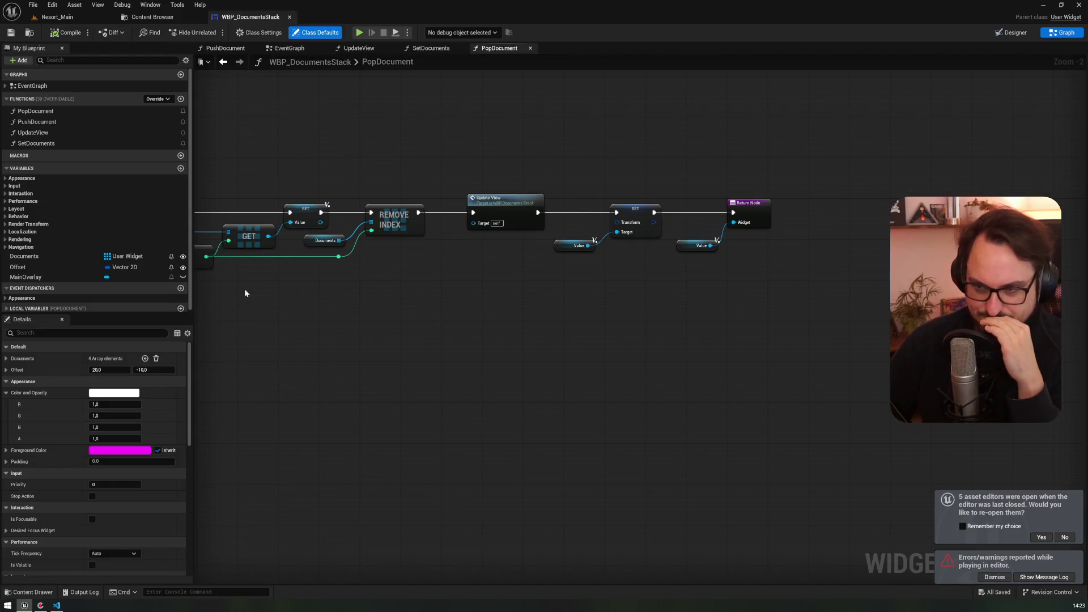
pyautogui.click(77, 17)
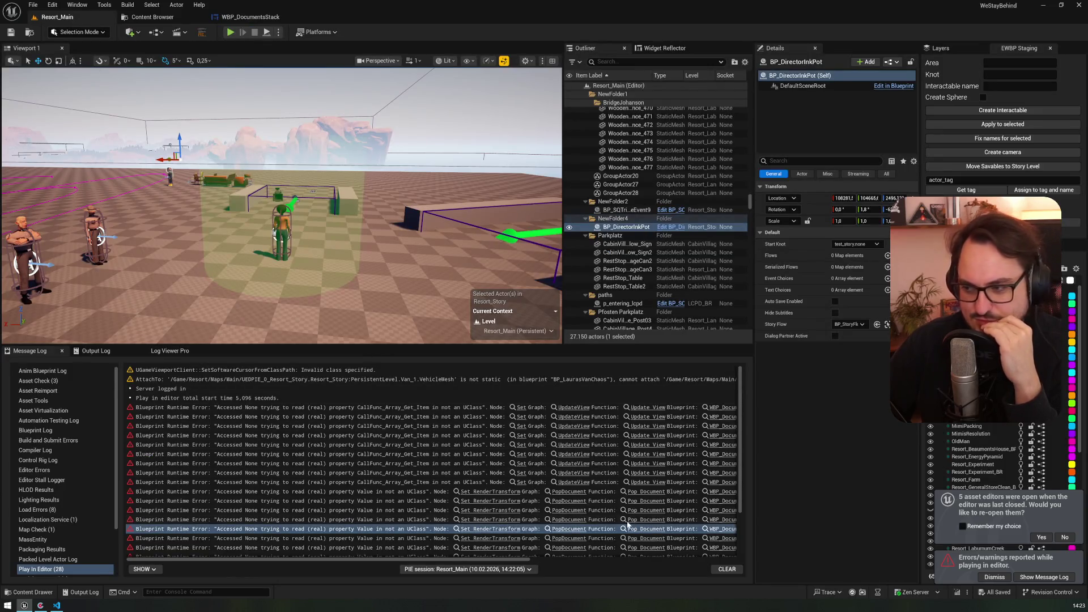
# - Widen the Message Log list, check the Output Log, then follow the error's Set RenderTransform link
pyautogui.moveTo(120, 459); pyautogui.dragTo(103, 458)
pyautogui.scroll(-3, 290, 466)
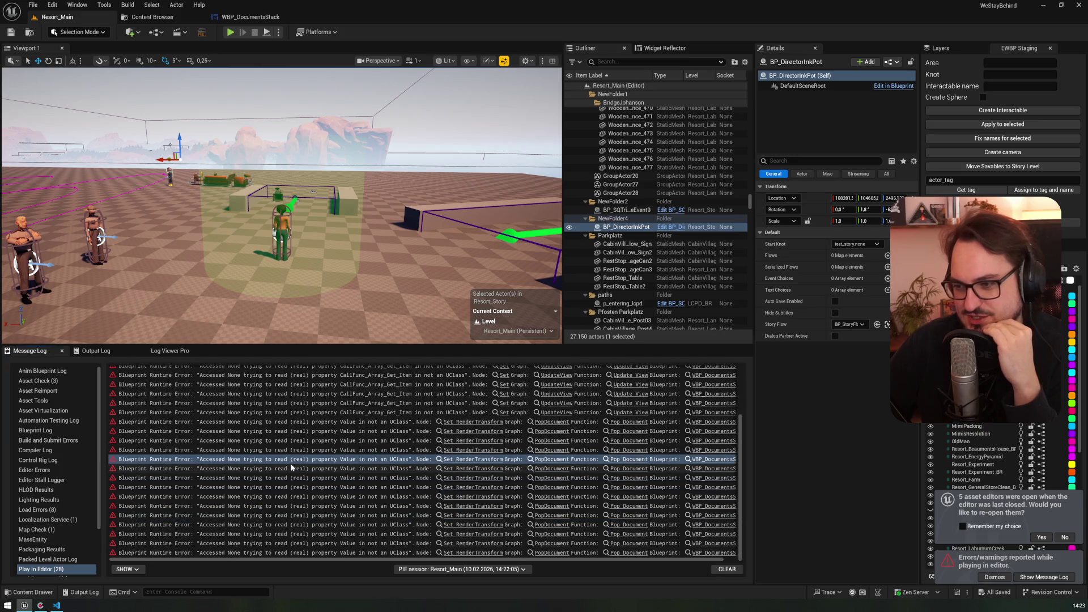
pyautogui.scroll(3, 290, 464)
pyautogui.scroll(-3, 290, 464)
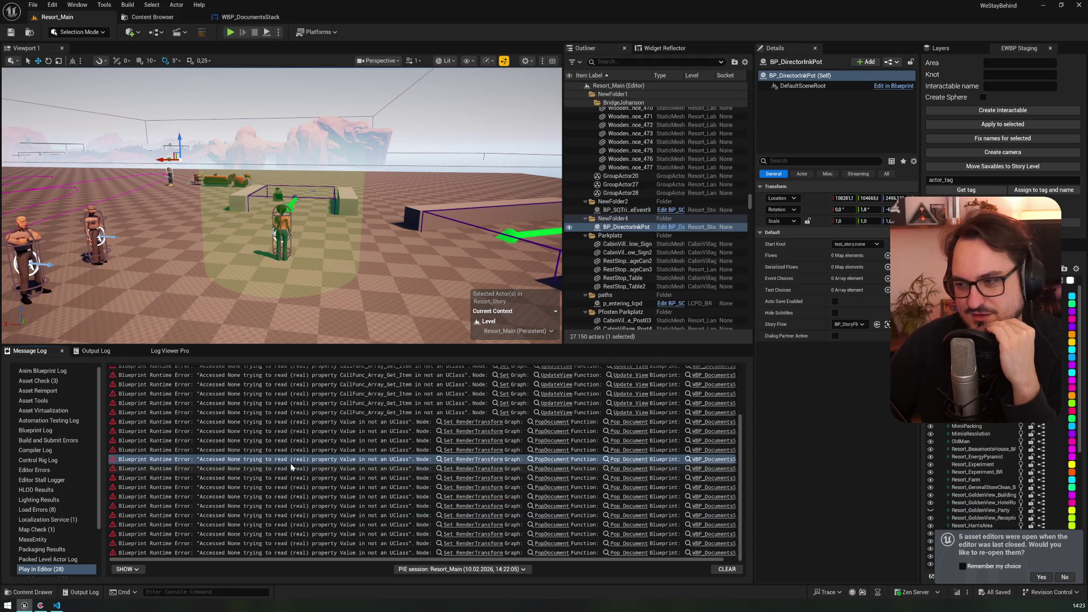
pyautogui.scroll(3, 290, 463)
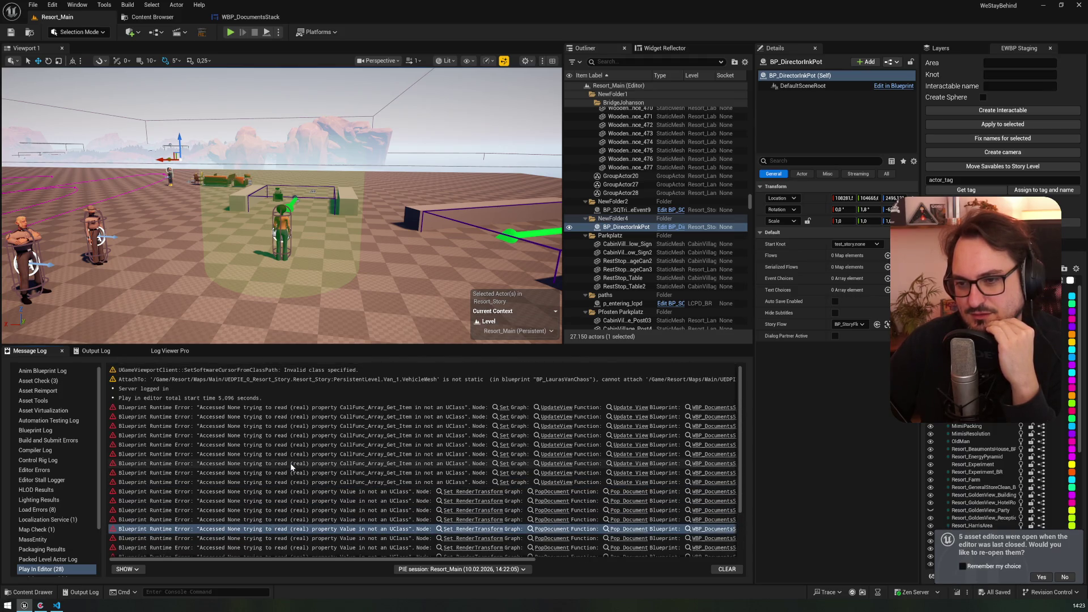
pyautogui.click(94, 350)
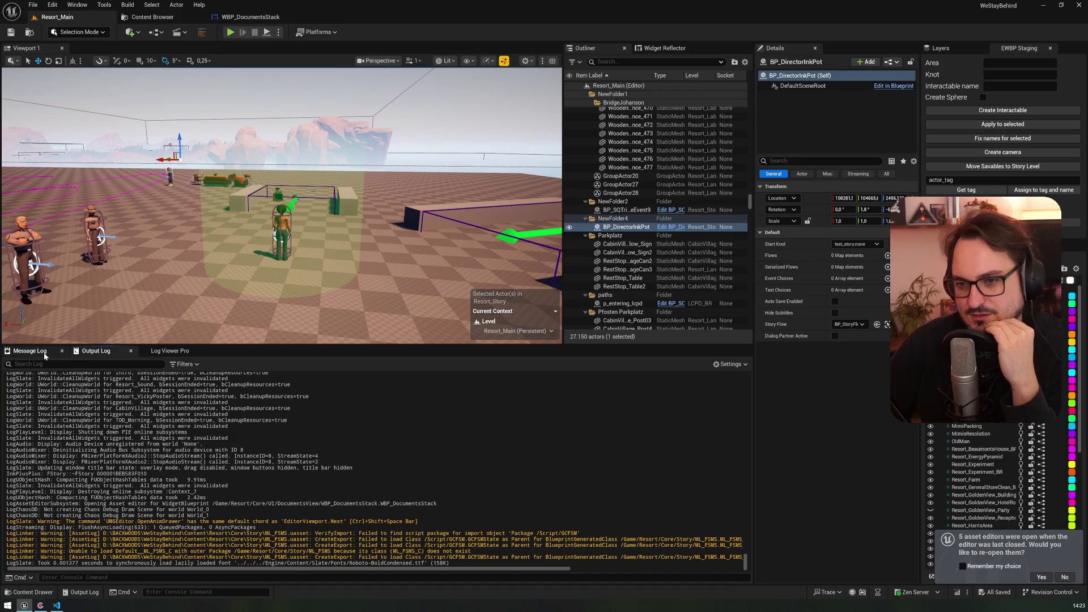
pyautogui.click(46, 355)
pyautogui.click(249, 17)
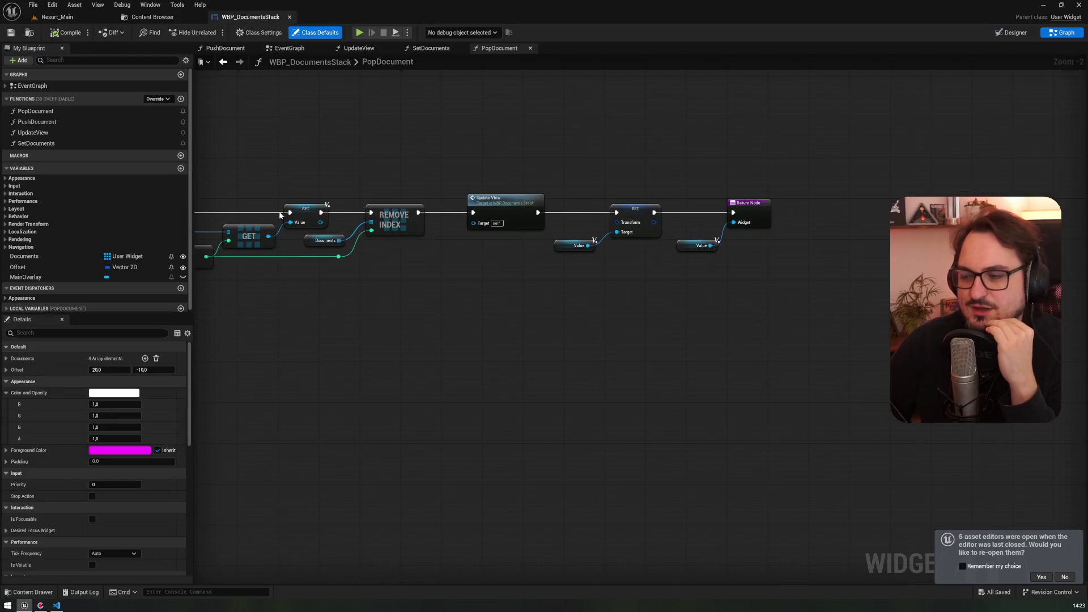
pyautogui.click(57, 17)
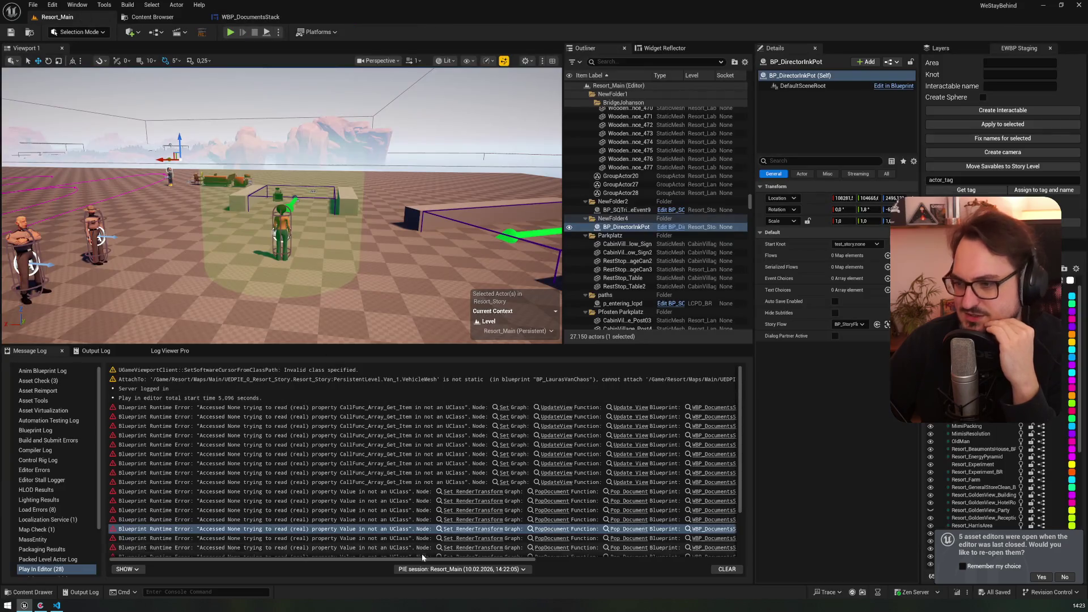
pyautogui.click(466, 528)
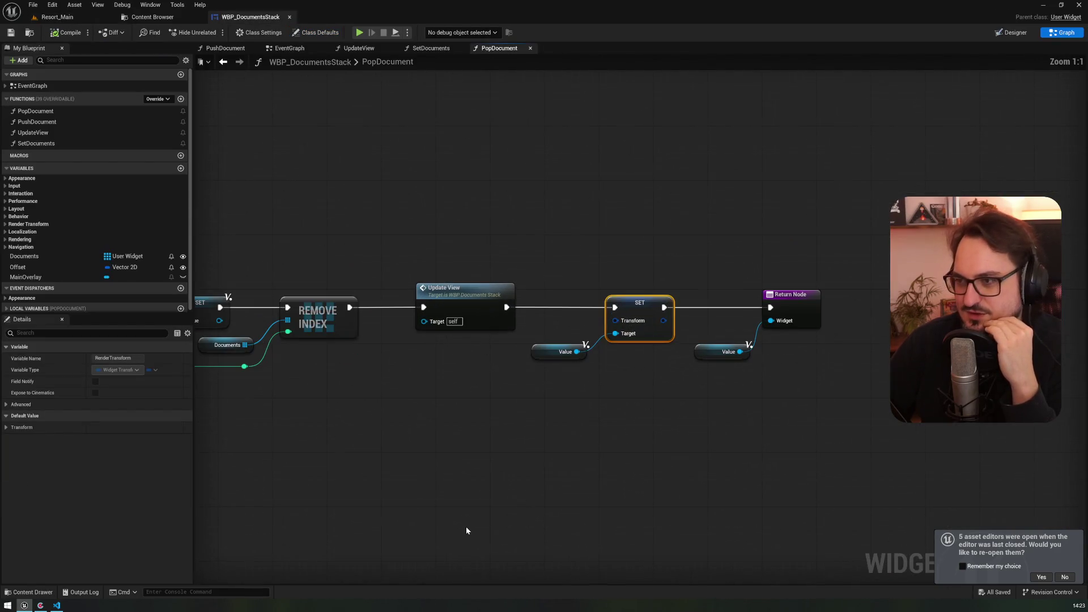
pyautogui.click(561, 352)
pyautogui.moveTo(340, 407); pyautogui.dragTo(780, 422)
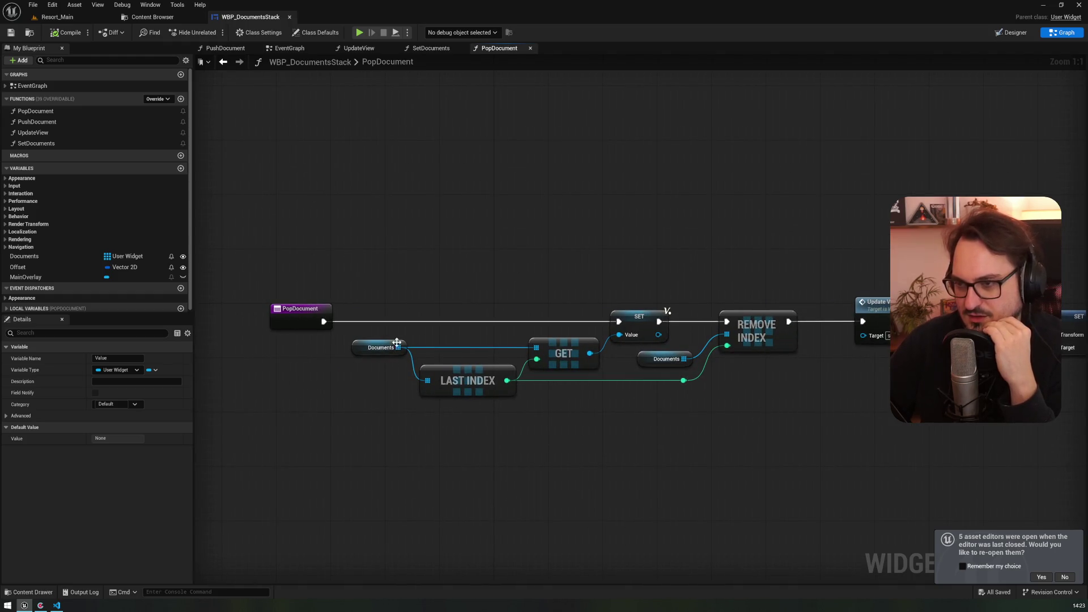
pyautogui.moveTo(589, 354); pyautogui.dragTo(619, 335)
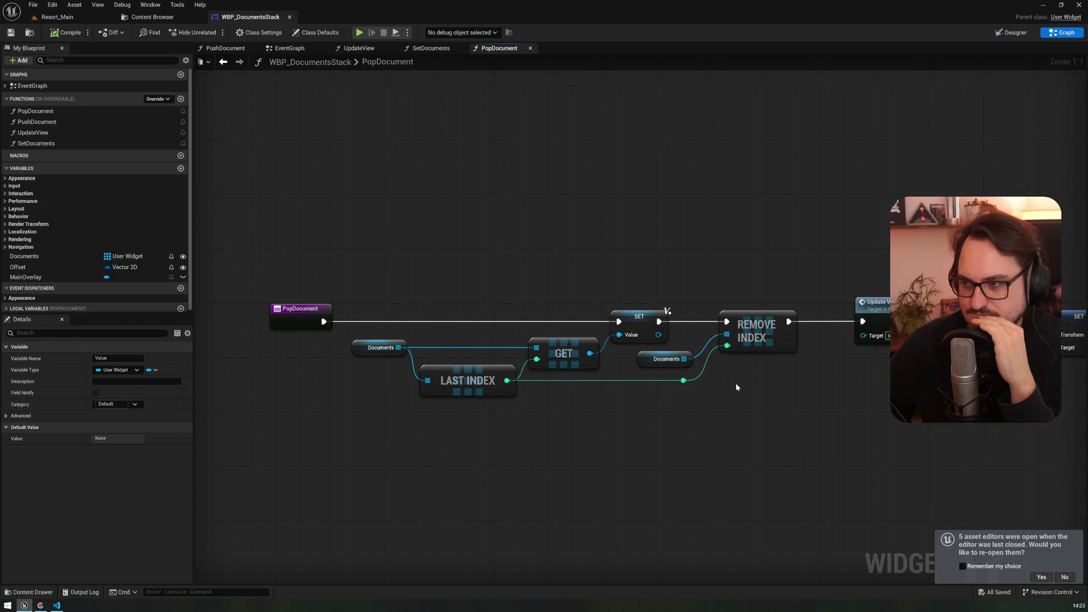
pyautogui.moveTo(735, 382)
pyautogui.mouseDown()
pyautogui.moveTo(444, 372)
pyautogui.moveTo(635, 386)
pyautogui.mouseUp()
pyautogui.moveTo(490, 353); pyautogui.dragTo(449, 231)
# - Add an Is Valid check on the fetched document, valid to SET, not valid to a copied Return Node
pyautogui.write('is valid')
pyautogui.press('Return')
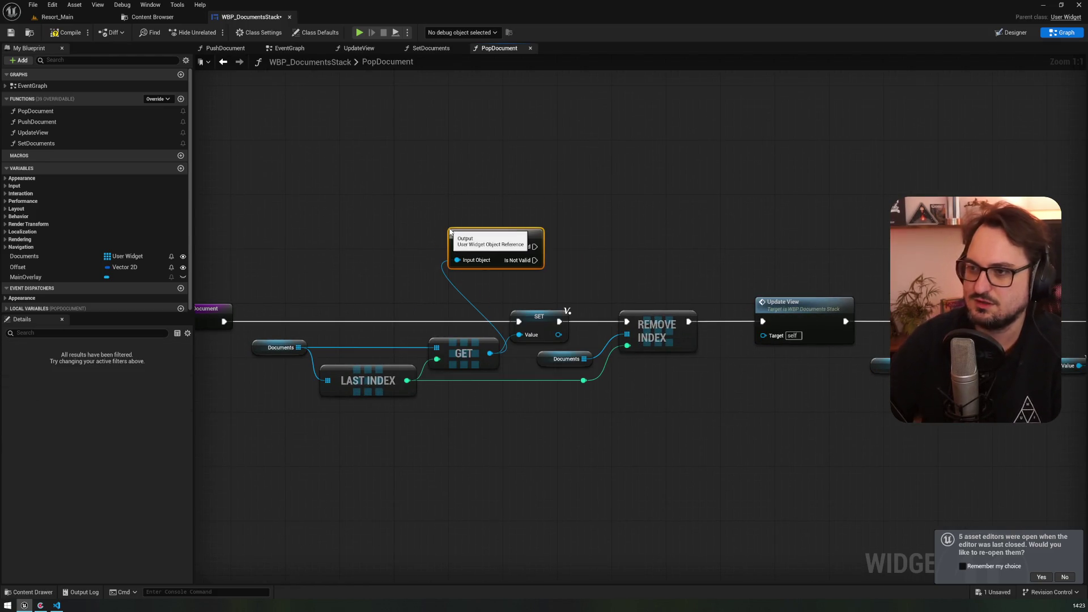
pyautogui.moveTo(225, 321)
pyautogui.mouseDown()
pyautogui.moveTo(468, 248)
pyautogui.moveTo(457, 247)
pyautogui.mouseUp()
pyautogui.moveTo(535, 246); pyautogui.dragTo(518, 321)
pyautogui.moveTo(677, 282); pyautogui.dragTo(343, 260)
pyautogui.click(794, 300)
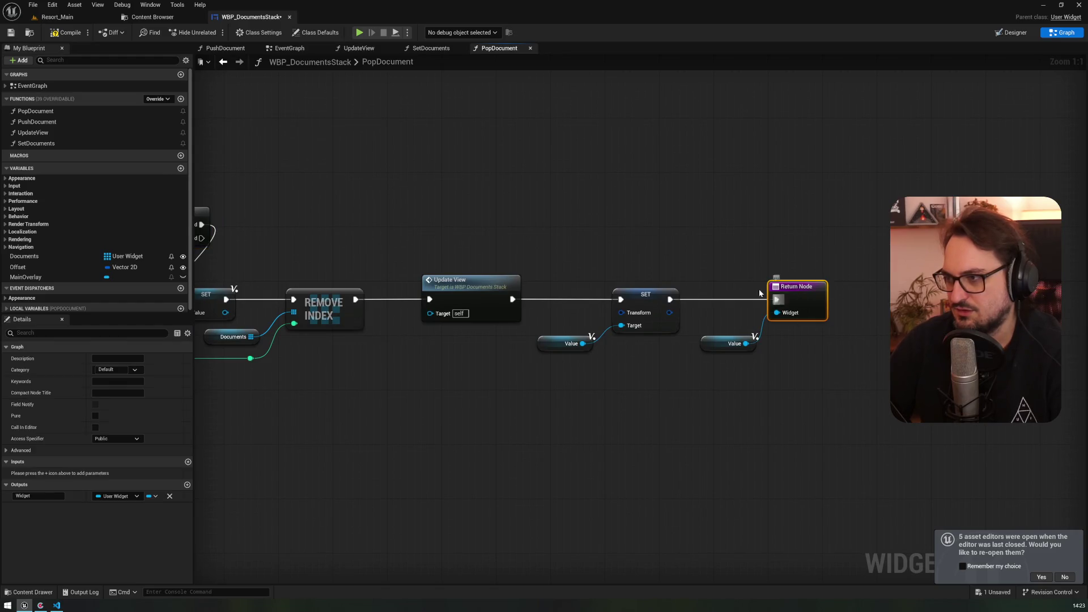
pyautogui.press('Home')
pyautogui.hotkey('ctrl', 'v')
pyautogui.moveTo(440, 244)
pyautogui.mouseDown()
pyautogui.moveTo(469, 222)
pyautogui.moveTo(529, 209)
pyautogui.mouseUp()
# - Rearrange the PopDocument entry, Documents/GET, Is Valid, Return and SET nodes into one aligned chain
pyautogui.moveTo(426, 194); pyautogui.dragTo(684, 194)
pyautogui.moveTo(390, 293); pyautogui.dragTo(228, 295)
pyautogui.moveTo(418, 405)
pyautogui.mouseDown()
pyautogui.moveTo(646, 312)
pyautogui.moveTo(481, 325)
pyautogui.mouseUp()
pyautogui.moveTo(683, 214); pyautogui.dragTo(602, 294)
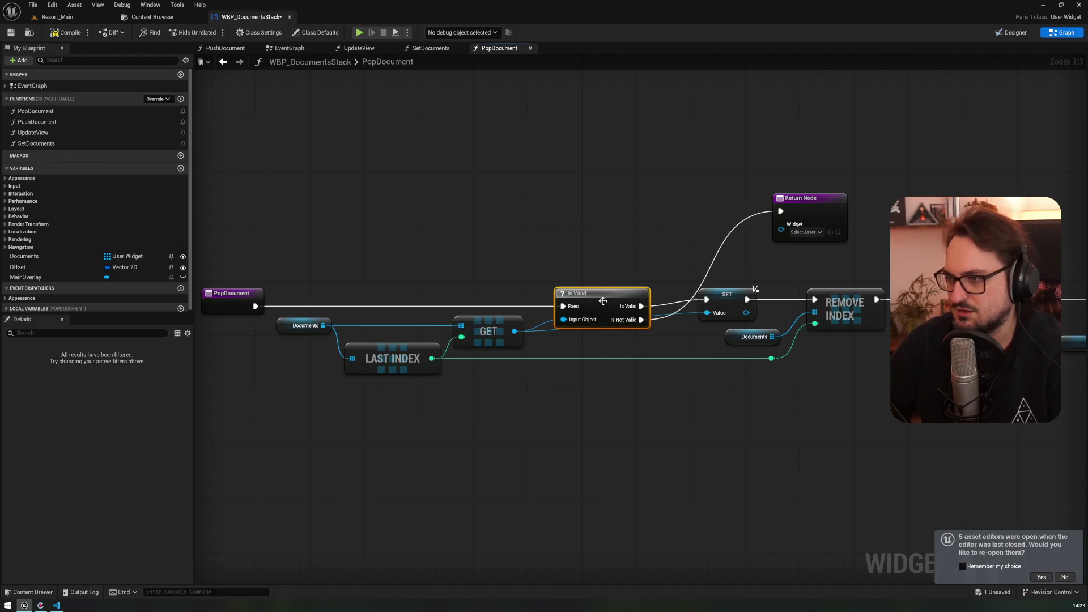
pyautogui.moveTo(810, 205); pyautogui.dragTo(720, 414)
pyautogui.moveTo(719, 296); pyautogui.dragTo(728, 339)
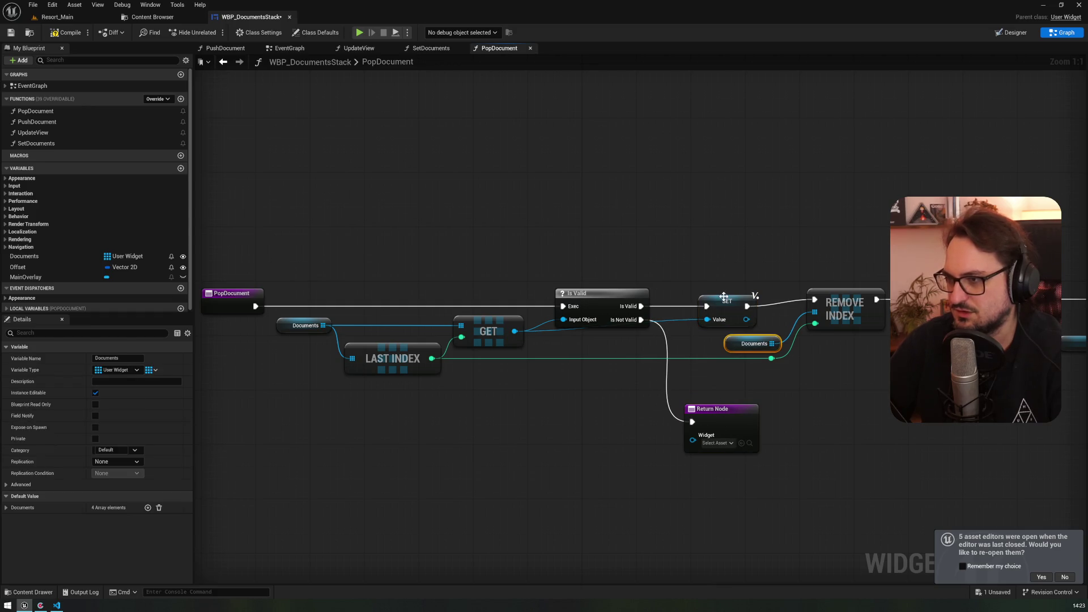
pyautogui.moveTo(722, 296); pyautogui.dragTo(723, 289)
pyautogui.moveTo(616, 292); pyautogui.dragTo(614, 285)
pyautogui.moveTo(231, 294); pyautogui.dragTo(232, 288)
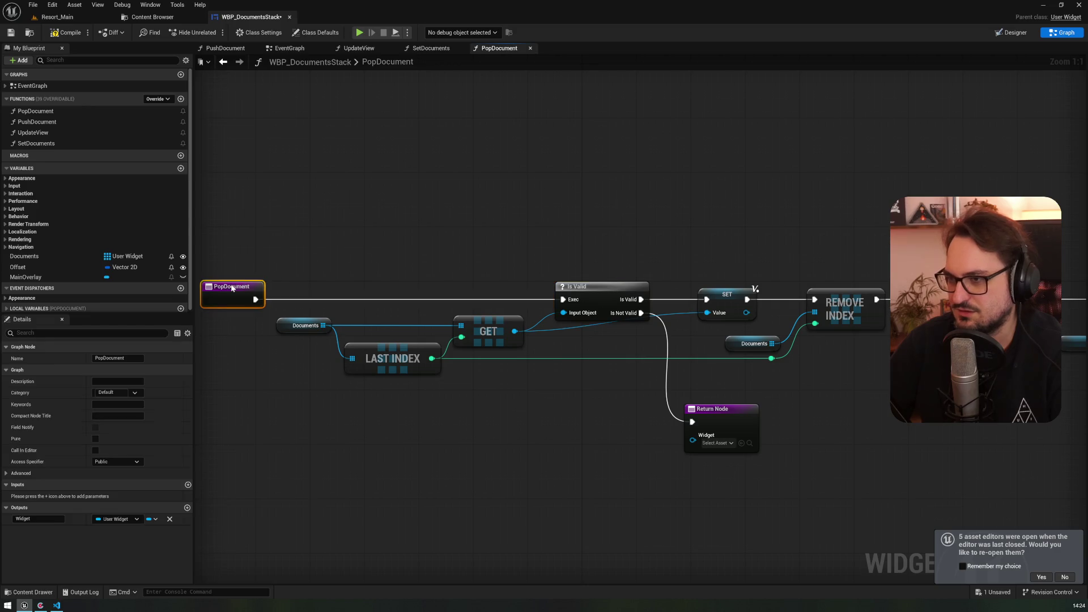
# - Add a bend point on the GET-to-SET wire, nudge nodes into line, and save WBP_DocumentsStack
pyautogui.doubleClick(579, 327)
pyautogui.moveTo(580, 327)
pyautogui.mouseDown()
pyautogui.moveTo(657, 325)
pyautogui.moveTo(681, 339)
pyautogui.mouseUp()
pyautogui.moveTo(488, 331); pyautogui.dragTo(487, 332)
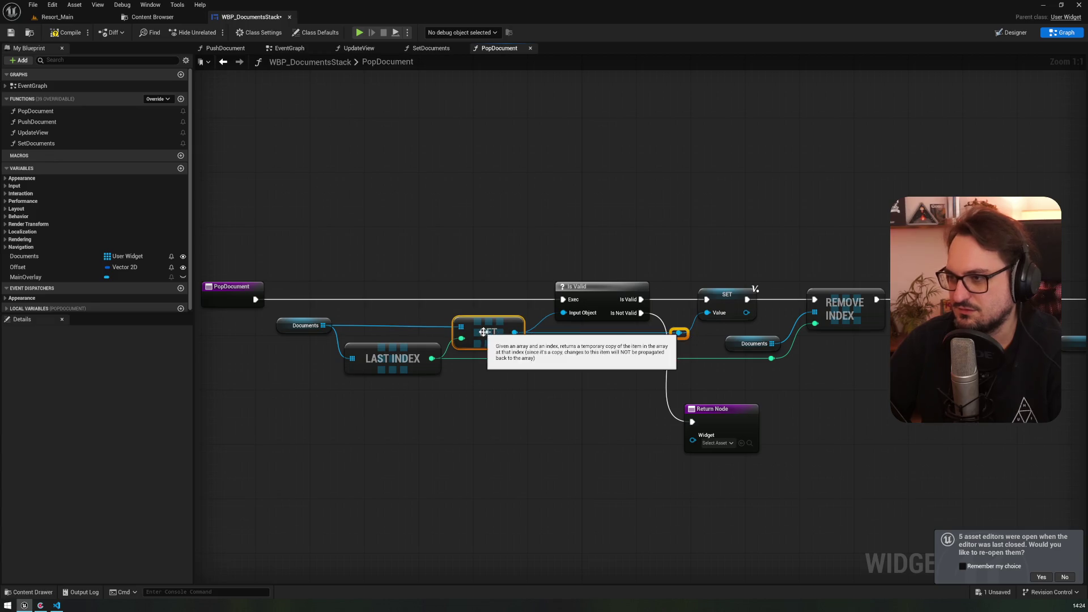
pyautogui.click(385, 334)
pyautogui.moveTo(306, 325); pyautogui.dragTo(306, 326)
pyautogui.click(487, 332)
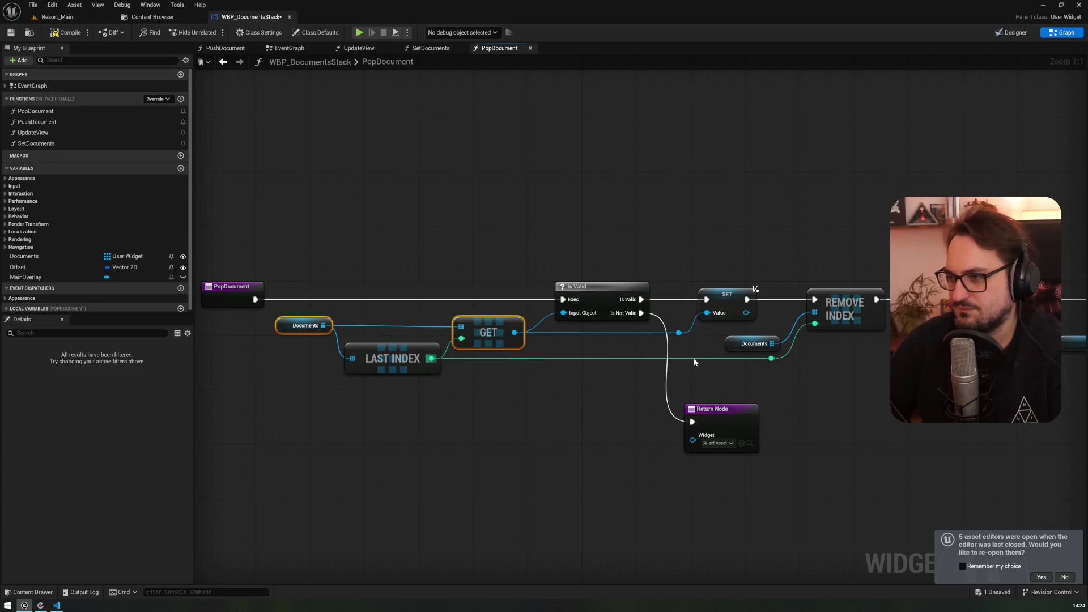
pyautogui.click(599, 396)
pyautogui.moveTo(730, 425); pyautogui.dragTo(737, 425)
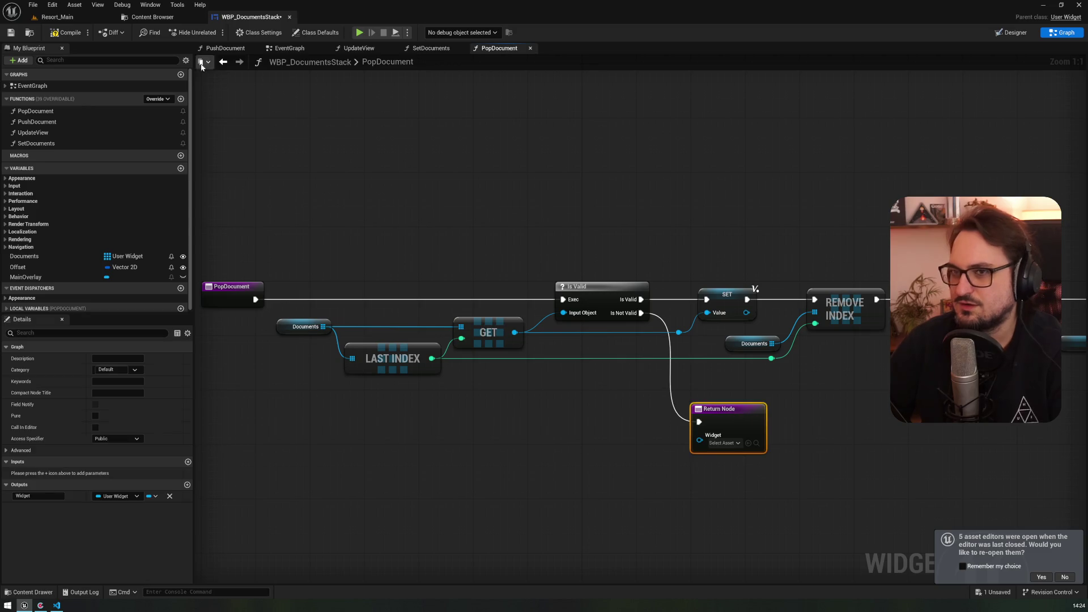
pyautogui.click(12, 32)
pyautogui.click(57, 17)
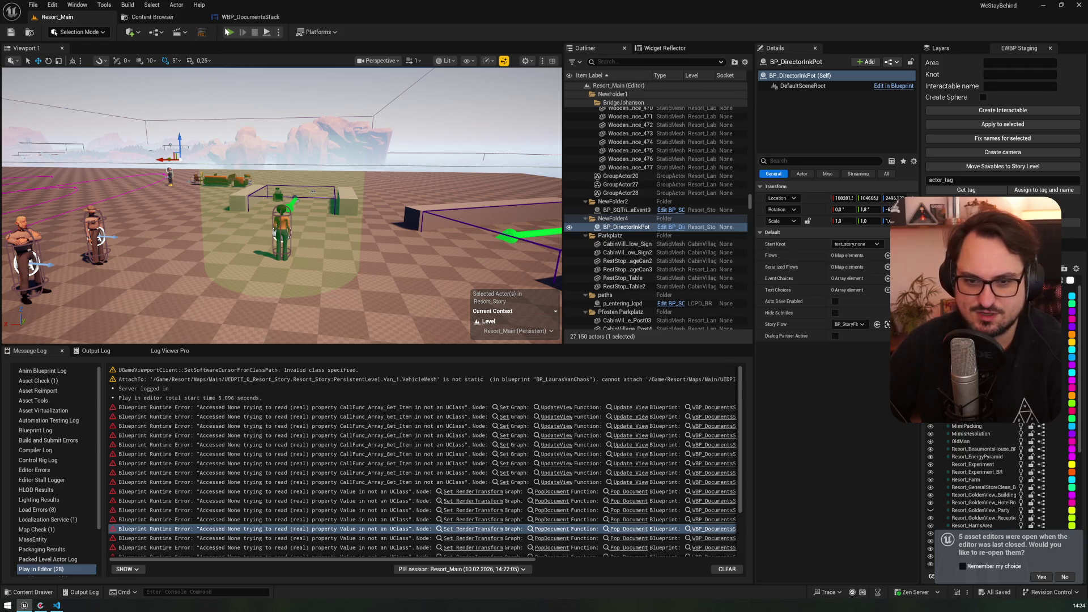
# - Play the level, open the journal with J, flip next and previous notes, stop, and clear the log
pyautogui.click(227, 32)
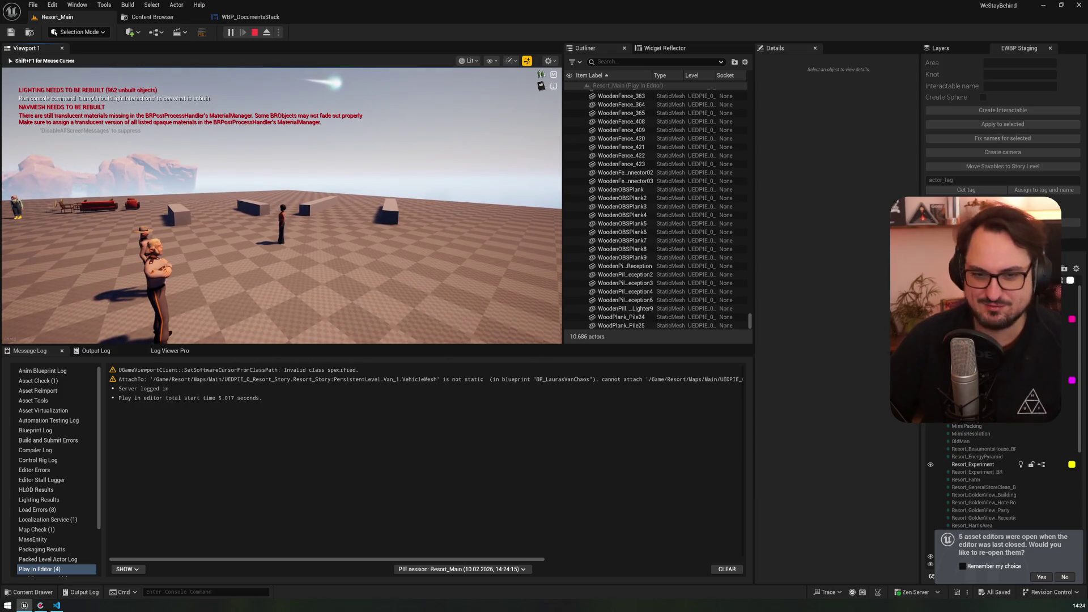
pyautogui.press('j')
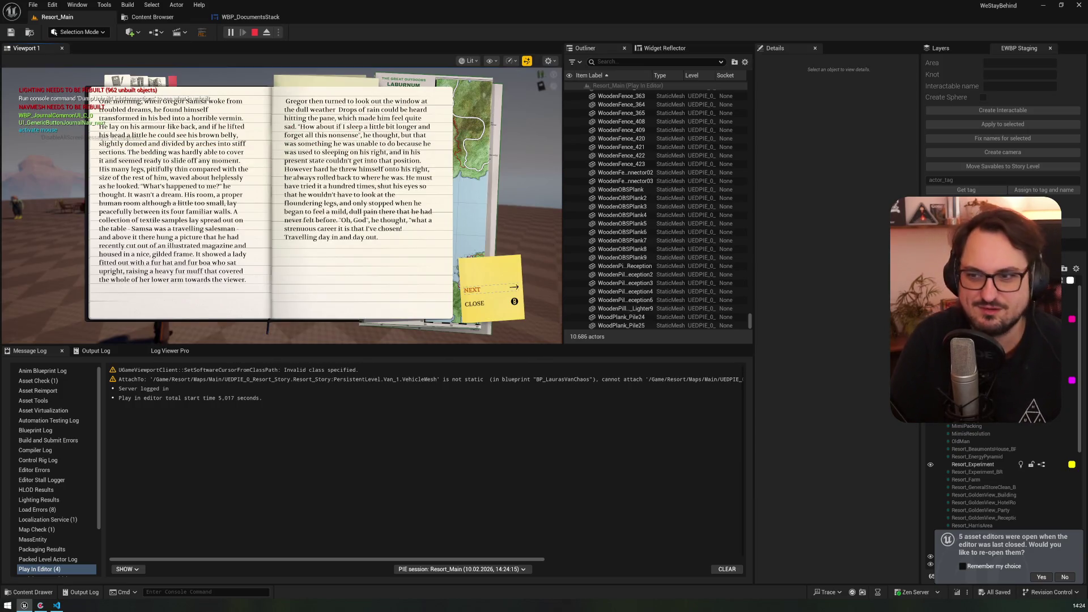
pyautogui.press('Right')
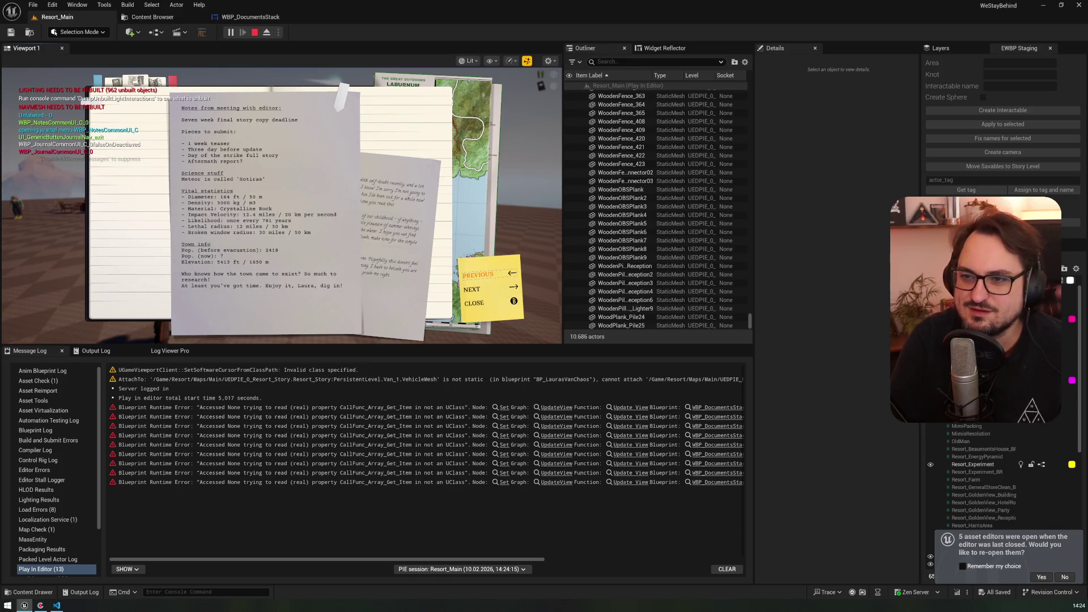
pyautogui.press('Right')
pyautogui.press('Left')
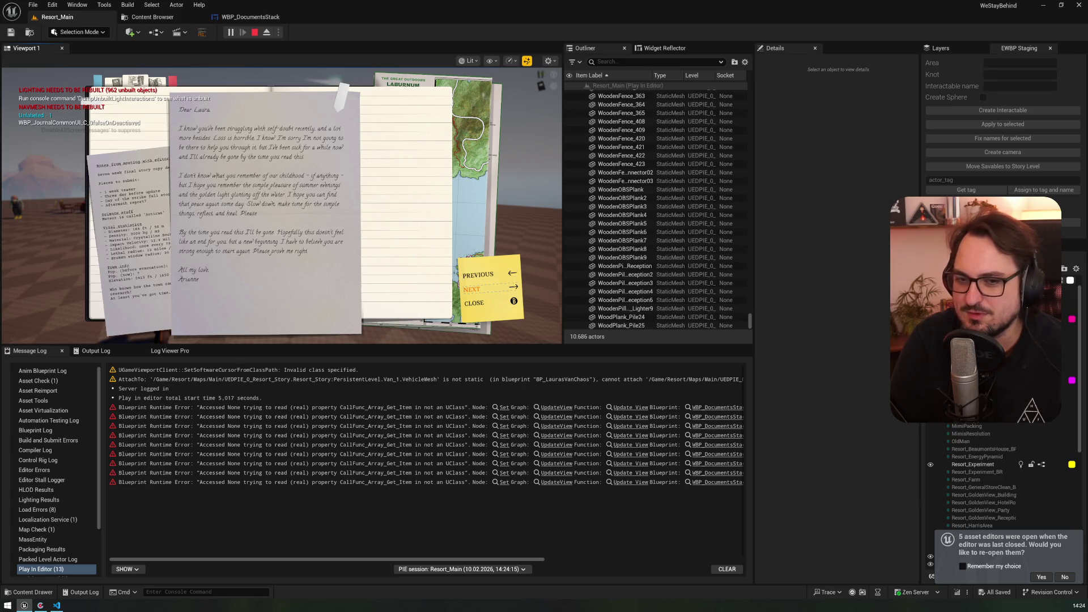
pyautogui.press('Right')
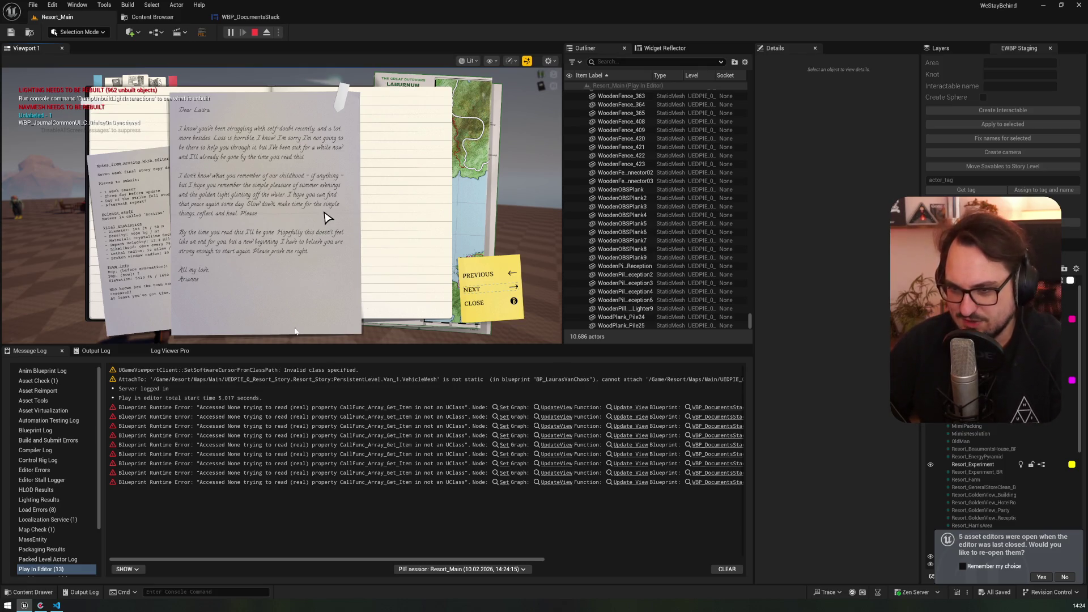
pyautogui.press('Escape')
pyautogui.click(723, 568)
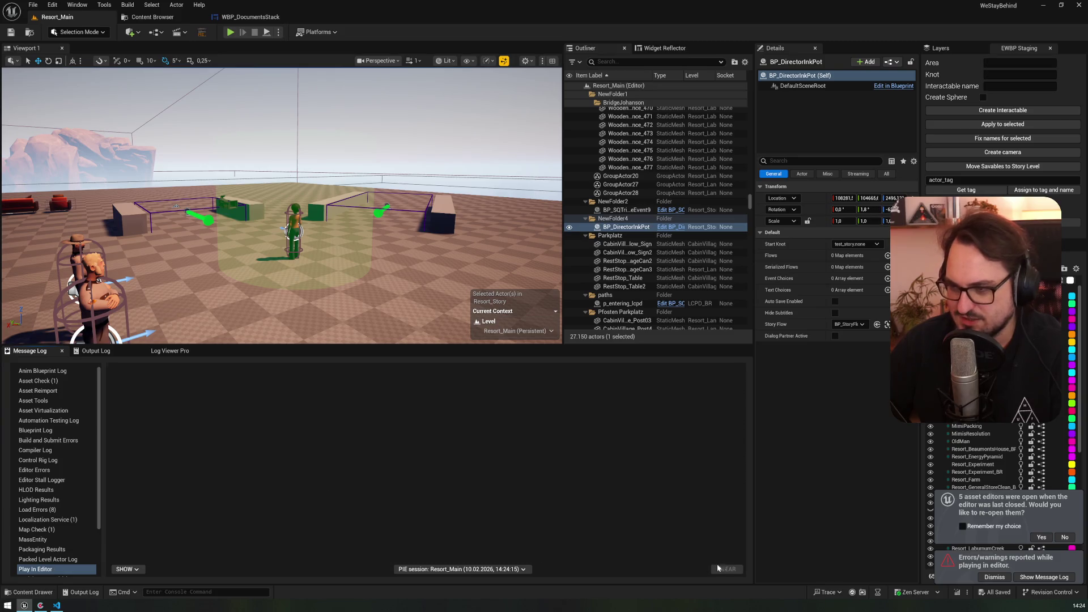
# - Run another play session, open the journal, turn to the next page, stop, and select the first runtime error
pyautogui.click(232, 32)
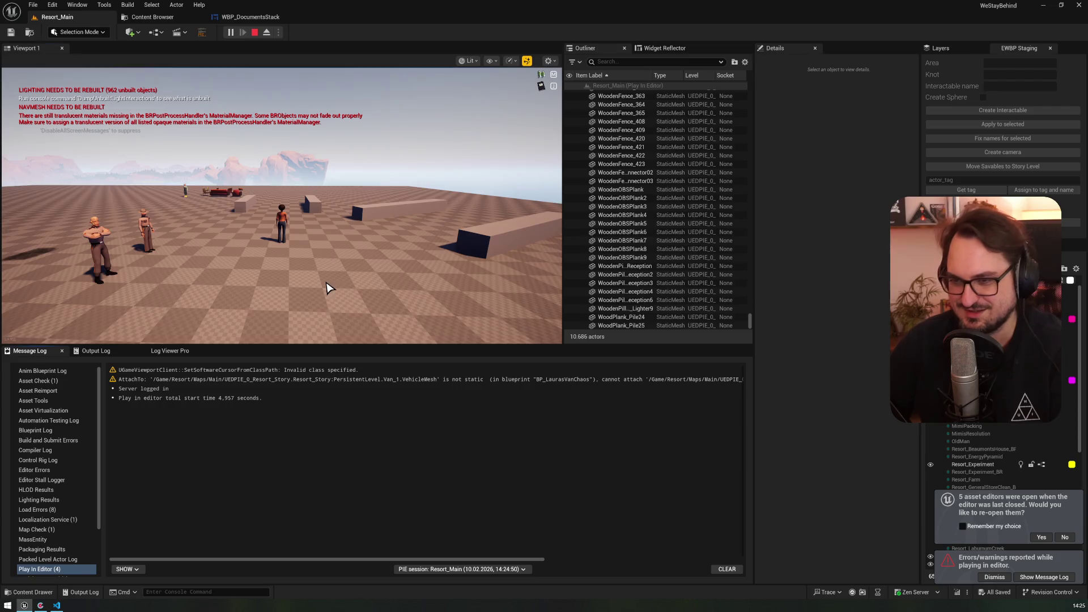
pyautogui.press('j')
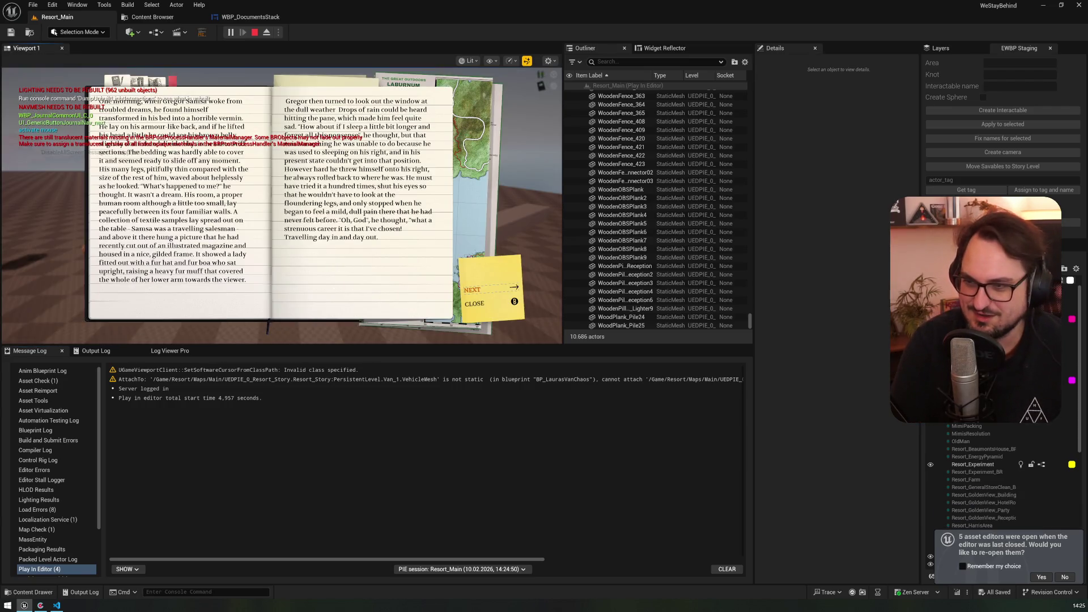
pyautogui.press('Right')
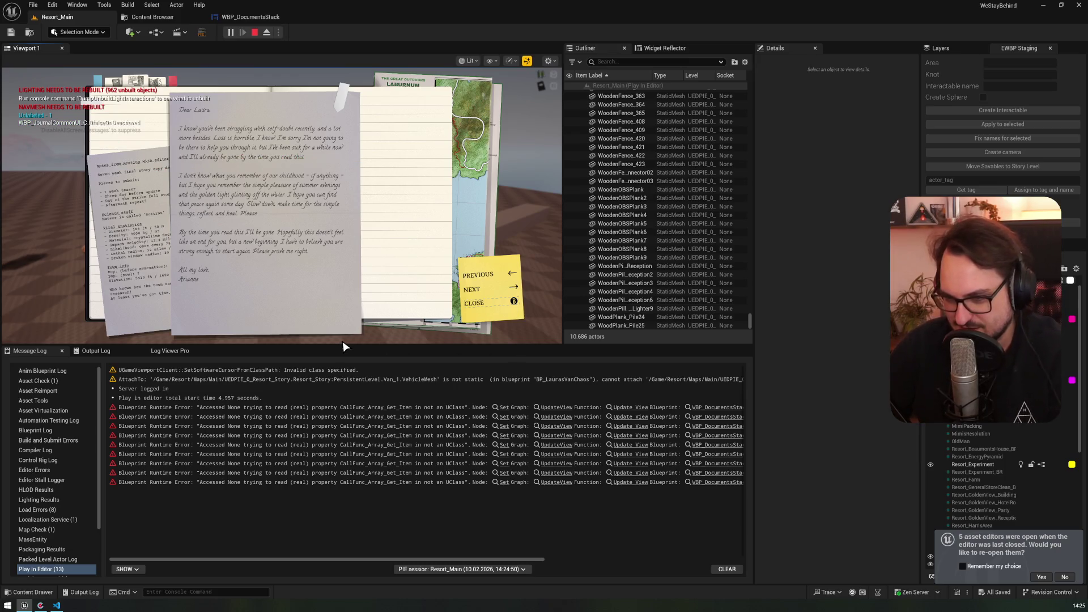
pyautogui.press('Escape')
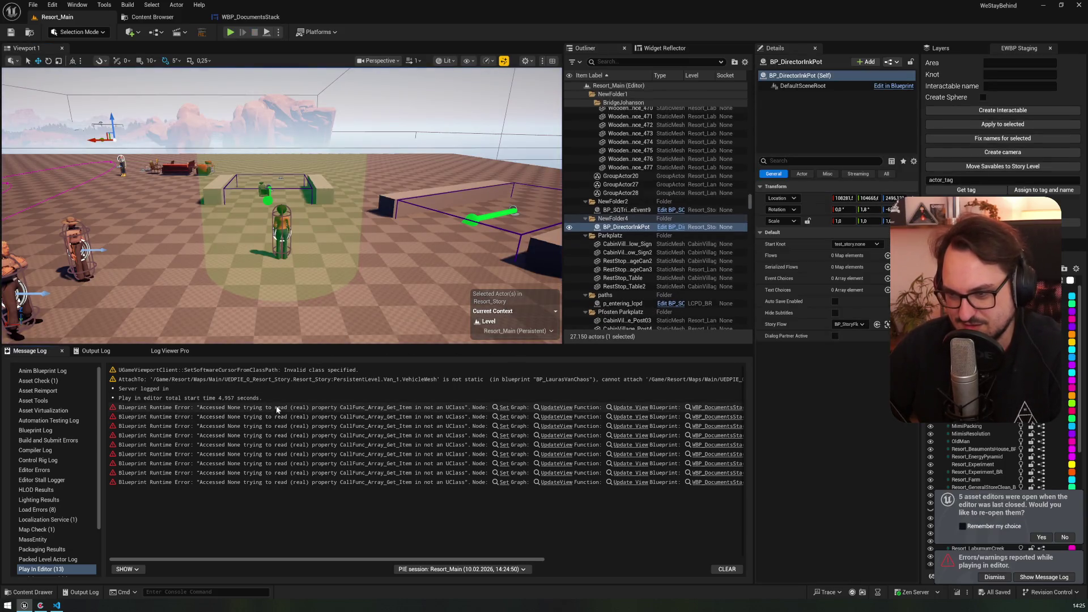
pyautogui.click(262, 408)
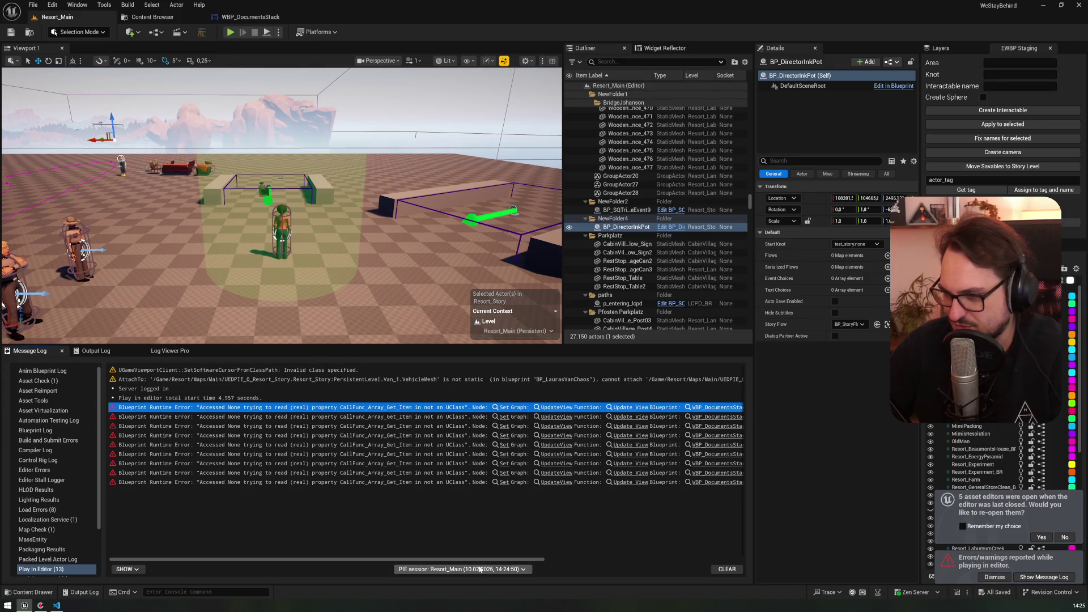
# - Follow the first error's Set link into UpdateView, pan to its entry, and select the Add Child node
pyautogui.hscroll(3, 510, 422)
pyautogui.hscroll(-3, 487, 424)
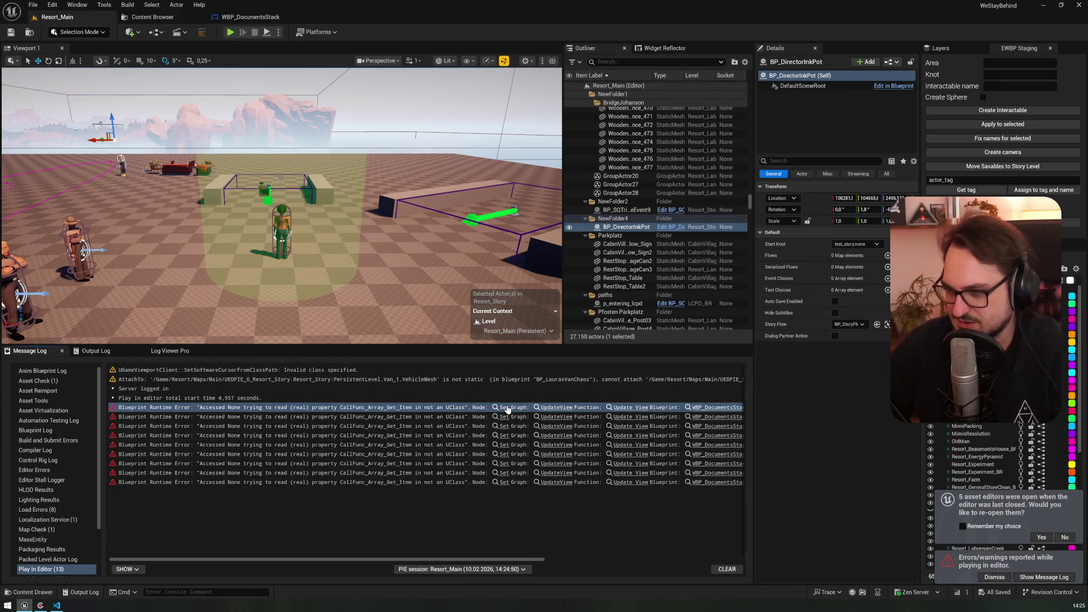
pyautogui.click(503, 408)
pyautogui.moveTo(373, 205)
pyautogui.mouseDown()
pyautogui.moveTo(652, 212)
pyautogui.moveTo(522, 201)
pyautogui.mouseUp()
pyautogui.click(587, 247)
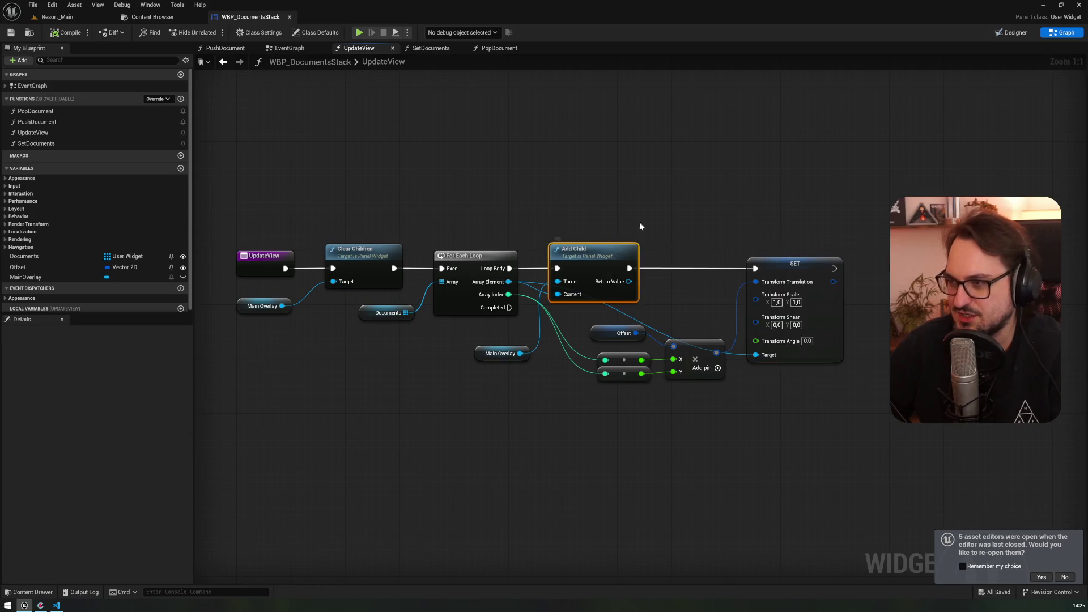
pyautogui.moveTo(644, 231); pyautogui.dragTo(502, 195)
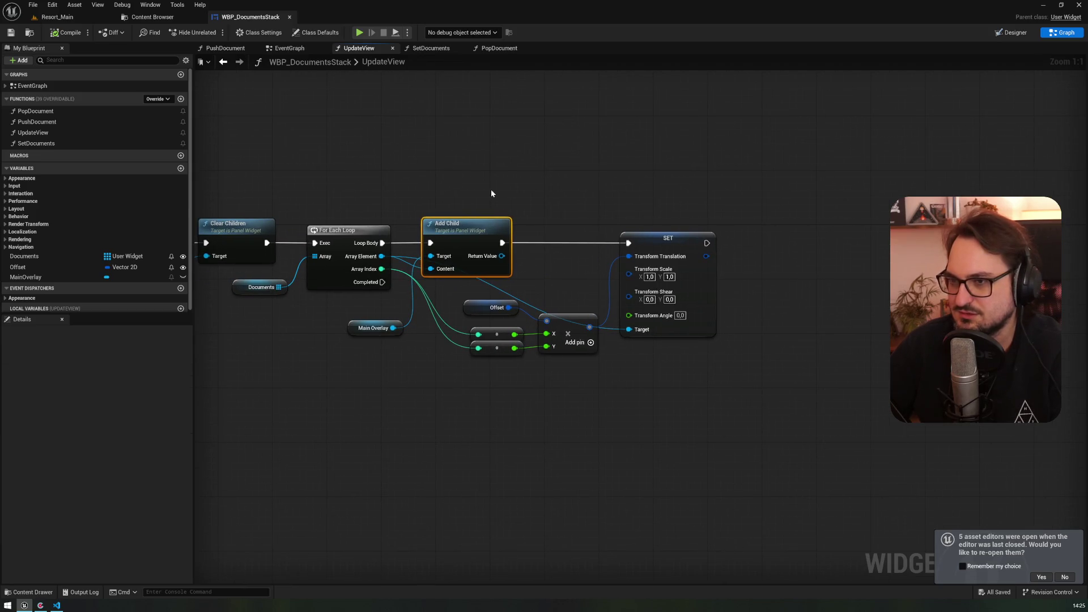
pyautogui.moveTo(460, 190); pyautogui.dragTo(490, 188)
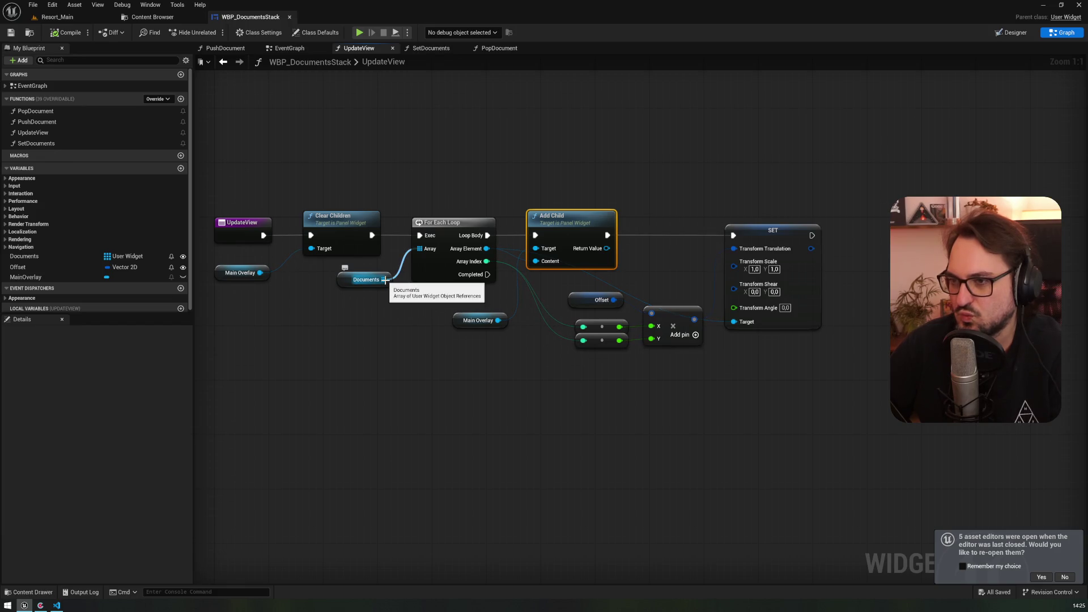
pyautogui.click(755, 233)
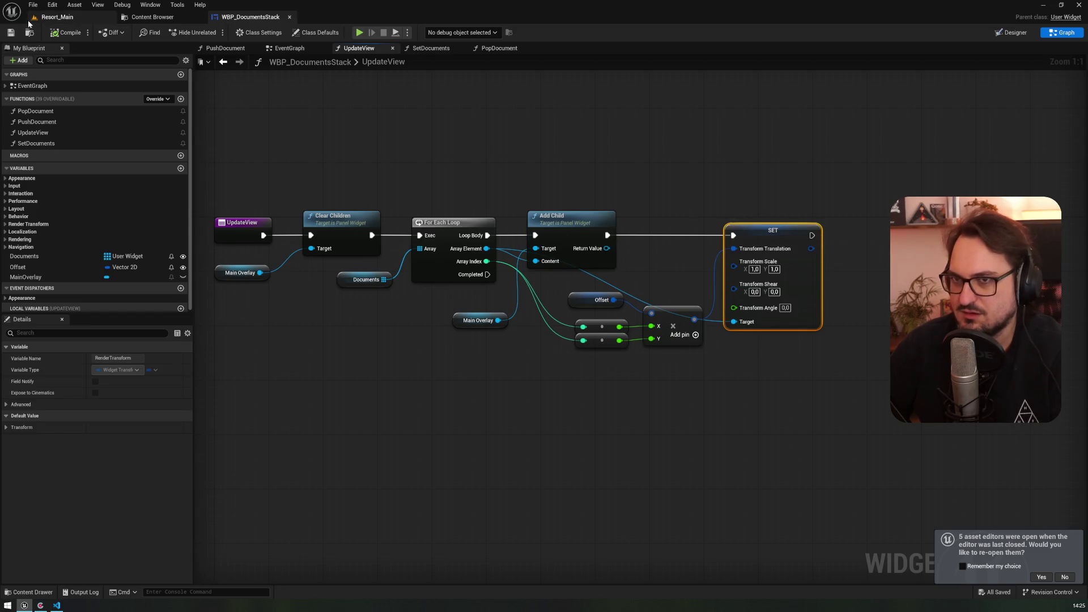
pyautogui.click(62, 17)
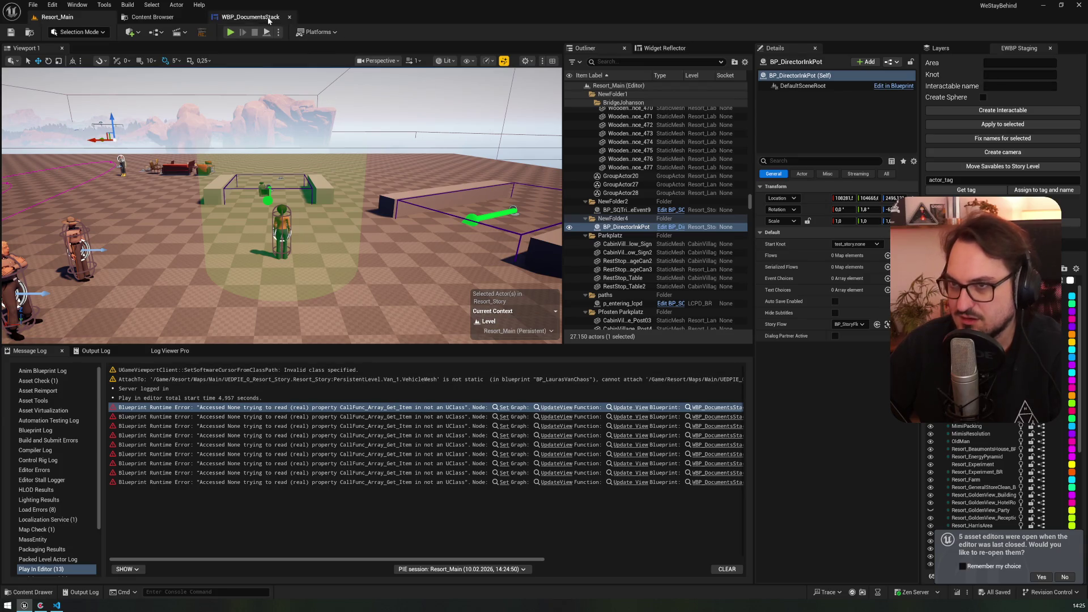
pyautogui.click(503, 406)
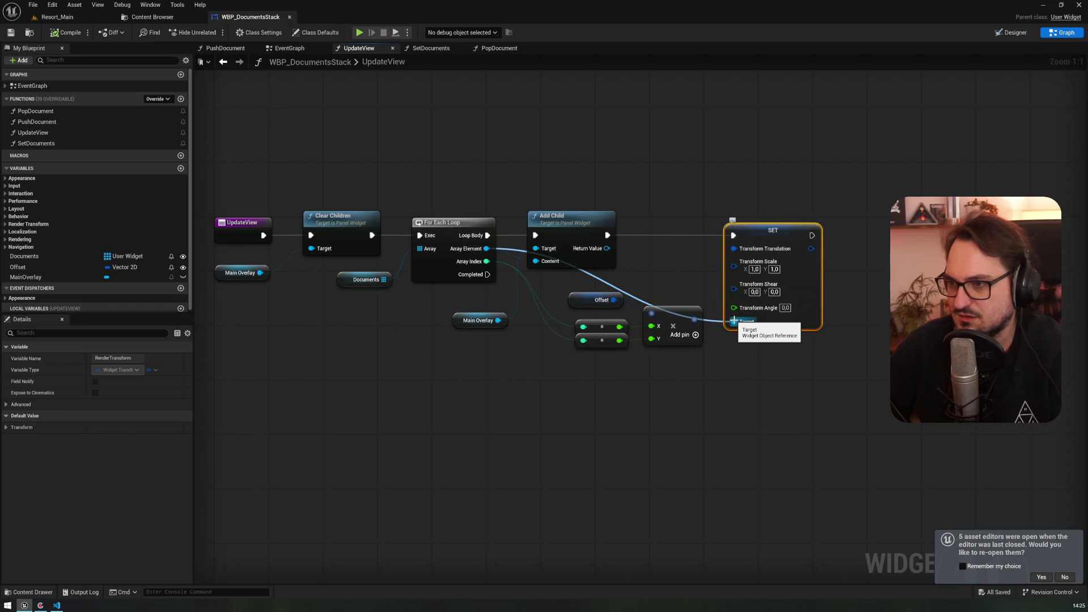
pyautogui.click(83, 22)
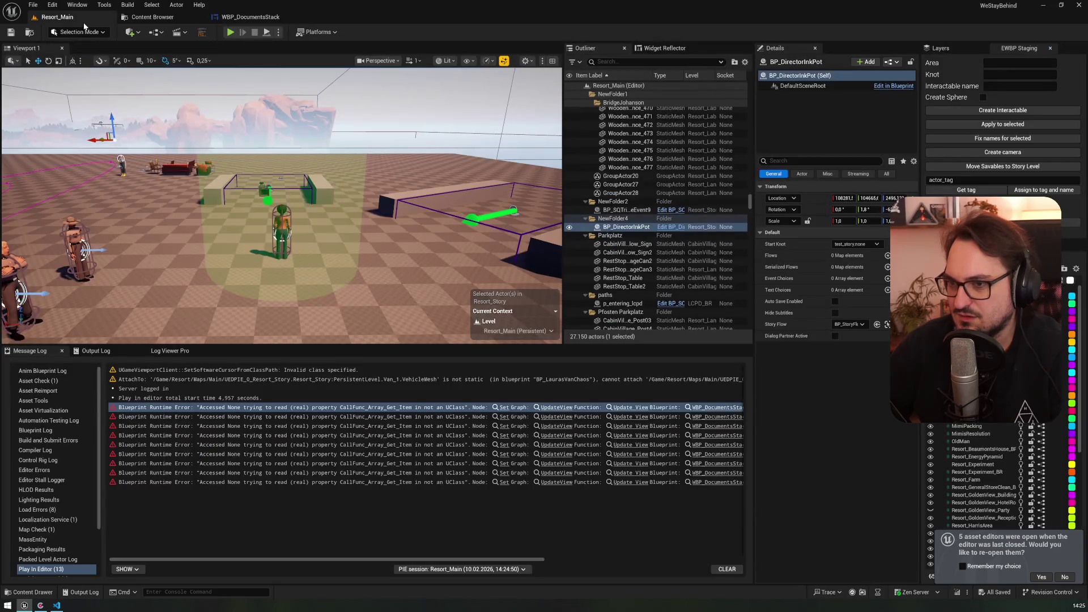
pyautogui.click(513, 407)
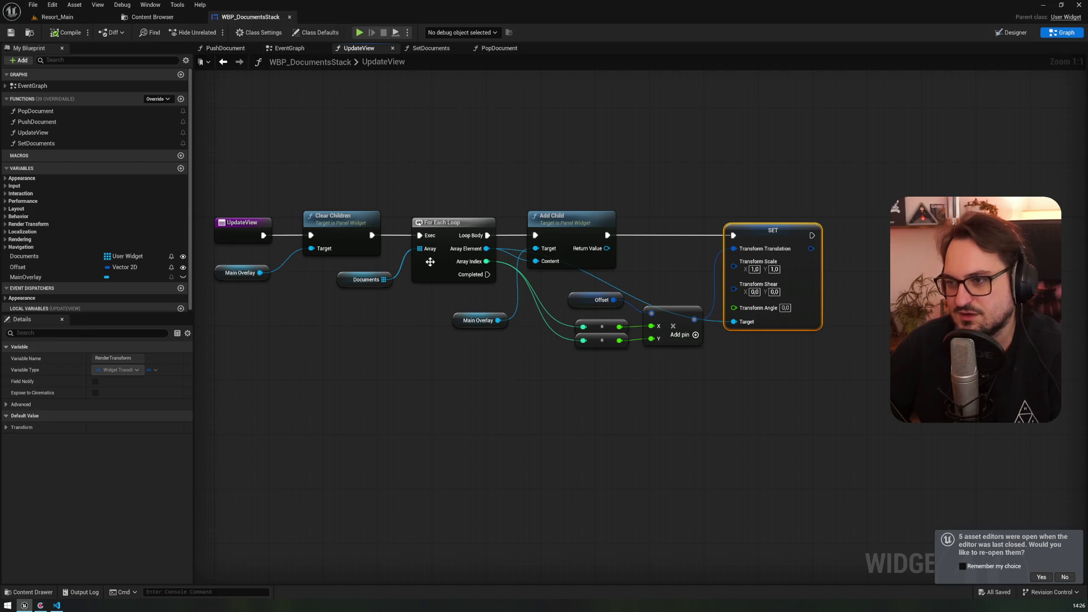
pyautogui.moveTo(486, 248); pyautogui.dragTo(564, 150)
# - Add an Is Valid node on the array element, wiring Add Child into it and its valid branch into SET
pyautogui.write('isva')
pyautogui.press('Down')
pyautogui.press('Return')
pyautogui.moveTo(608, 235); pyautogui.dragTo(563, 168)
pyautogui.press('Escape')
pyautogui.moveTo(607, 235); pyautogui.dragTo(568, 167)
pyautogui.moveTo(647, 167); pyautogui.dragTo(733, 235)
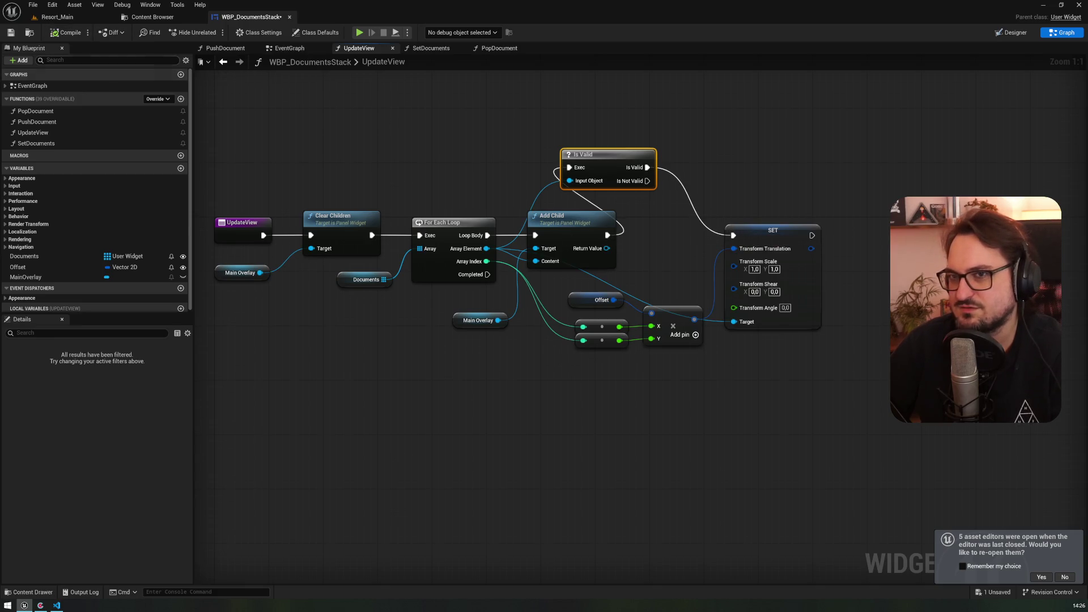
pyautogui.click(113, 18)
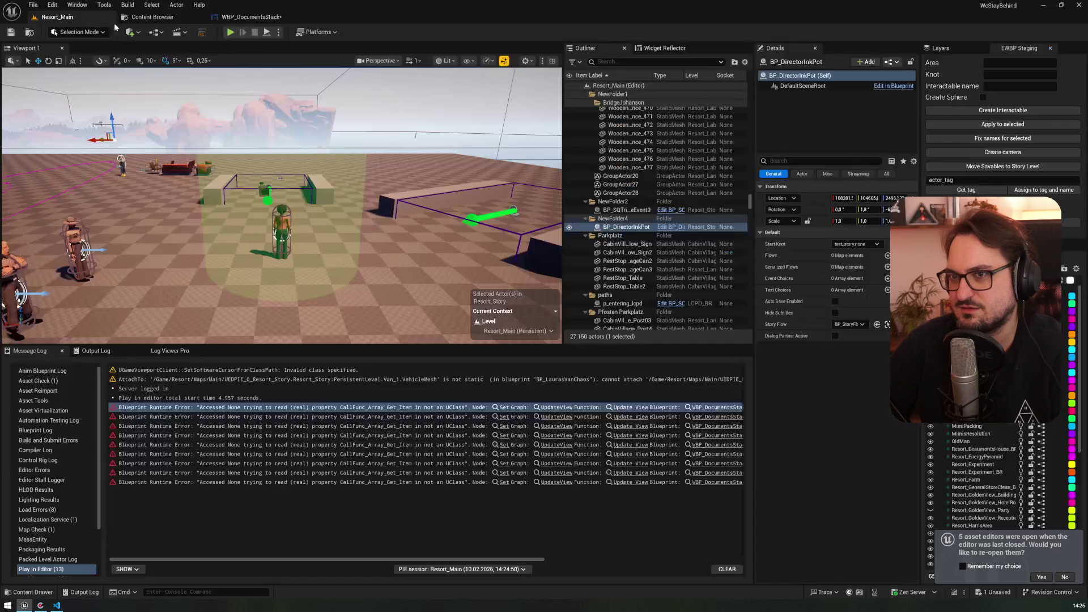
# - Play the level, open the journal with J, page forward, move focus between NEXT and PREVIOUS, then stop
pyautogui.click(226, 33)
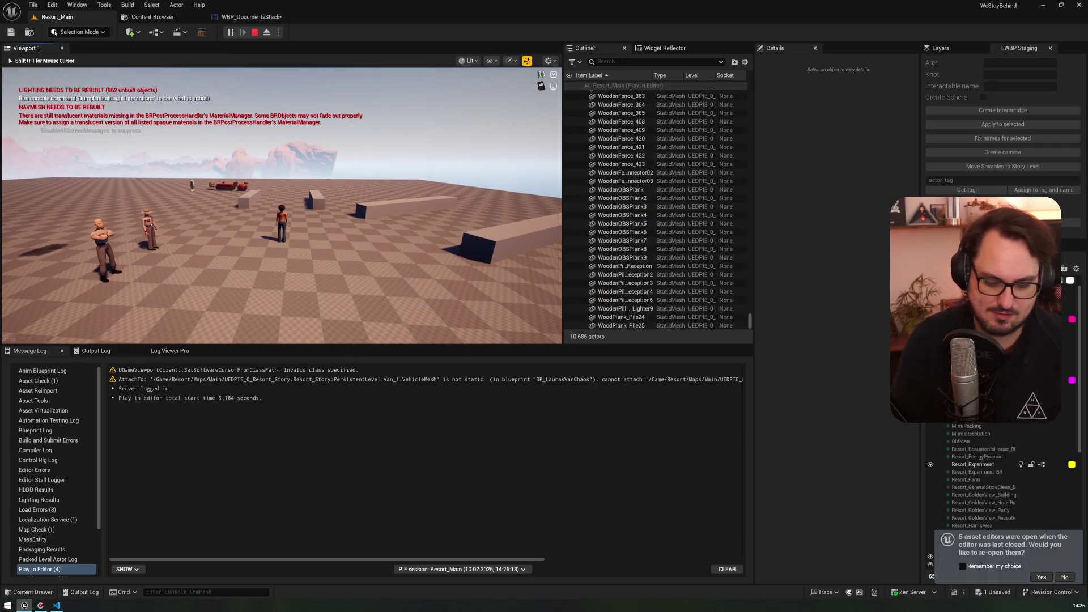
pyautogui.press('j')
pyautogui.press('Right')
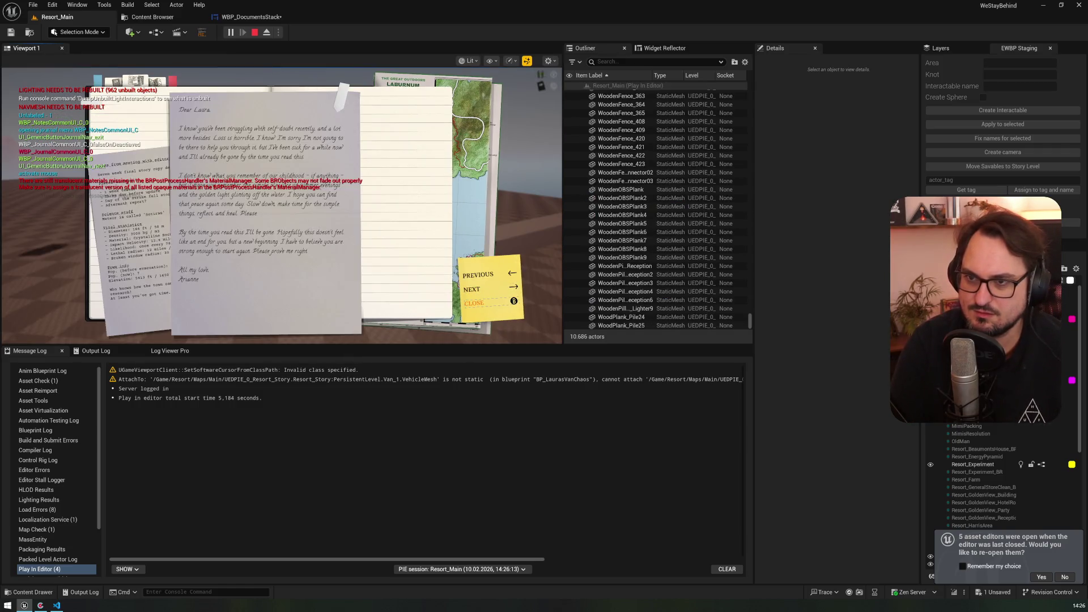
pyautogui.press('Up')
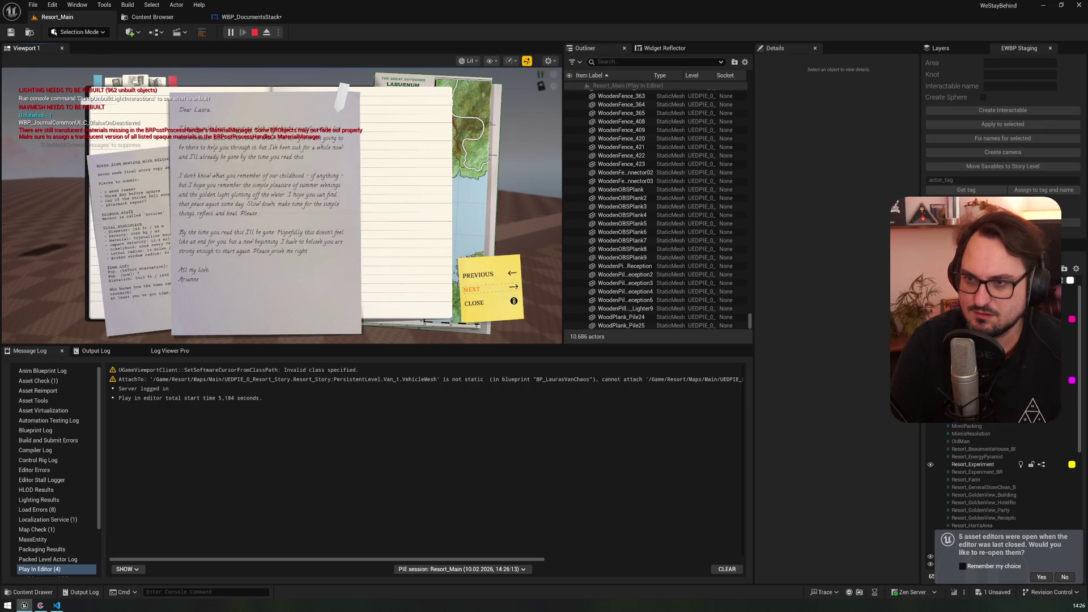
pyautogui.press('Up')
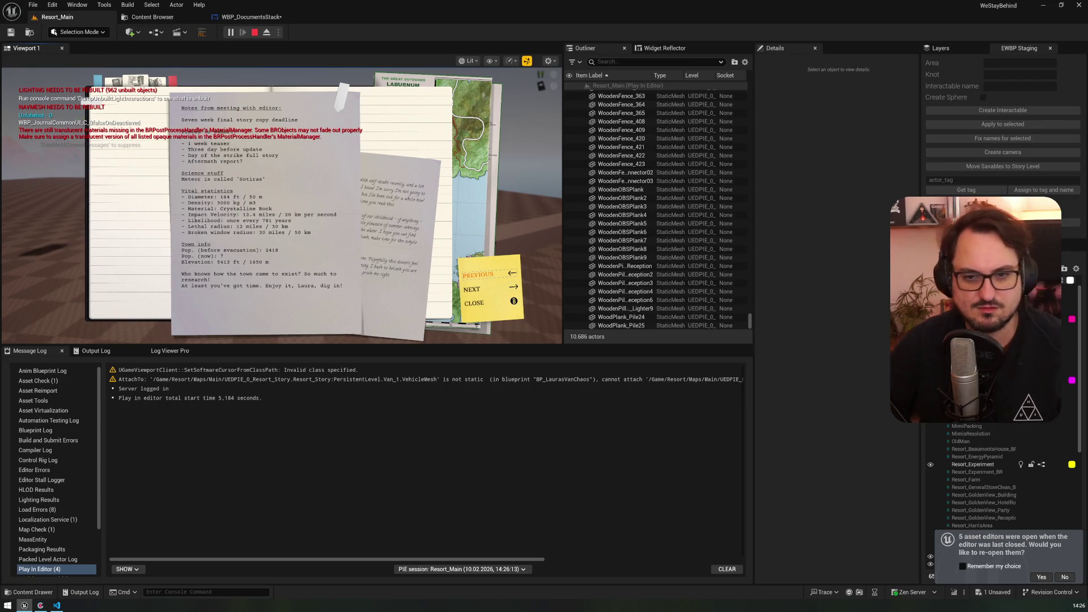
pyautogui.press('Escape')
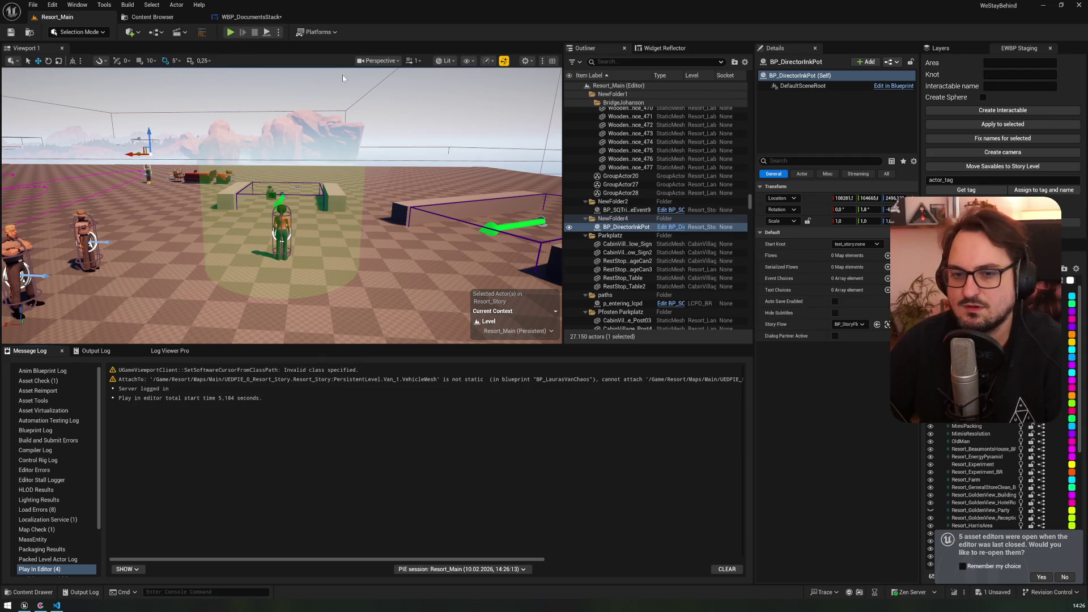
# - Add a Print String off Is Not Valid showing each Array Element's display name, then play Resort_Main
pyautogui.click(242, 20)
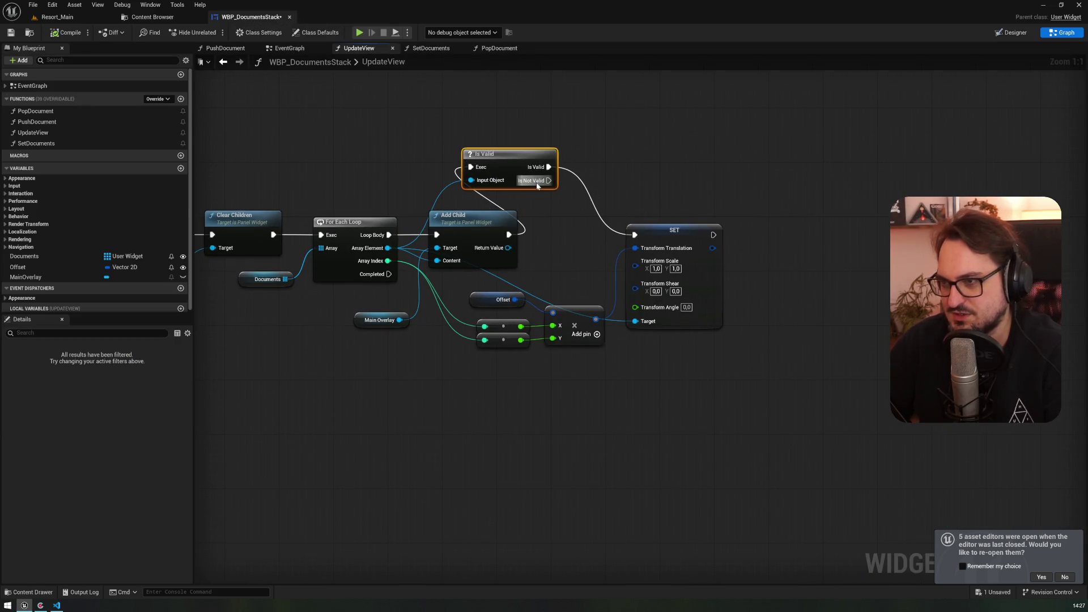
pyautogui.moveTo(547, 182); pyautogui.dragTo(615, 133)
pyautogui.write('print')
pyautogui.press('Return')
pyautogui.moveTo(388, 247); pyautogui.dragTo(621, 160)
pyautogui.moveTo(503, 179); pyautogui.dragTo(441, 97)
pyautogui.click(79, 20)
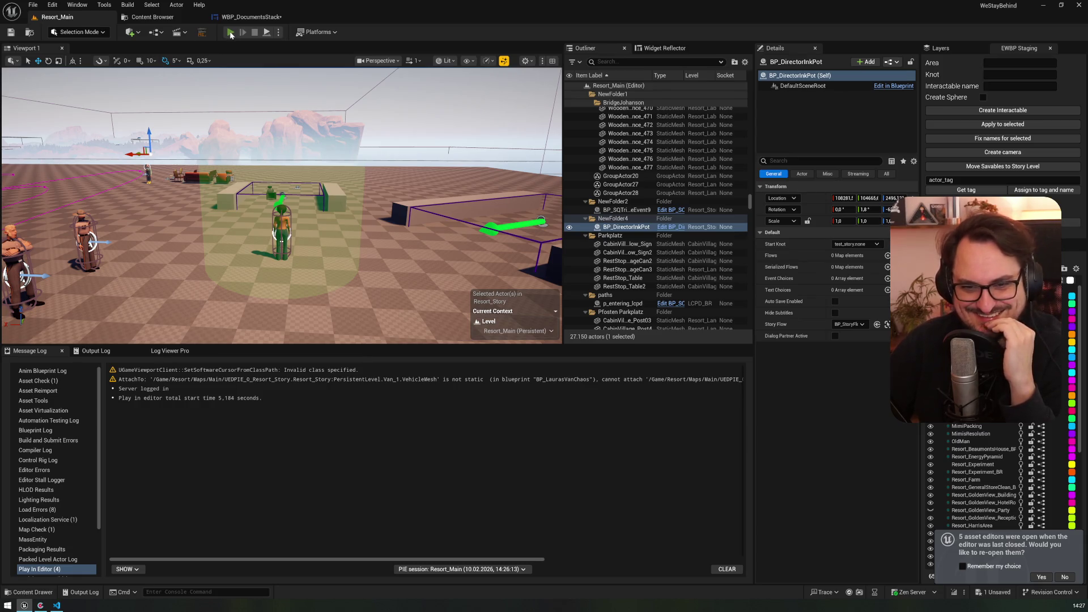
pyautogui.click(231, 33)
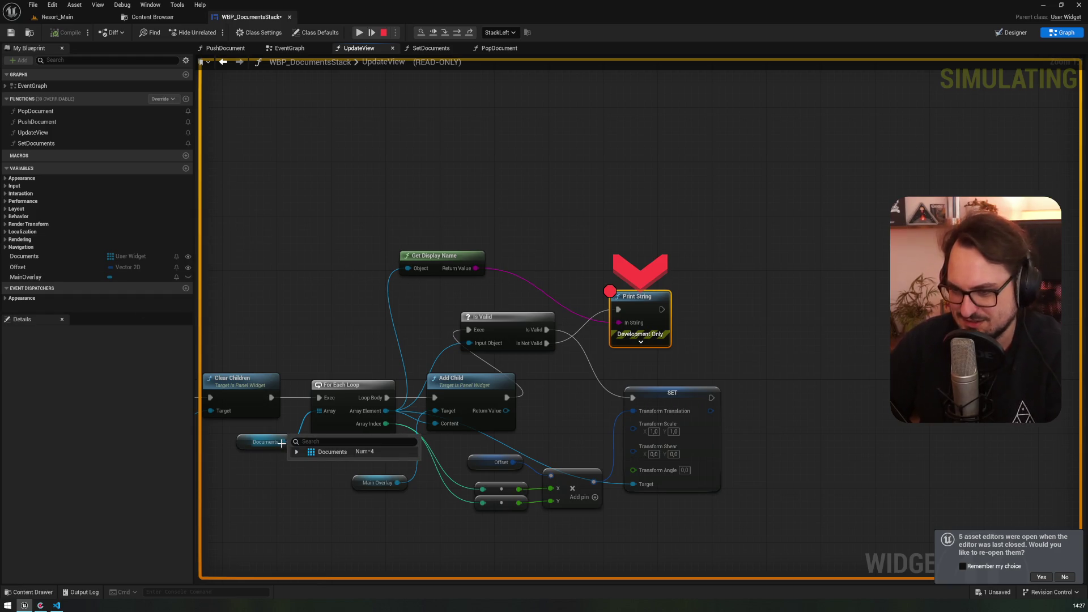
# - Expand the Documents watch at the breakpoint to check its four entries, then resume with F5
pyautogui.click(297, 452)
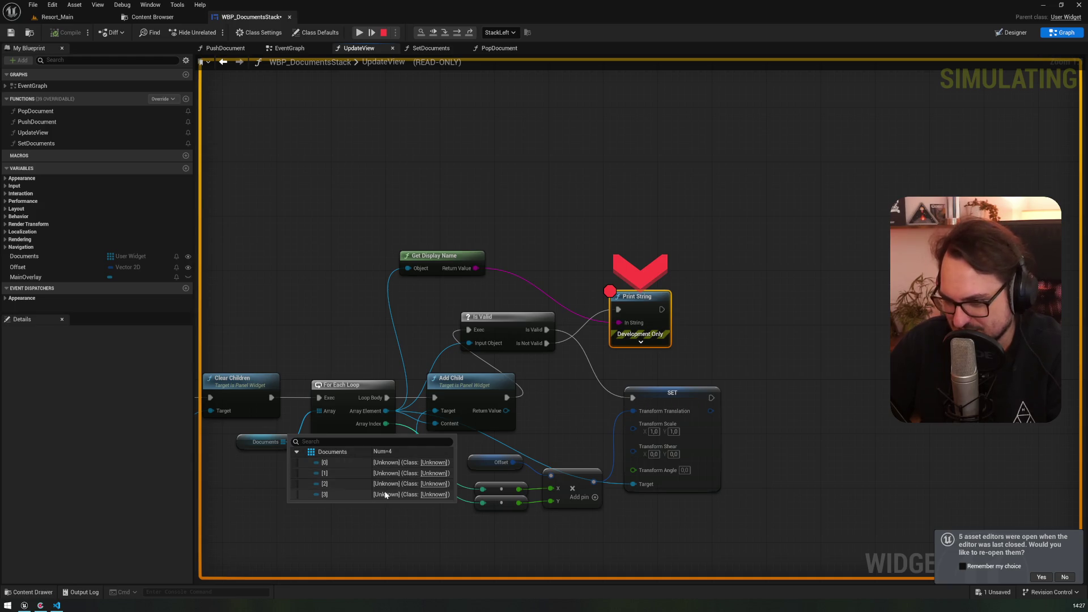
pyautogui.moveTo(377, 366); pyautogui.dragTo(310, 305)
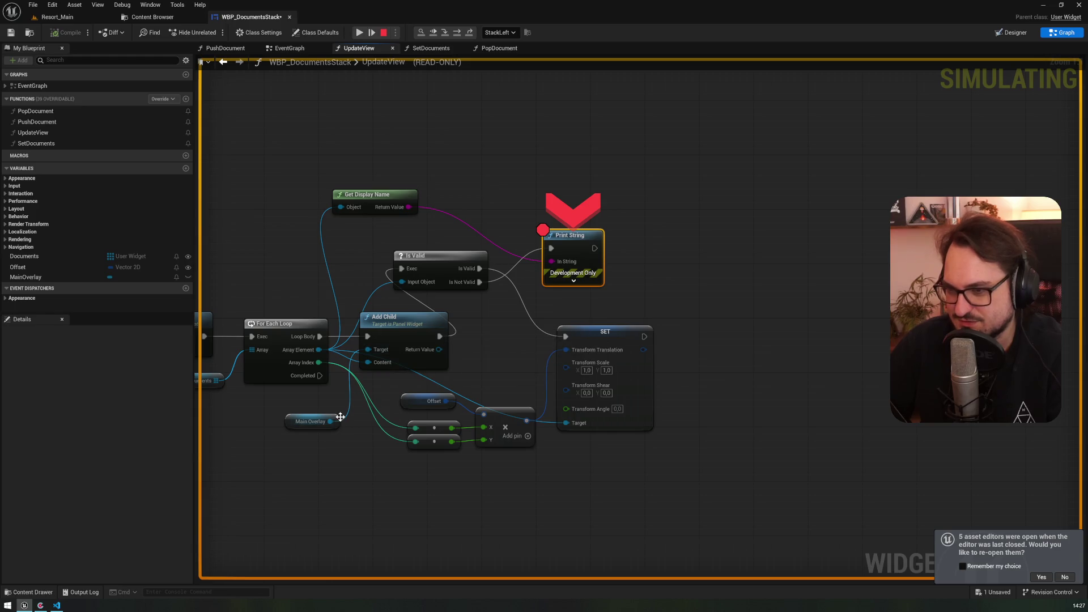
pyautogui.moveTo(407, 206)
pyautogui.moveTo(572, 262)
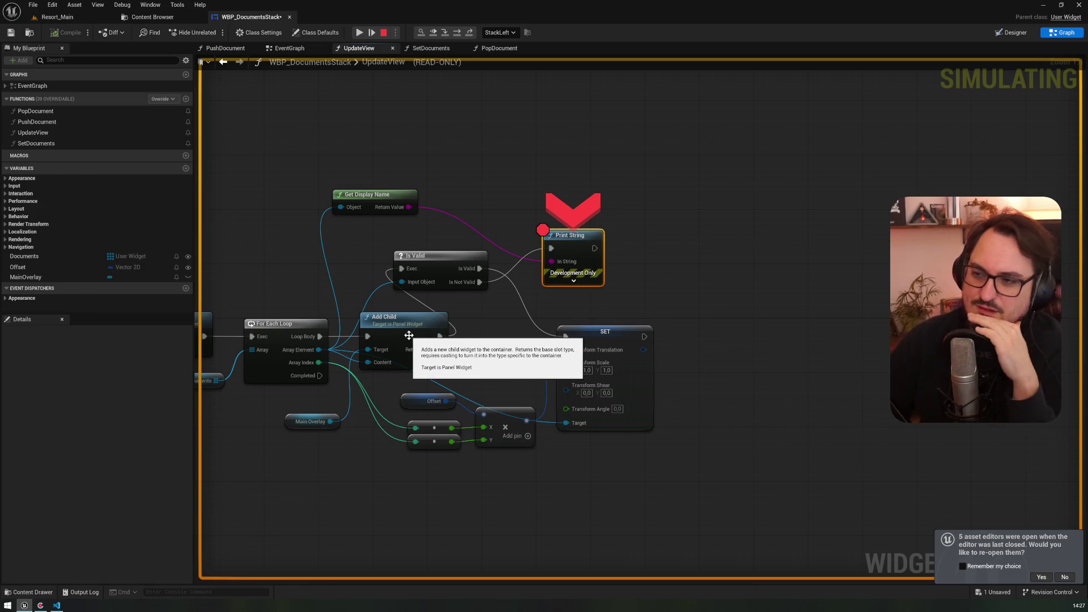
pyautogui.press('F5')
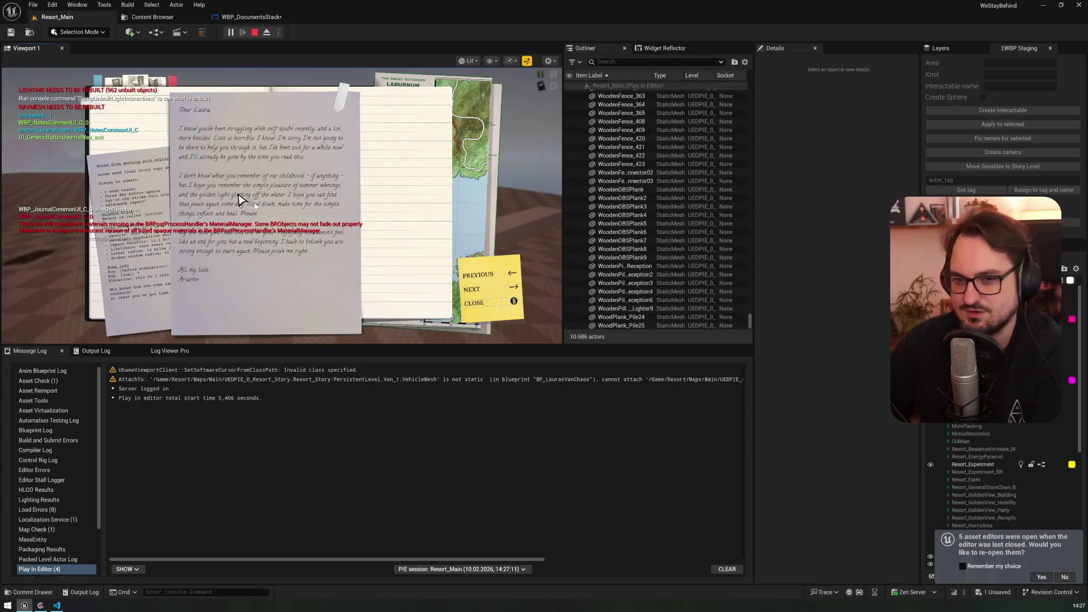
# - Stop the play session and delete the Get Display Name and Print String debug nodes from UpdateView
pyautogui.press('Escape')
pyautogui.click(243, 19)
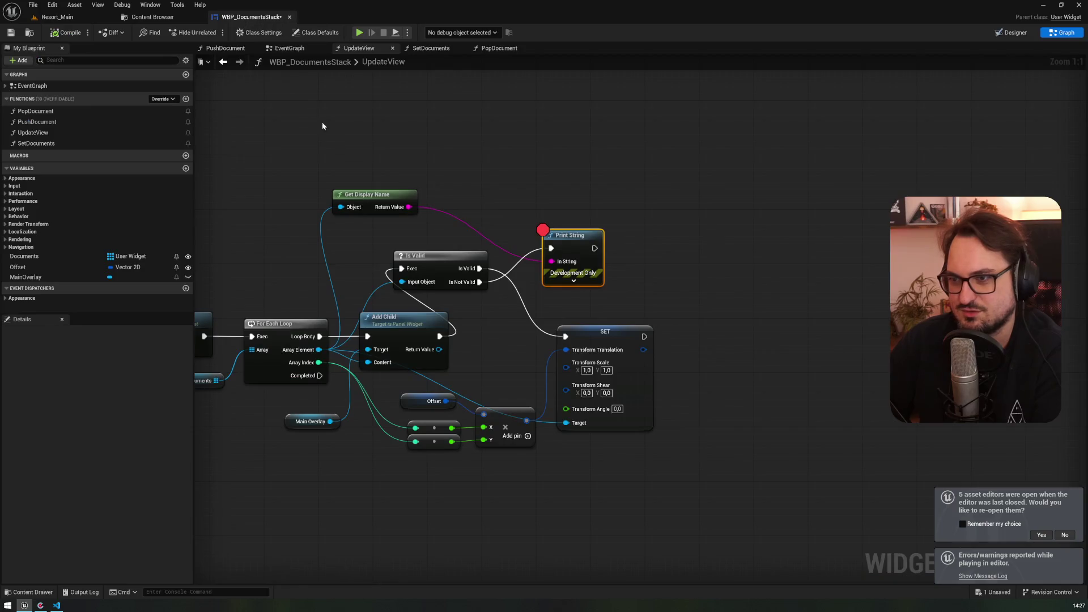
pyautogui.moveTo(335, 178); pyautogui.dragTo(495, 176)
pyautogui.moveTo(542, 130); pyautogui.dragTo(645, 195)
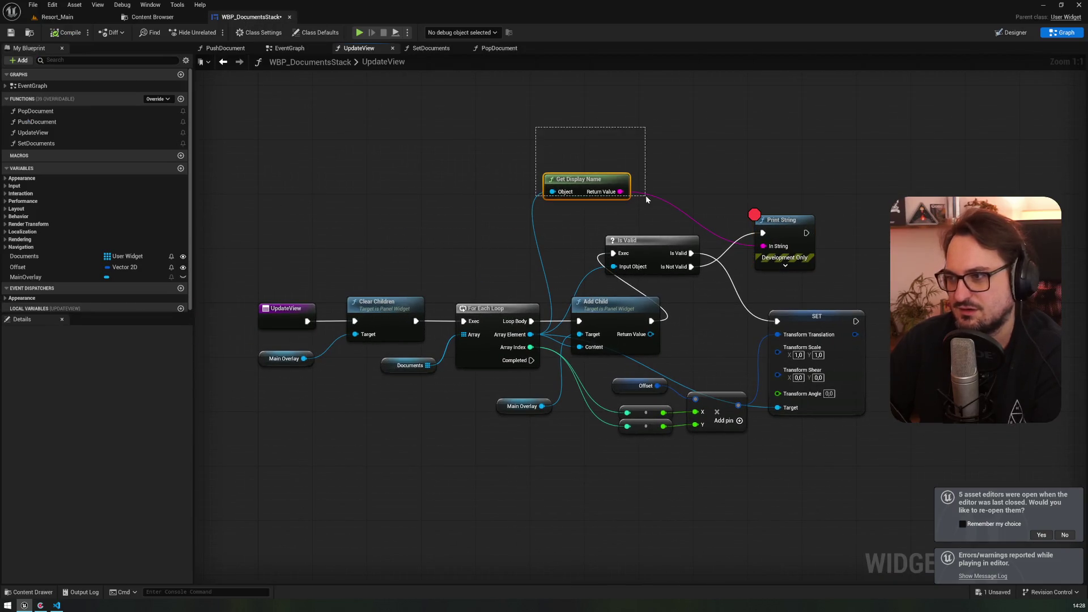
pyautogui.press('Home')
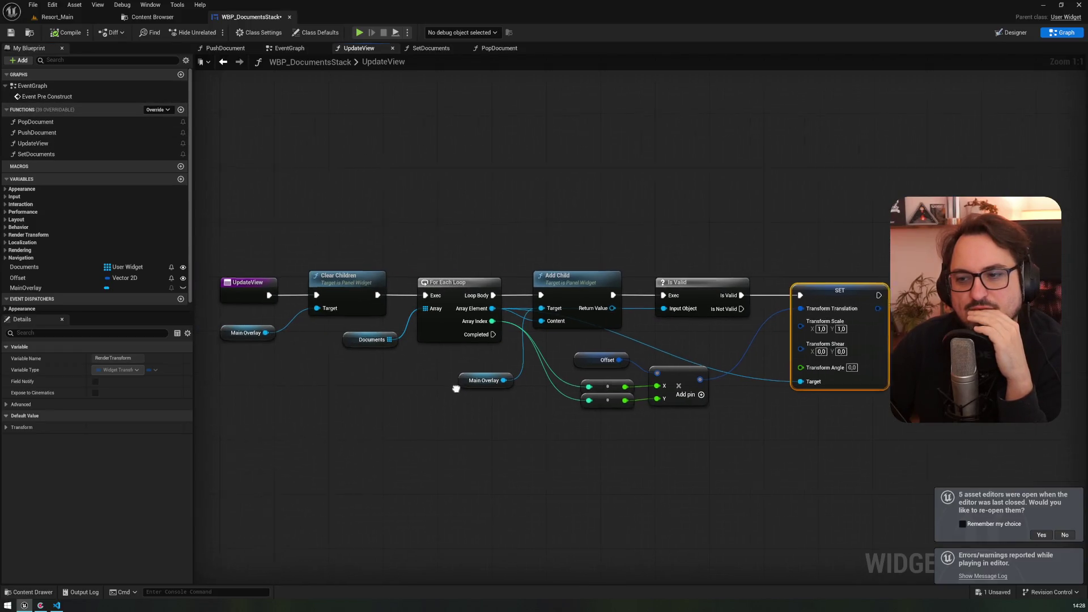
# - Find references to Documents and review its uses in PopDocument, PushDocument and SetDocuments
pyautogui.rightClick(350, 340)
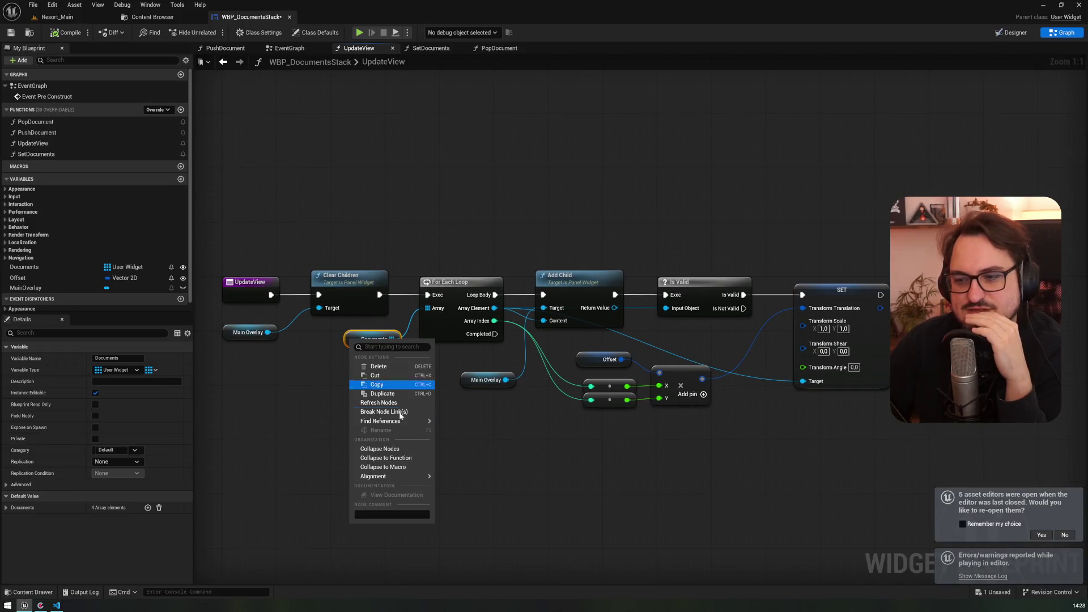
pyautogui.moveTo(420, 420)
pyautogui.click(484, 444)
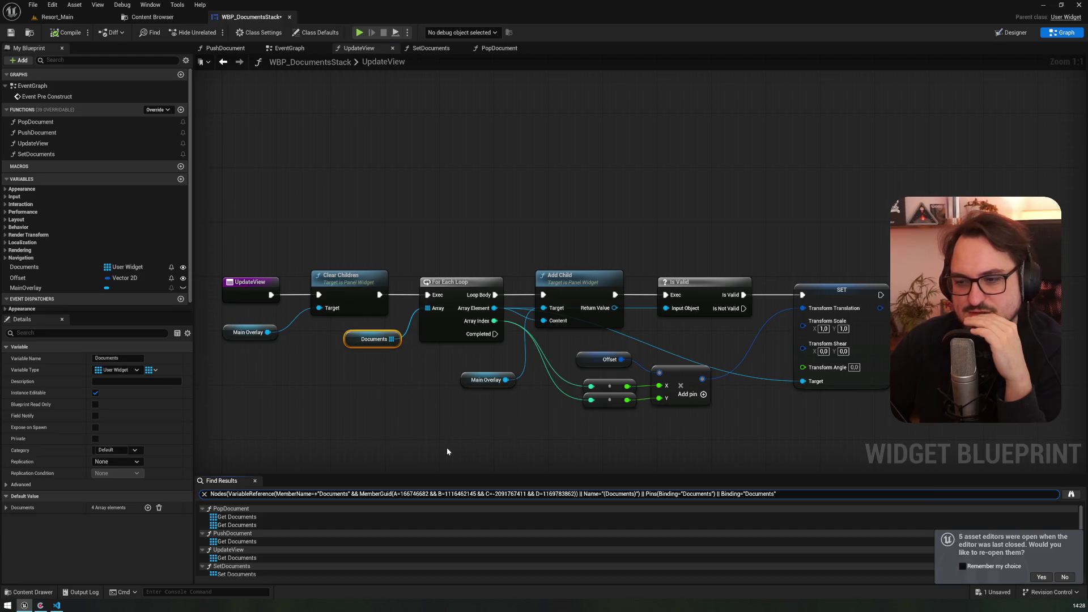
pyautogui.moveTo(322, 475); pyautogui.dragTo(322, 445)
pyautogui.click(238, 487)
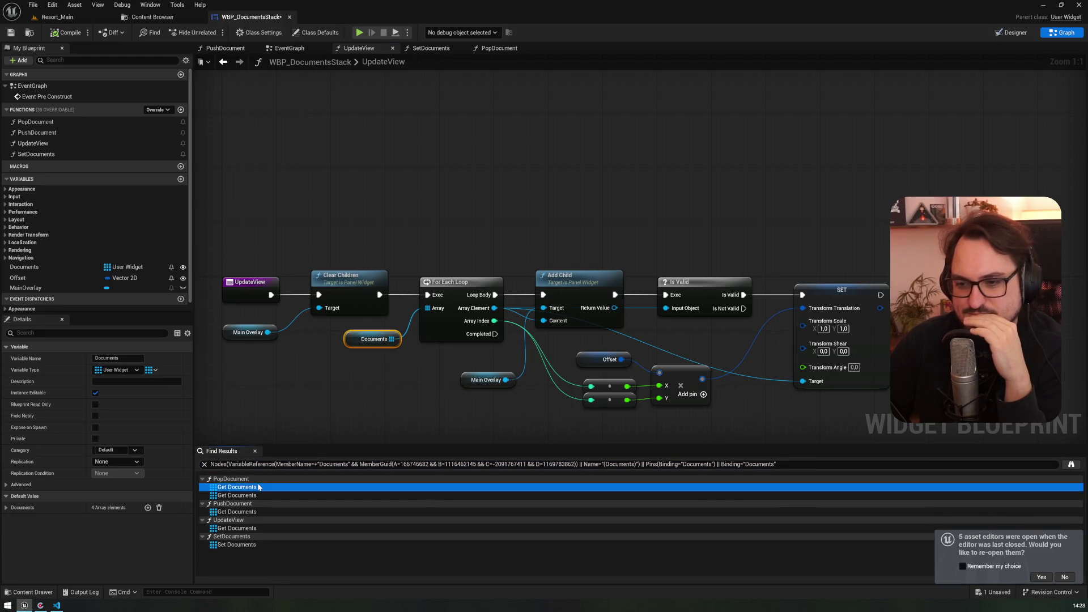
pyautogui.moveTo(732, 389); pyautogui.dragTo(461, 369)
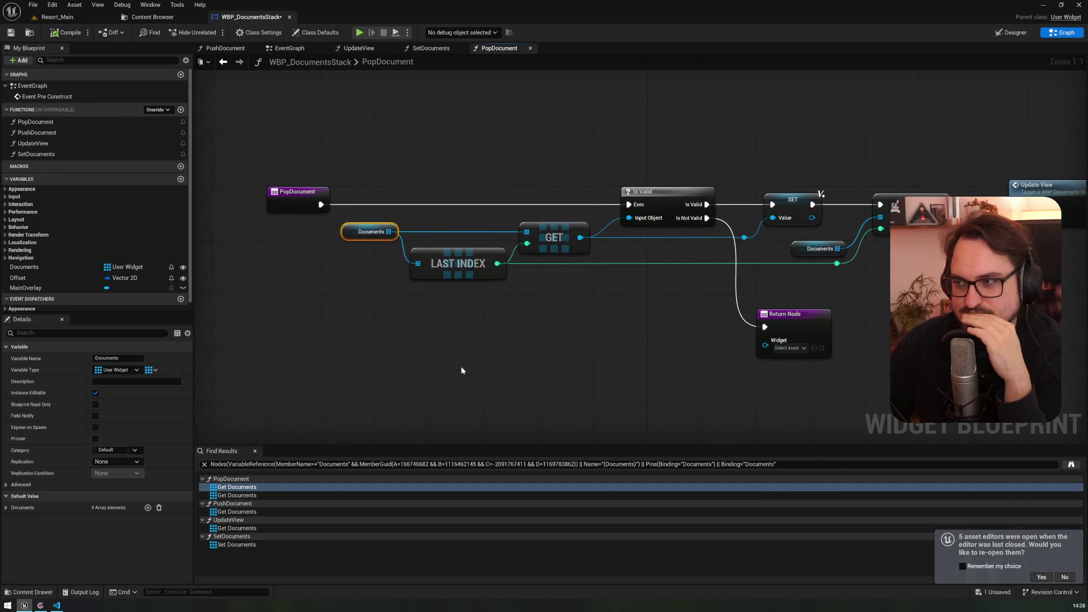
pyautogui.click(244, 512)
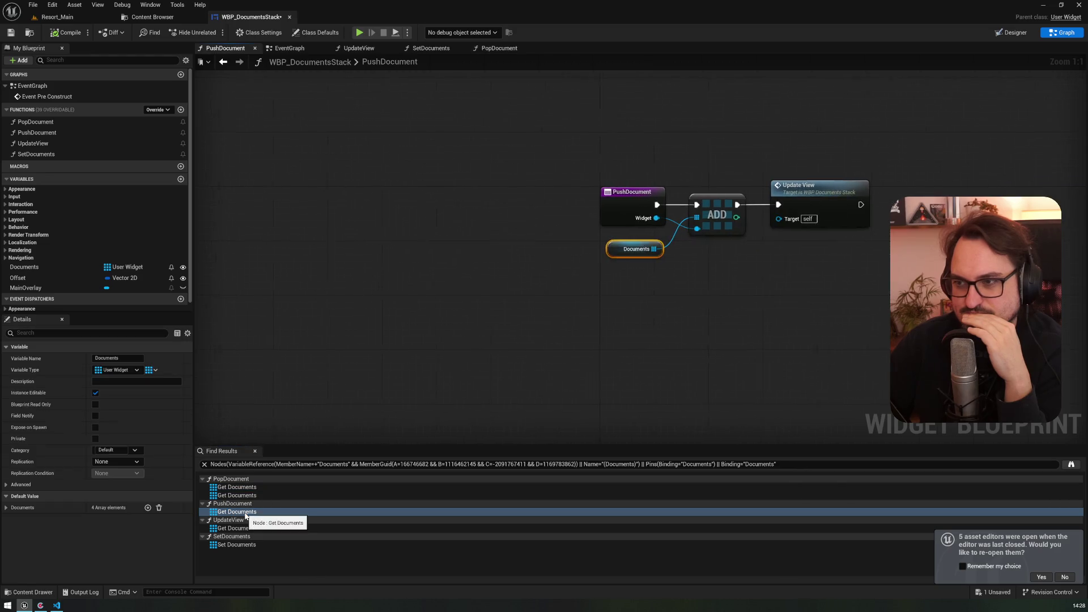
pyautogui.moveTo(708, 306); pyautogui.dragTo(432, 299)
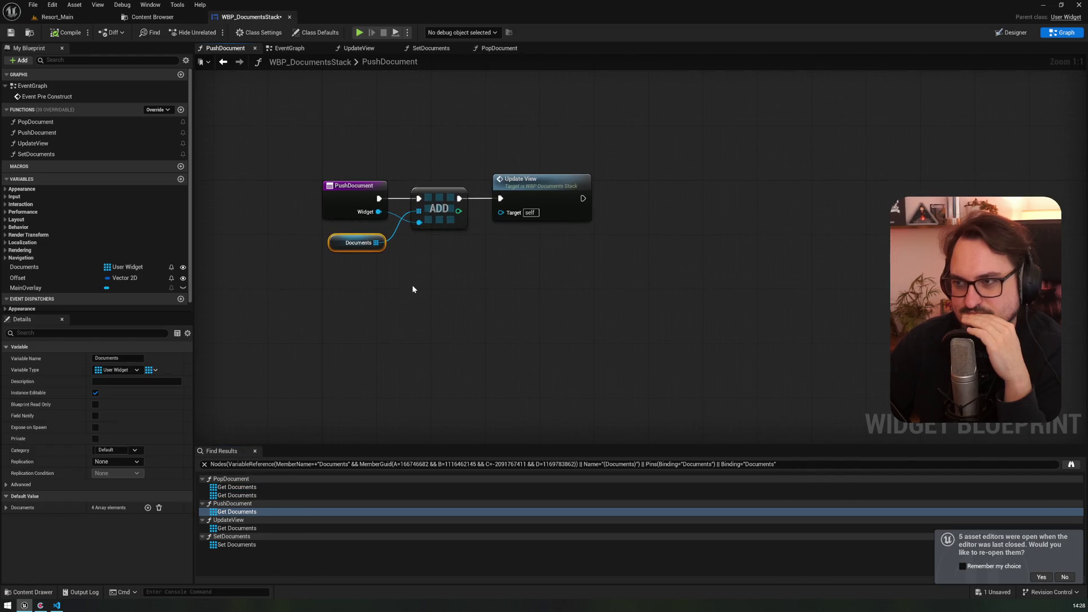
pyautogui.click(442, 198)
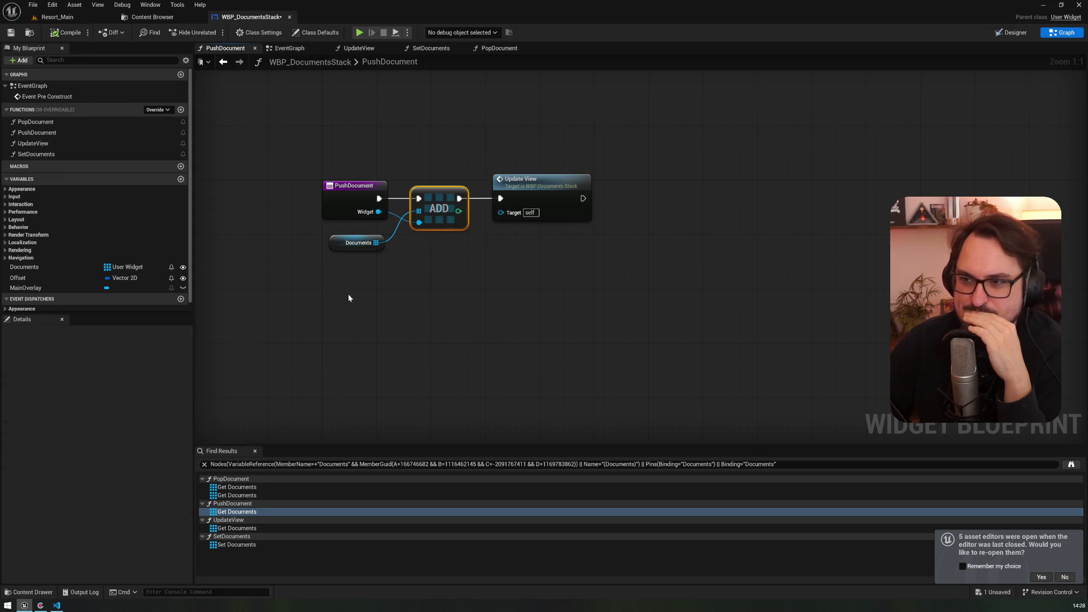
pyautogui.click(238, 495)
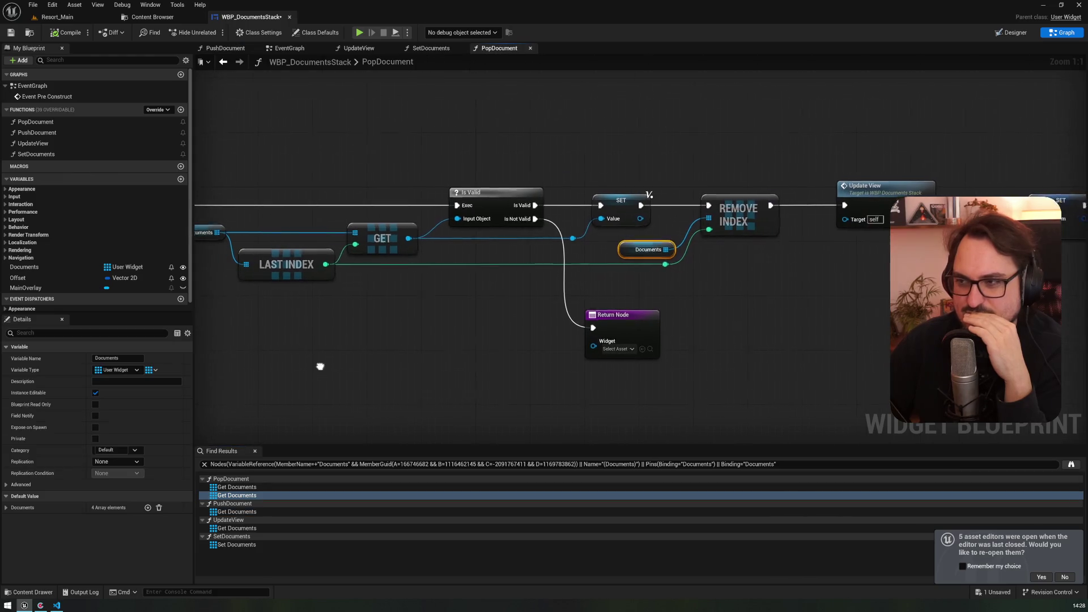
pyautogui.moveTo(306, 366)
pyautogui.mouseDown()
pyautogui.moveTo(91, 356)
pyautogui.moveTo(419, 347)
pyautogui.mouseUp()
pyautogui.click(237, 545)
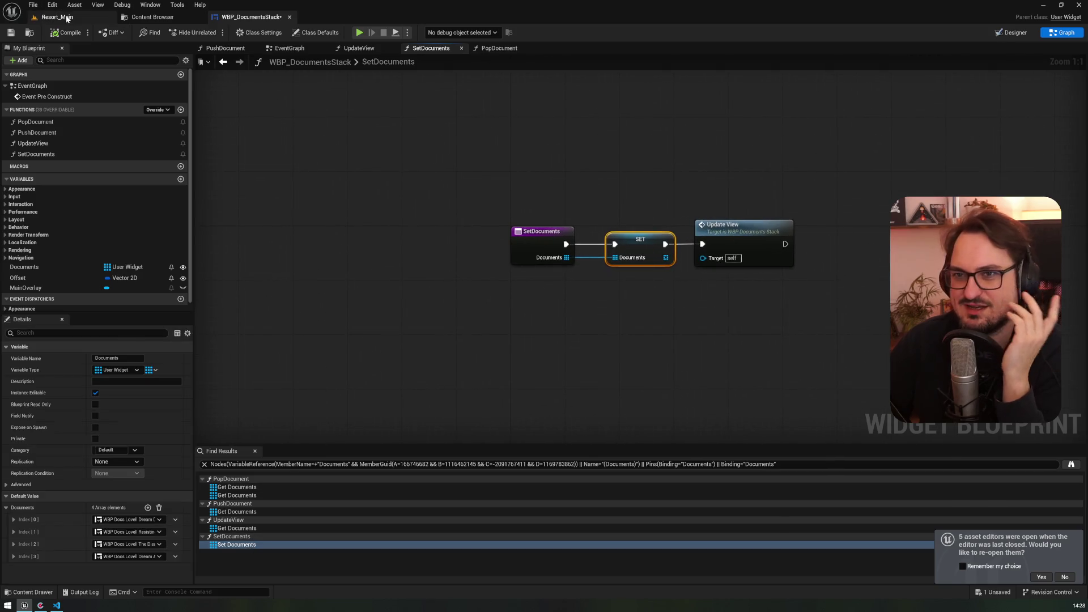
# - Compile and save WBP_DocumentsStack, then show the DocumentsView folder's assets
pyautogui.click(63, 17)
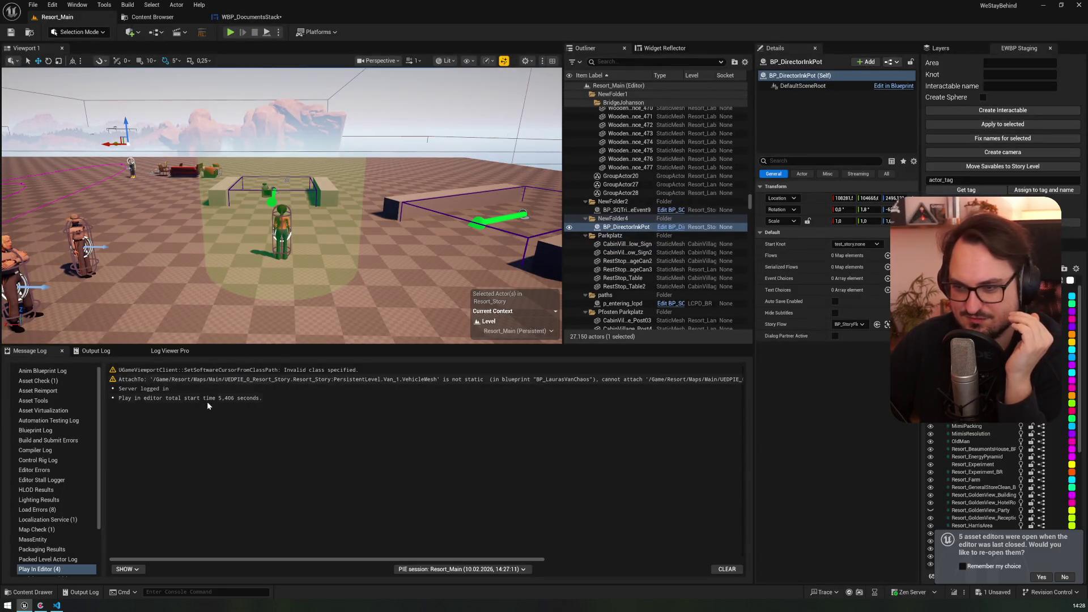
pyautogui.click(247, 15)
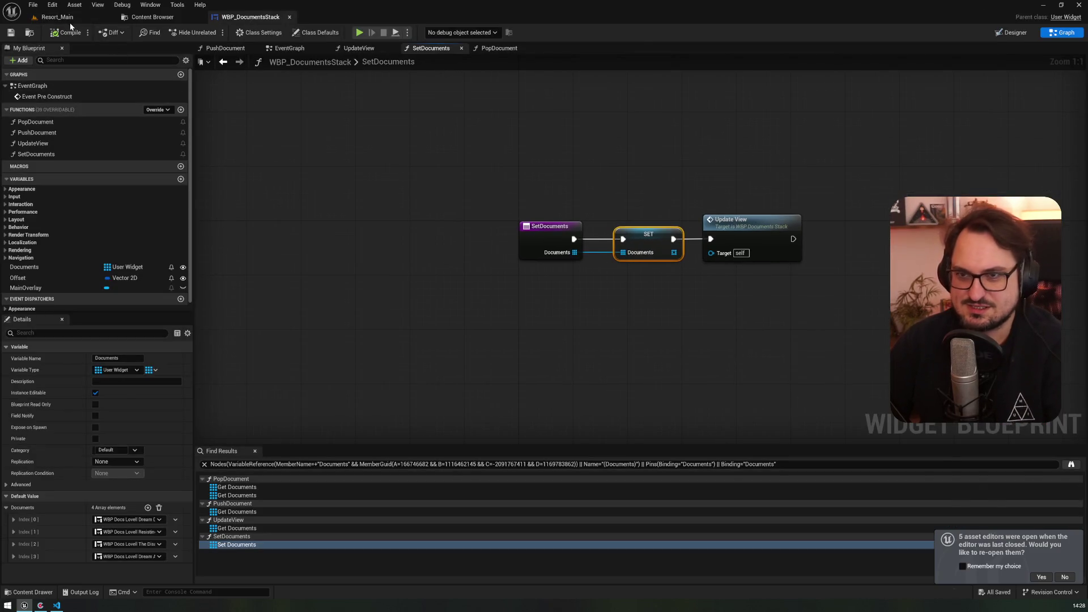
pyautogui.click(70, 17)
pyautogui.click(237, 18)
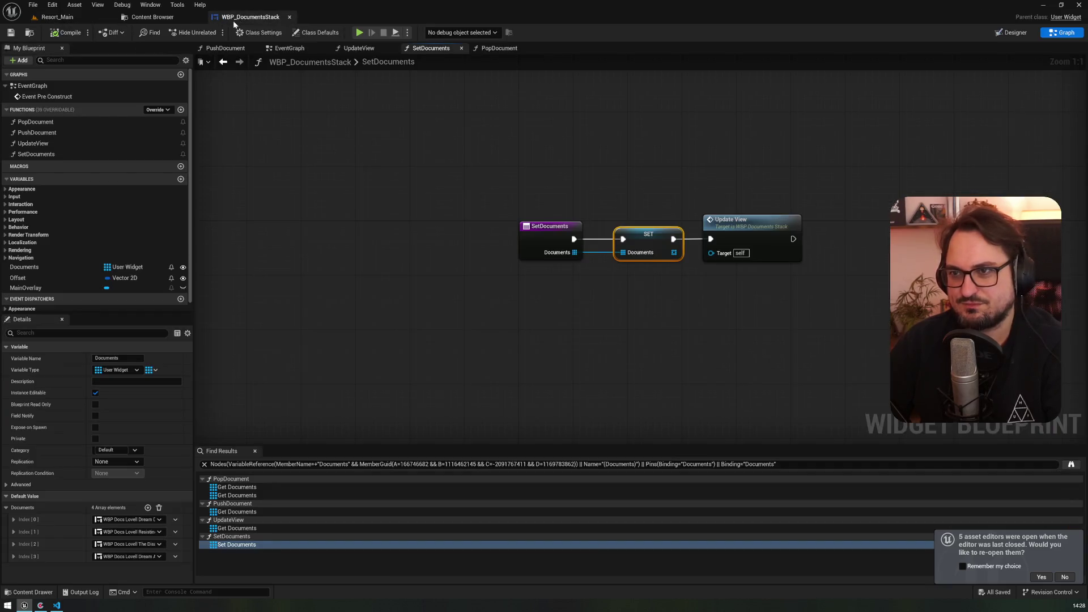
pyautogui.click(146, 17)
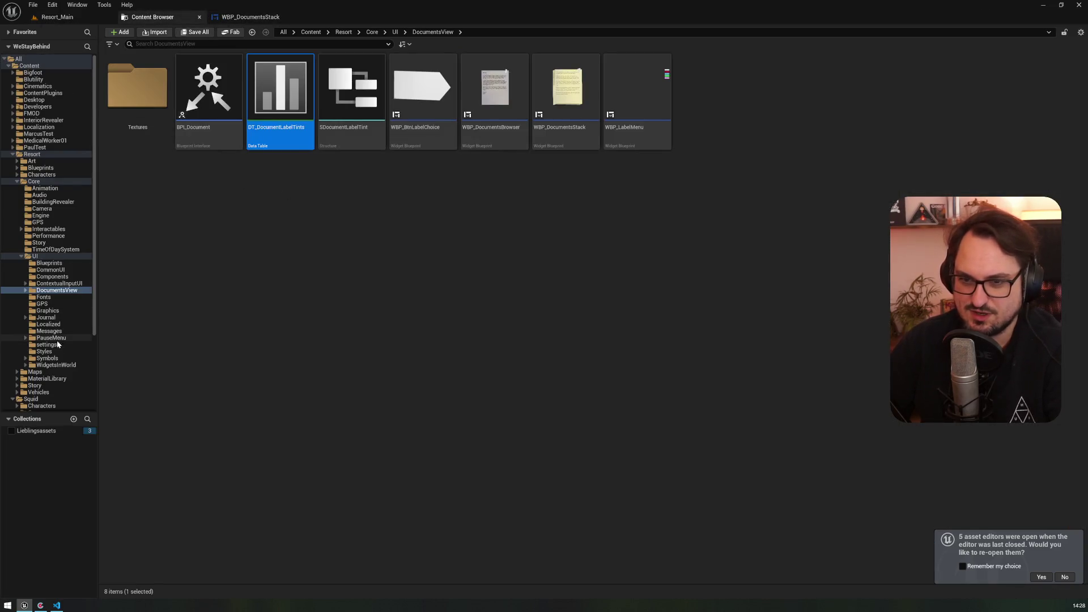
# - Open WBP_DocumentsBrowser from the DocumentsView folder, comparing its designer with WBP_DocumentsStack and the Content Browser
pyautogui.click(57, 290)
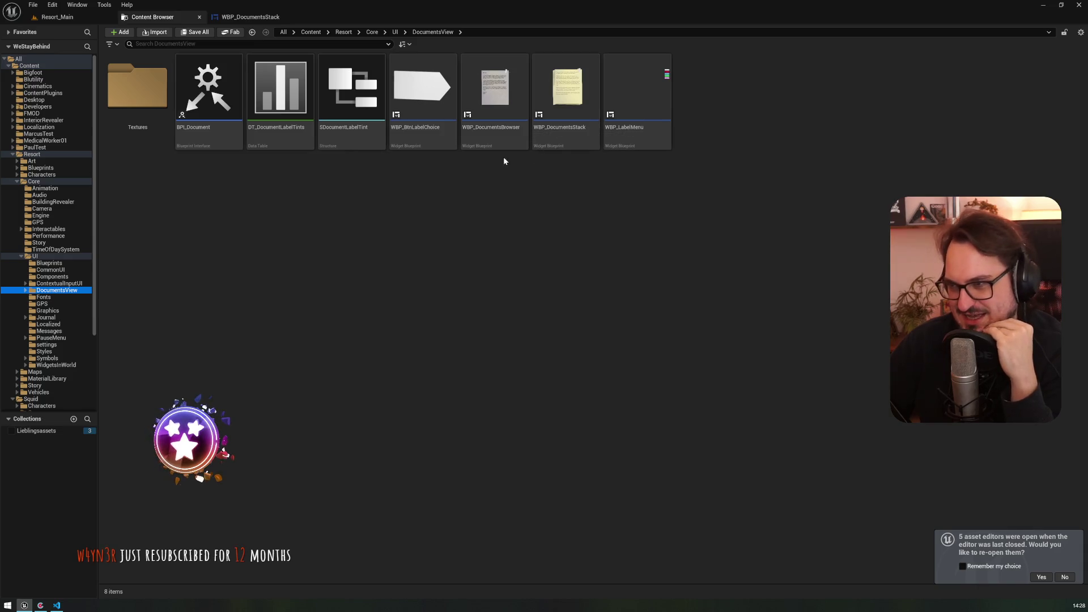
pyautogui.click(480, 130)
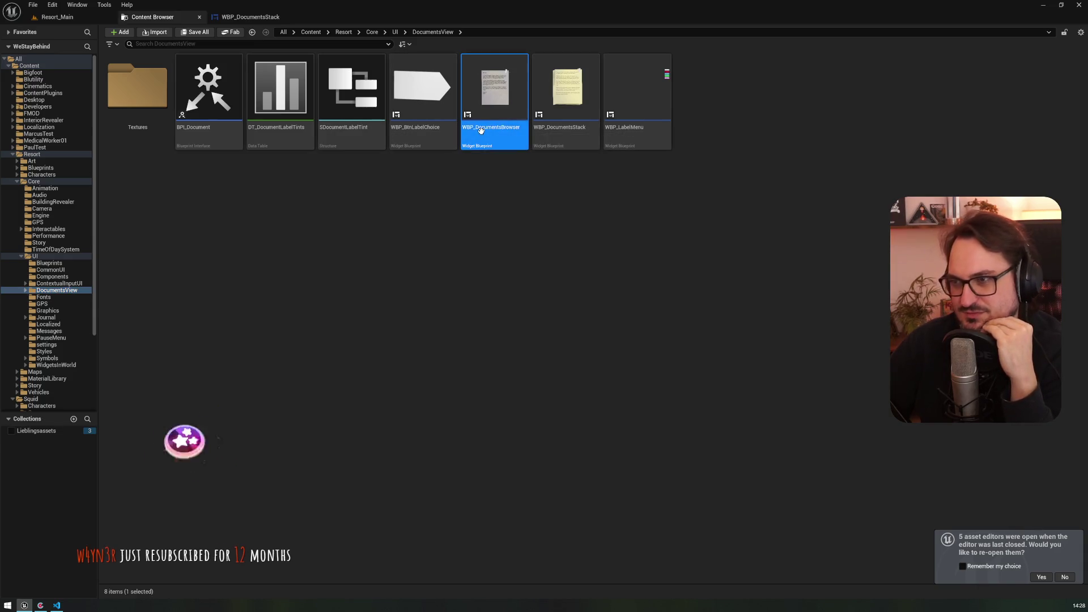
pyautogui.doubleClick(481, 131)
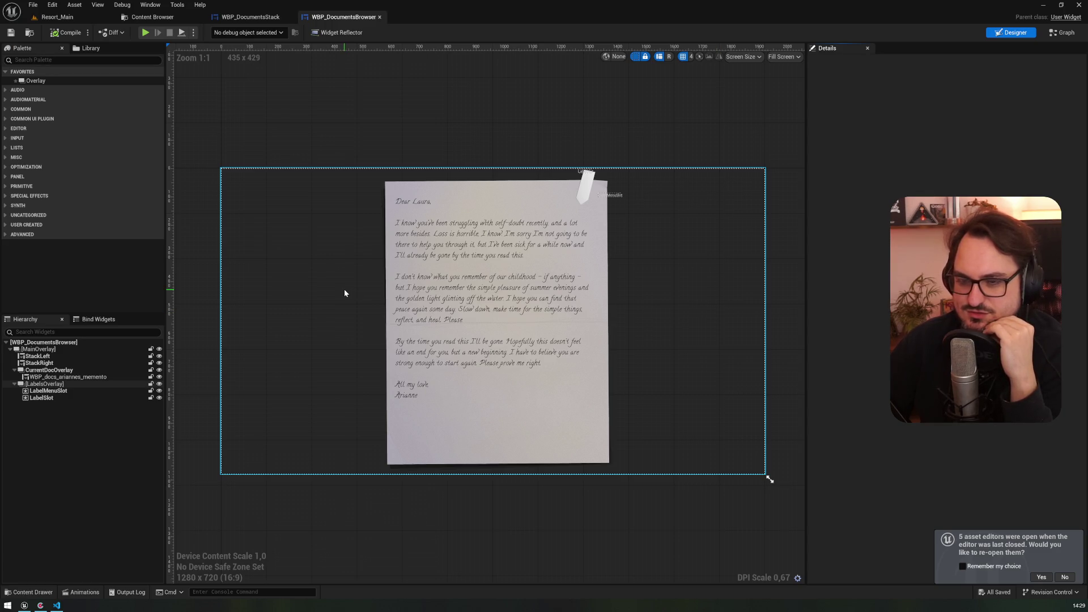
pyautogui.click(245, 16)
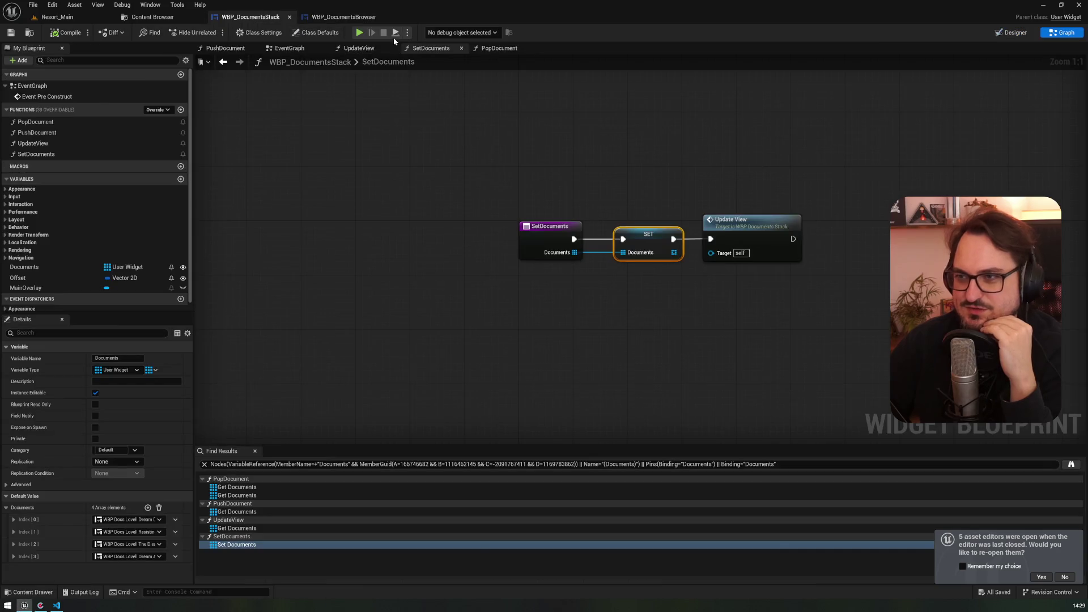
pyautogui.click(335, 18)
pyautogui.click(183, 18)
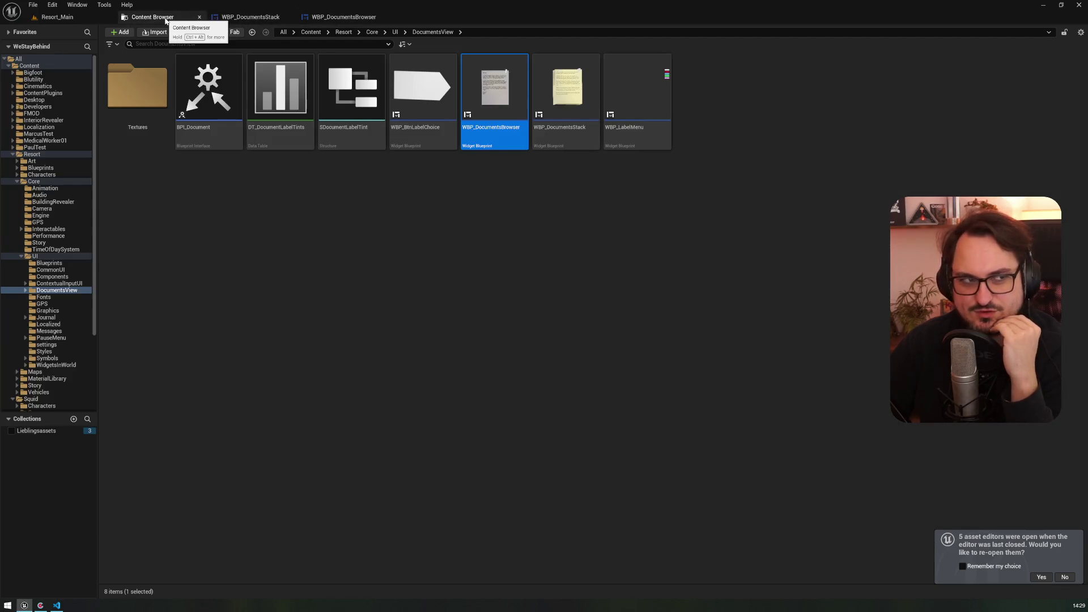
pyautogui.click(326, 21)
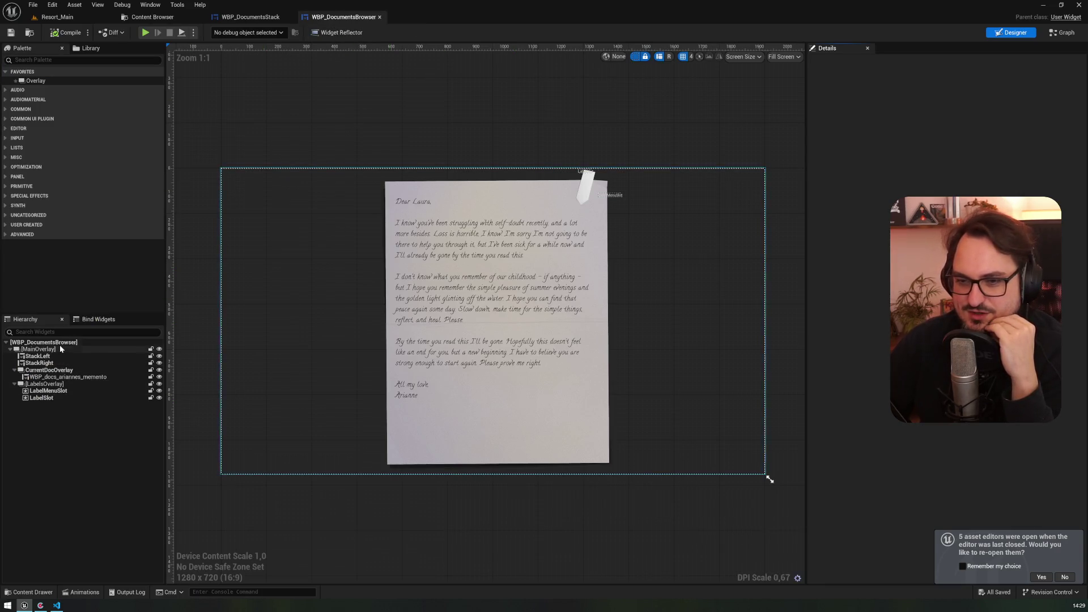
pyautogui.click(152, 17)
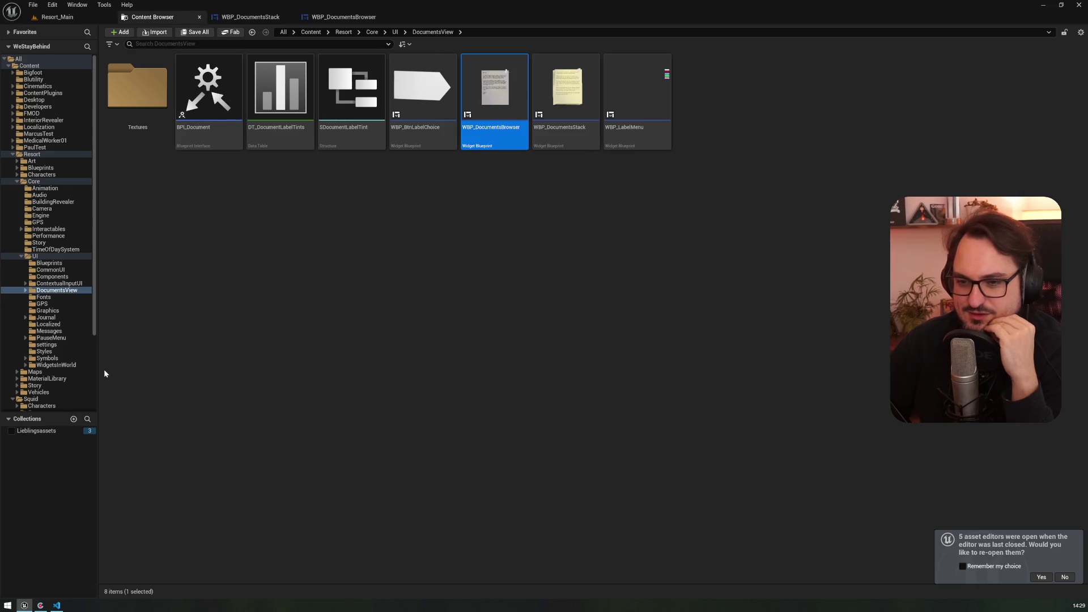
# - Go to the Journal's Map folder and briefly open, then close, WBP_MapCommonUI_Localizable
pyautogui.click(46, 318)
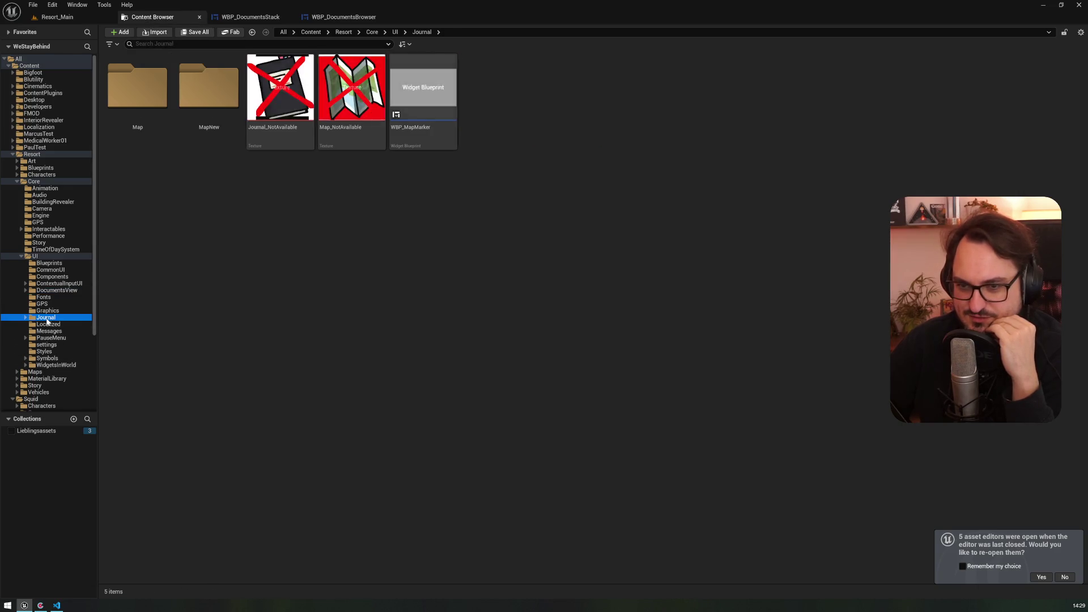
pyautogui.click(166, 102)
pyautogui.doubleClick(167, 102)
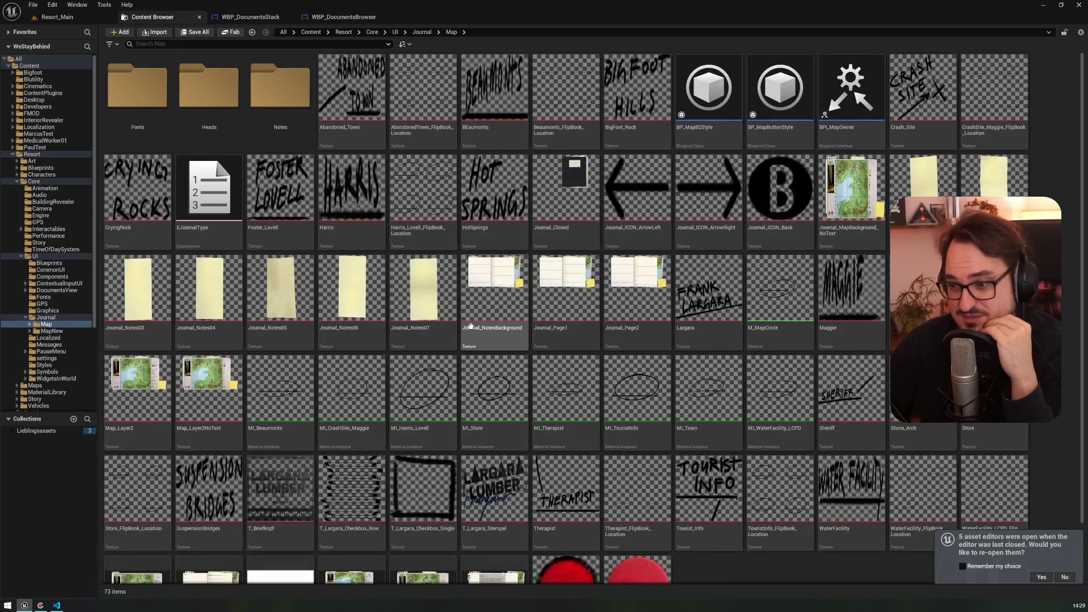
pyautogui.scroll(-2, 453, 318)
pyautogui.click(430, 509)
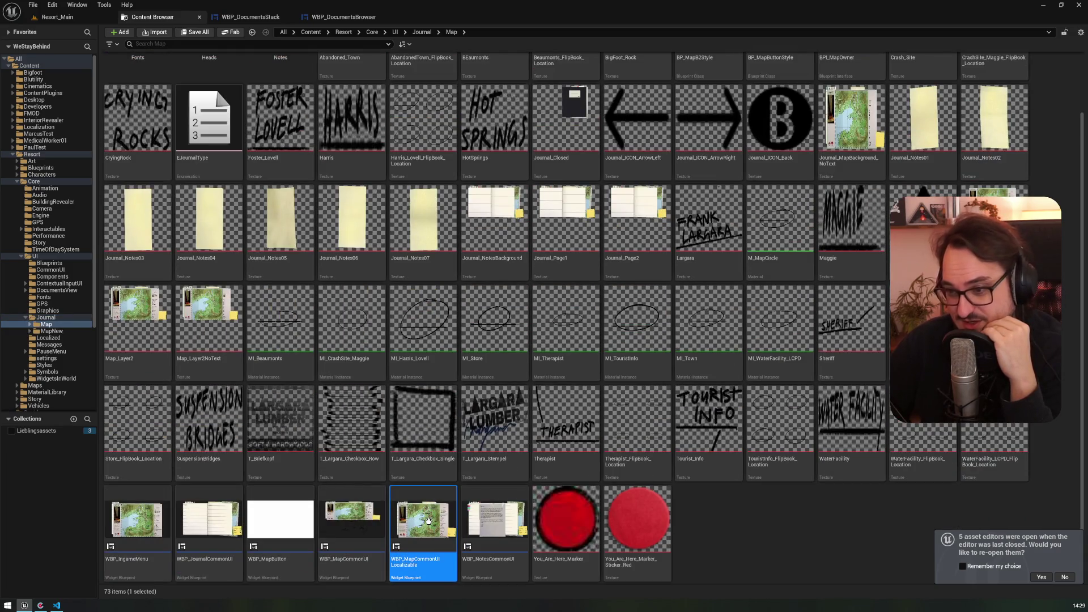
pyautogui.doubleClick(430, 525)
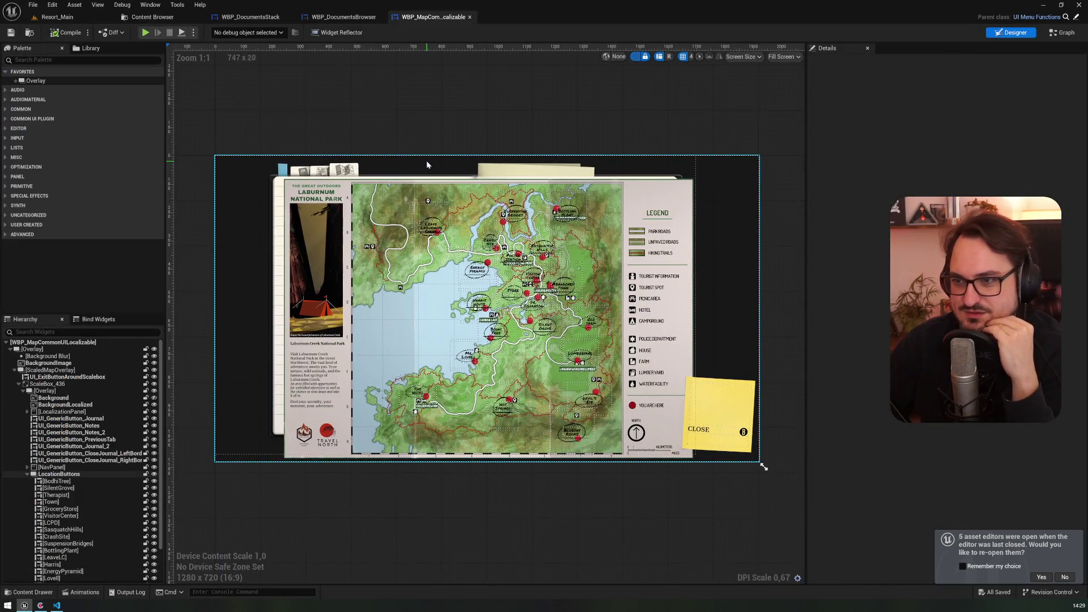
pyautogui.click(470, 17)
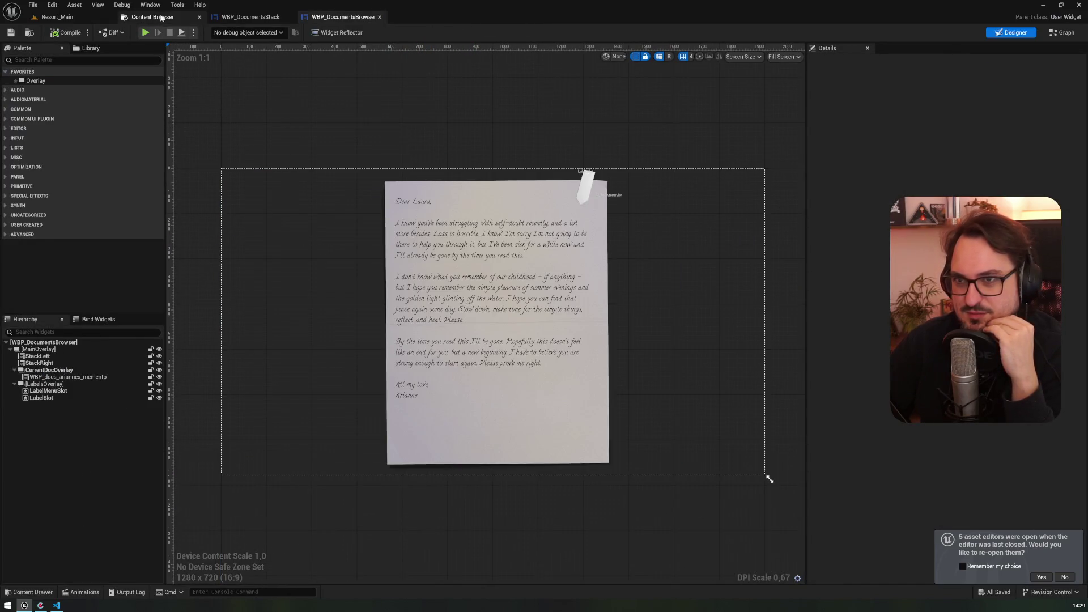
pyautogui.click(152, 17)
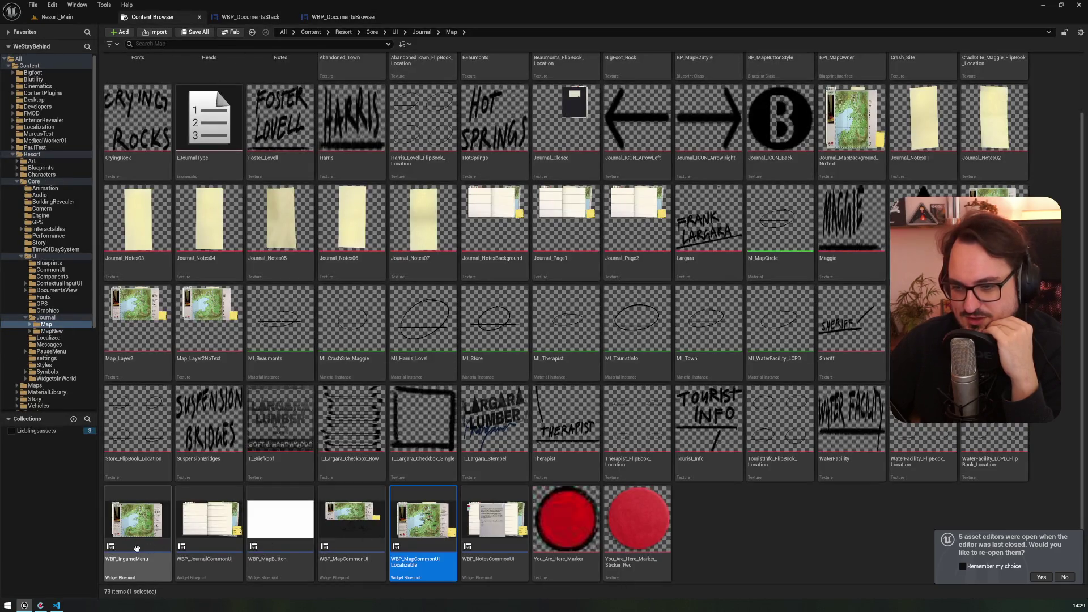
# - Briefly open WBP_JournalCommonUI to view its layout, then close it
pyautogui.click(218, 557)
pyautogui.doubleClick(223, 541)
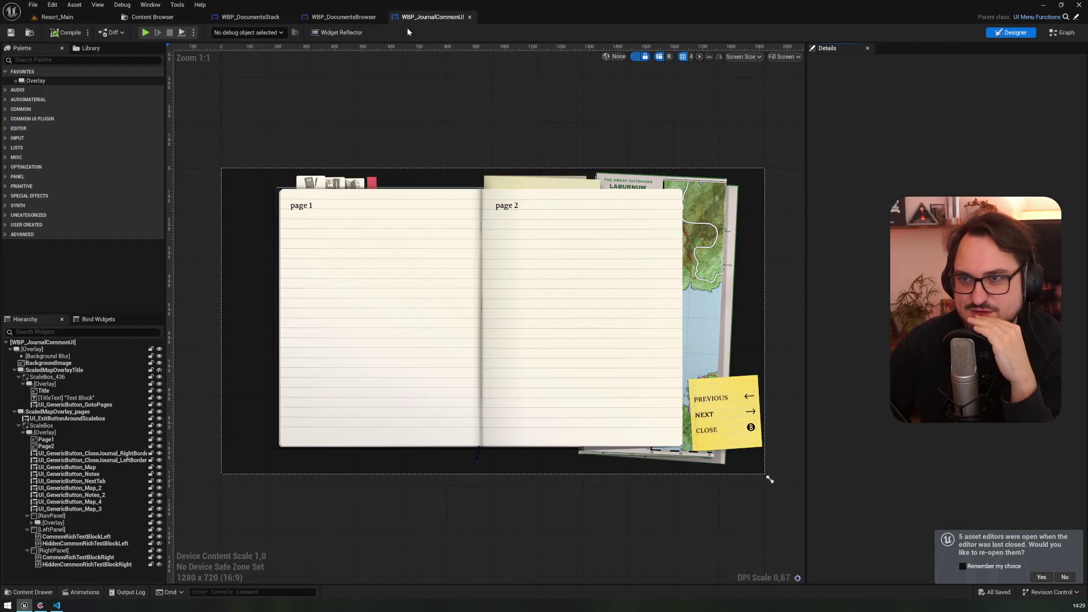
pyautogui.middleClick(431, 17)
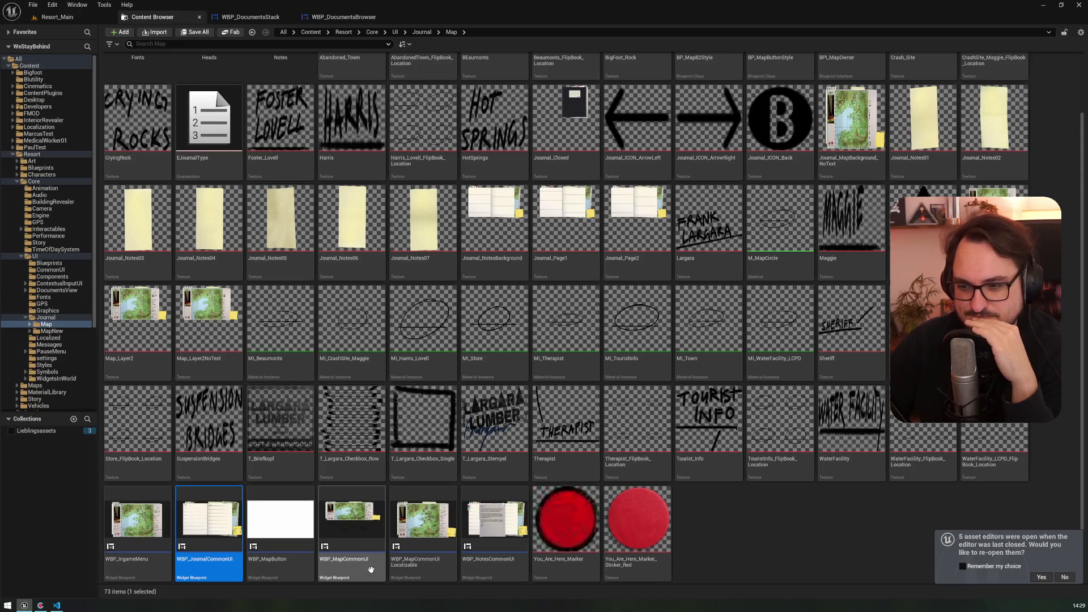
# - Open WBP_NotesCommonUI and inspect the embedded WBP_DocumentsBrowser and UI_GenericButton_Map_4 slot
pyautogui.doubleClick(498, 570)
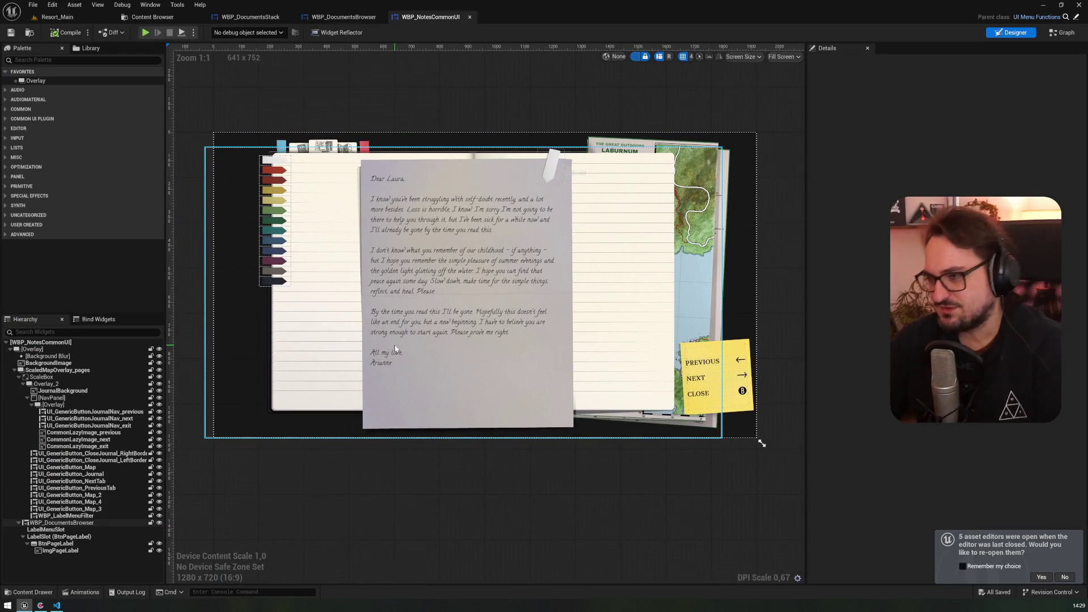
pyautogui.click(696, 363)
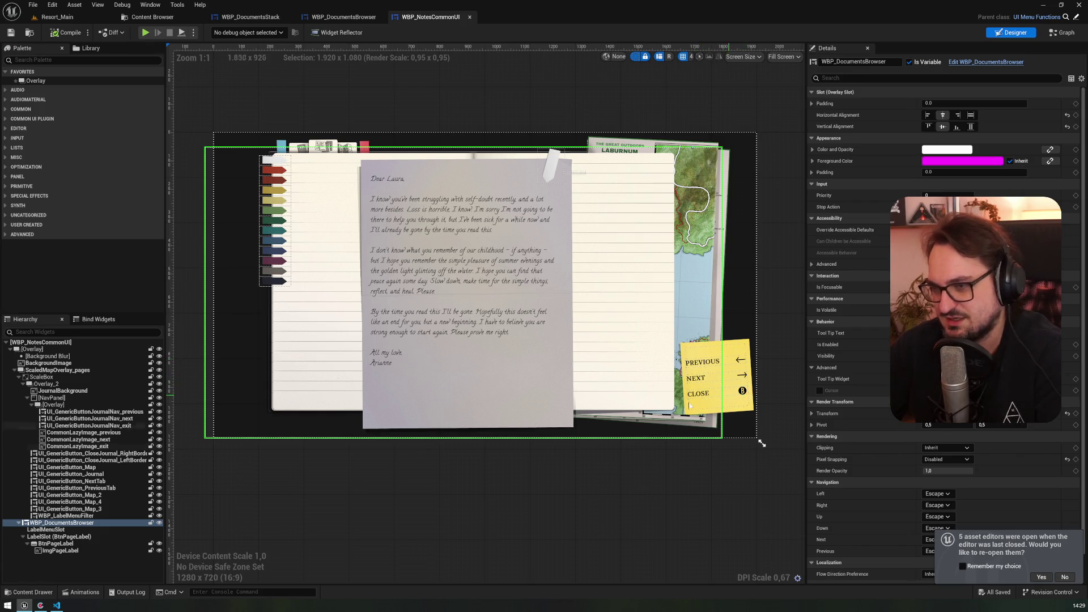
pyautogui.click(99, 495)
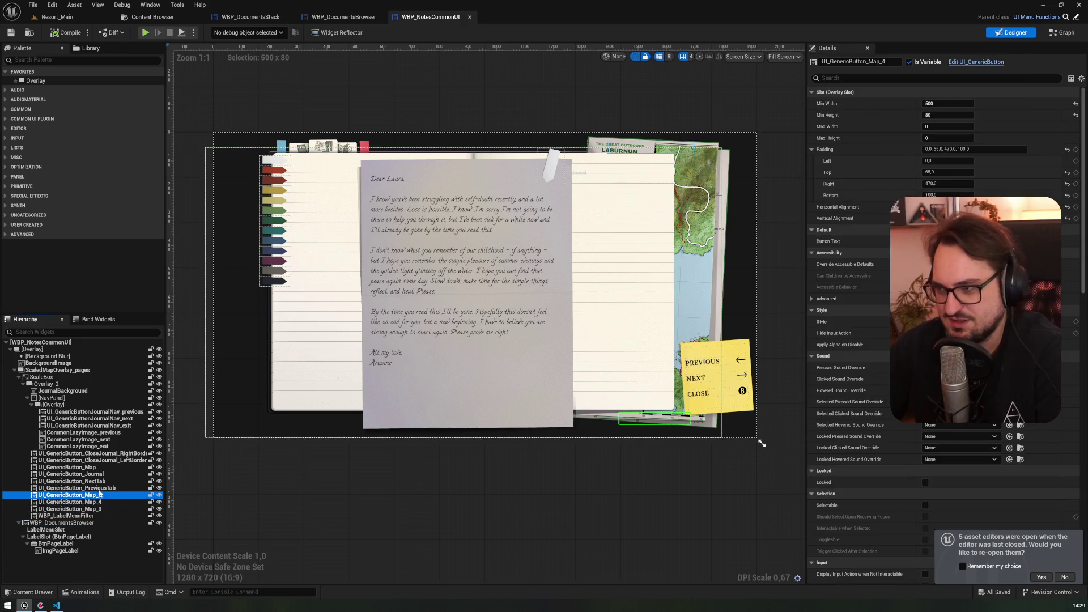
# - Inspect the exit, previous and next nav buttons and arrow images, note the previous button's 80 top padding, then collapse the overlay
pyautogui.click(79, 446)
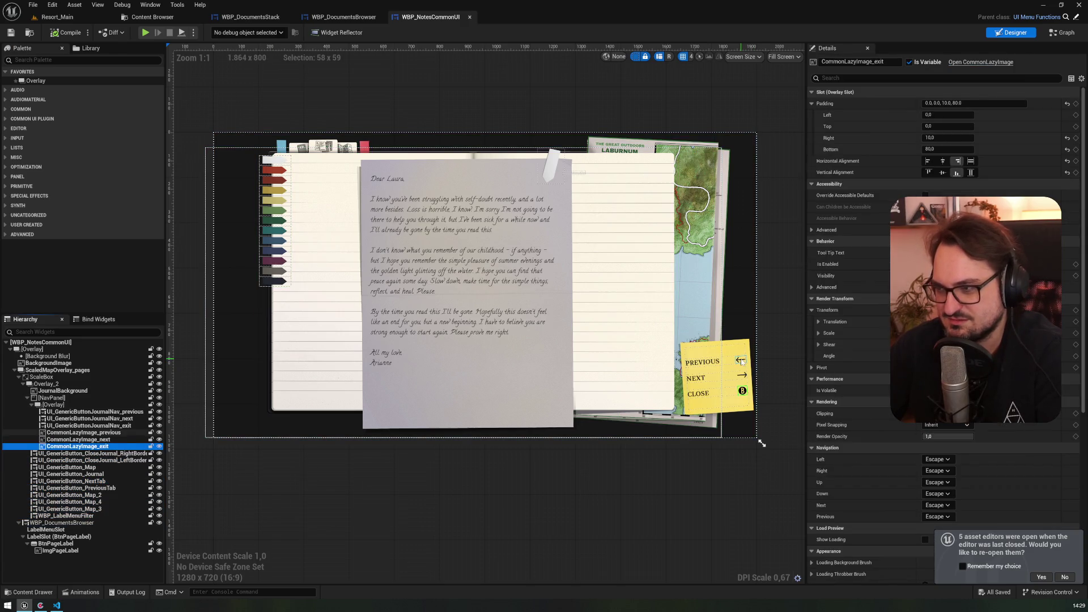
pyautogui.click(740, 360)
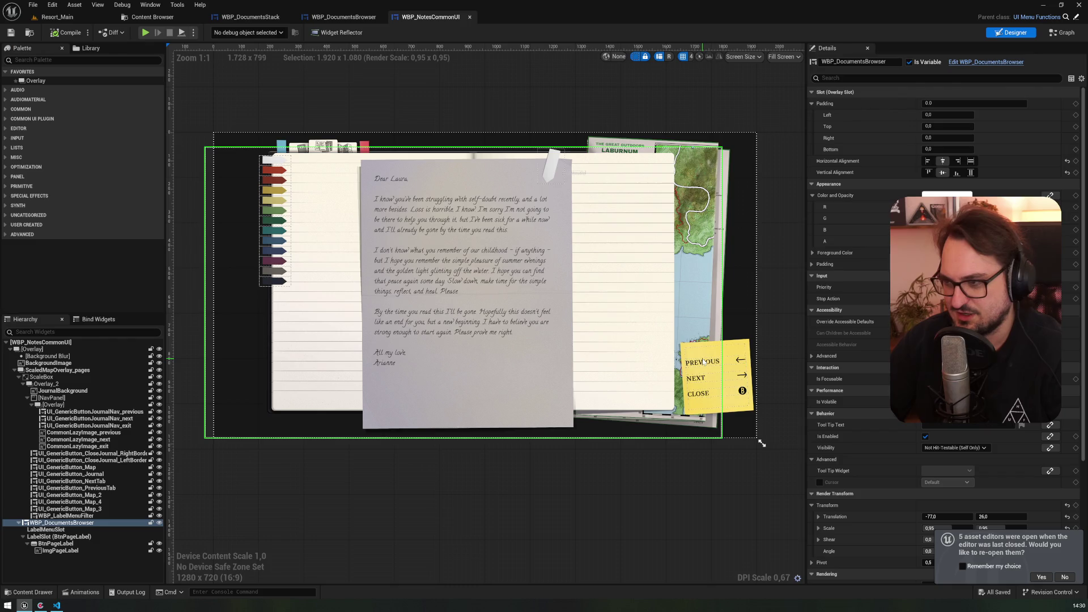
pyautogui.click(85, 515)
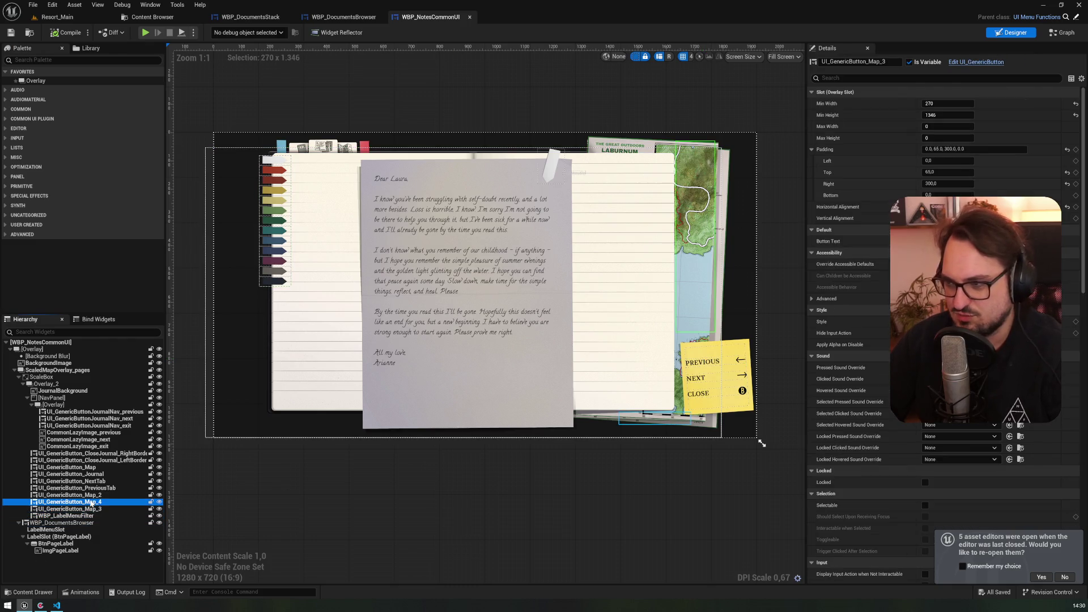
pyautogui.click(729, 369)
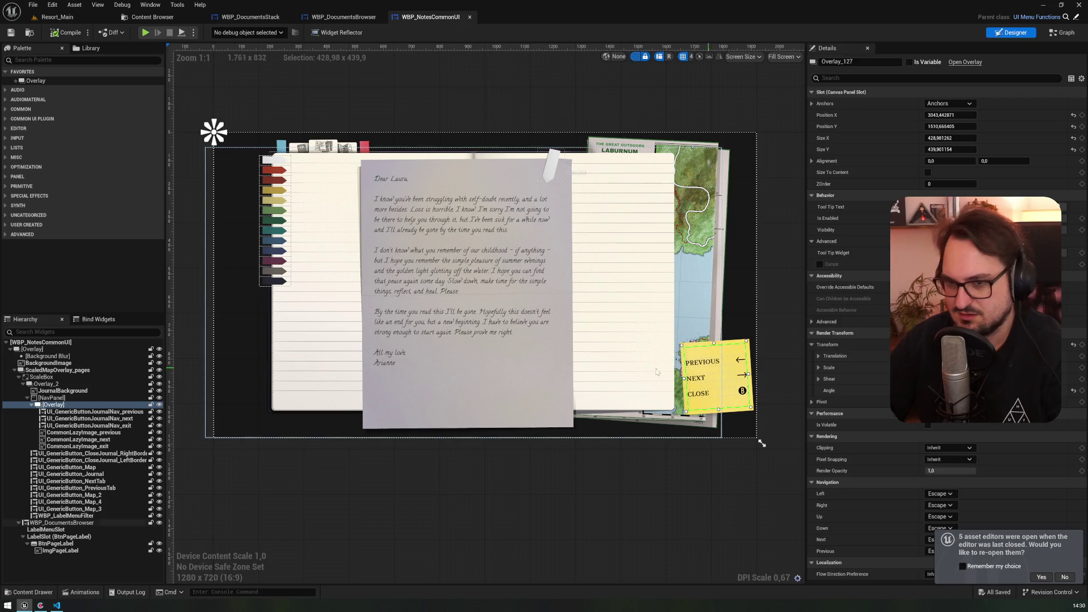
pyautogui.click(85, 412)
pyautogui.click(85, 418)
pyautogui.click(80, 426)
pyautogui.click(79, 432)
pyautogui.click(76, 439)
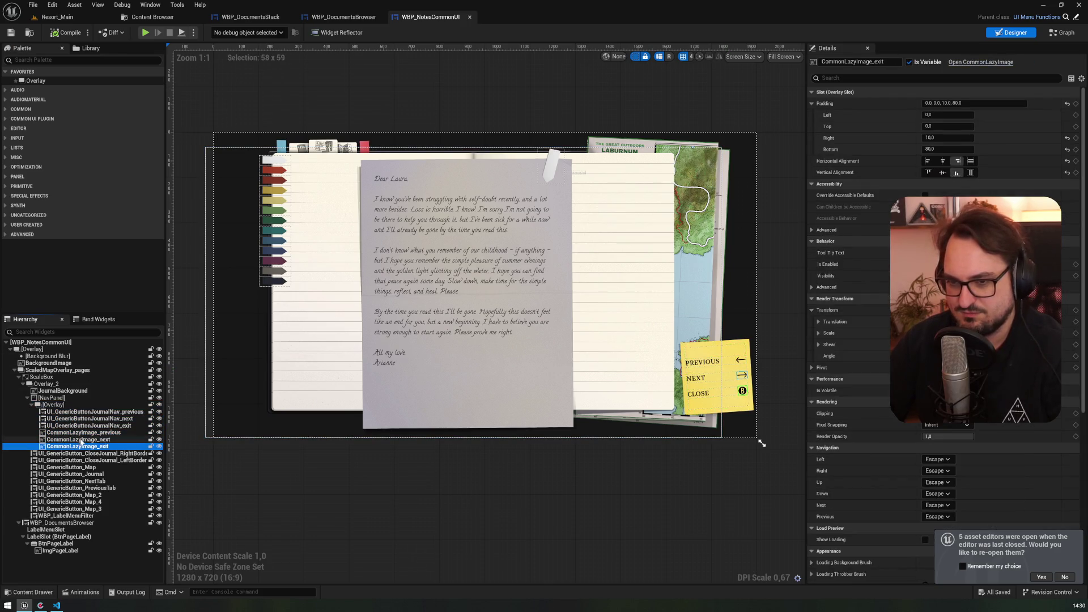
pyautogui.click(90, 419)
pyautogui.click(94, 413)
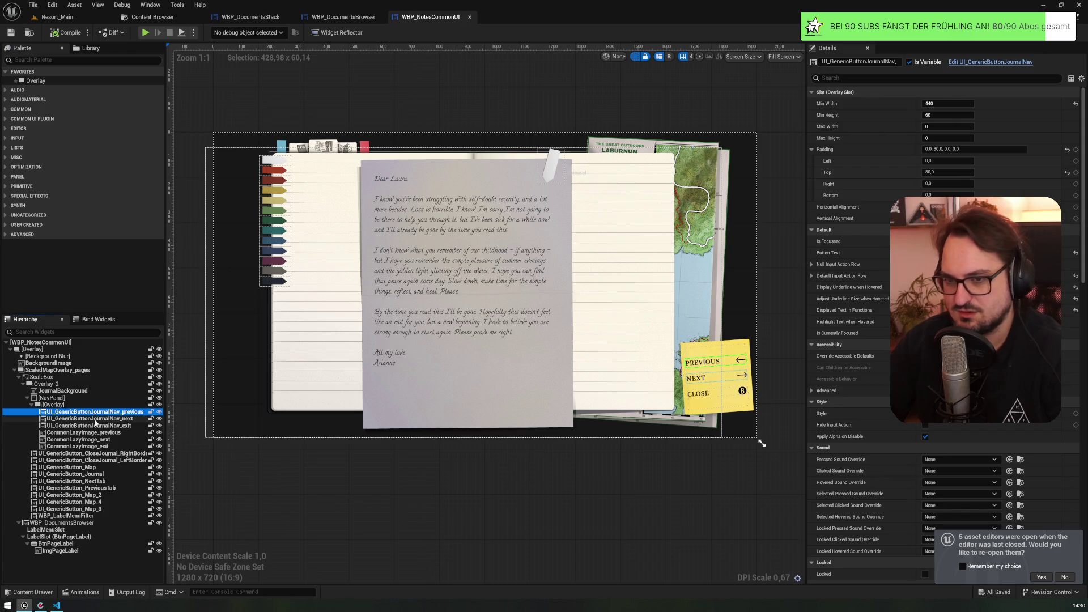
pyautogui.click(32, 405)
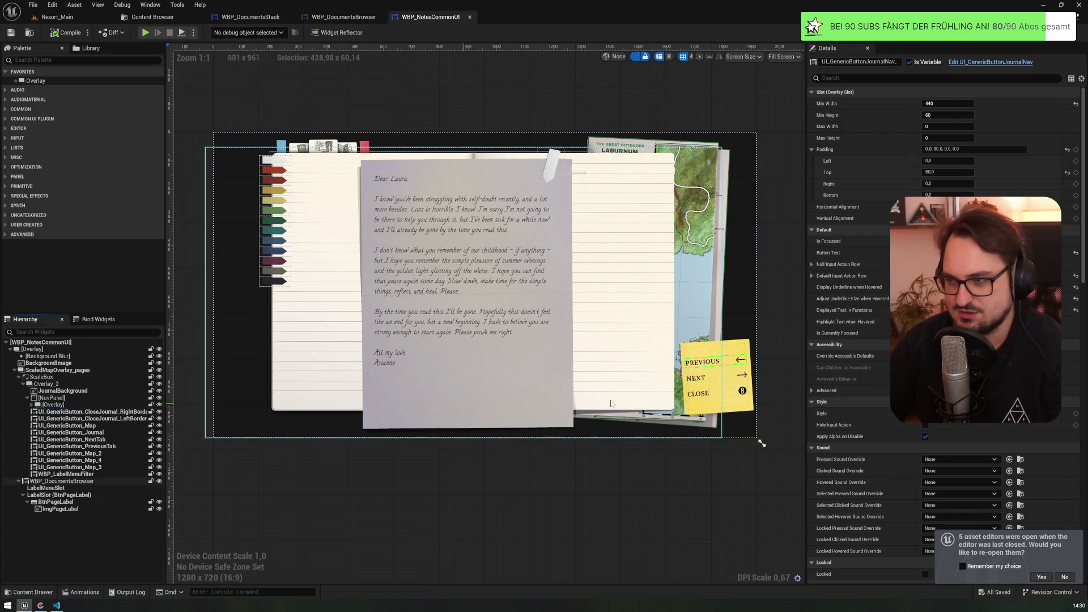
# - Hide the NavPanel overlay's old PREVIOUS, NEXT and CLOSE buttons in the designer preview
pyautogui.click(733, 345)
pyautogui.click(160, 405)
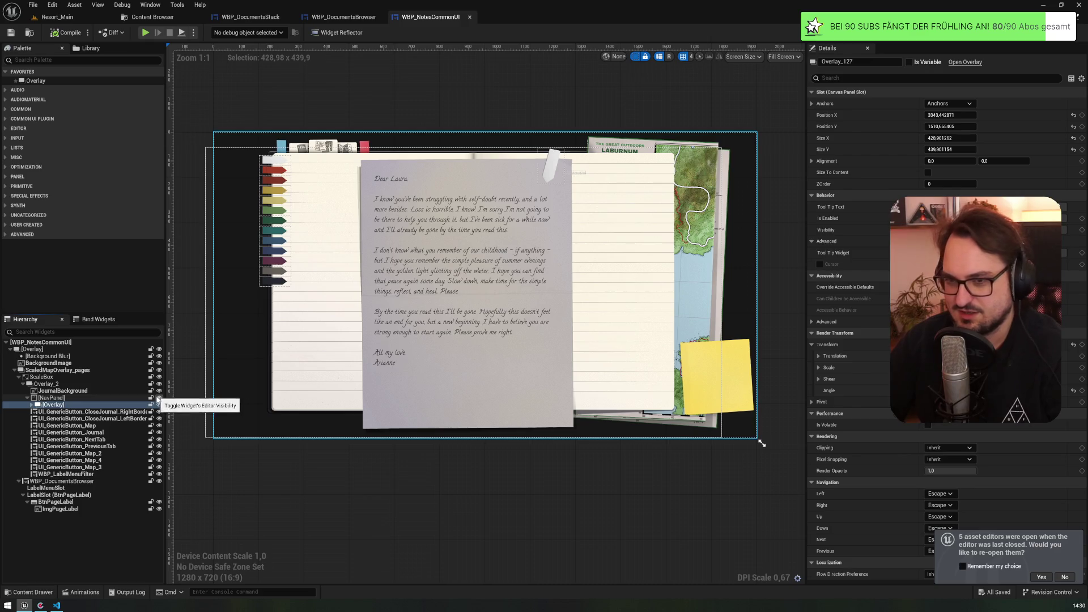
pyautogui.click(720, 363)
pyautogui.click(719, 365)
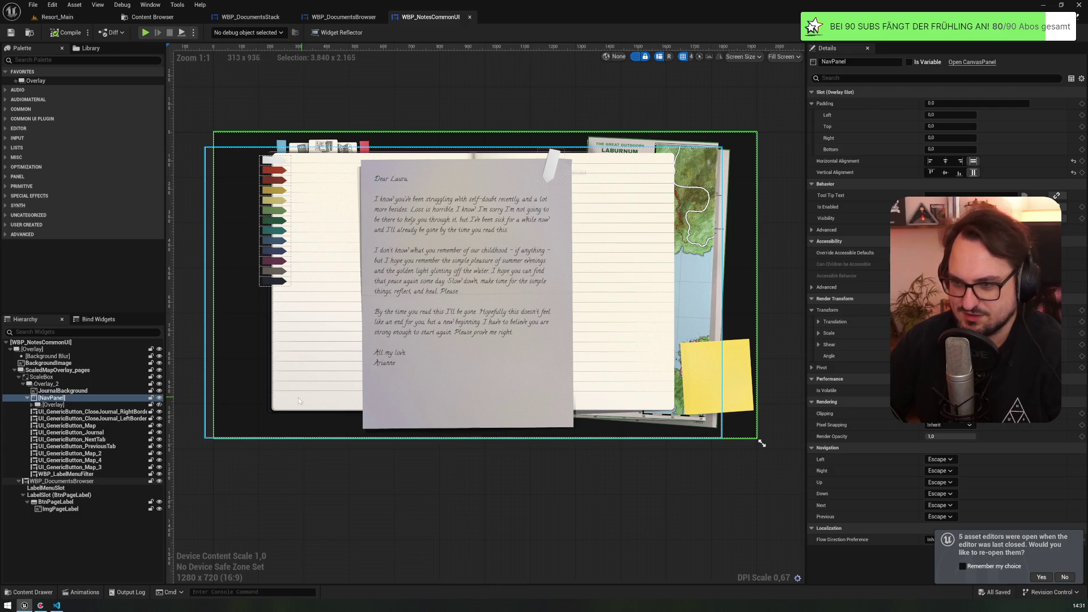
# - Step down through Overlay_2's buttons from CloseJournal_LeftBorder to UI_GenericButton_Map_4
pyautogui.click(23, 384)
pyautogui.click(22, 384)
pyautogui.click(45, 385)
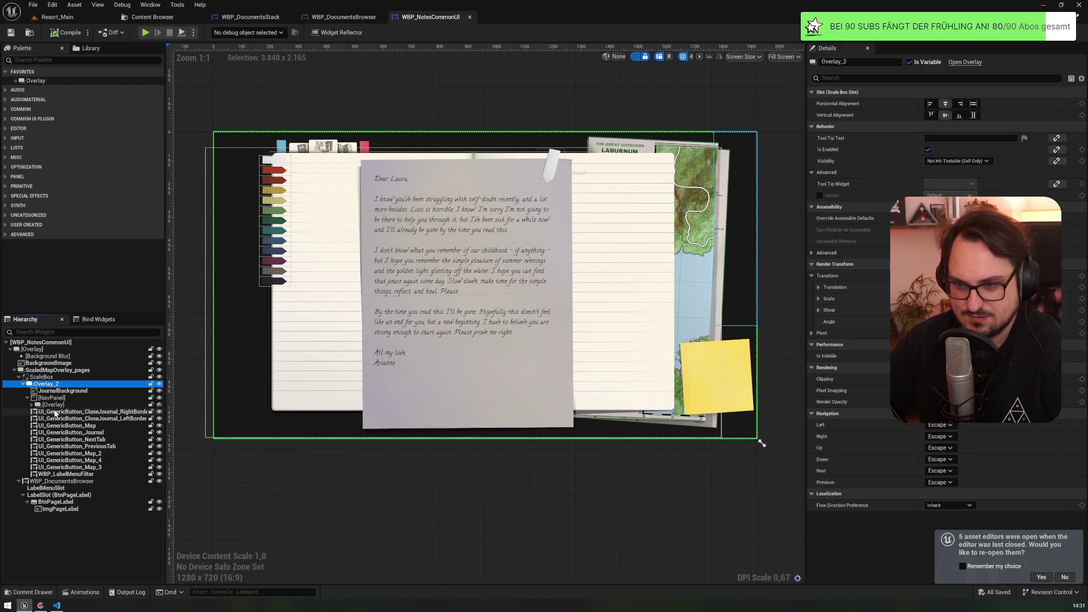
pyautogui.click(57, 418)
pyautogui.click(58, 432)
pyautogui.click(59, 446)
pyautogui.click(60, 453)
pyautogui.click(61, 460)
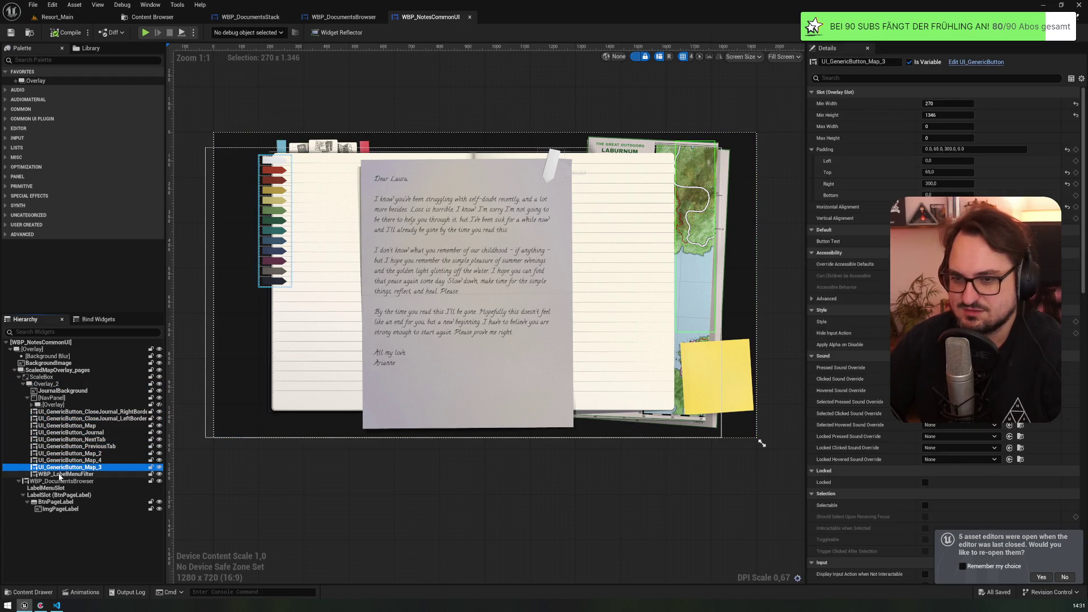
# - Step back up through the tab buttons to CloseJournal_RightBorder, then collapse Overlay_2
pyautogui.click(64, 453)
pyautogui.click(65, 446)
pyautogui.click(67, 439)
pyautogui.click(67, 432)
pyautogui.click(65, 425)
pyautogui.click(62, 418)
pyautogui.click(60, 411)
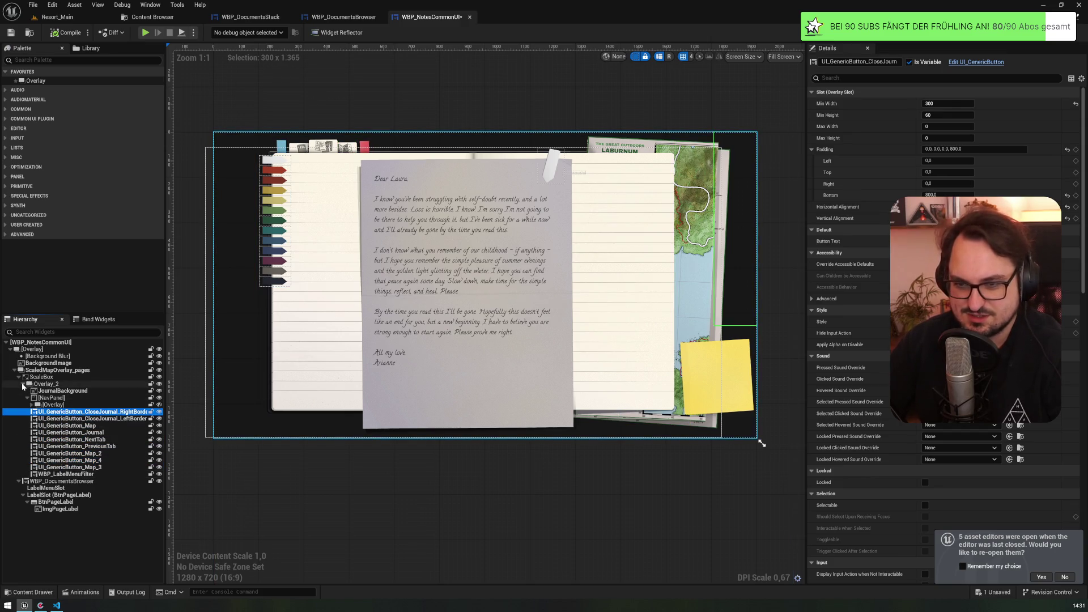
pyautogui.click(22, 385)
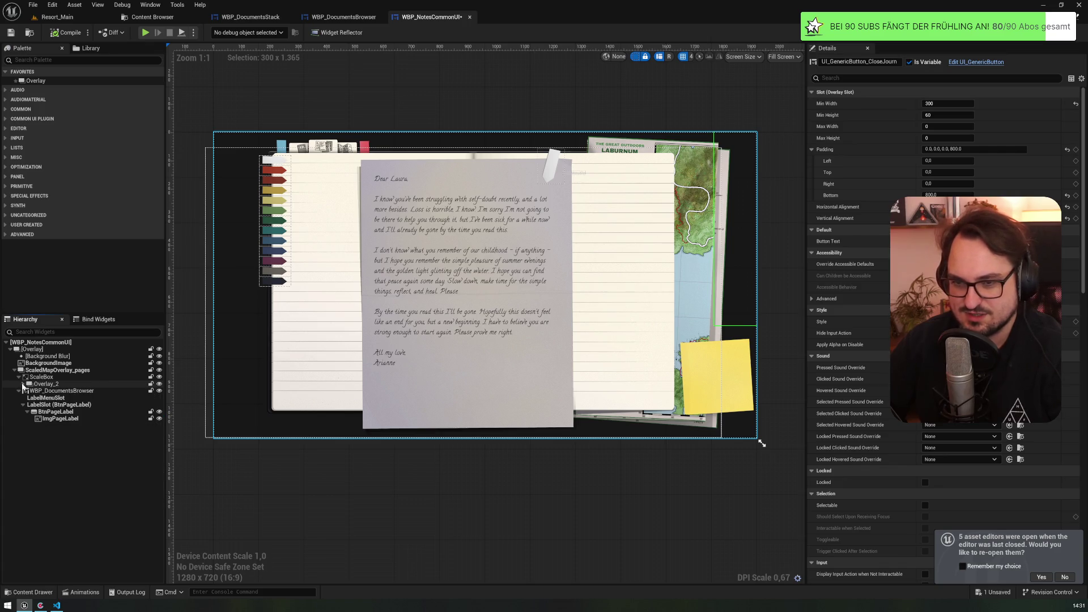
pyautogui.click(26, 385)
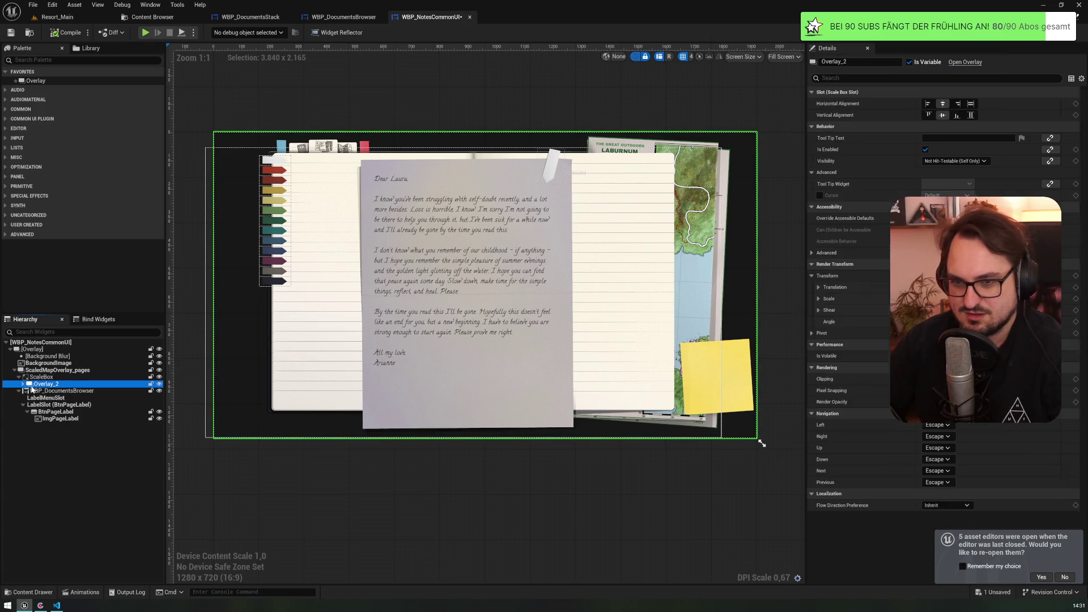
pyautogui.click(23, 385)
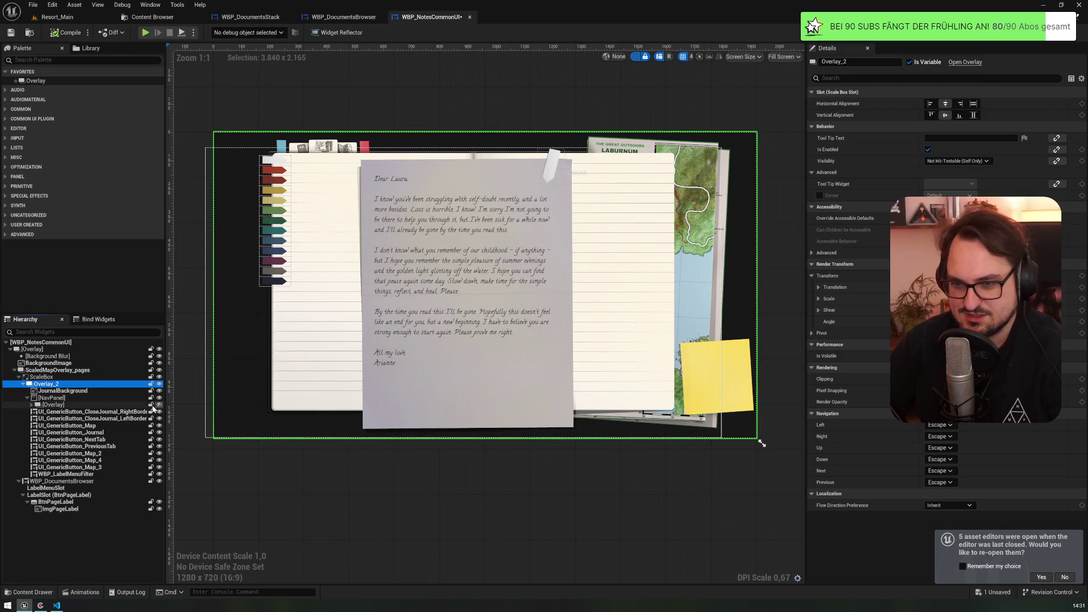
pyautogui.click(23, 384)
# - Collapse ScaleBox and toggle the notebook and map visibility on and off to compare
pyautogui.press('Left')
pyautogui.press('Left')
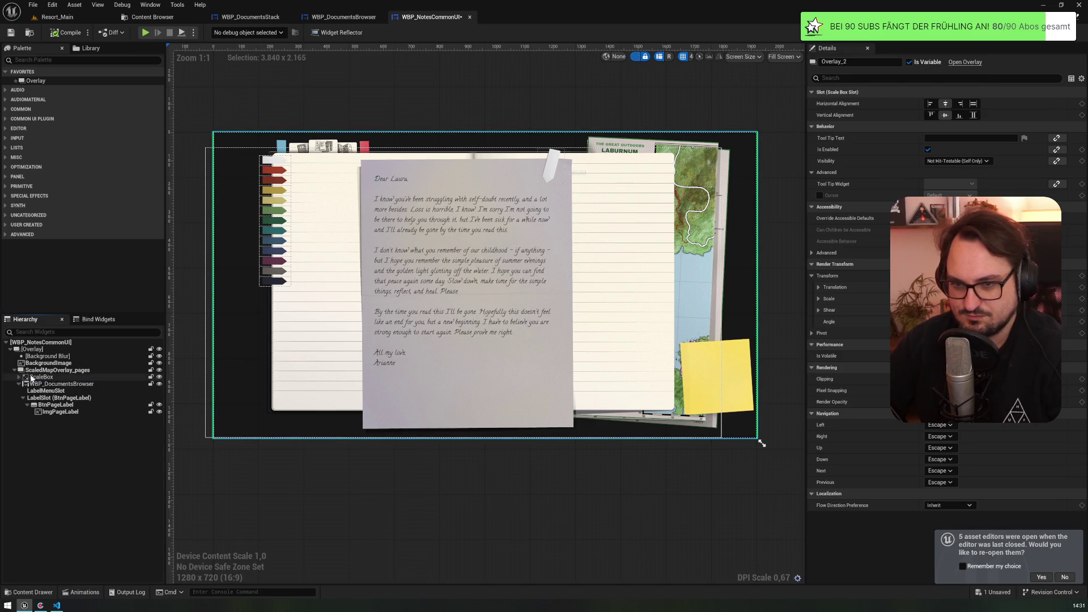
pyautogui.click(160, 378)
pyautogui.click(159, 377)
pyautogui.click(159, 377)
pyautogui.click(160, 377)
pyautogui.click(160, 377)
pyautogui.click(159, 378)
pyautogui.click(159, 378)
pyautogui.click(159, 377)
pyautogui.click(159, 378)
pyautogui.click(159, 377)
pyautogui.click(159, 377)
pyautogui.click(160, 377)
# - Add a new Overlay to ScaledMapOverlay_pages, after WBP_DocumentsBrowser
pyautogui.doubleClick(45, 384)
pyautogui.click(19, 386)
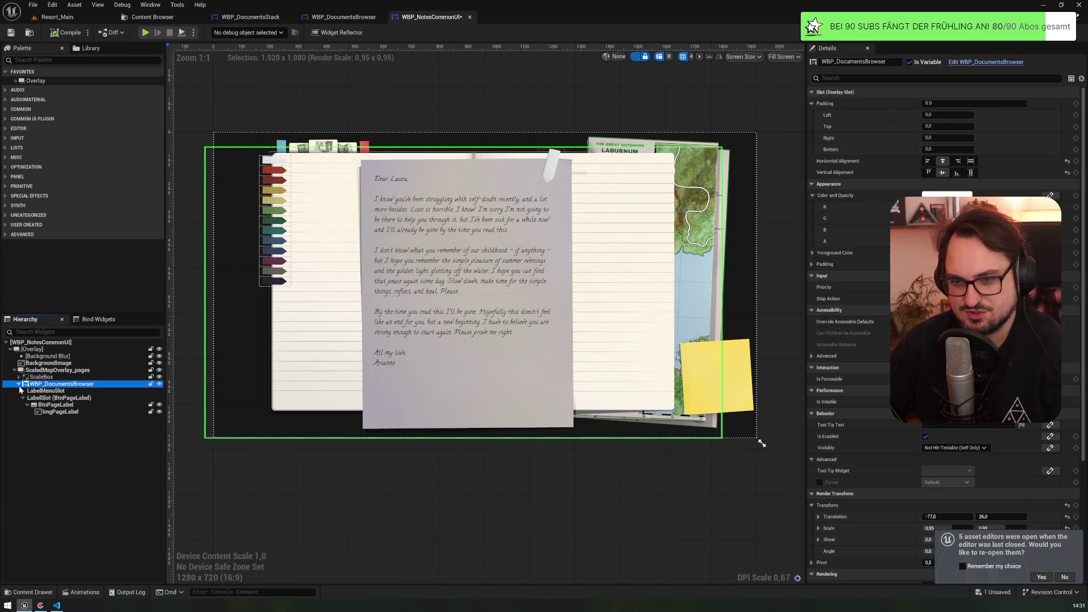
pyautogui.click(19, 386)
pyautogui.click(51, 81)
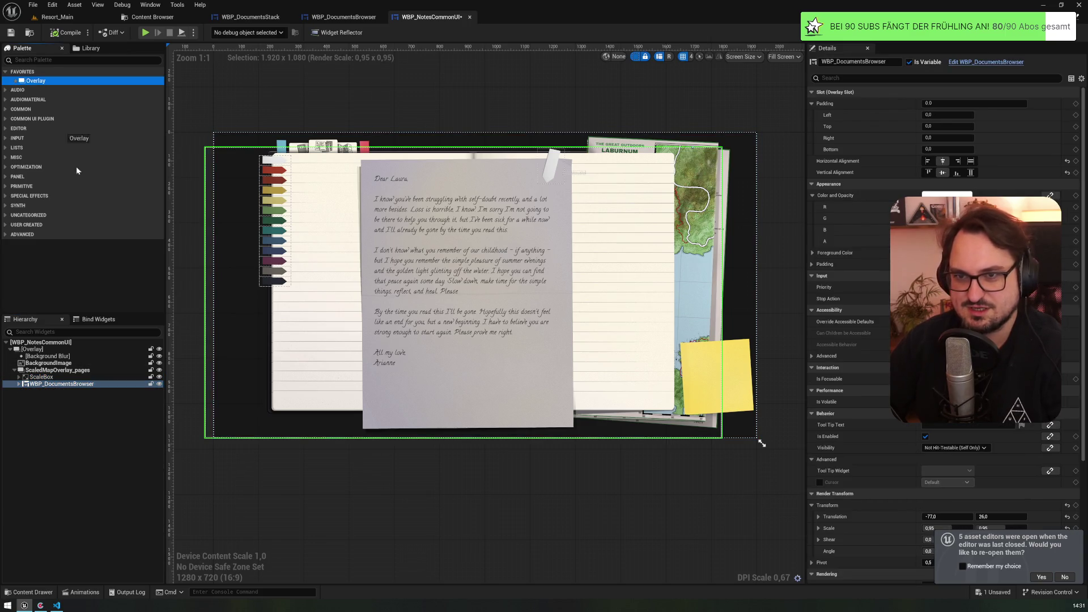
pyautogui.moveTo(43, 375); pyautogui.dragTo(43, 372)
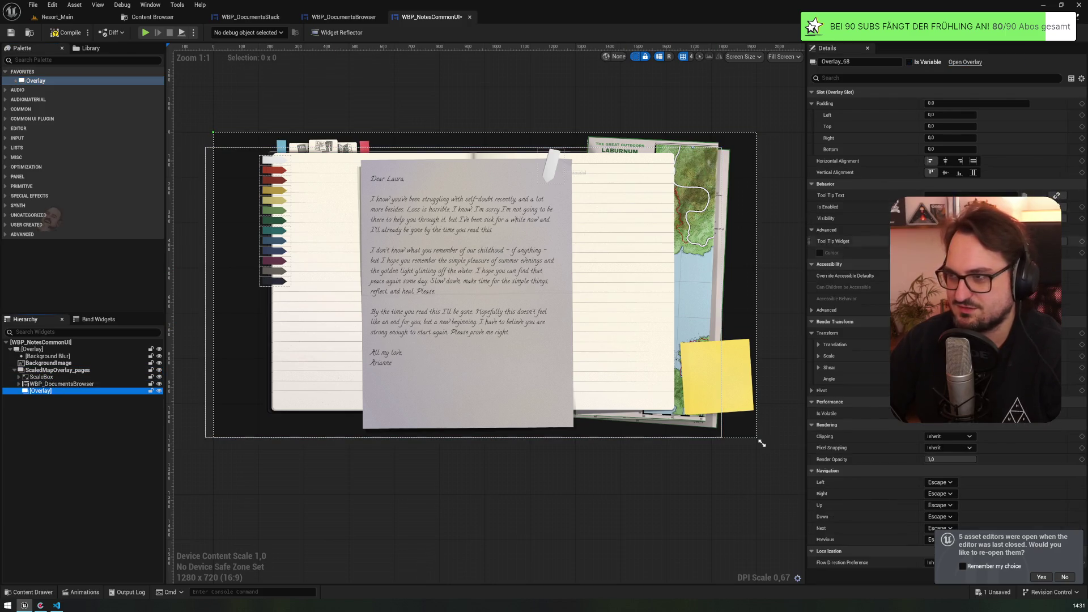
# - Make the new Overlay fill both horizontally and vertically
pyautogui.click(973, 161)
pyautogui.click(974, 172)
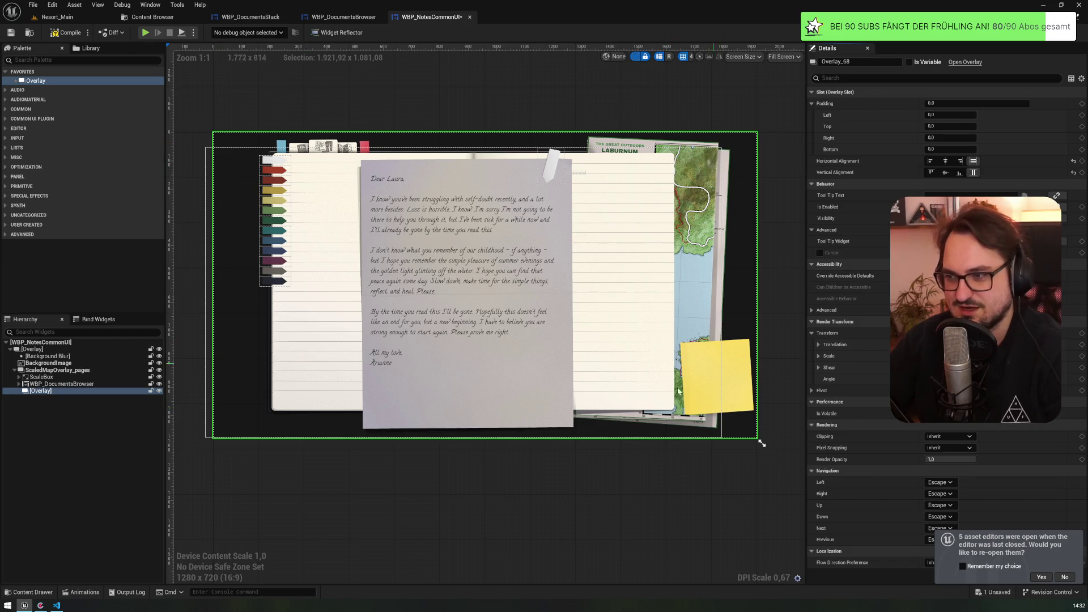
pyautogui.click(53, 392)
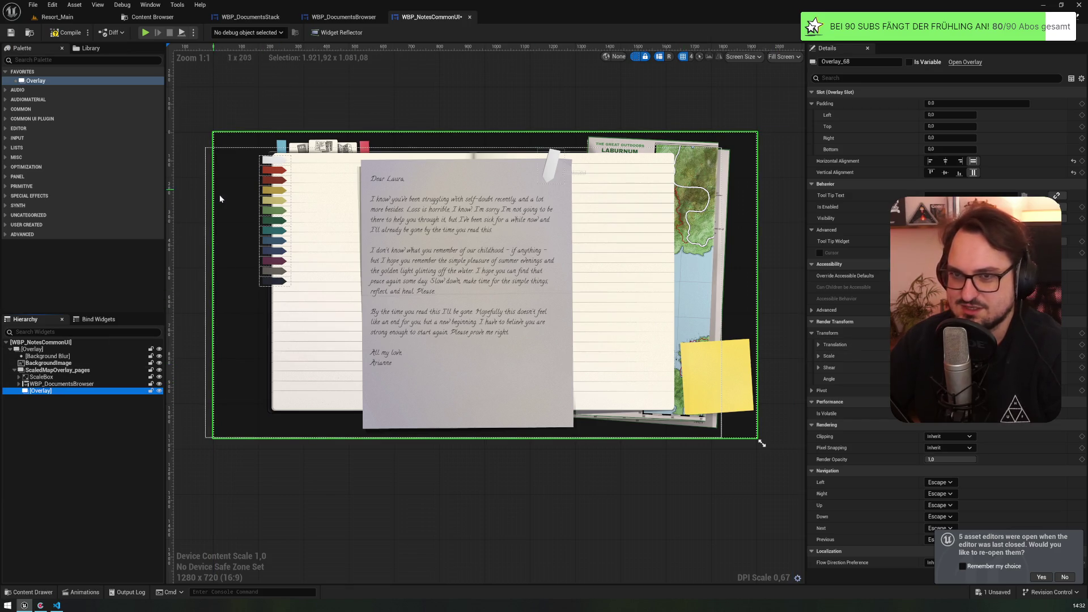
# - Search the palette for buttons and add a plain Button inside the new Overlay
pyautogui.click(85, 60)
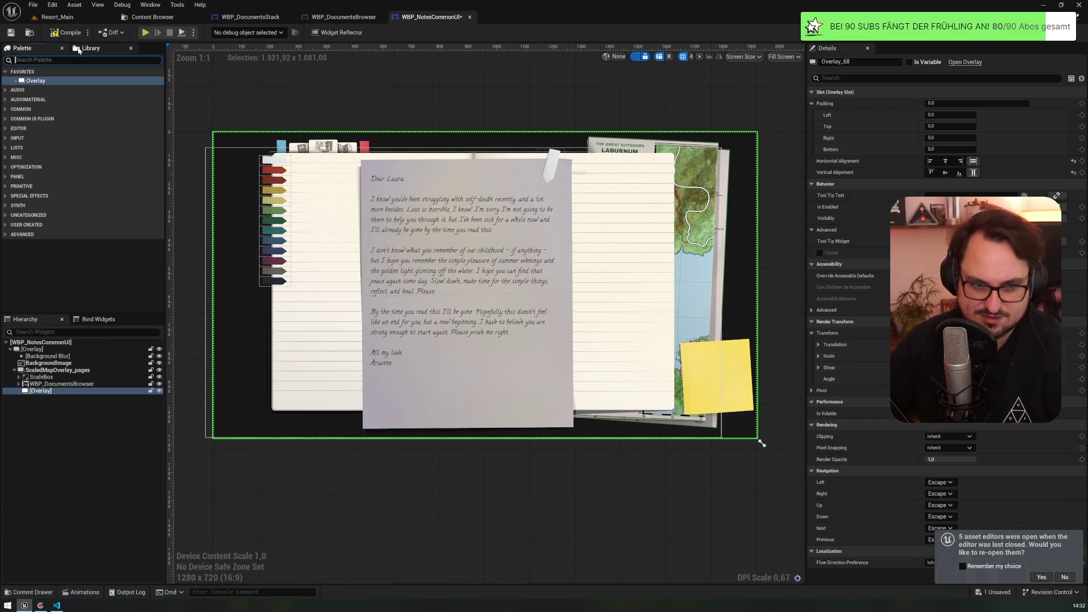
pyautogui.write('buton')
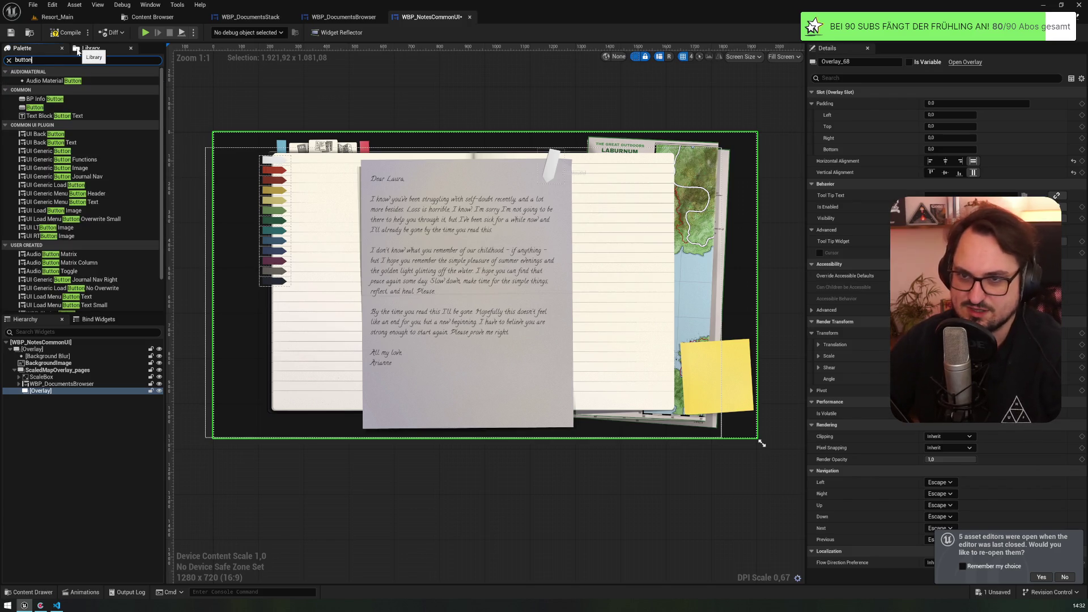
pyautogui.click(76, 108)
pyautogui.scroll(-3, 160, 164)
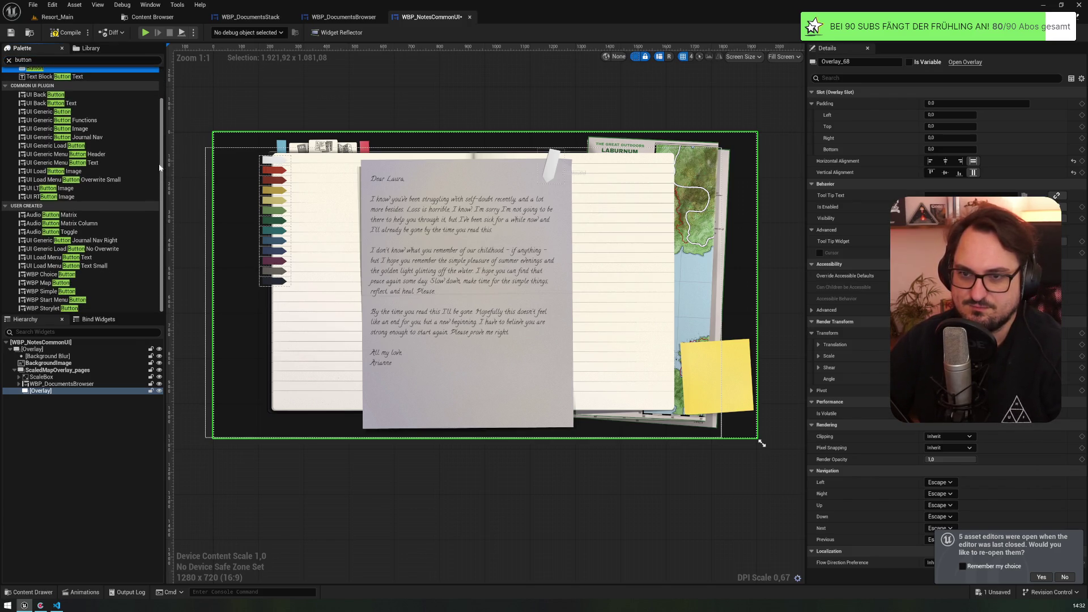
pyautogui.scroll(3, 163, 147)
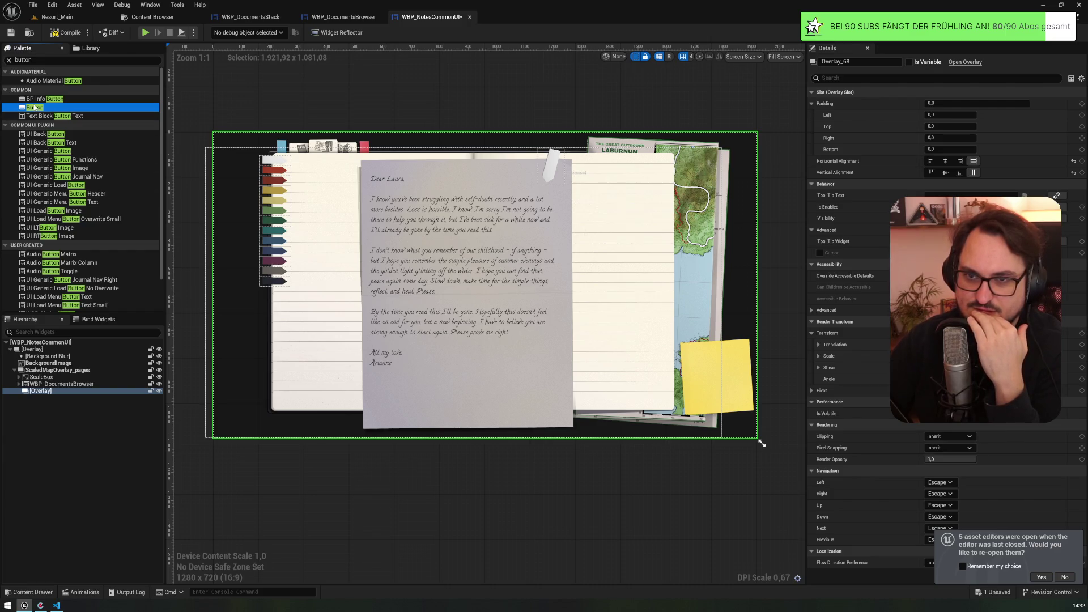
pyautogui.moveTo(54, 393); pyautogui.dragTo(54, 393)
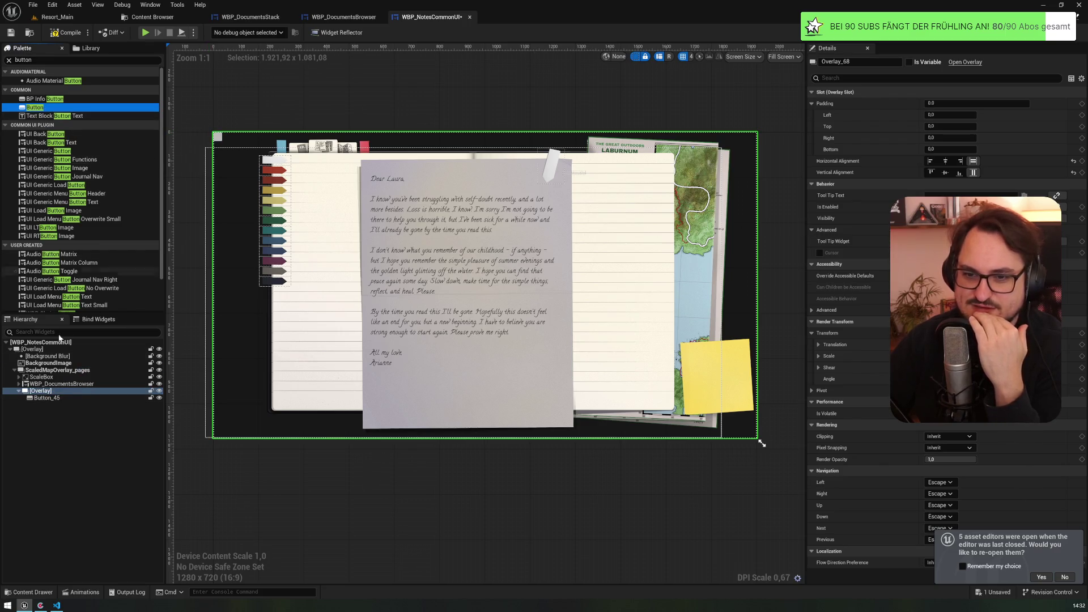
# - Name the first Overlay button BtnPrevious, then add a second button and begin naming it
pyautogui.doubleClick(46, 399)
pyautogui.write('BtnPrevious')
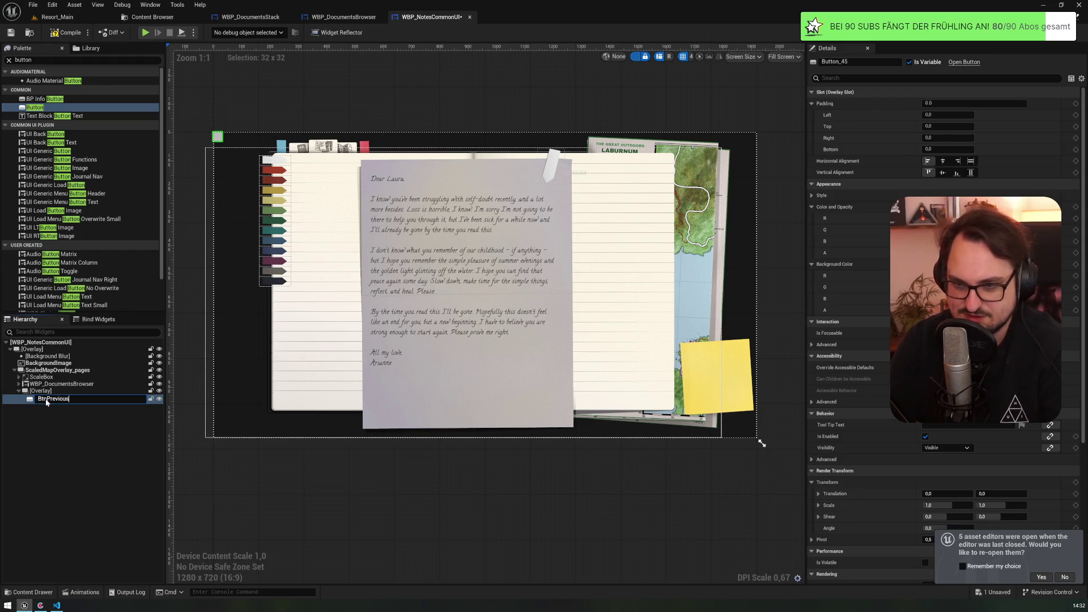
pyautogui.press('Return')
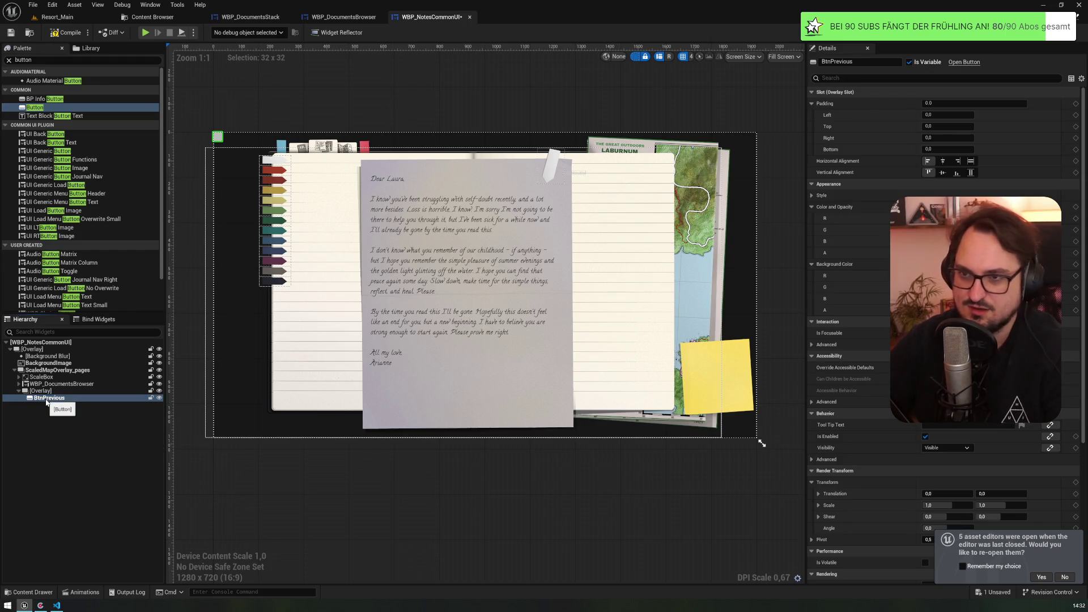
pyautogui.moveTo(41, 108)
pyautogui.mouseDown()
pyautogui.moveTo(63, 383)
pyautogui.moveTo(49, 412)
pyautogui.mouseUp()
pyautogui.click(47, 405)
pyautogui.press('F2')
pyautogui.write('B')
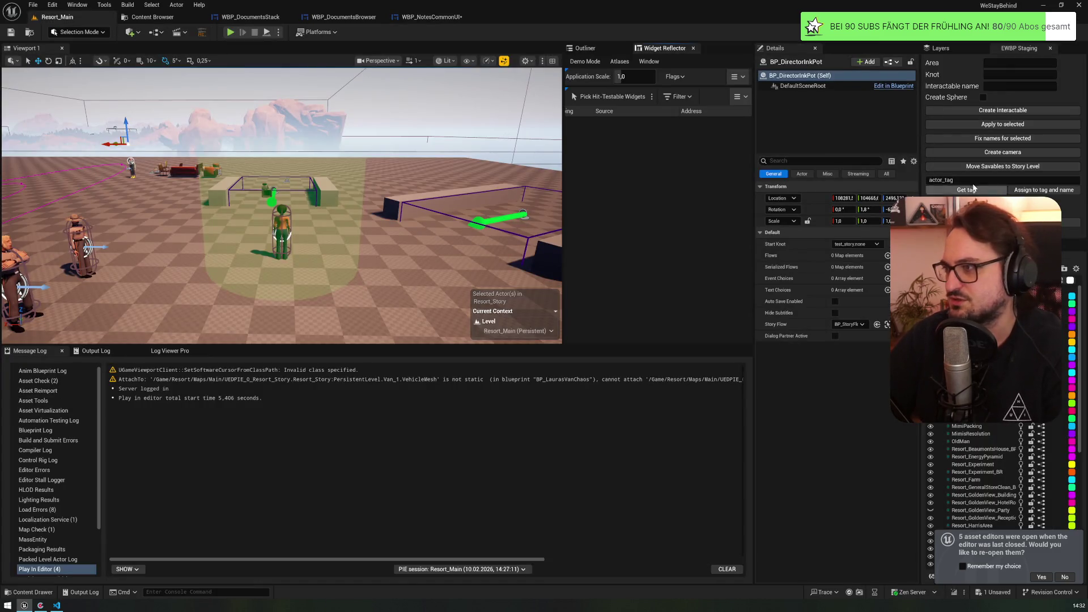
# - Set the Widget Reflector application scale to 1,2
pyautogui.click(632, 79)
pyautogui.write('1,2')
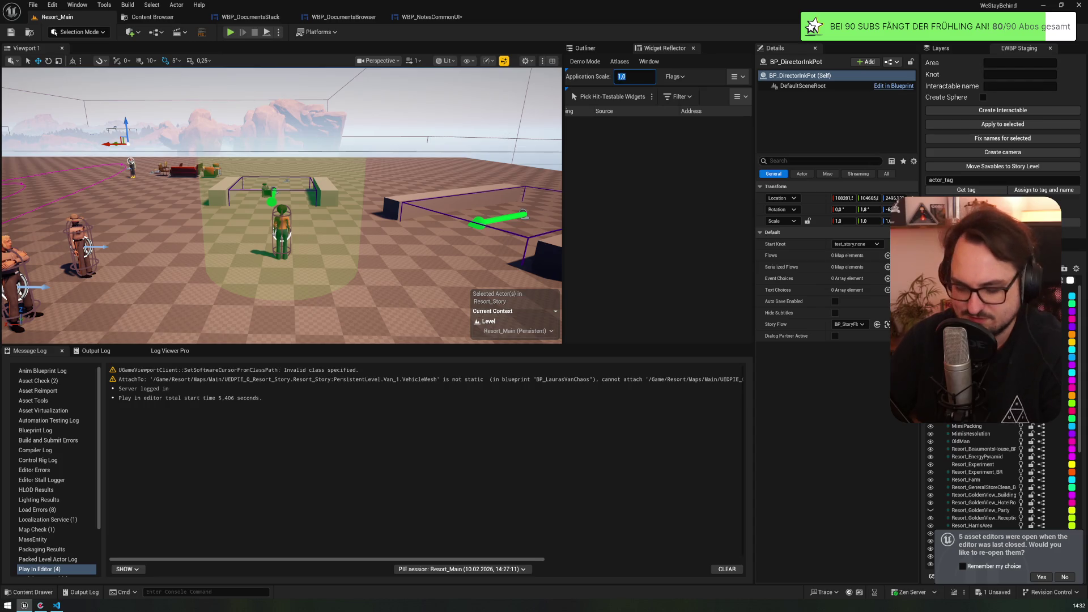
pyautogui.press('Return')
# - Back in WBP_NotesCommonUI, add a third Overlay button named BtnClose
pyautogui.click(512, 21)
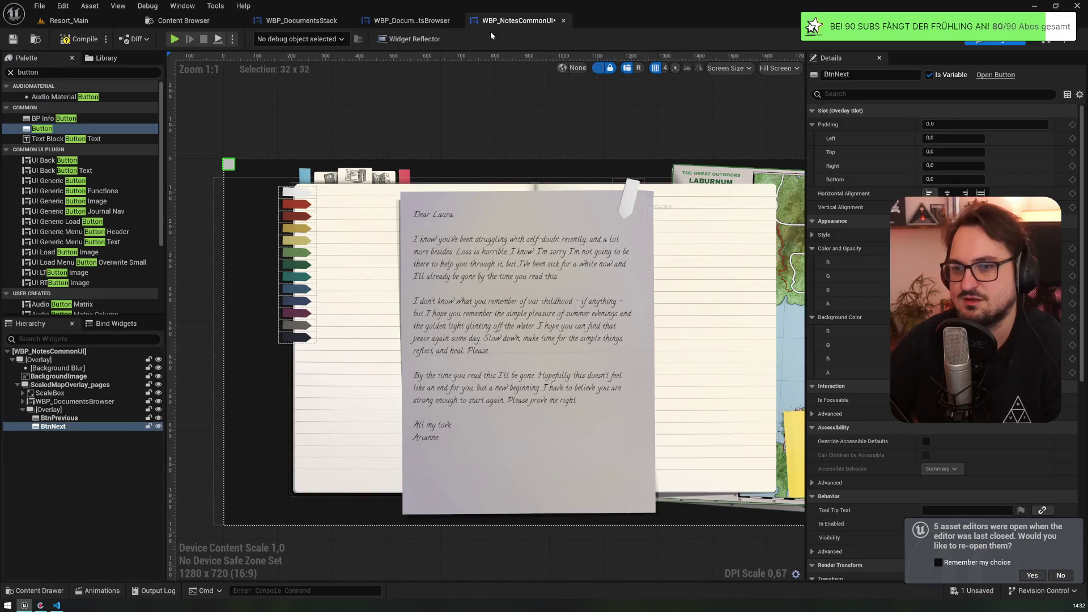
pyautogui.moveTo(43, 131); pyautogui.dragTo(57, 436)
pyautogui.press('F2')
pyautogui.write('BtnClose')
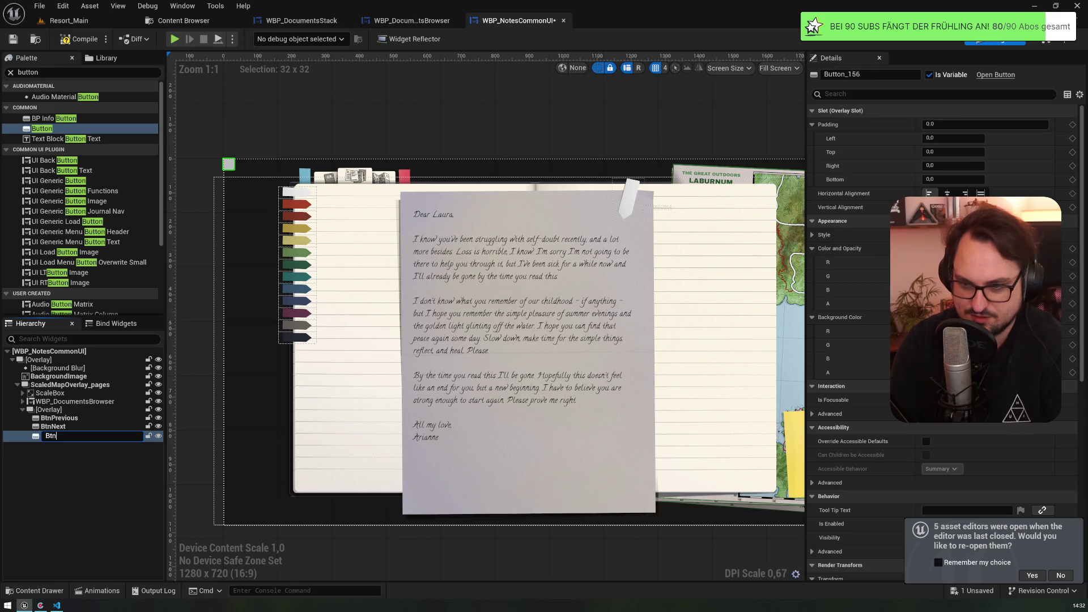
pyautogui.press('Return')
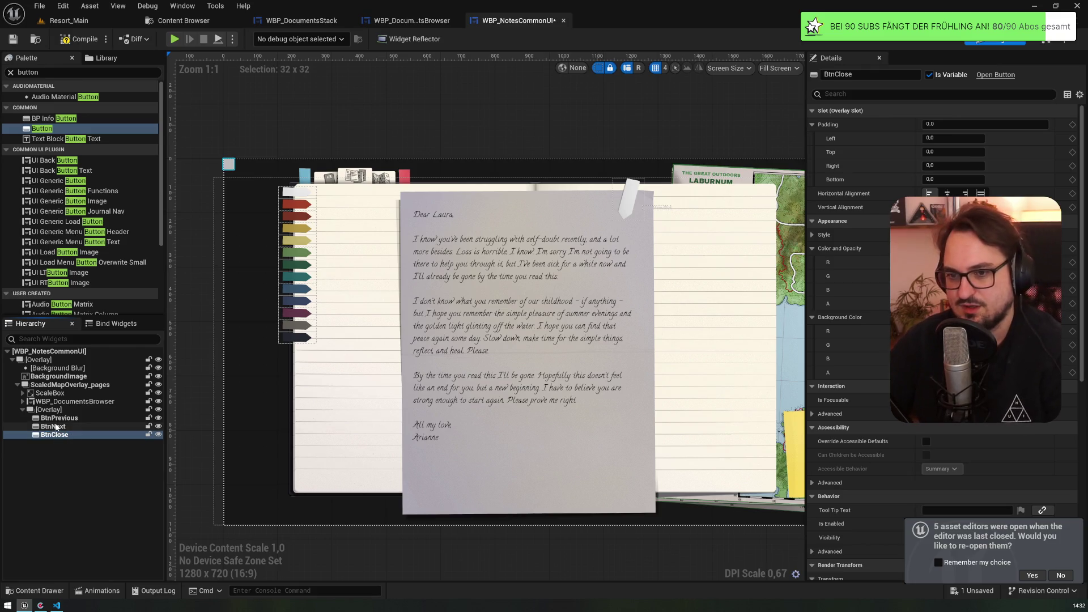
# - Search the Palette for 'richt' and drop a Rich Text Block into BtnPrevious
pyautogui.hotkey('shift', 'Up')
pyautogui.hotkey('shift', 'Up')
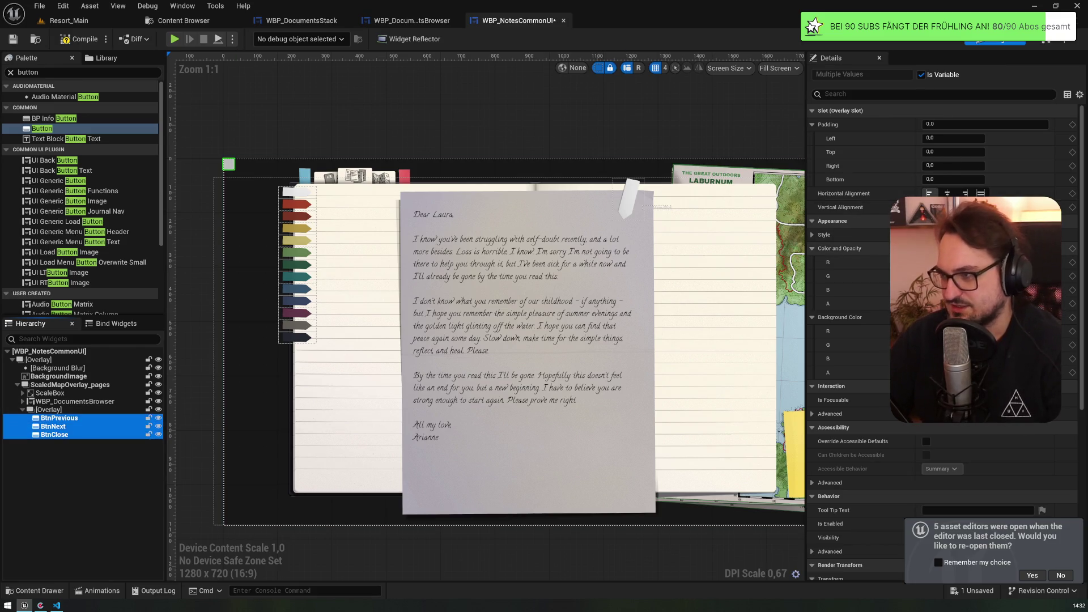
pyautogui.click(11, 73)
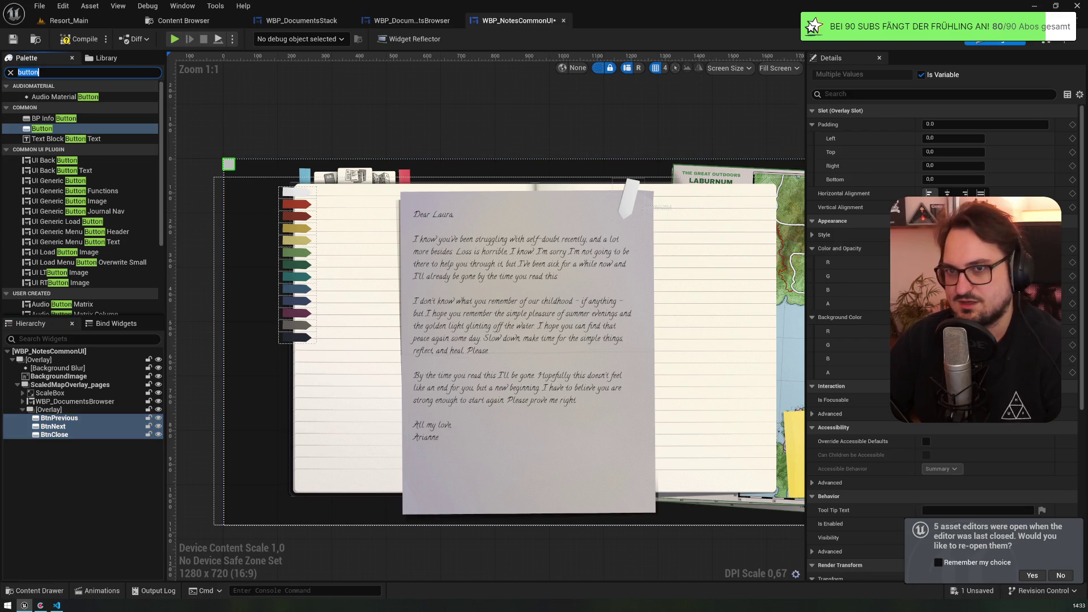
pyautogui.write('ticht')
pyautogui.moveTo(55, 97); pyautogui.dragTo(58, 420)
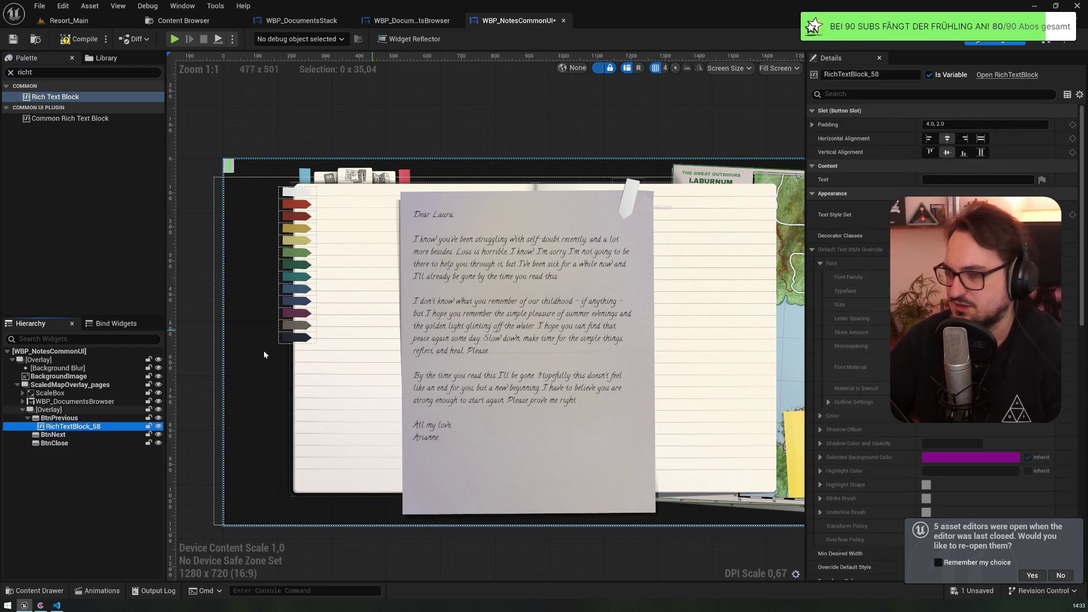
# - Paste copies of the rich text block into BtnNext and BtnClose
pyautogui.click(52, 435)
pyautogui.hotkey('ctrl', 'v')
pyautogui.click(54, 451)
pyautogui.hotkey('ctrl', 'v')
# - Rename the three text blocks TxtPrevious, TxtNext and TxtClose
pyautogui.click(74, 426)
pyautogui.press('F2')
pyautogui.write('T')
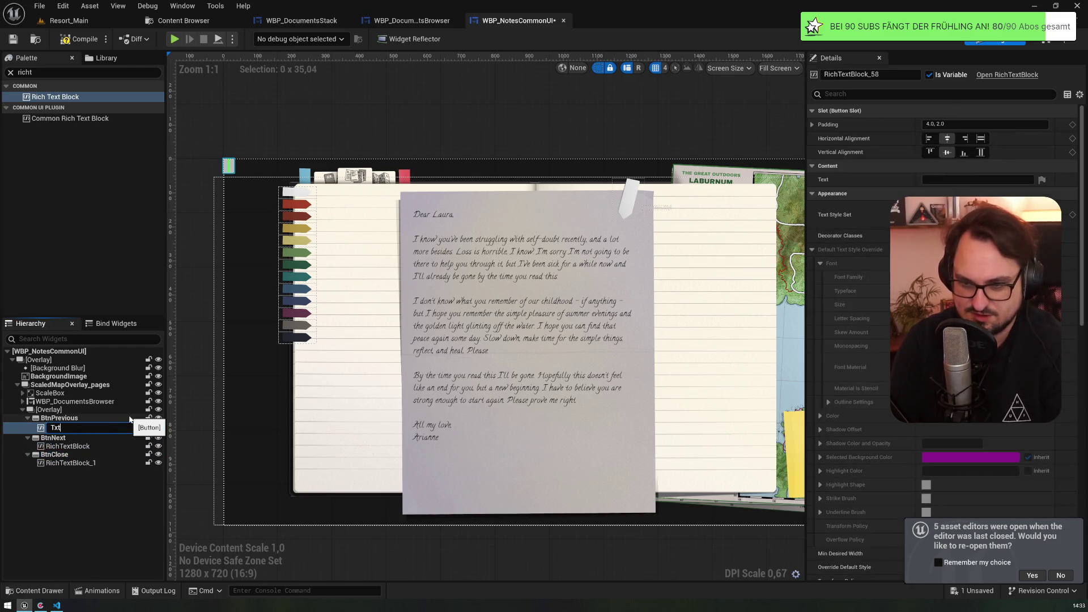
pyautogui.press('Return')
pyautogui.press('Down')
pyautogui.press('Down')
pyautogui.press('F2')
pyautogui.write('t')
pyautogui.press('Return')
pyautogui.press('Down')
pyautogui.press('Down')
pyautogui.press('F2')
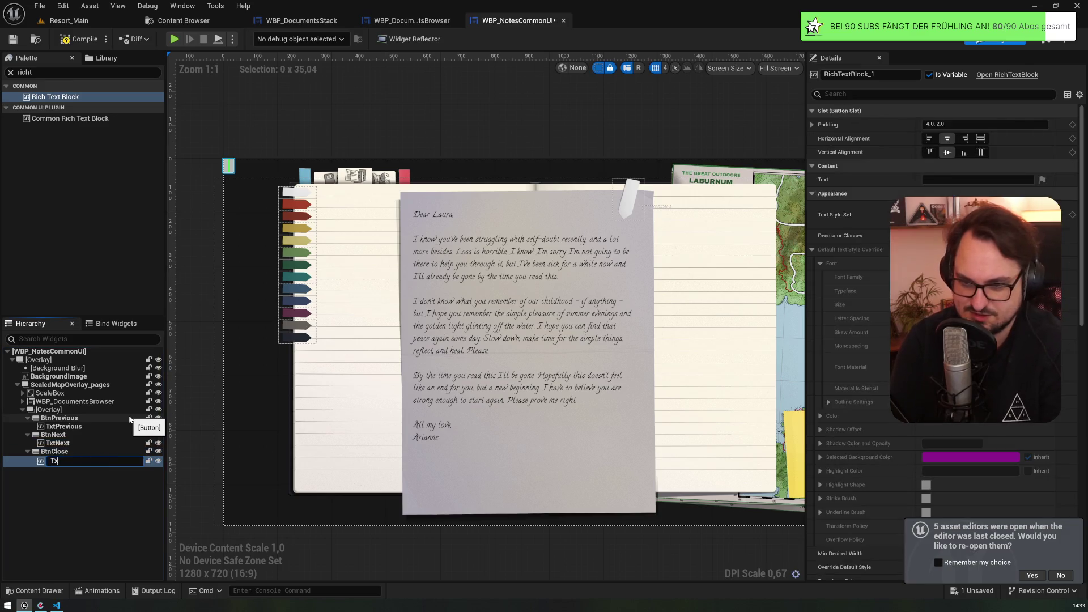
pyautogui.write('tClose')
pyautogui.press('Return')
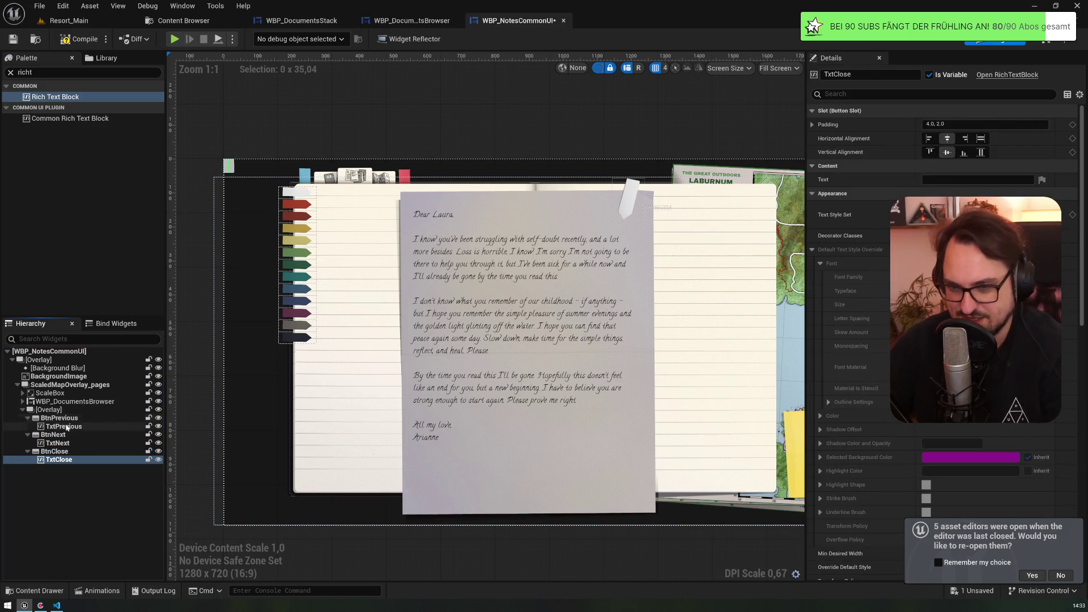
# - Check the new widgets' properties and start editing TxtPrevious's text
pyautogui.click(48, 419)
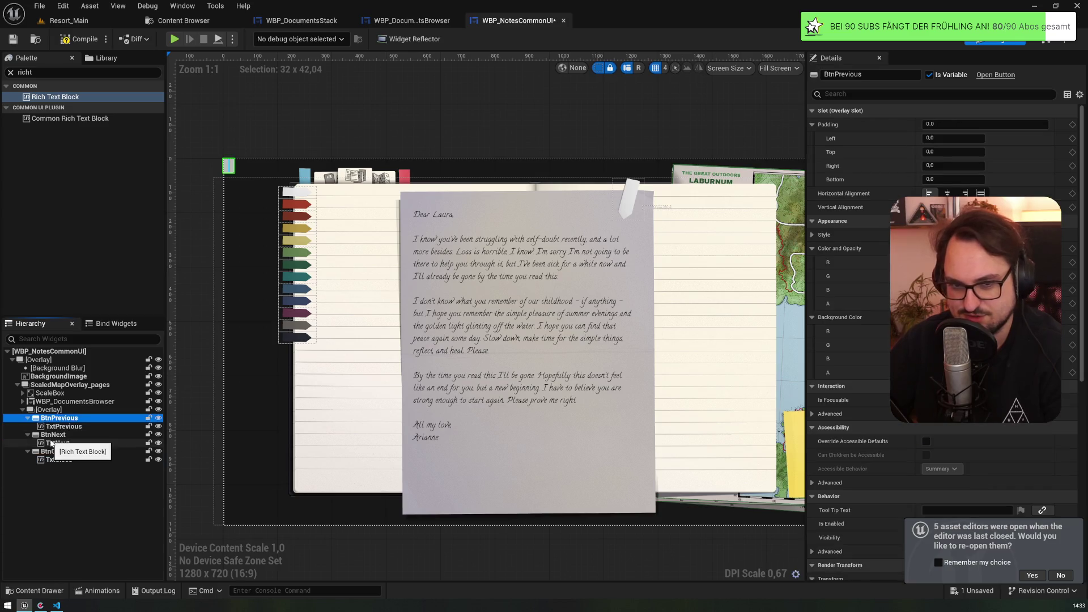
pyautogui.click(61, 443)
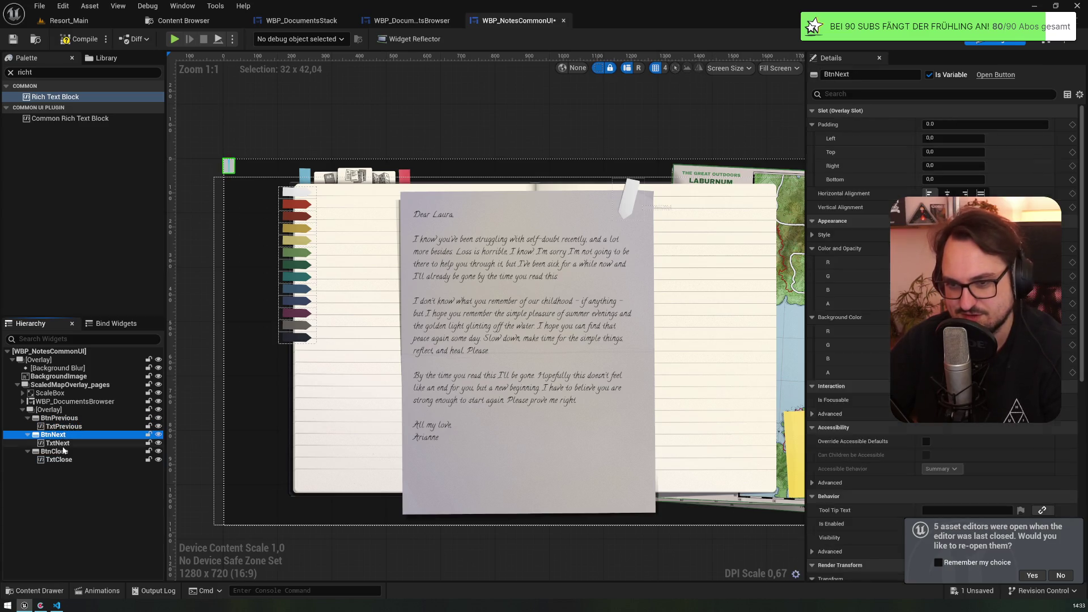
pyautogui.click(60, 460)
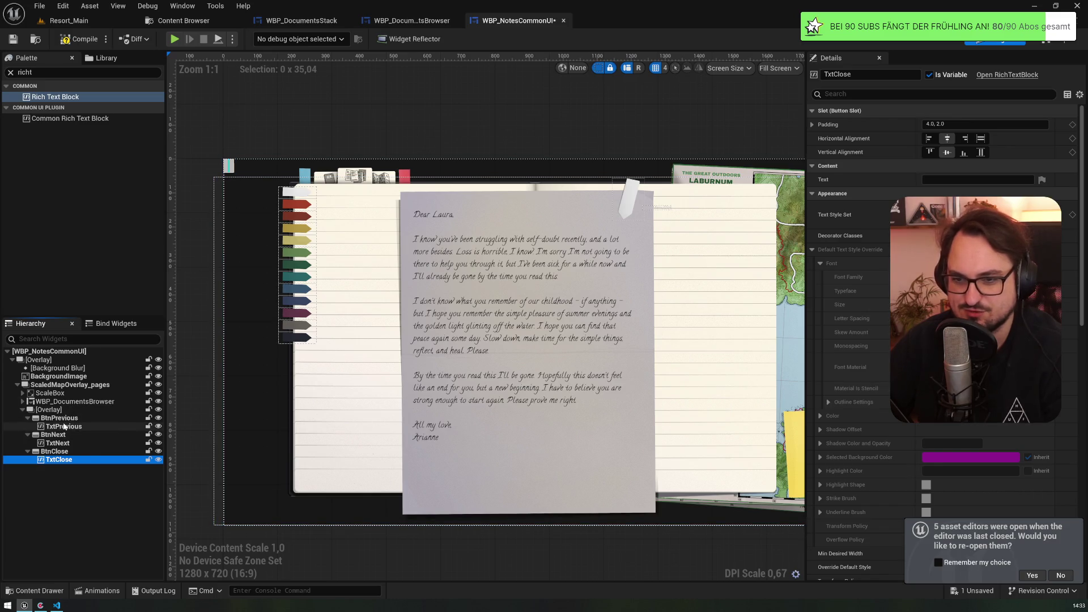
pyautogui.click(63, 426)
pyautogui.click(977, 179)
pyautogui.write('Previous')
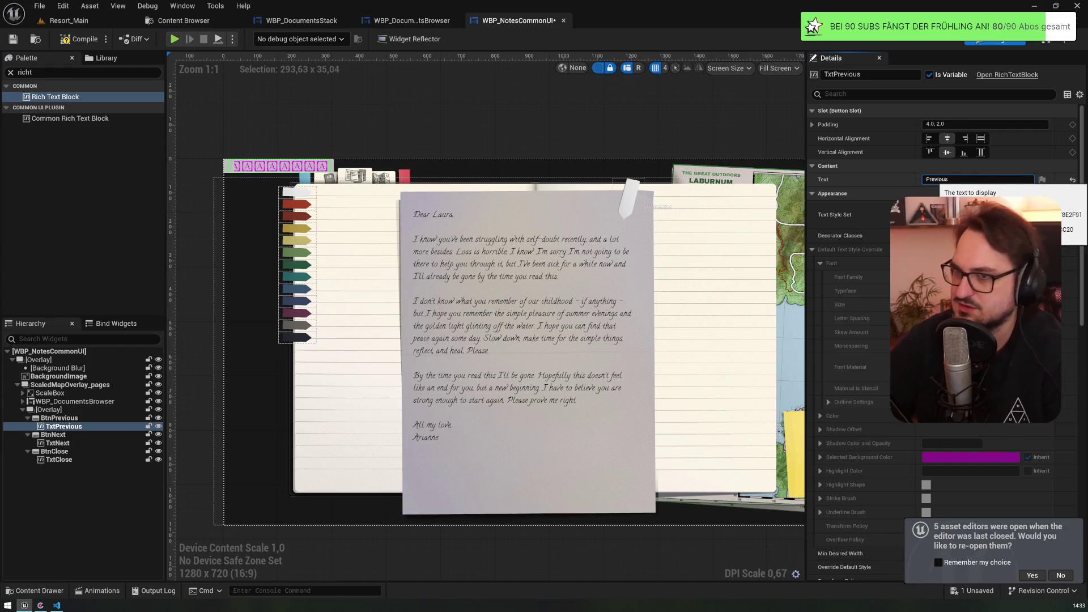
# - Set the text labels to Previous, Next and Close
pyautogui.press('Return')
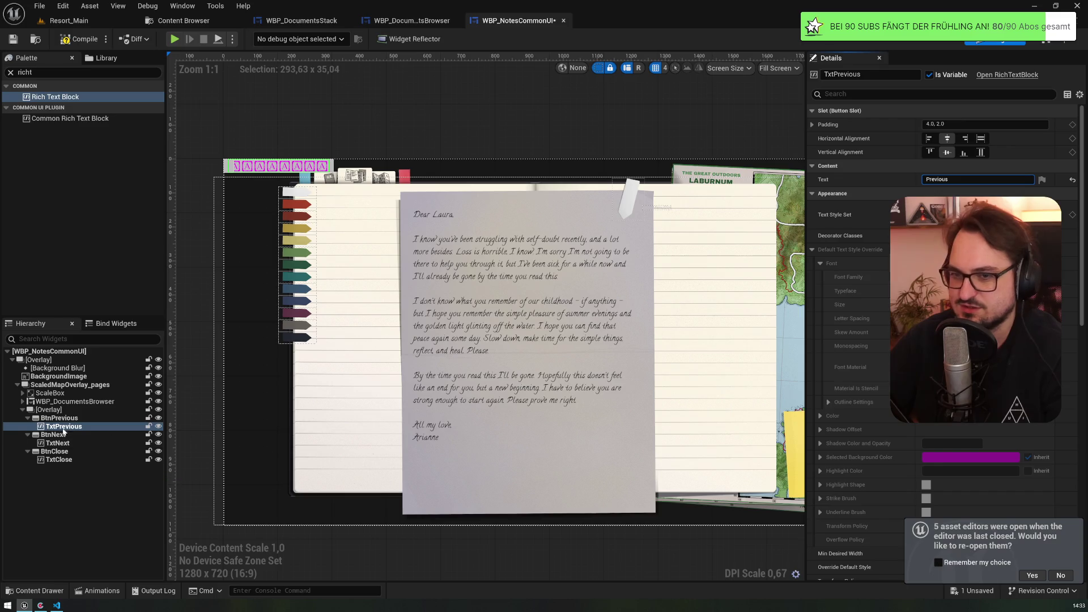
pyautogui.click(59, 443)
pyautogui.click(978, 179)
pyautogui.write('xt')
pyautogui.press('Return')
pyautogui.click(59, 459)
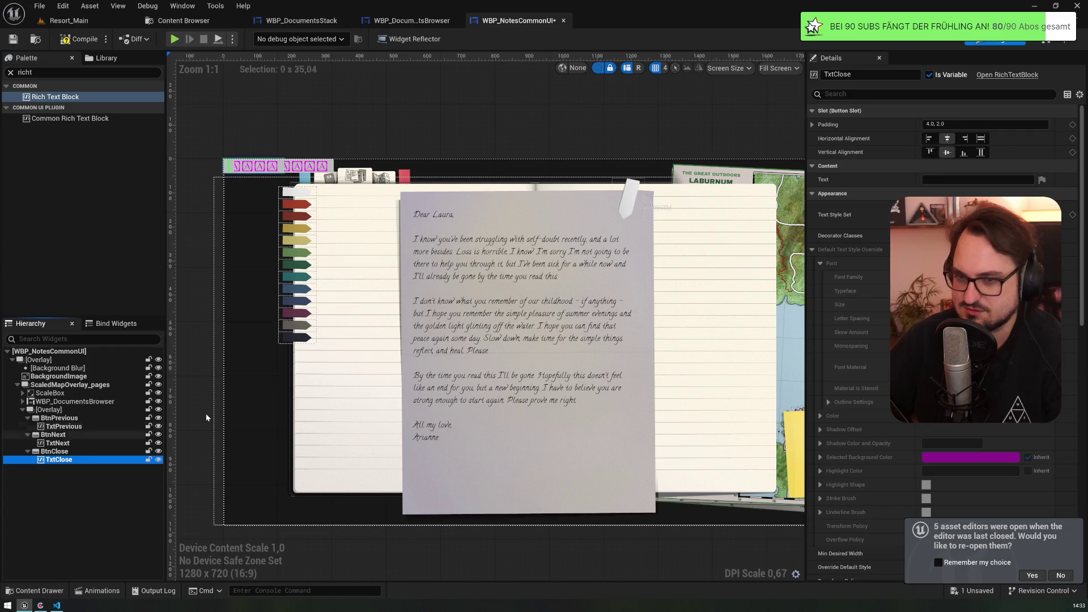
pyautogui.click(977, 180)
pyautogui.write('Close')
pyautogui.press('Return')
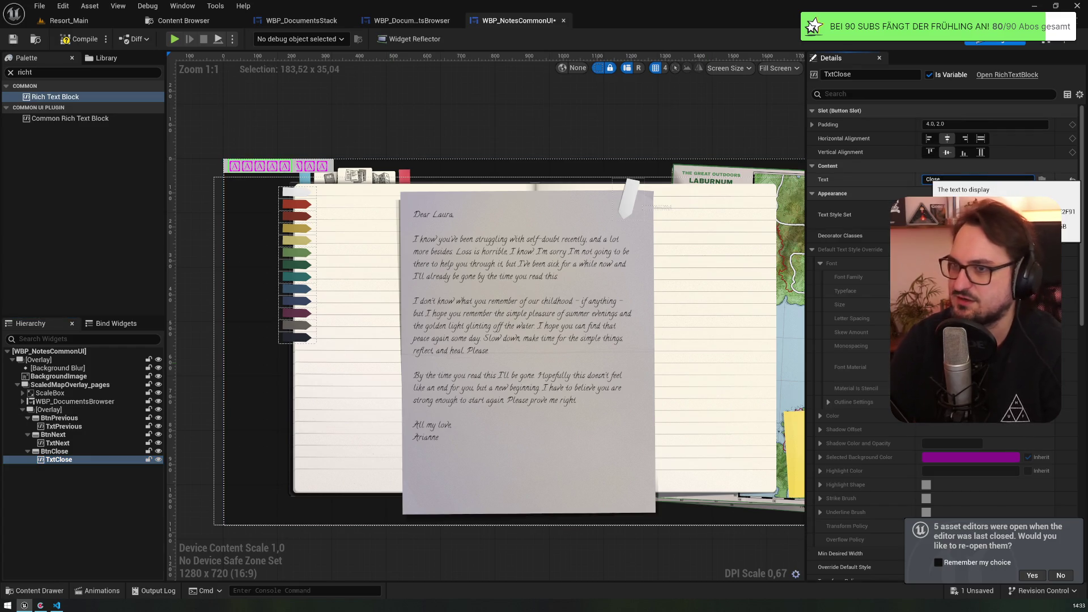
# - Multi-select the three text blocks, browse the Text Style Set list without choosing, and compile
pyautogui.keyDown('ctrl'); pyautogui.click(64, 444); pyautogui.keyUp('ctrl')
pyautogui.keyDown('ctrl'); pyautogui.click(62, 426); pyautogui.keyUp('ctrl')
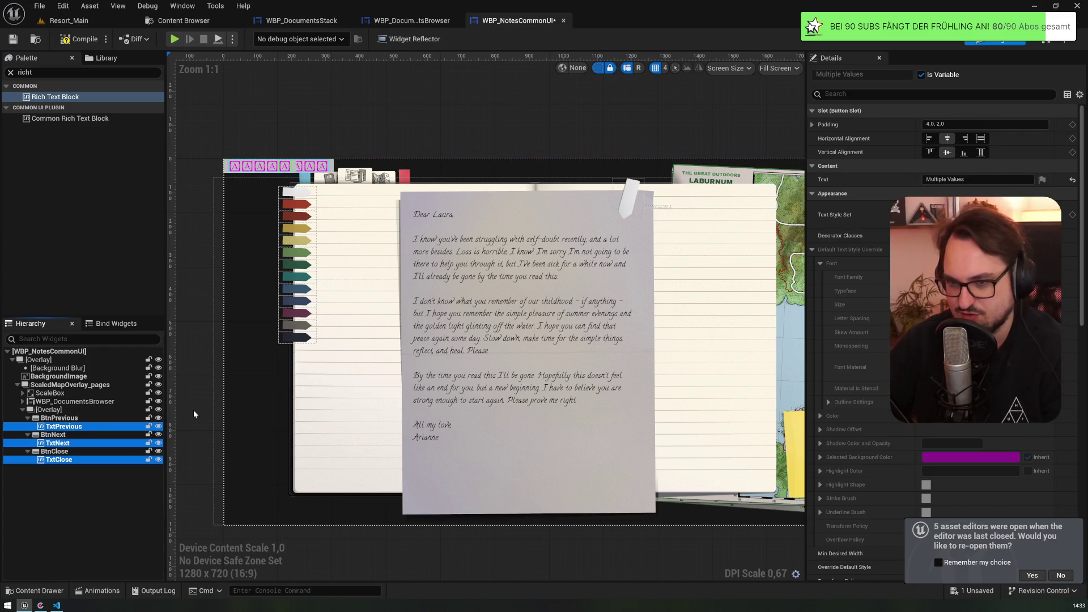
pyautogui.click(963, 215)
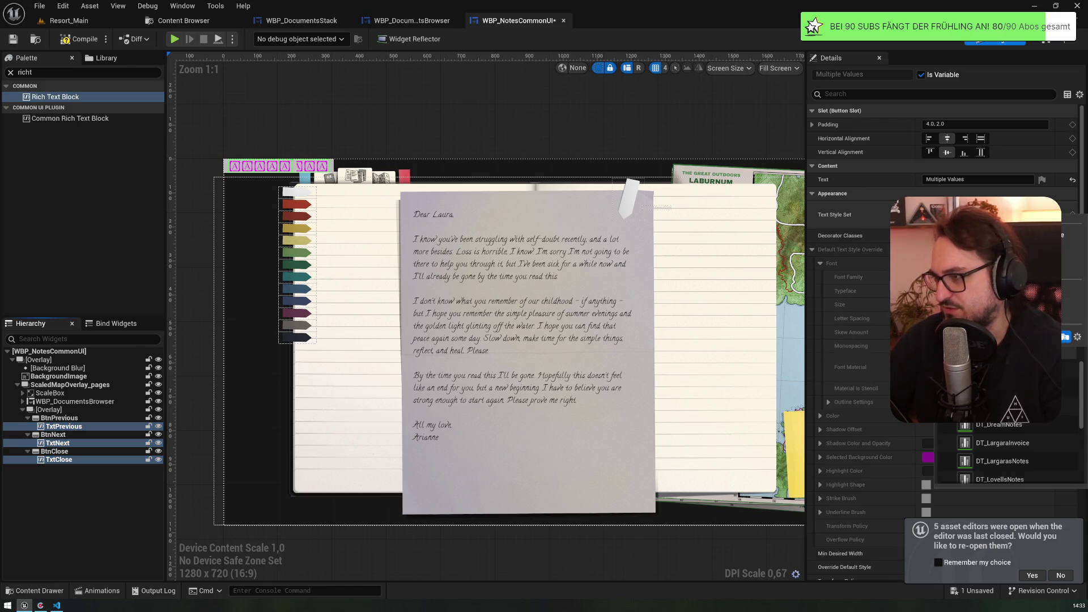
pyautogui.scroll(-2, 1080, 416)
pyautogui.moveTo(1080, 416); pyautogui.dragTo(1078, 438)
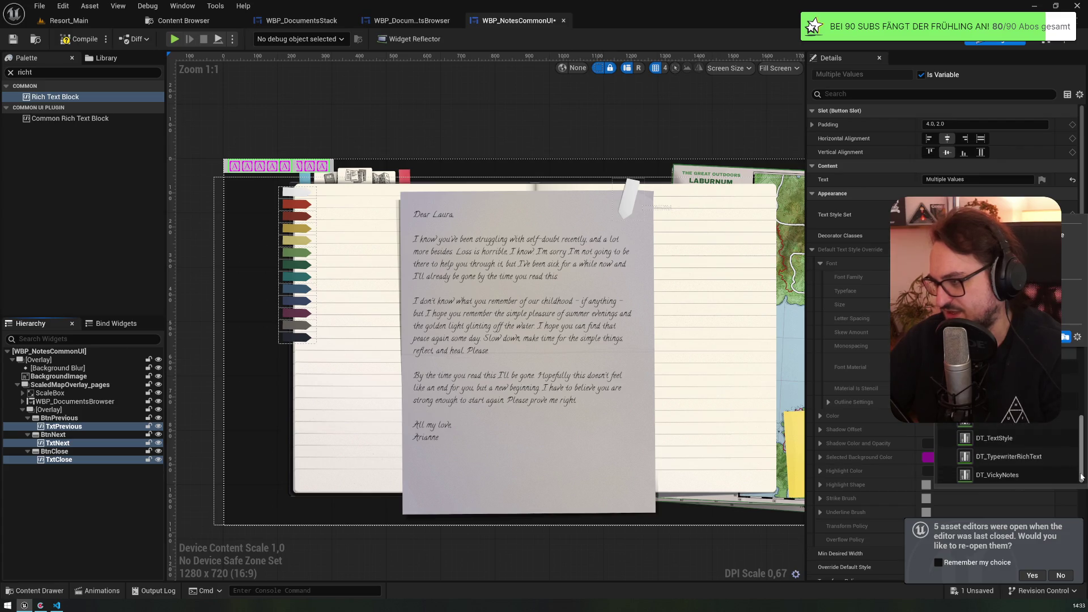
pyautogui.moveTo(1081, 478); pyautogui.dragTo(1081, 409)
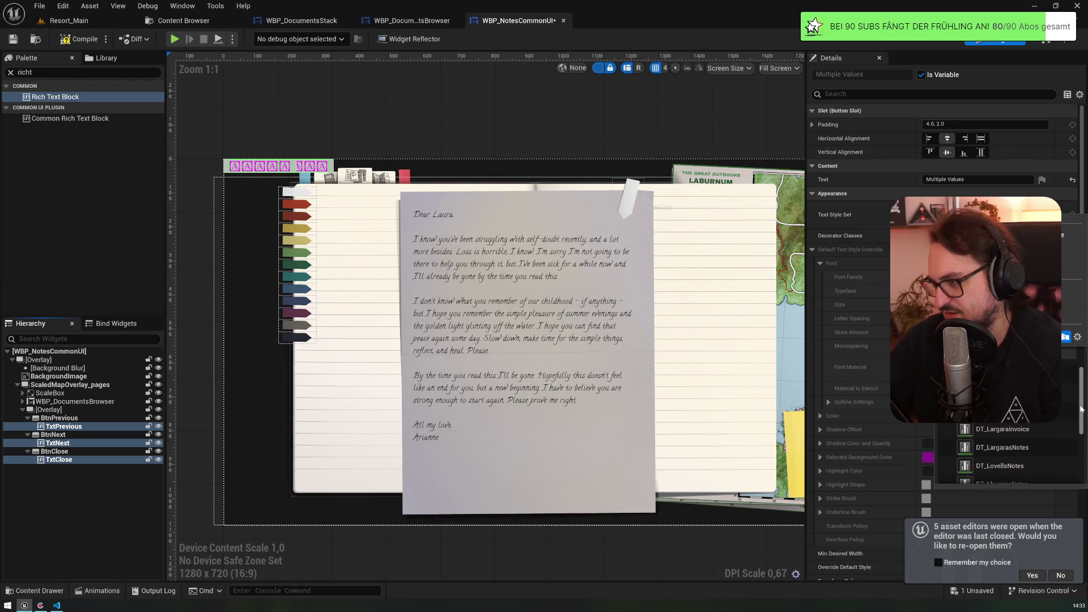
pyautogui.press('Escape')
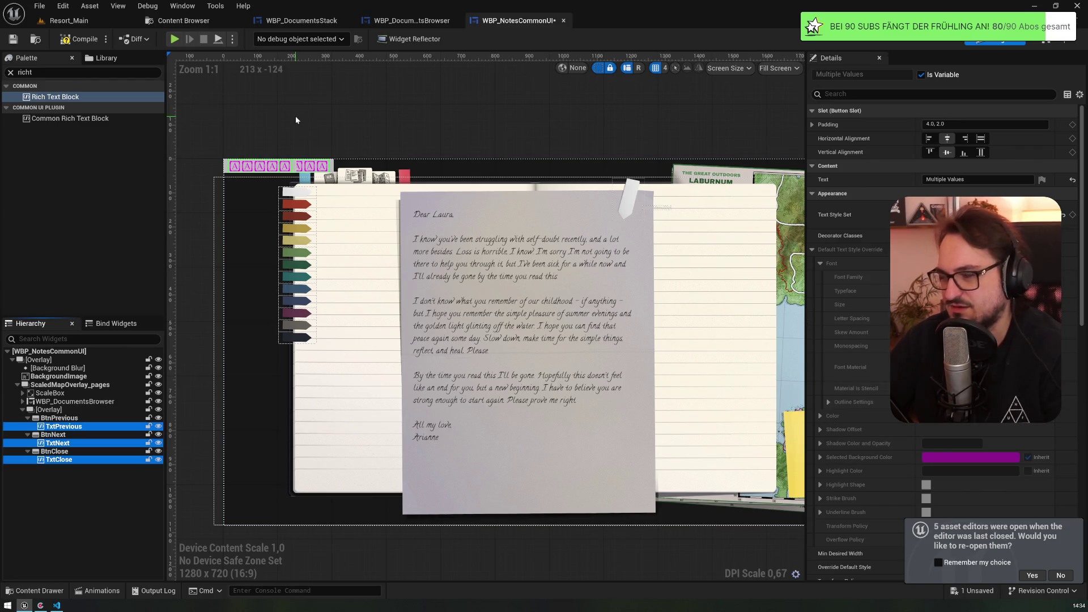
pyautogui.click(79, 39)
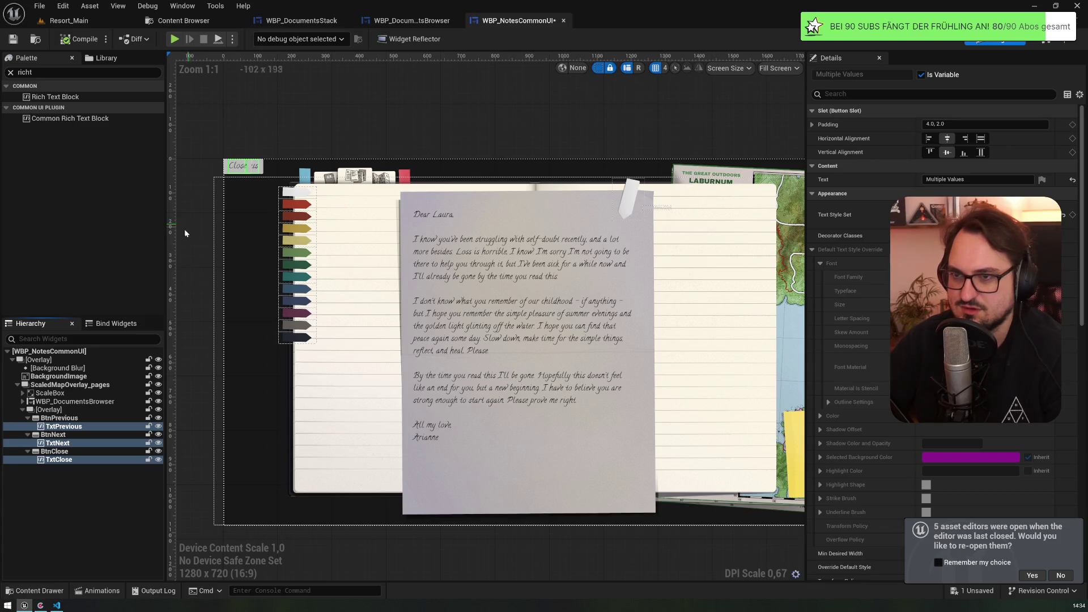
# - Give BtnPrevious, BtnNext and BtnClose a transparent FFFFFF00 background colour
pyautogui.click(39, 419)
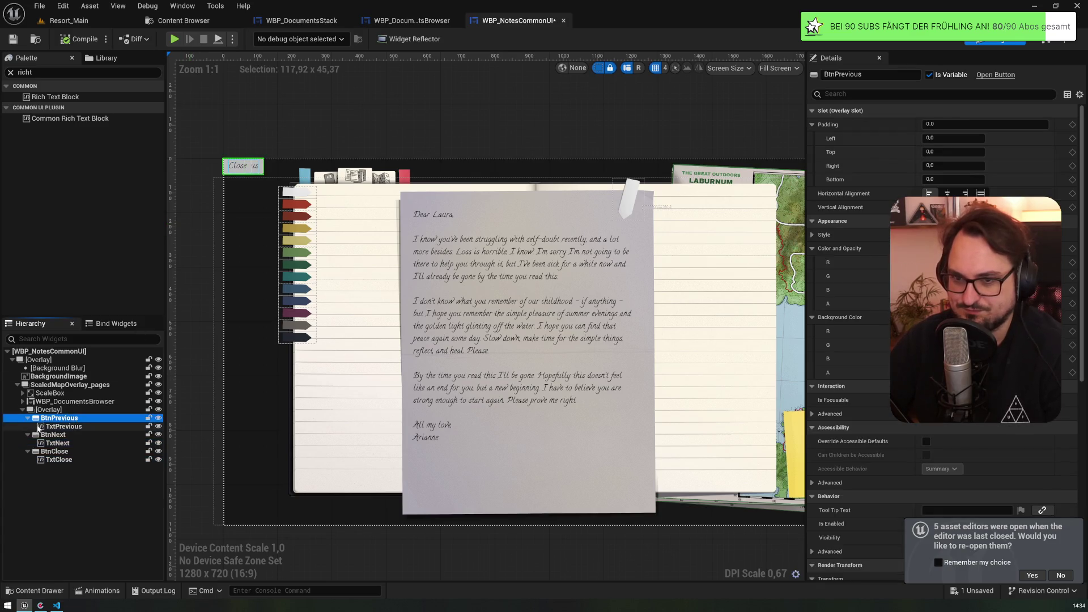
pyautogui.keyDown('ctrl'); pyautogui.click(53, 435); pyautogui.keyUp('ctrl')
pyautogui.keyDown('ctrl'); pyautogui.click(55, 452); pyautogui.keyUp('ctrl')
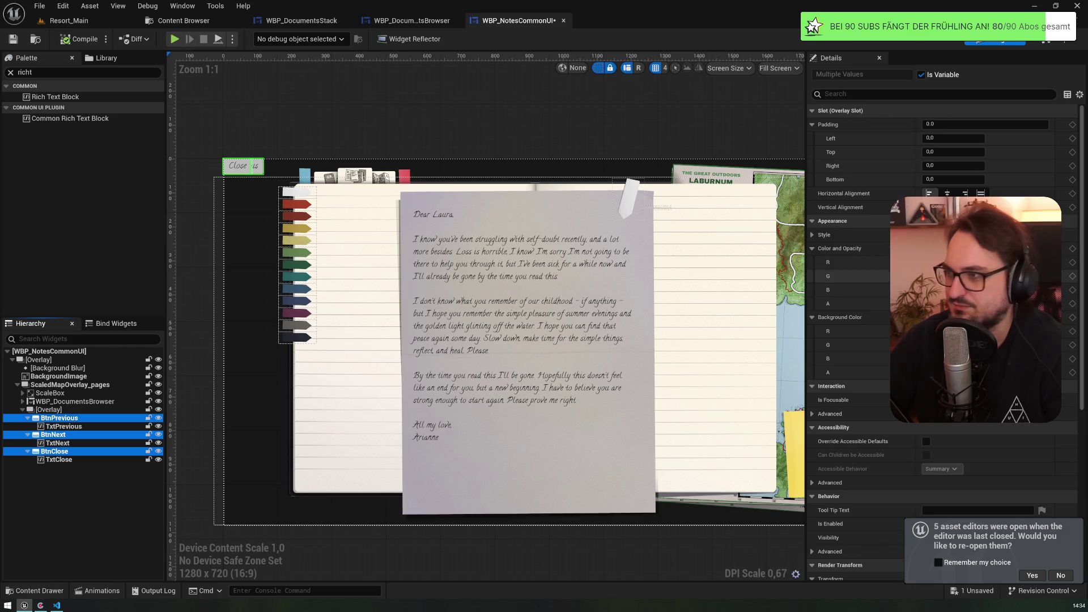
pyautogui.click(963, 318)
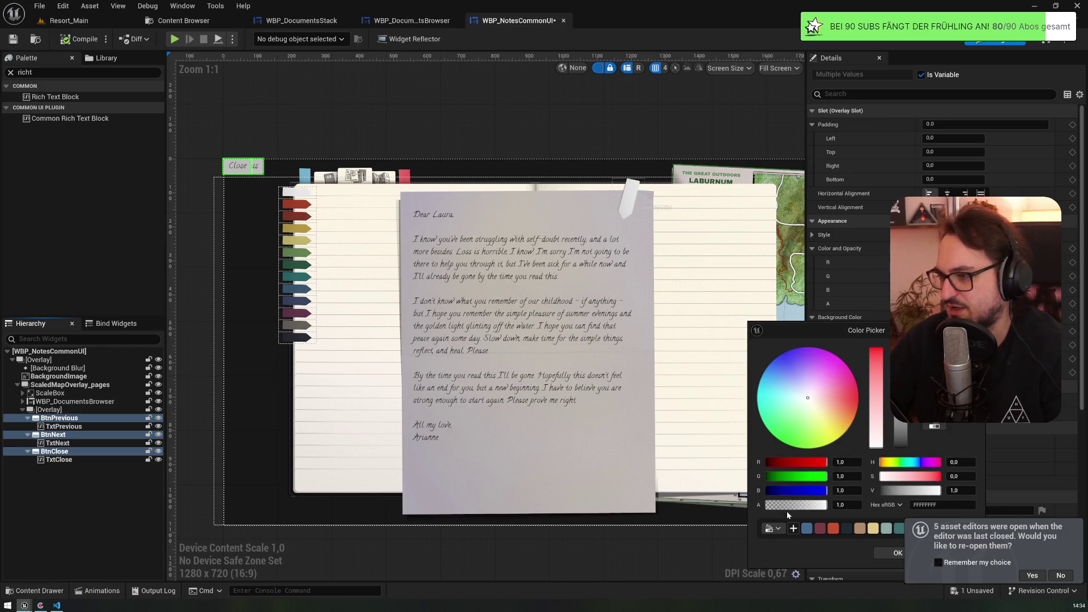
pyautogui.moveTo(827, 335); pyautogui.dragTo(653, 158)
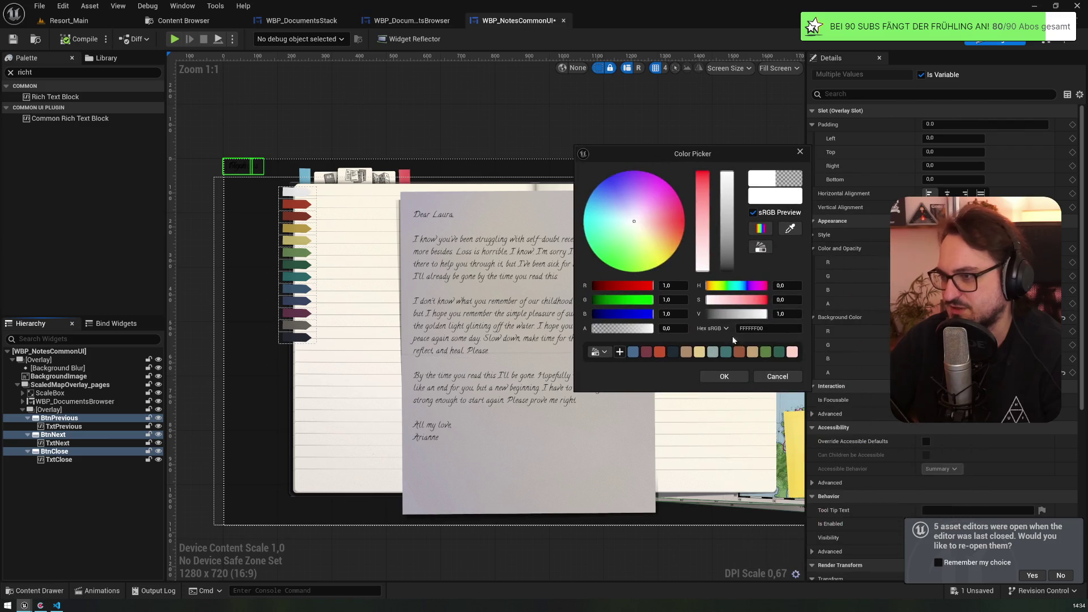
pyautogui.click(724, 380)
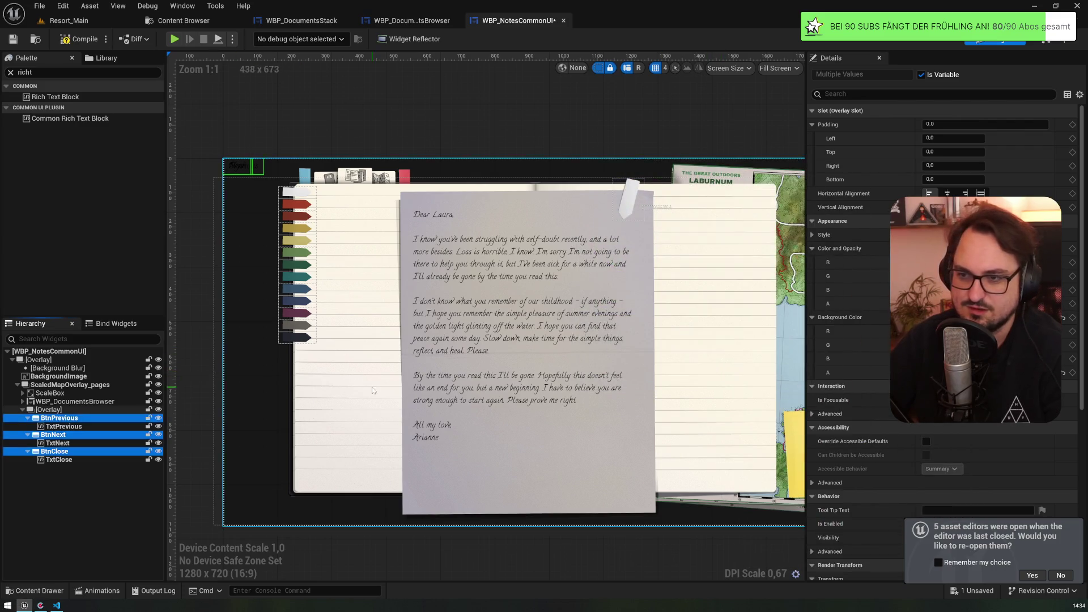
pyautogui.moveTo(372, 392); pyautogui.dragTo(303, 325)
pyautogui.scroll(-1, 303, 325)
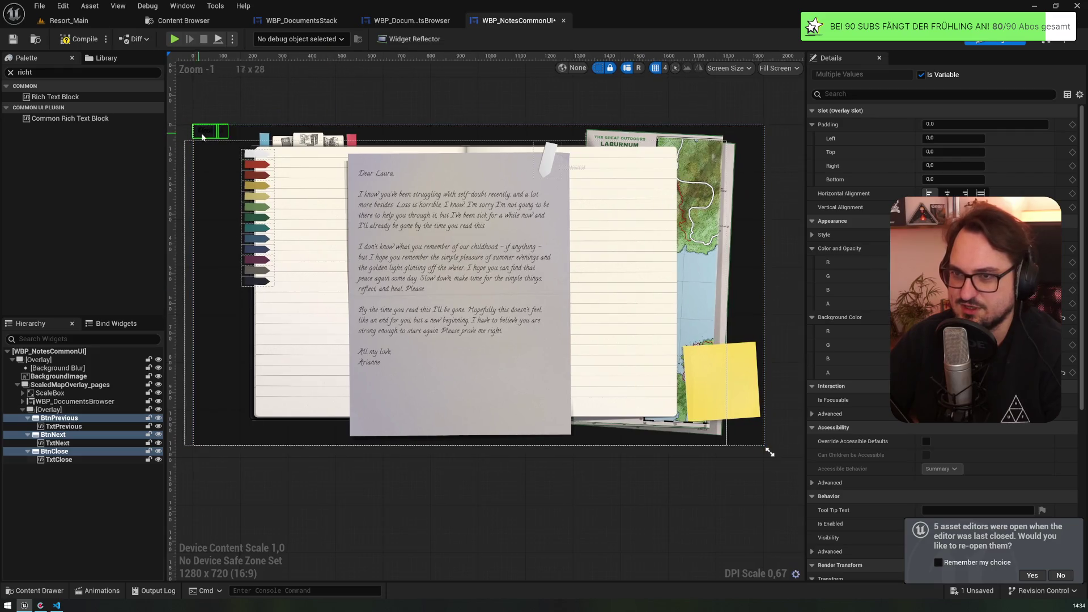
# - Expand ScaleBox and Overlay_2, then make the old NavPanel visible and expand it
pyautogui.click(67, 418)
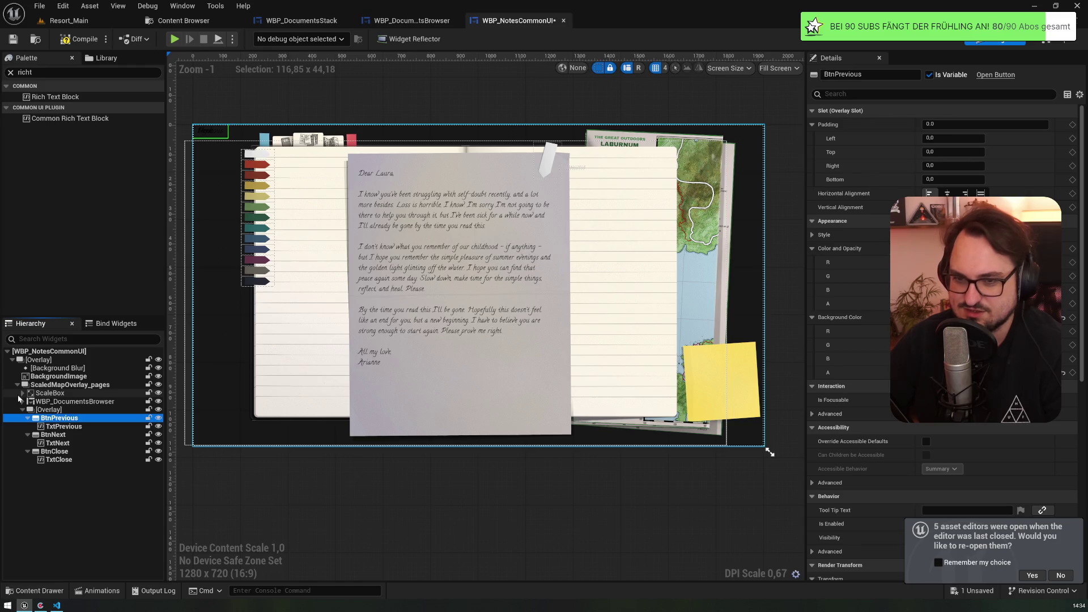
pyautogui.click(22, 392)
pyautogui.click(28, 402)
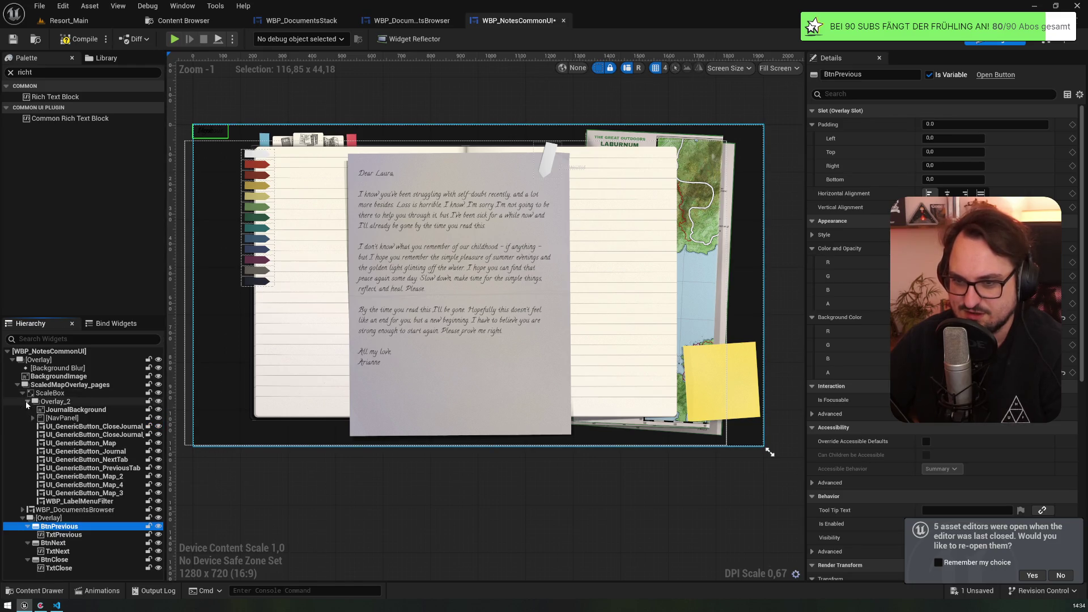
pyautogui.click(159, 418)
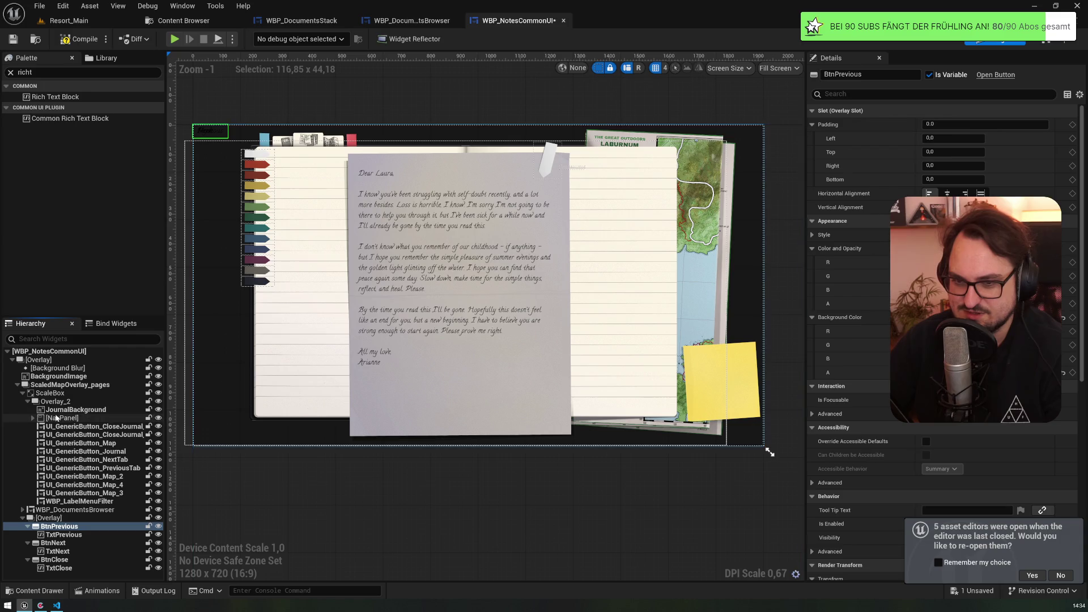
pyautogui.click(33, 417)
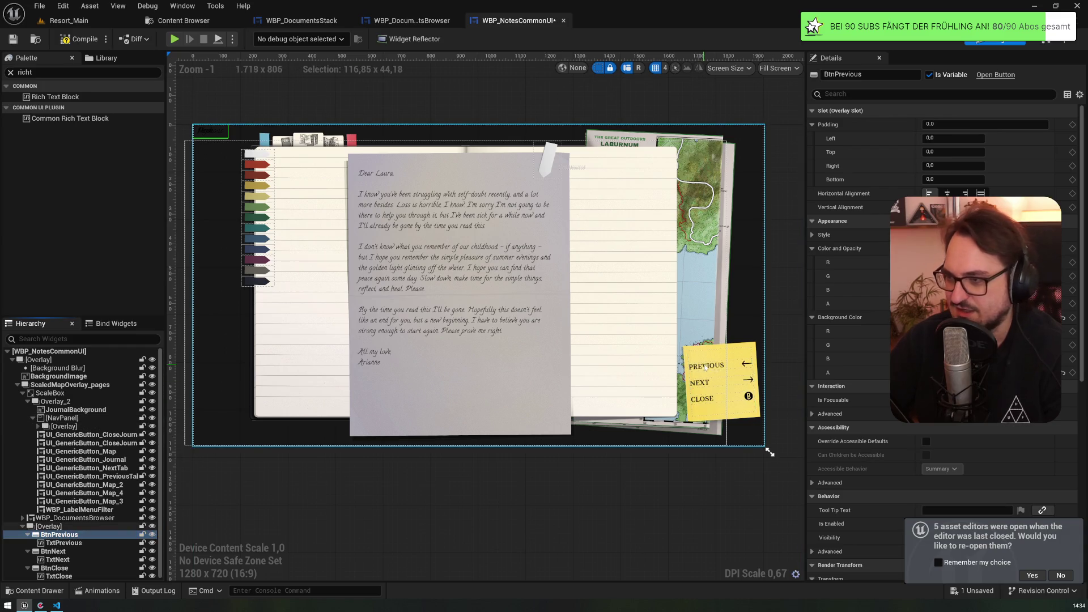
# - Select the NavPanel's Overlay and step up through the old close-journal buttons
pyautogui.click(751, 400)
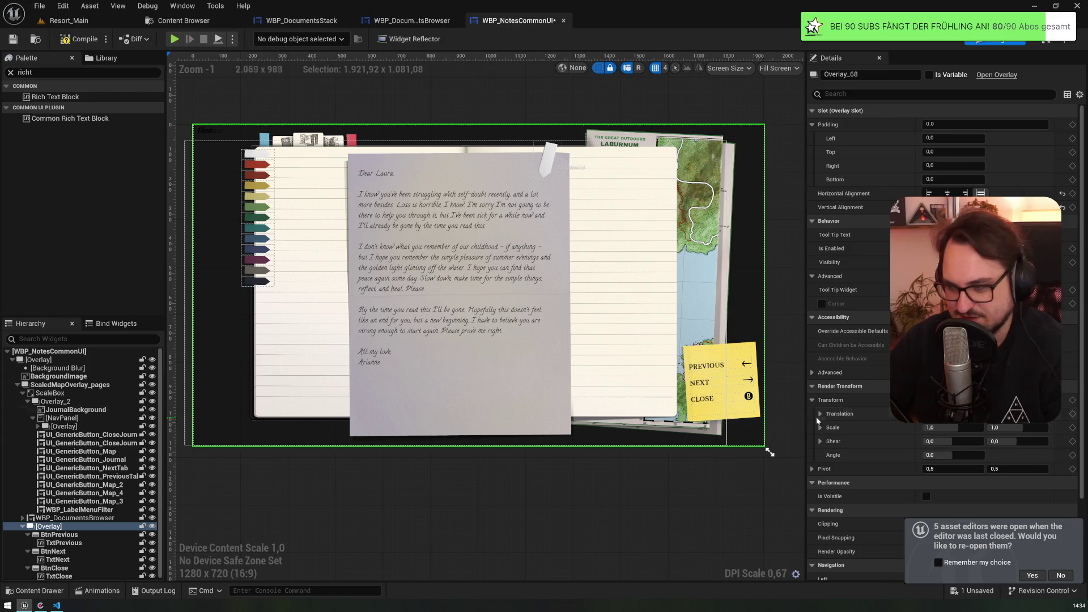
pyautogui.scroll(3, 741, 412)
pyautogui.scroll(3, 741, 412)
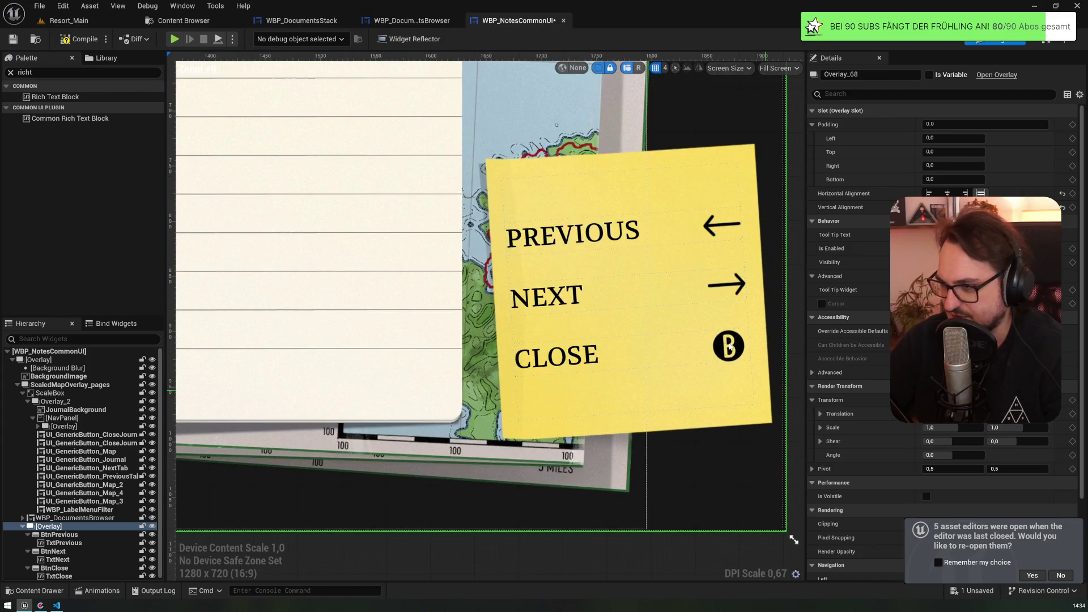
pyautogui.scroll(3, 730, 348)
pyautogui.press('Up')
pyautogui.press('Up')
pyautogui.press('Up')
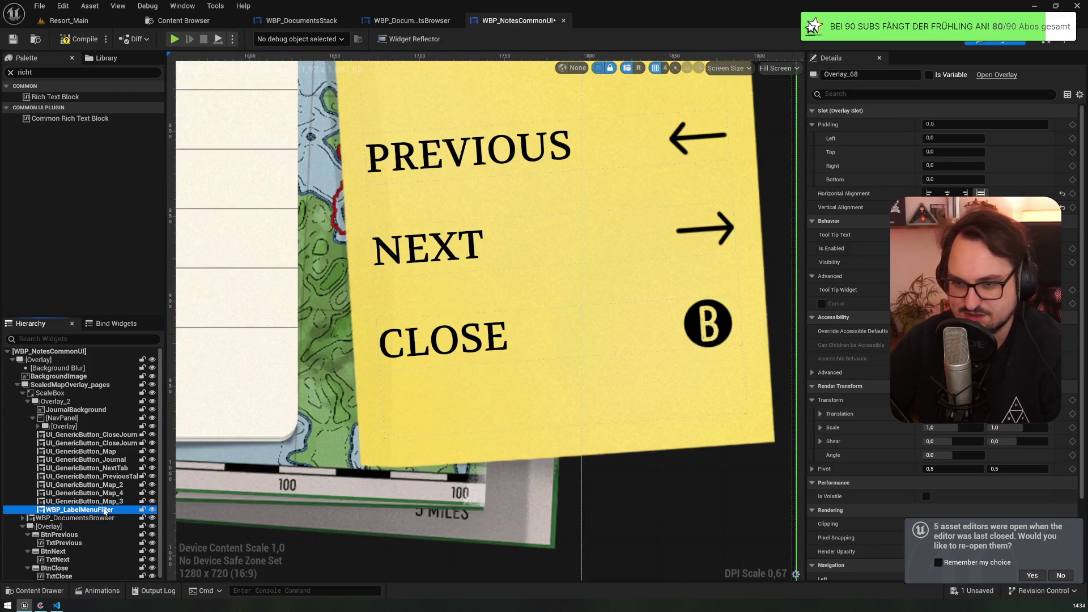
pyautogui.press('Up')
pyautogui.press('Up')
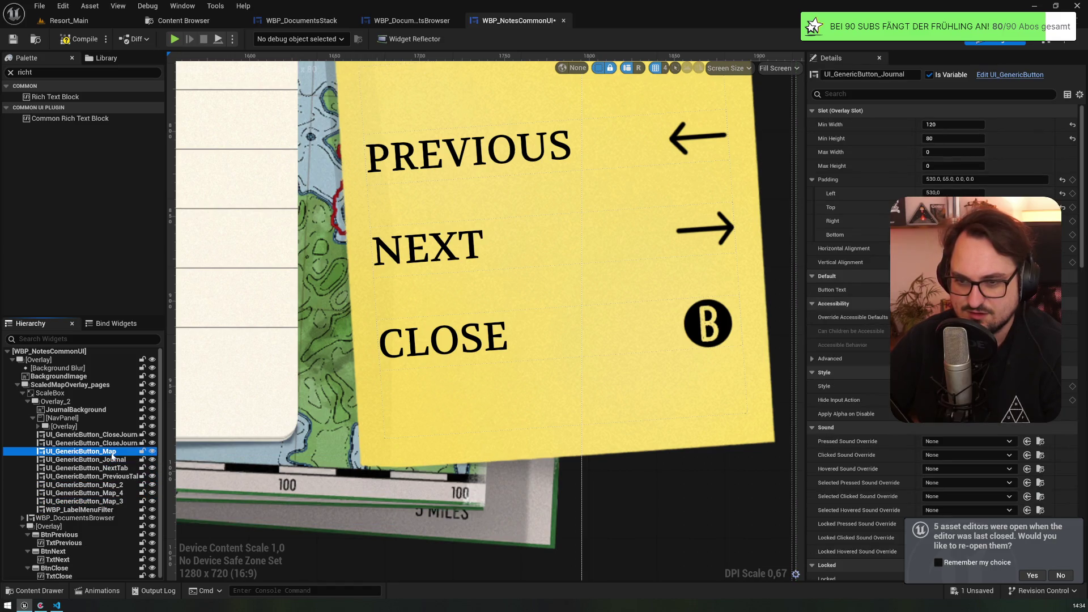
pyautogui.press('Up')
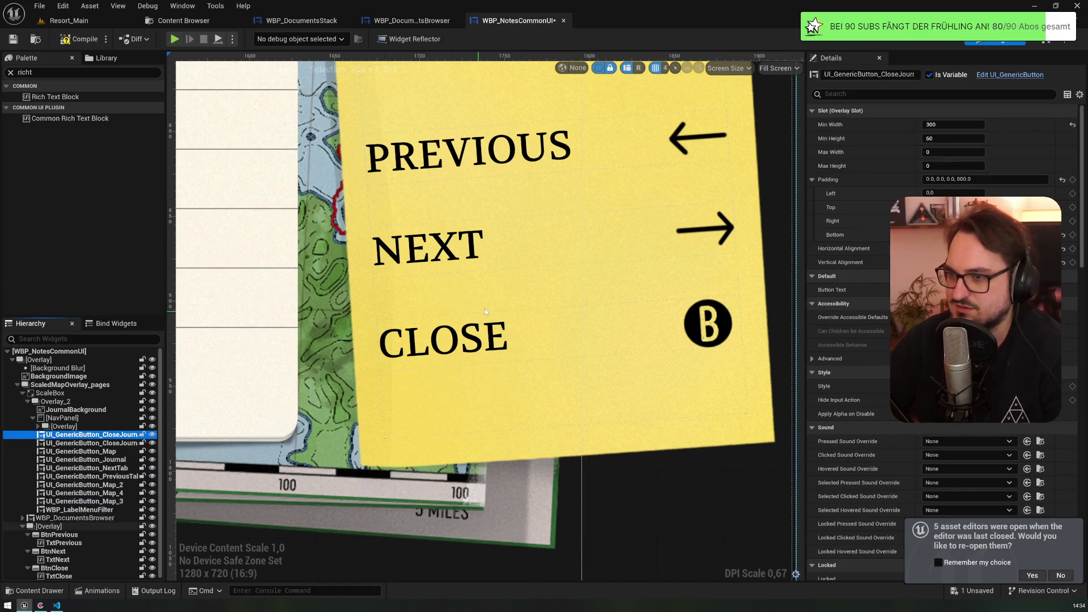
# - Expand the NavPanel Overlay, select the PREVIOUS and CLOSE nav buttons, and widen the panels
pyautogui.click(57, 426)
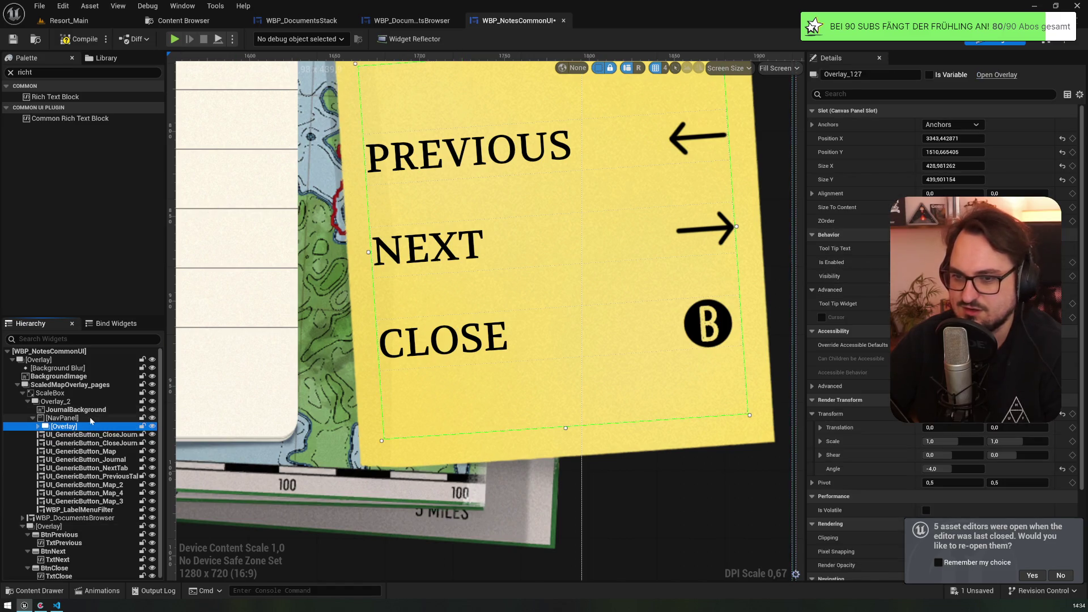
pyautogui.click(38, 426)
pyautogui.click(70, 434)
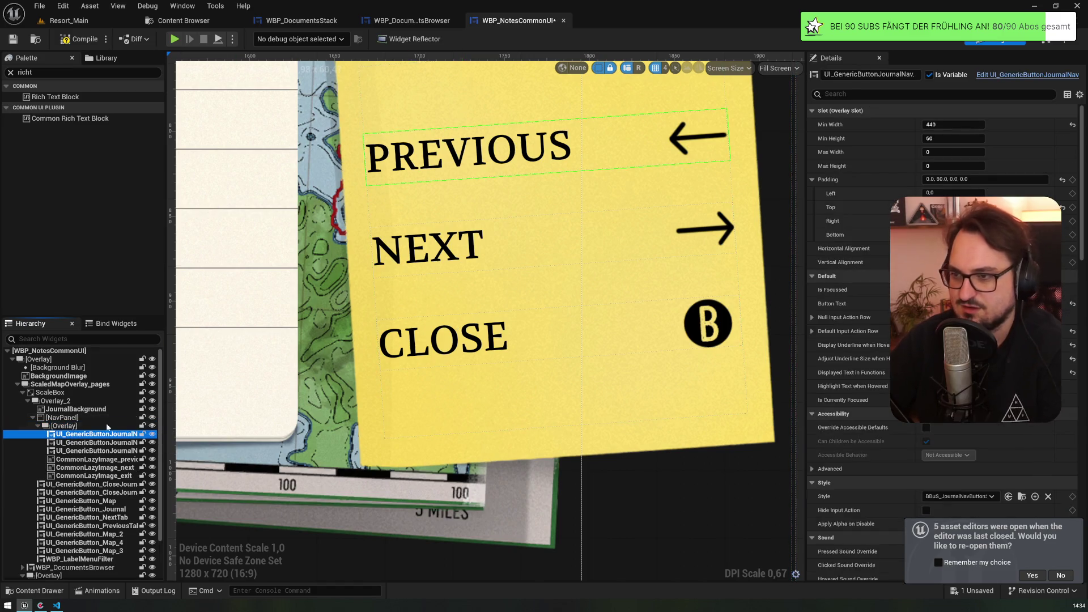
pyautogui.press('Down')
pyautogui.press('Down')
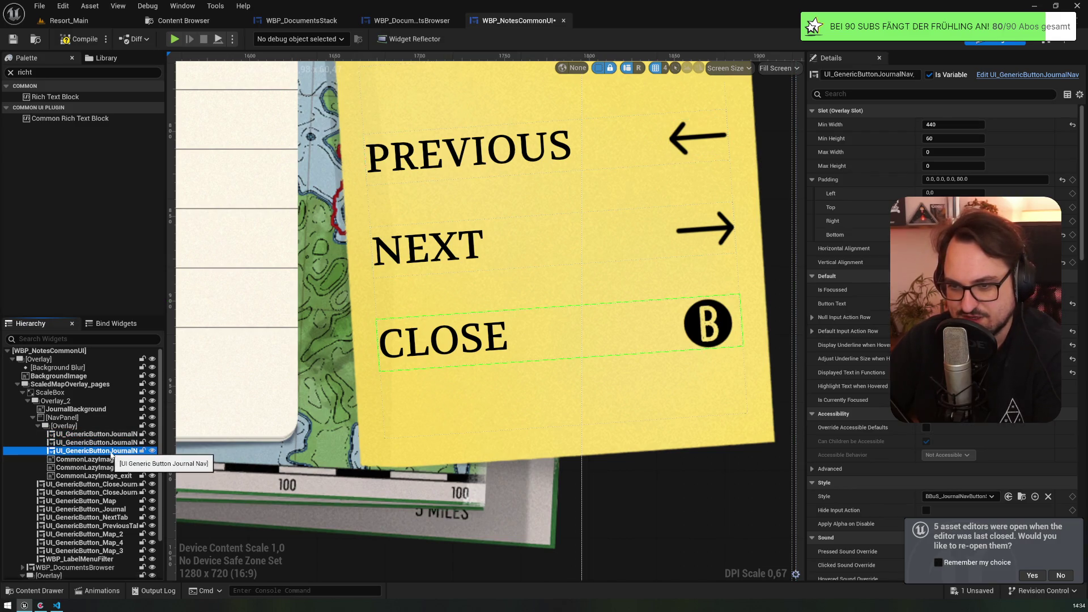
pyautogui.moveTo(165, 432)
pyautogui.mouseDown()
pyautogui.moveTo(250, 431)
pyautogui.moveTo(220, 434)
pyautogui.mouseUp()
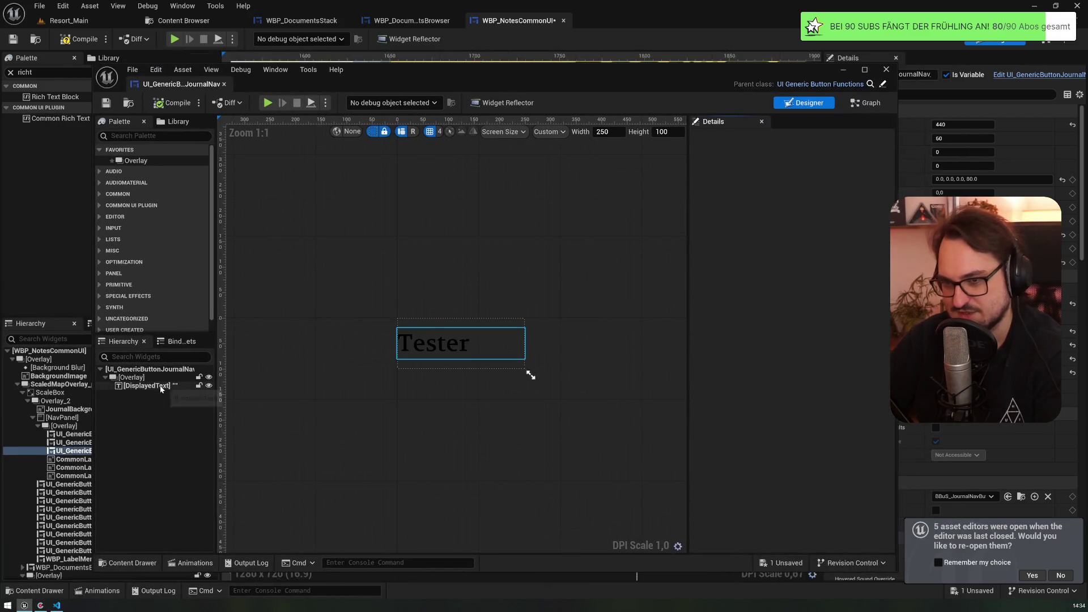
# - Select DisplayedText and switch to UI_GenericButtonJournalNav's event graph
pyautogui.click(161, 386)
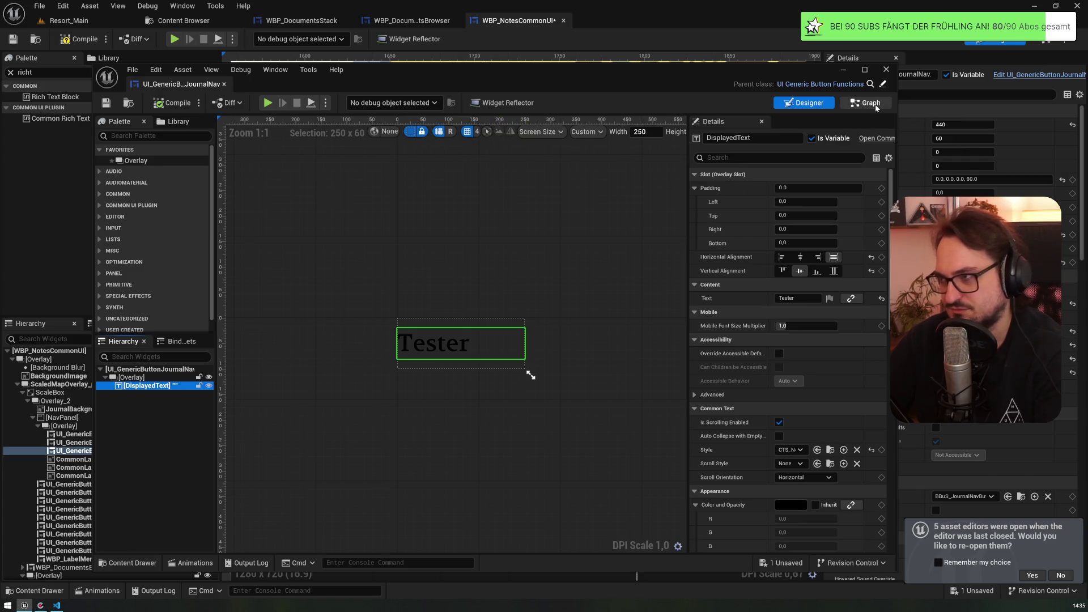
pyautogui.hotkey('ctrl', 'shift', 'alt', 'g')
pyautogui.scroll(-2, 494, 261)
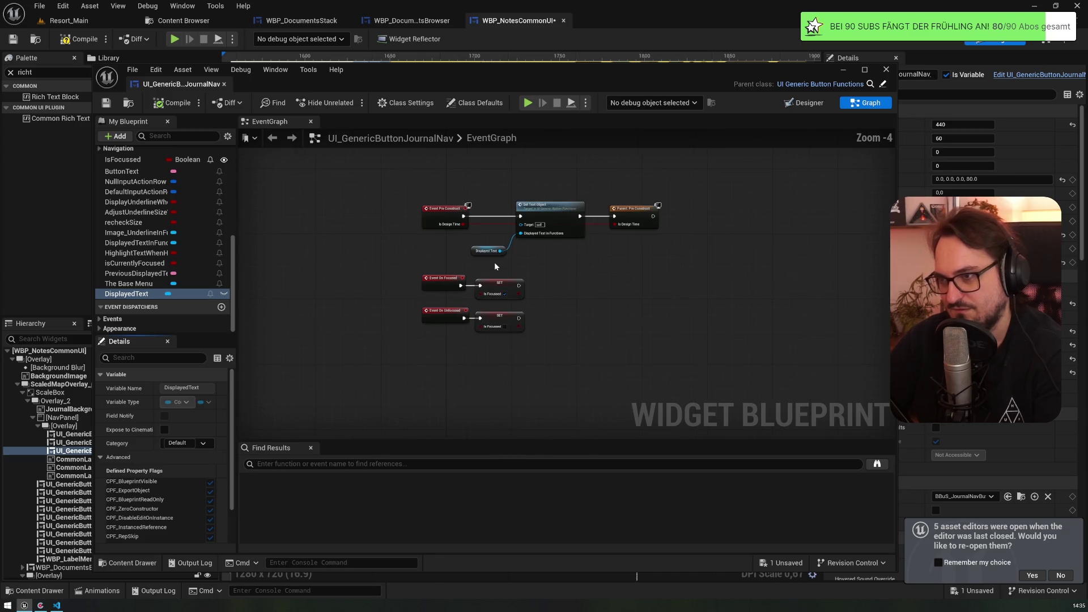
pyautogui.scroll(3, 522, 225)
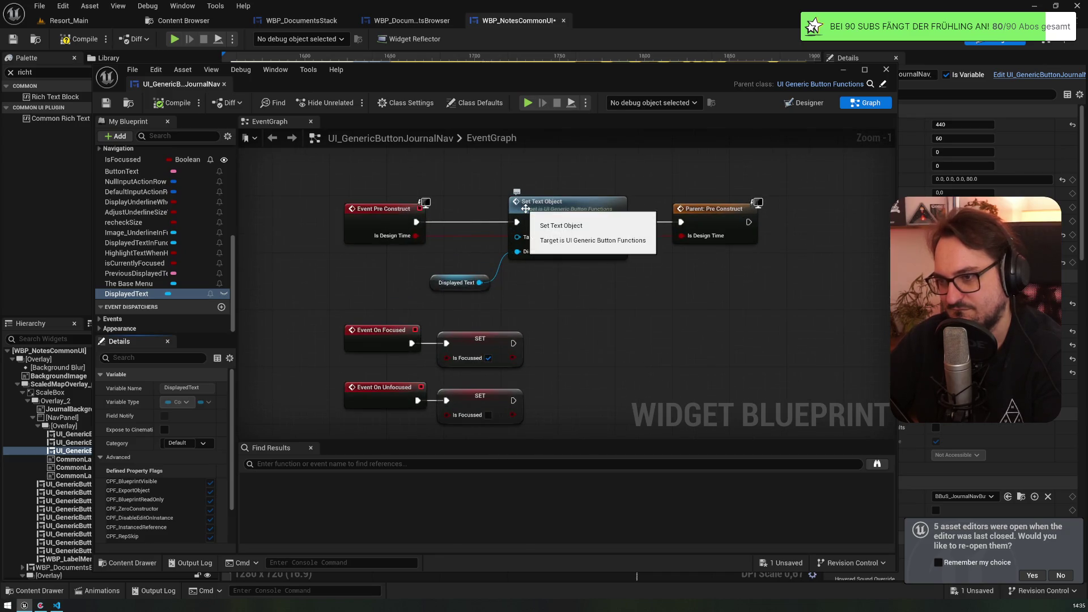
# - Inspect the Event On Focused/Unfocused SET nodes, then close UI_GenericButtonJournalNav
pyautogui.moveTo(318, 225)
pyautogui.mouseDown()
pyautogui.moveTo(537, 350)
pyautogui.moveTo(327, 244)
pyautogui.moveTo(312, 218)
pyautogui.mouseUp()
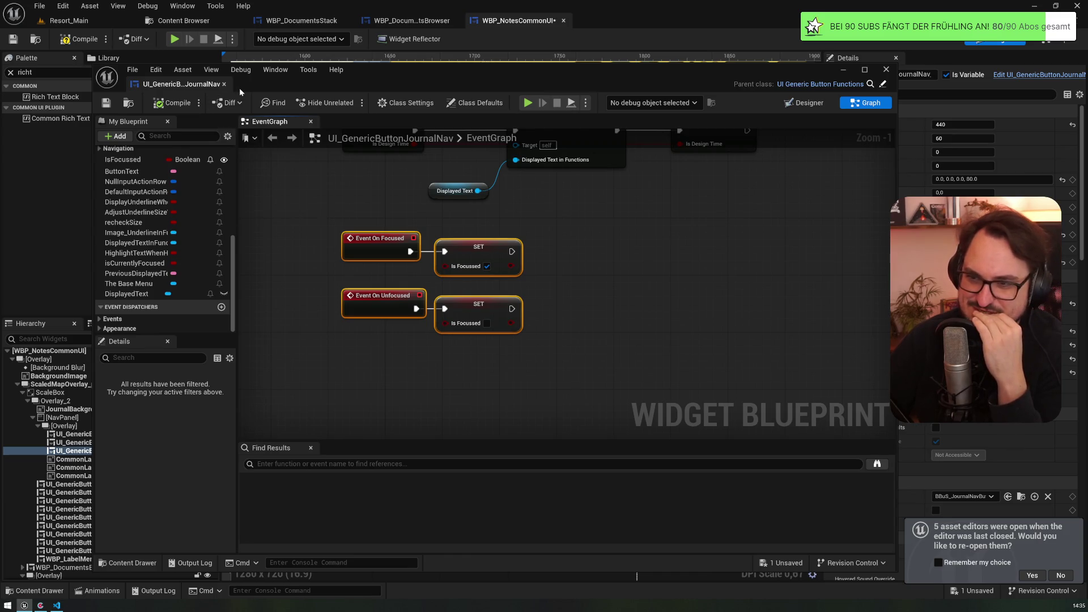
pyautogui.click(316, 366)
pyautogui.moveTo(316, 364); pyautogui.dragTo(576, 236)
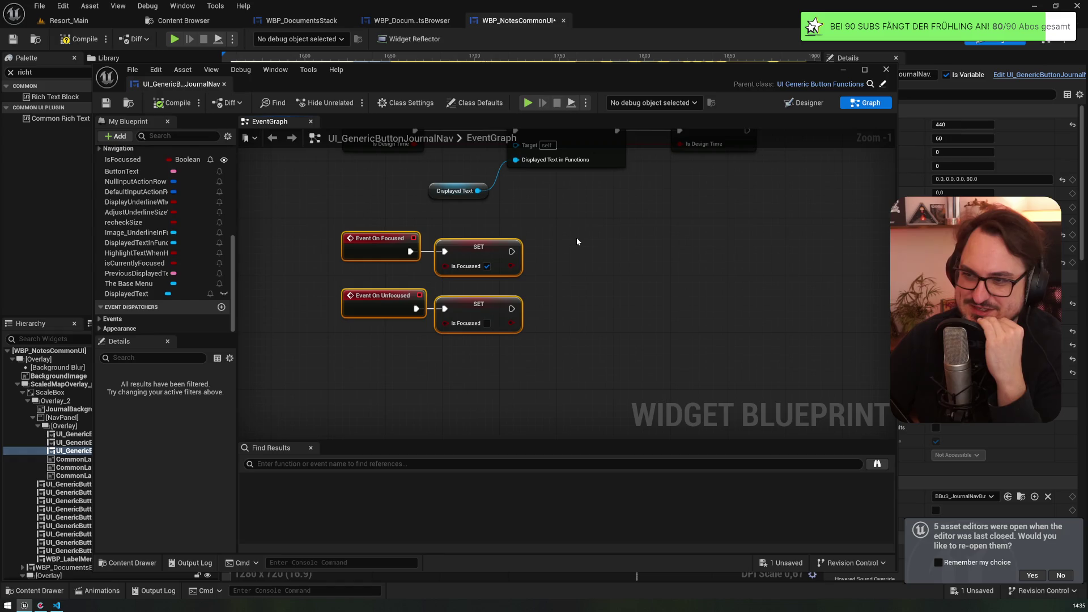
pyautogui.click(390, 250)
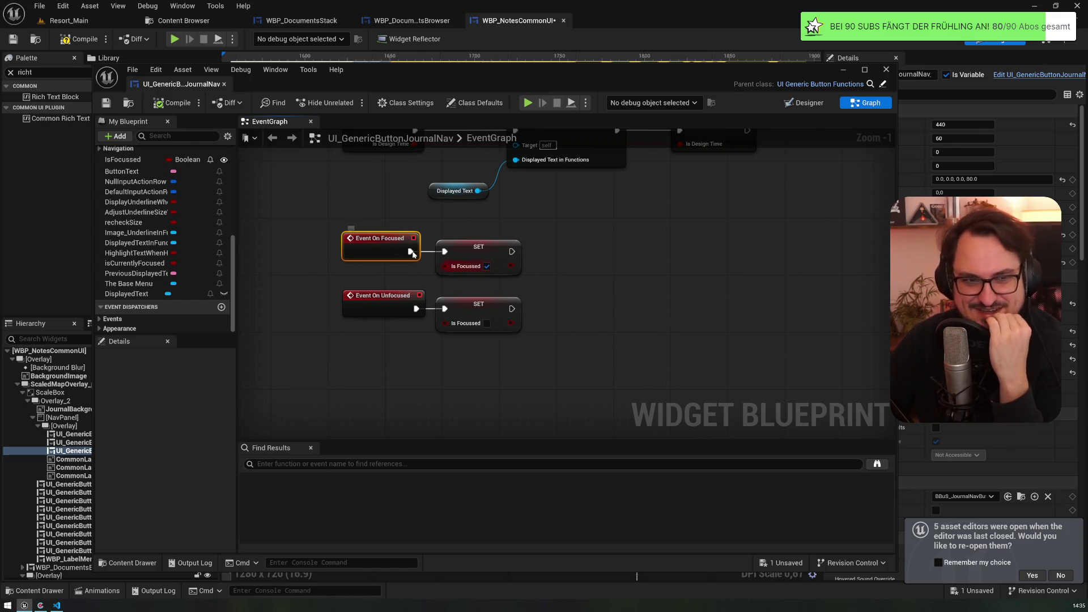
pyautogui.scroll(1, 456, 261)
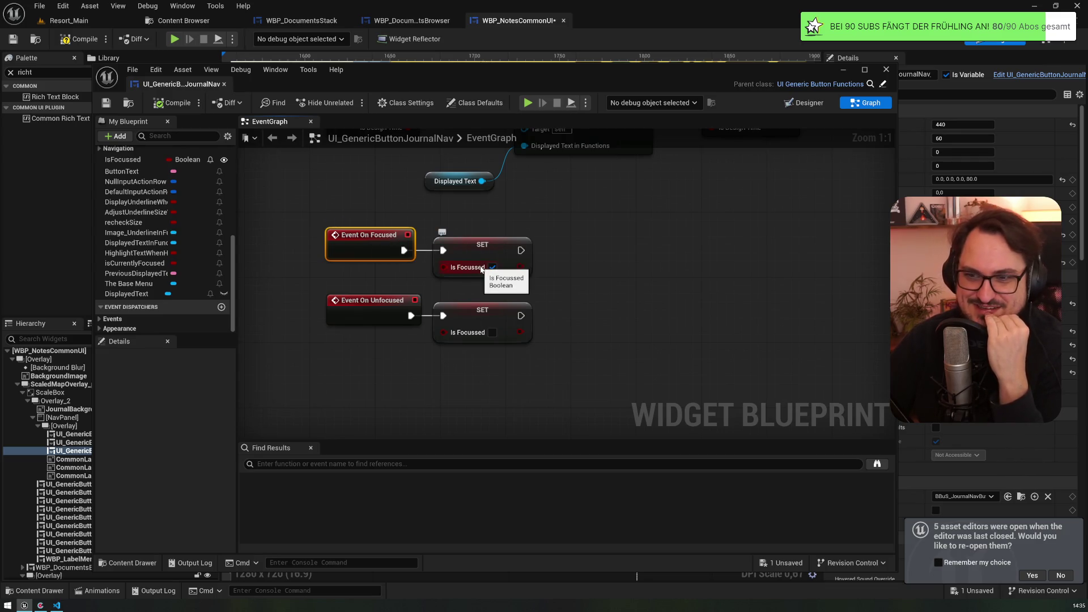
pyautogui.click(224, 84)
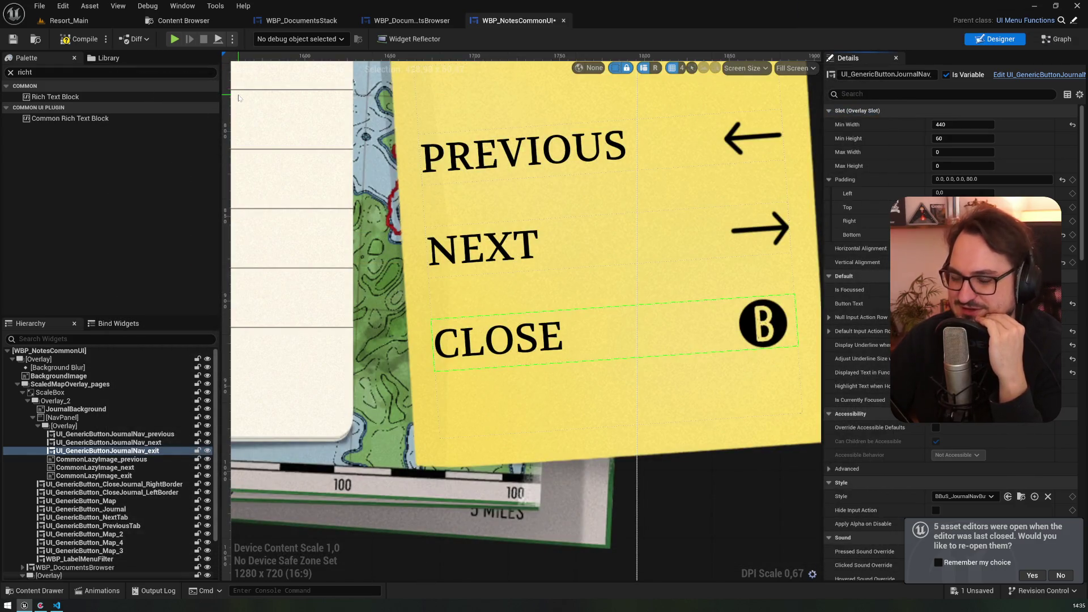
pyautogui.click(114, 450)
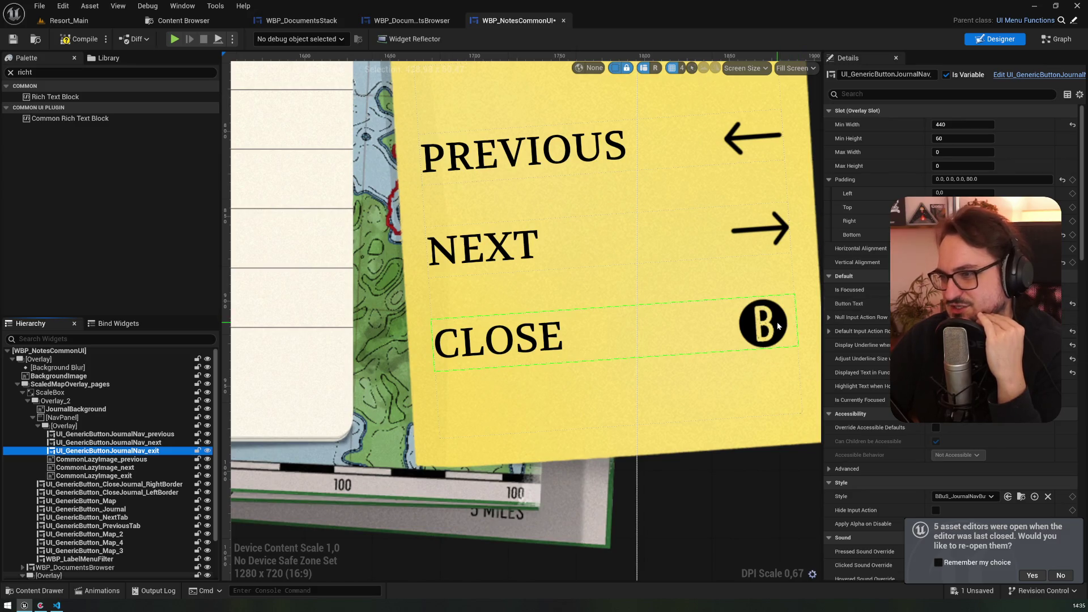
pyautogui.click(149, 462)
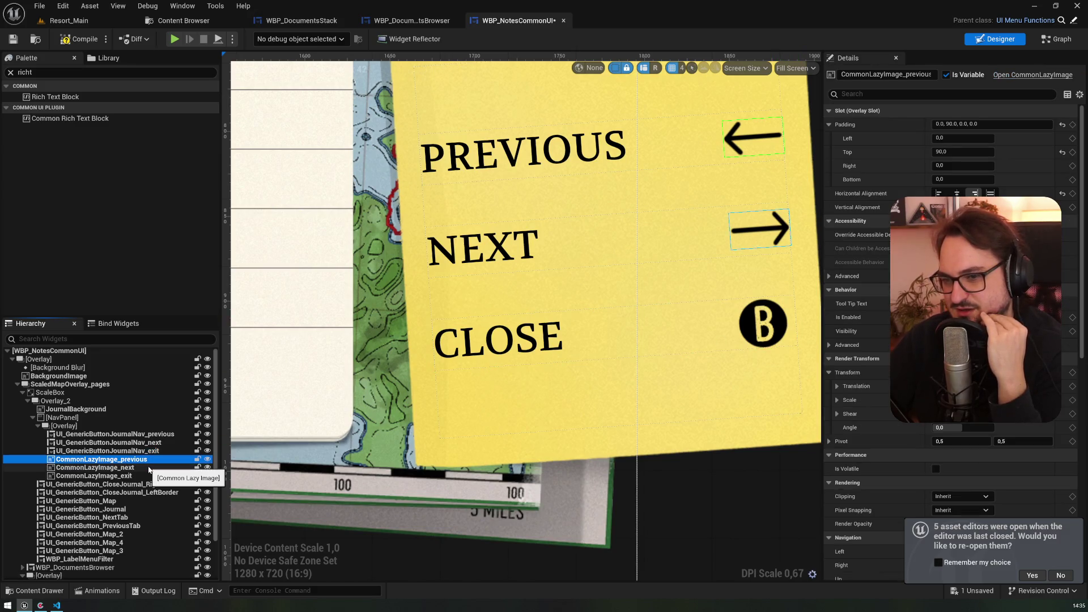
pyautogui.click(148, 468)
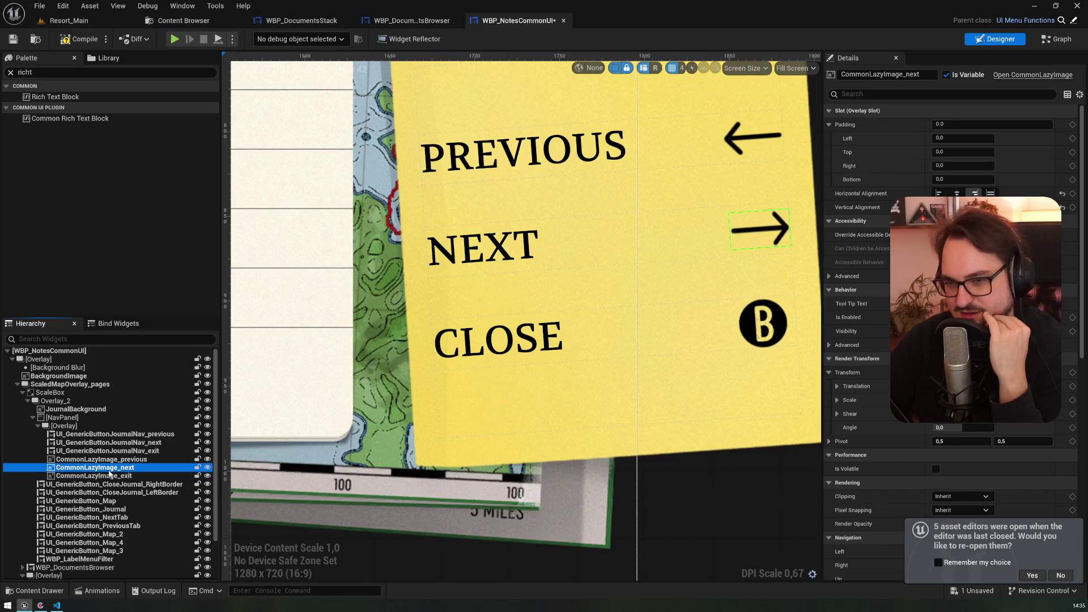
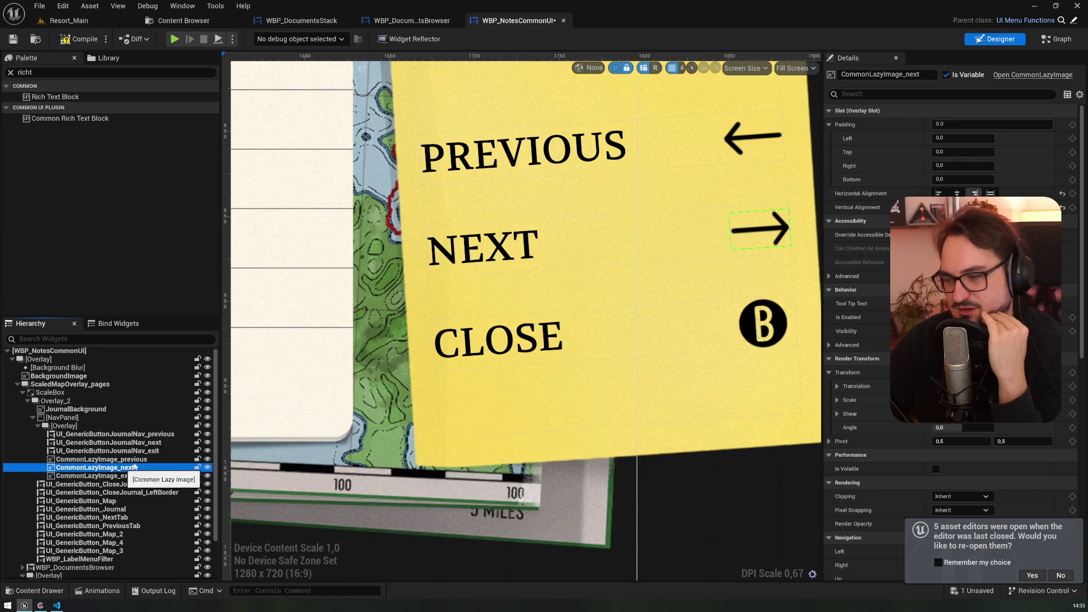
# - Inspect the close B icon image and its asset, then return to the WBP_NotesCommonUI designer
pyautogui.click(1025, 75)
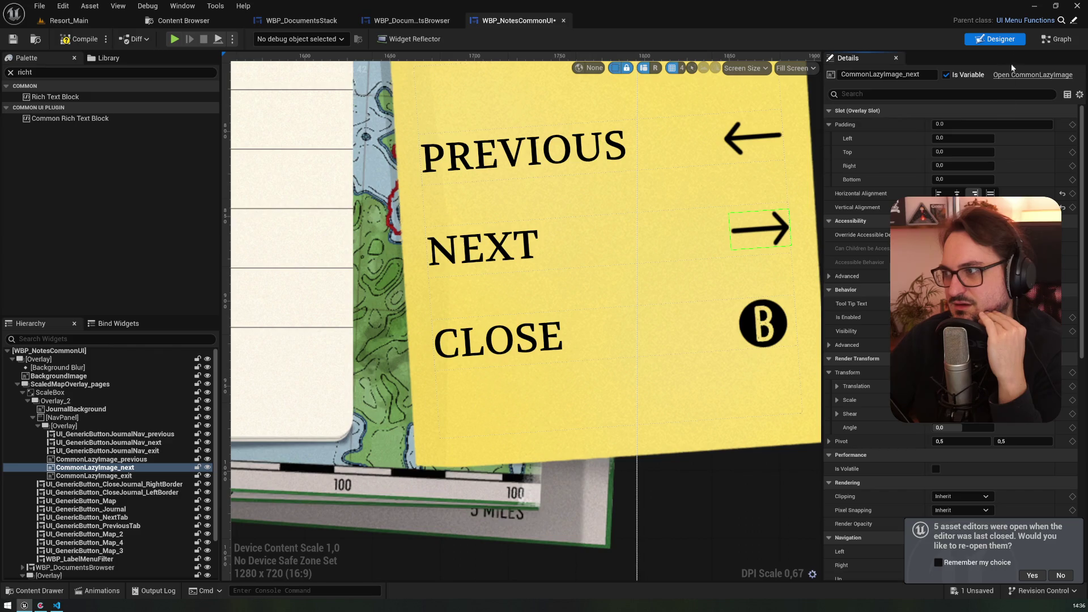
pyautogui.scroll(-10, 951, 340)
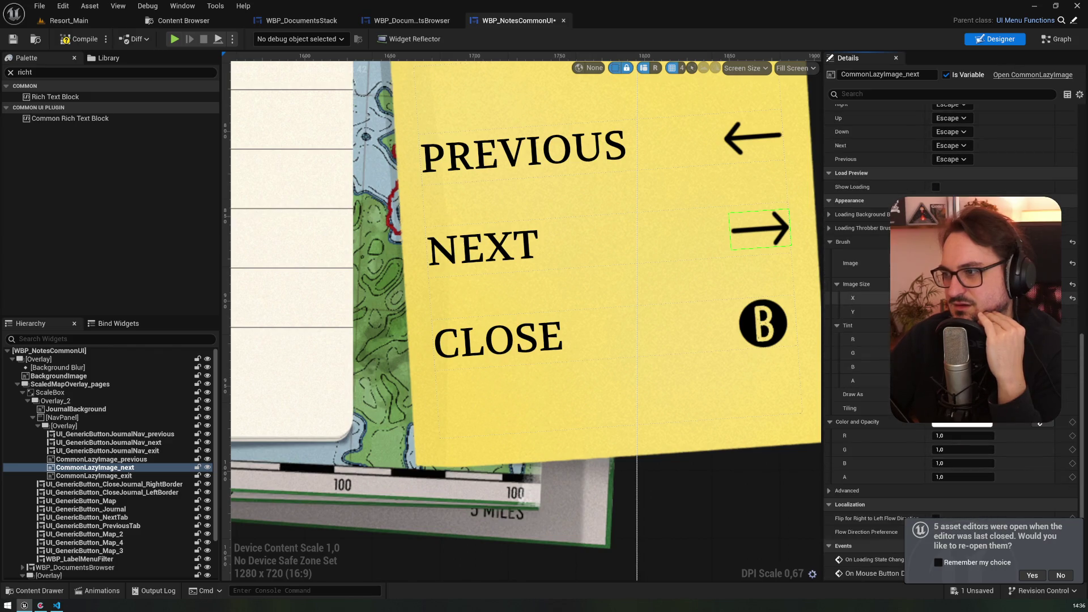
pyautogui.click(781, 324)
pyautogui.click(152, 426)
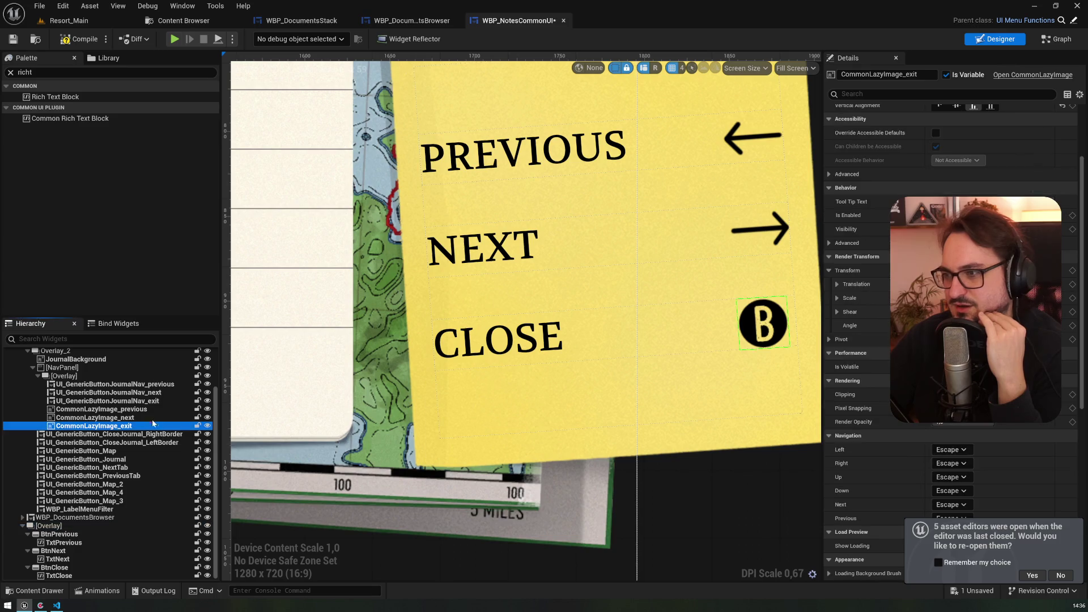
pyautogui.scroll(-10, 952, 340)
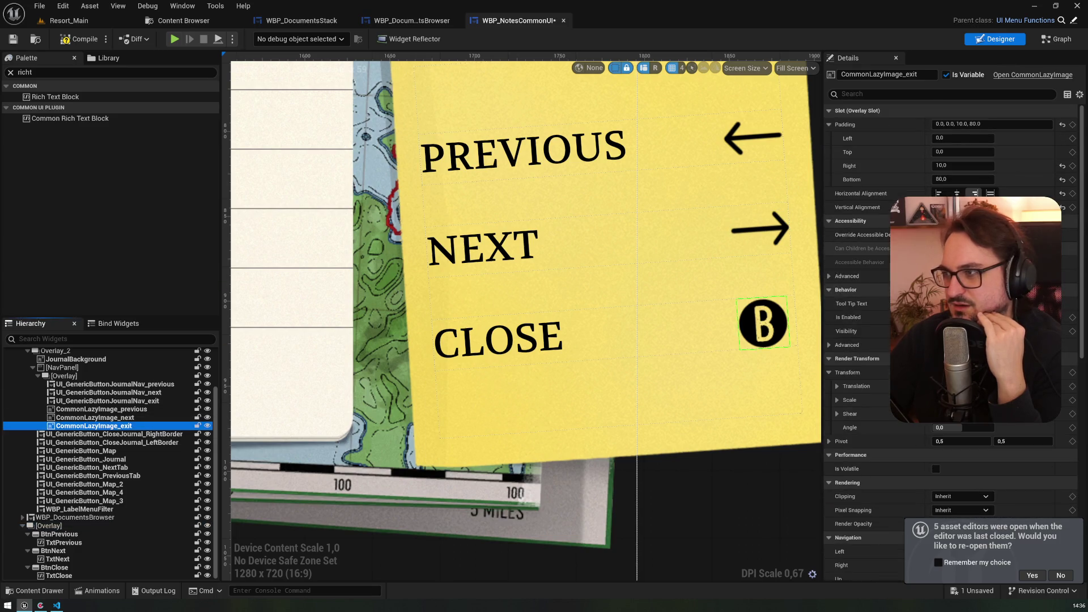
pyautogui.click(1042, 339)
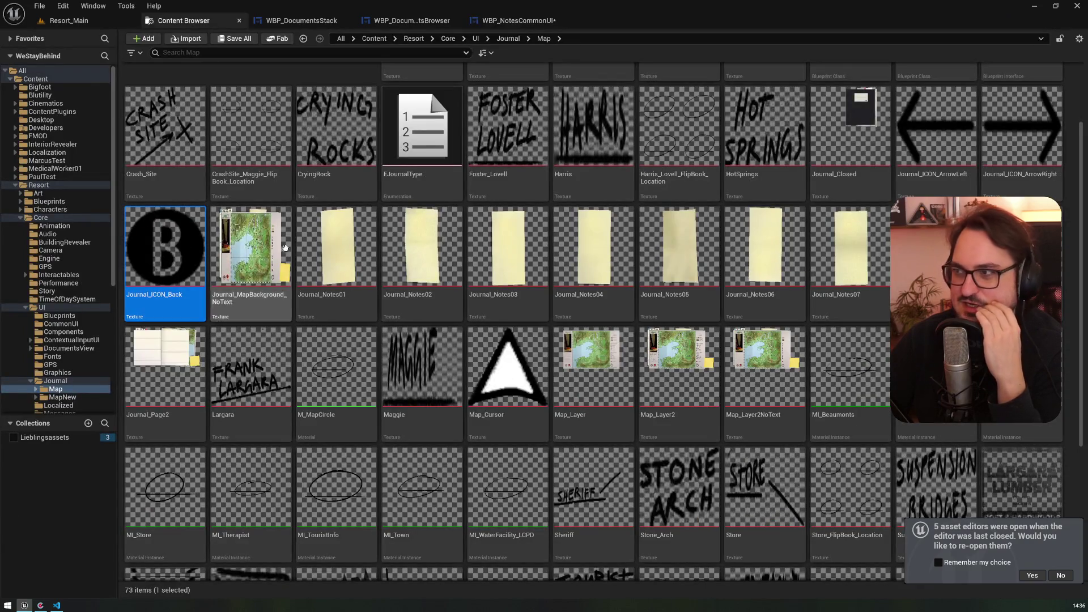
pyautogui.scroll(-3, 440, 261)
pyautogui.scroll(3, 441, 261)
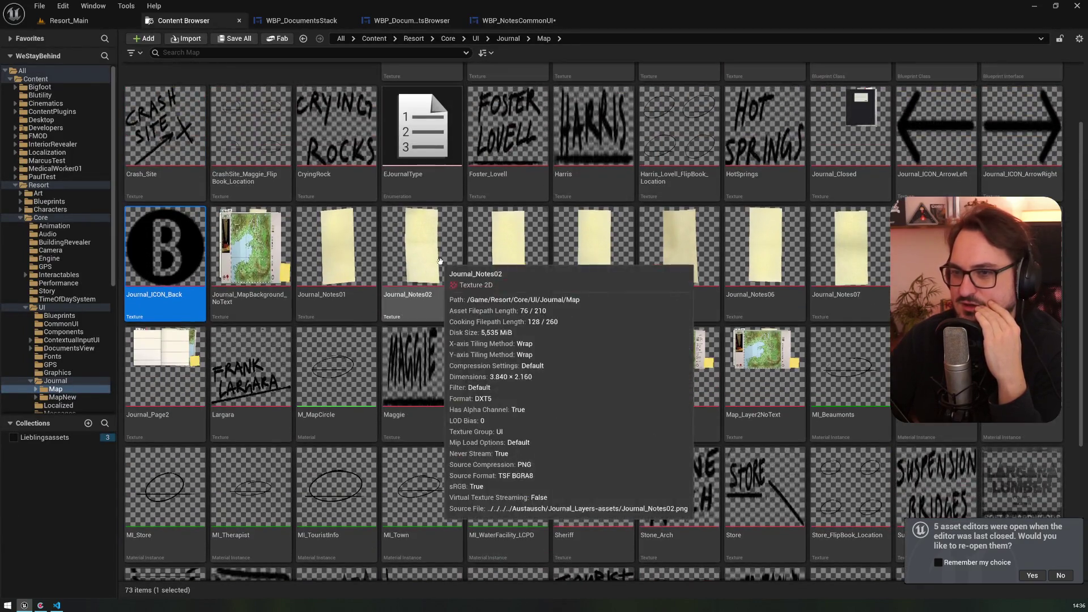
pyautogui.click(413, 20)
pyautogui.click(294, 21)
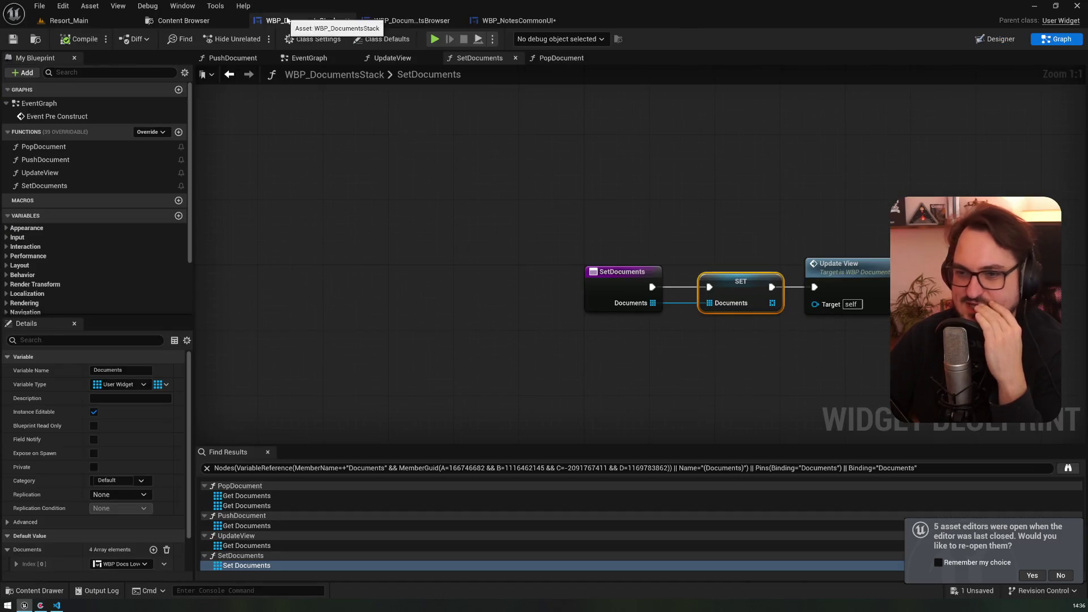
pyautogui.click(412, 20)
pyautogui.click(495, 21)
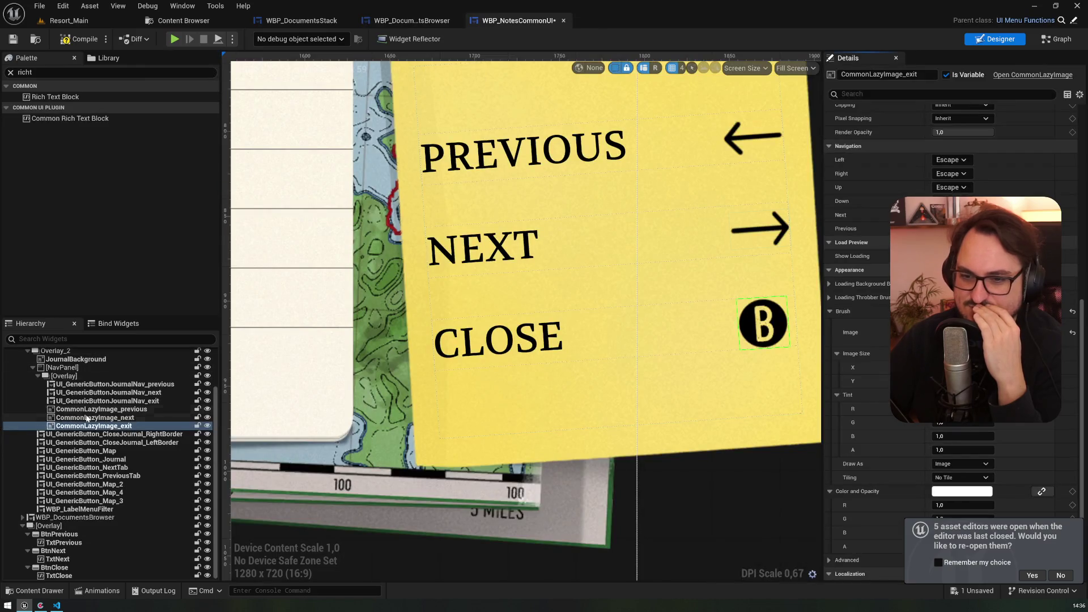
# - Select BtnPrevious and search the Palette for the Horizontal Box widget
pyautogui.click(63, 534)
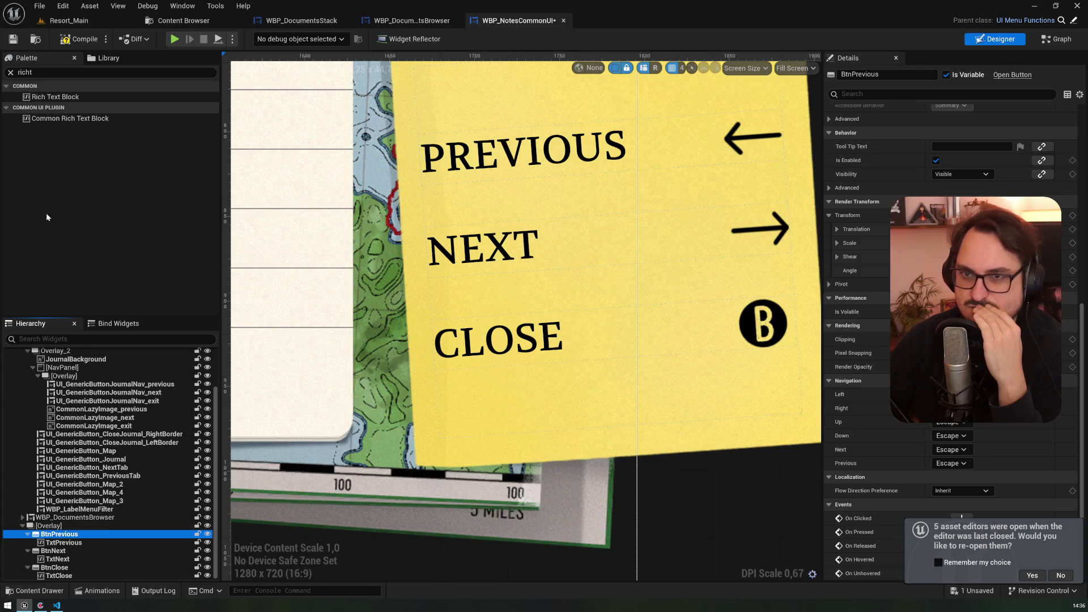
pyautogui.click(60, 72)
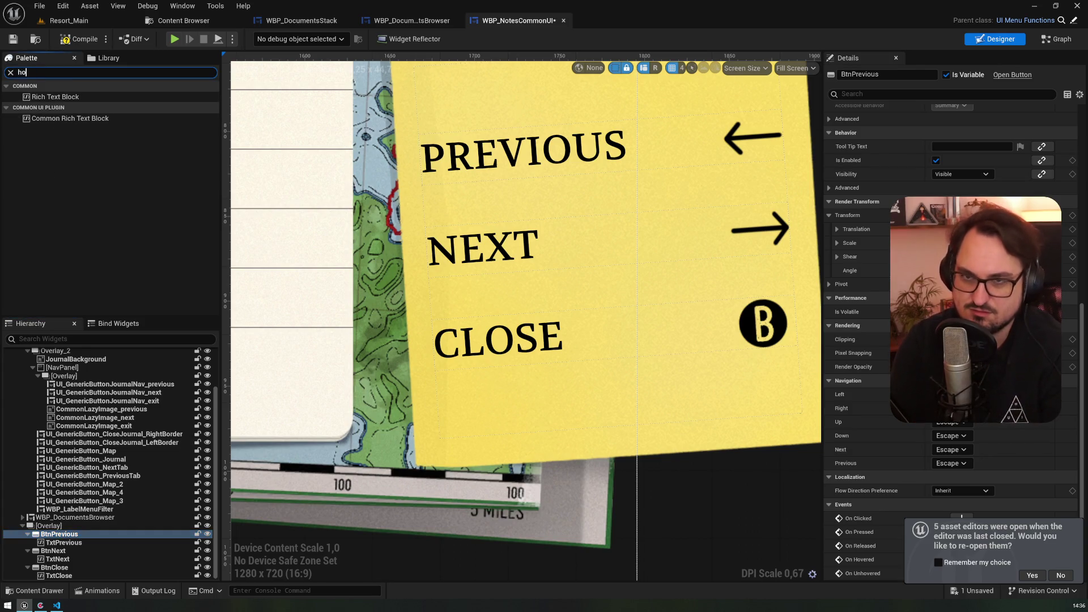
pyautogui.write('ri')
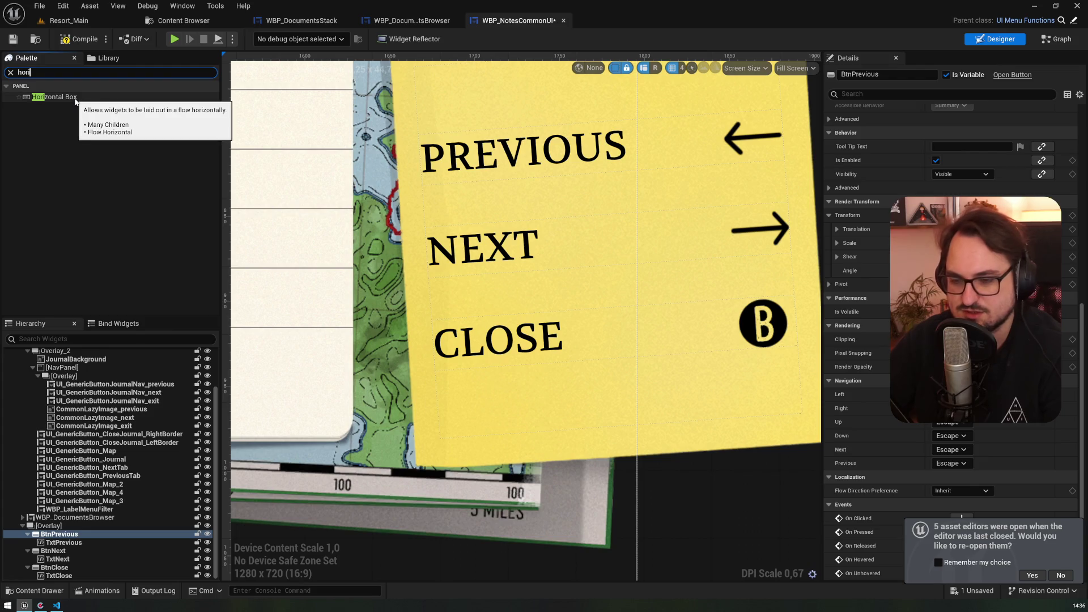
pyautogui.scroll(-5, 511, 334)
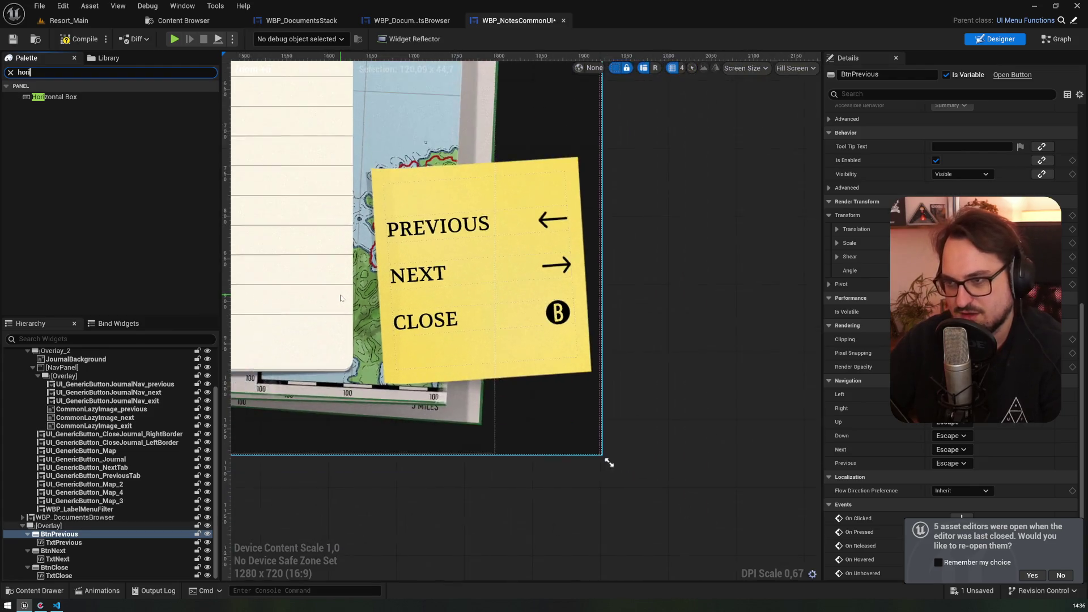
pyautogui.scroll(2, 511, 334)
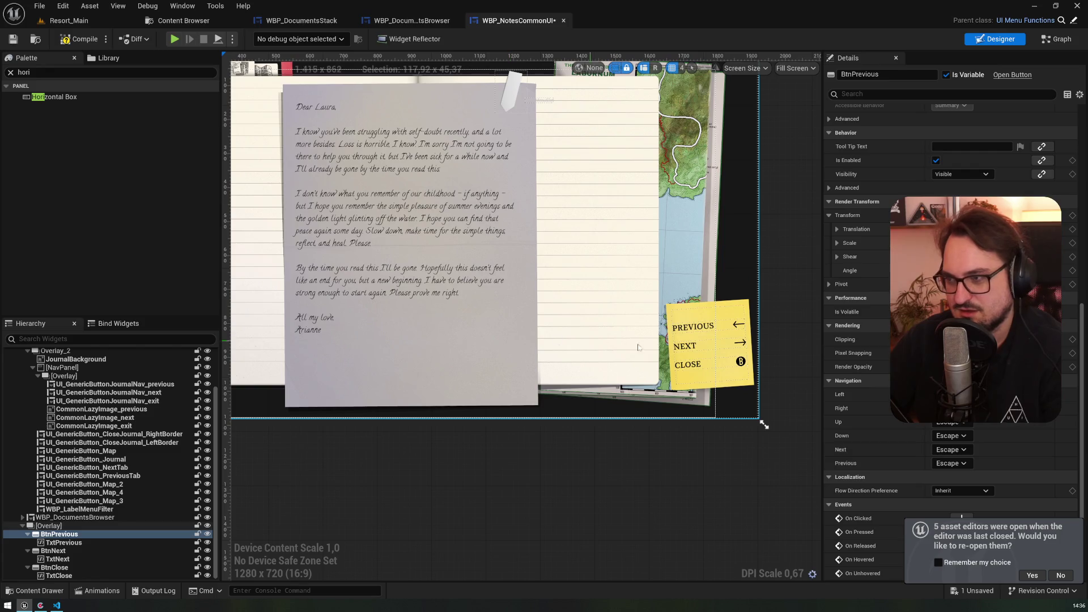
pyautogui.click(740, 362)
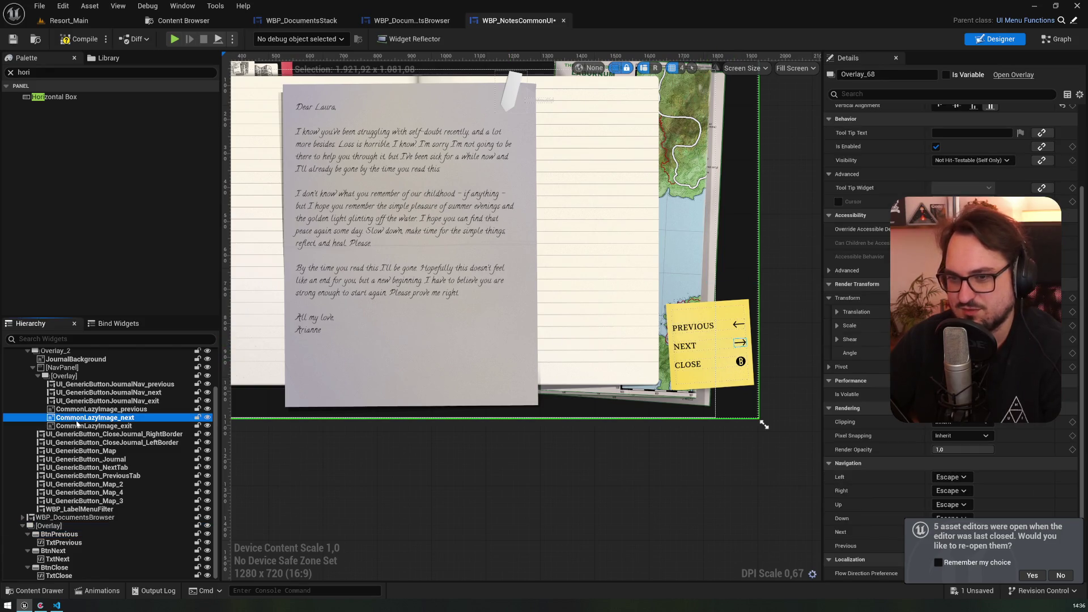
pyautogui.scroll(3, 860, 136)
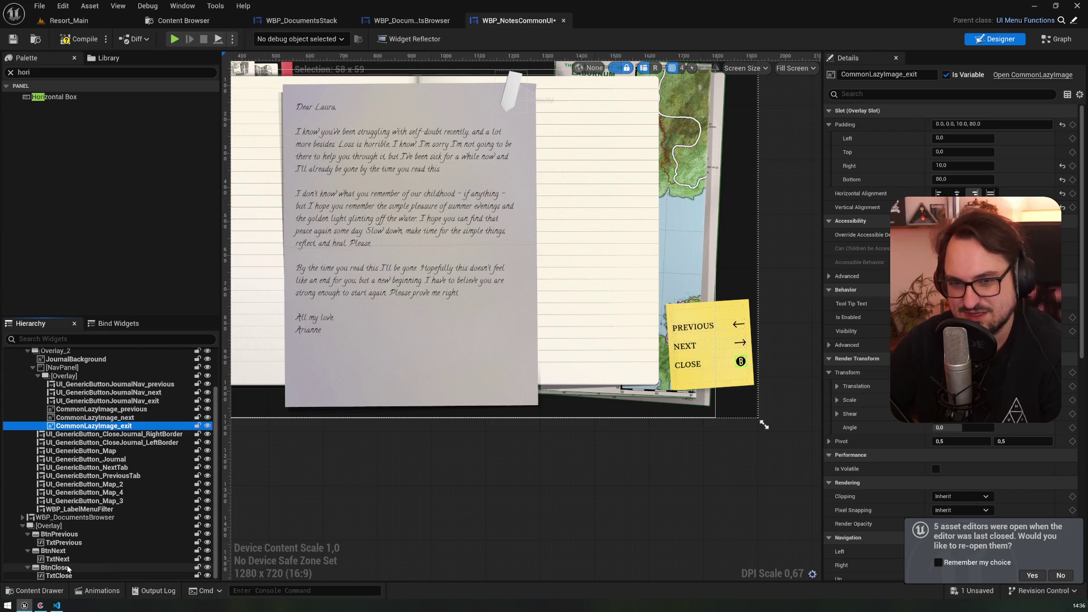
# - Drop a Horizontal Box into the buttons' overlay and move BtnPrevious inside it
pyautogui.click(71, 527)
pyautogui.moveTo(53, 97)
pyautogui.mouseDown()
pyautogui.moveTo(66, 104)
pyautogui.moveTo(68, 513)
pyautogui.moveTo(51, 530)
pyautogui.mouseUp()
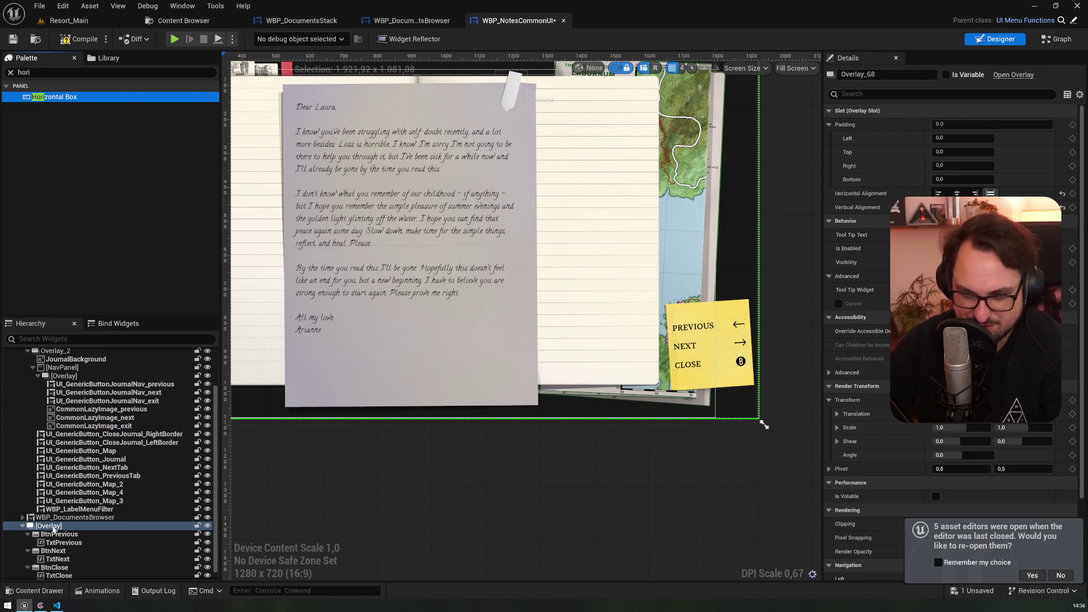
pyautogui.click(55, 526)
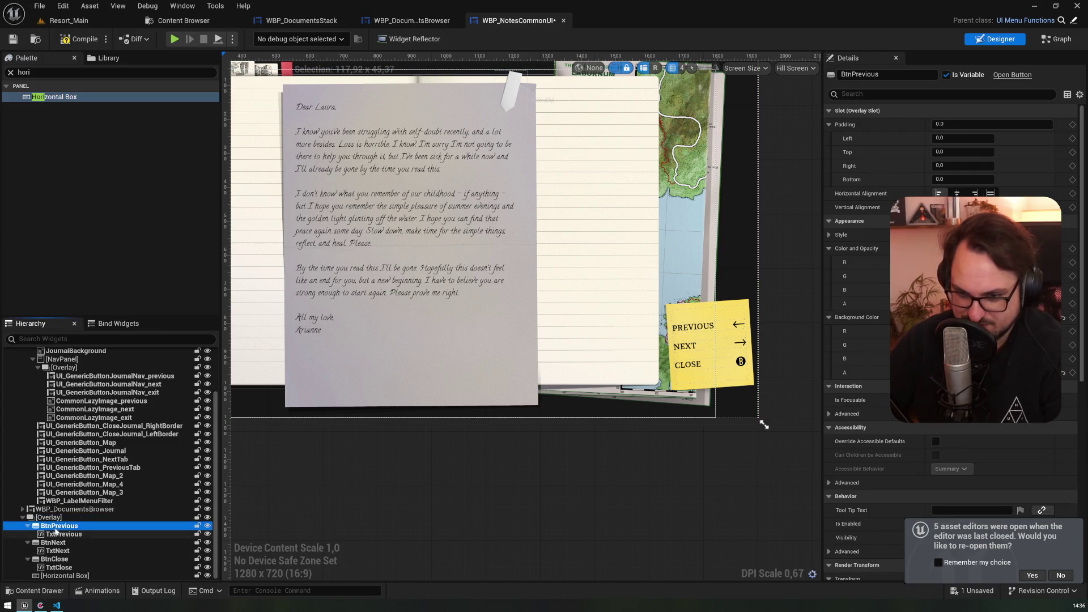
pyautogui.moveTo(55, 530); pyautogui.dragTo(66, 580)
pyautogui.click(31, 72)
pyautogui.write('image')
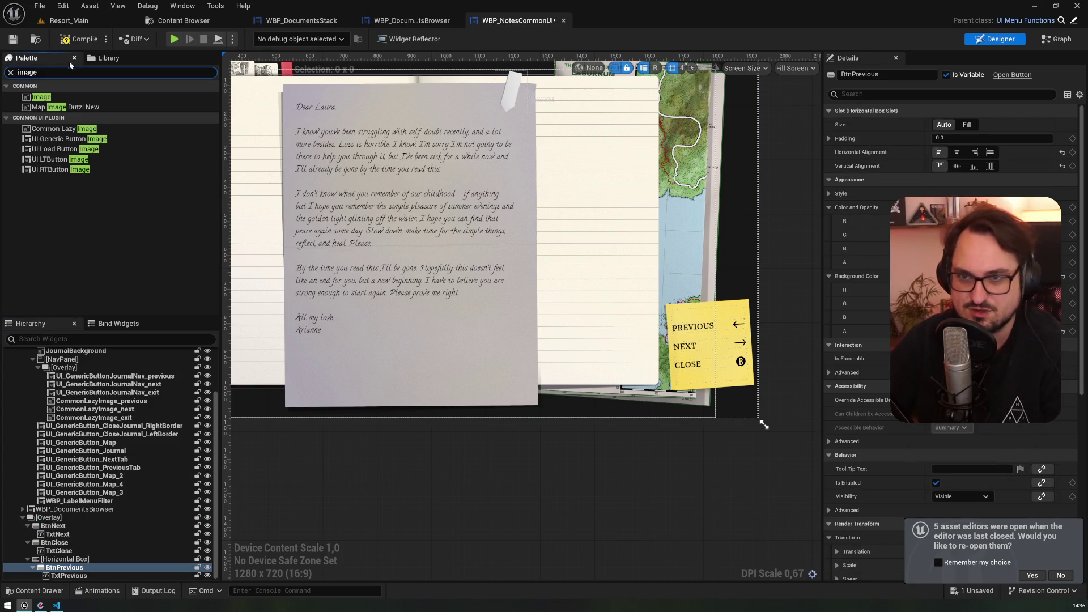
# - Add an Image widget to the horizontal box beside the Previous button
pyautogui.moveTo(41, 97)
pyautogui.mouseDown()
pyautogui.moveTo(54, 575)
pyautogui.moveTo(52, 566)
pyautogui.mouseUp()
pyautogui.scroll(5, 295, 161)
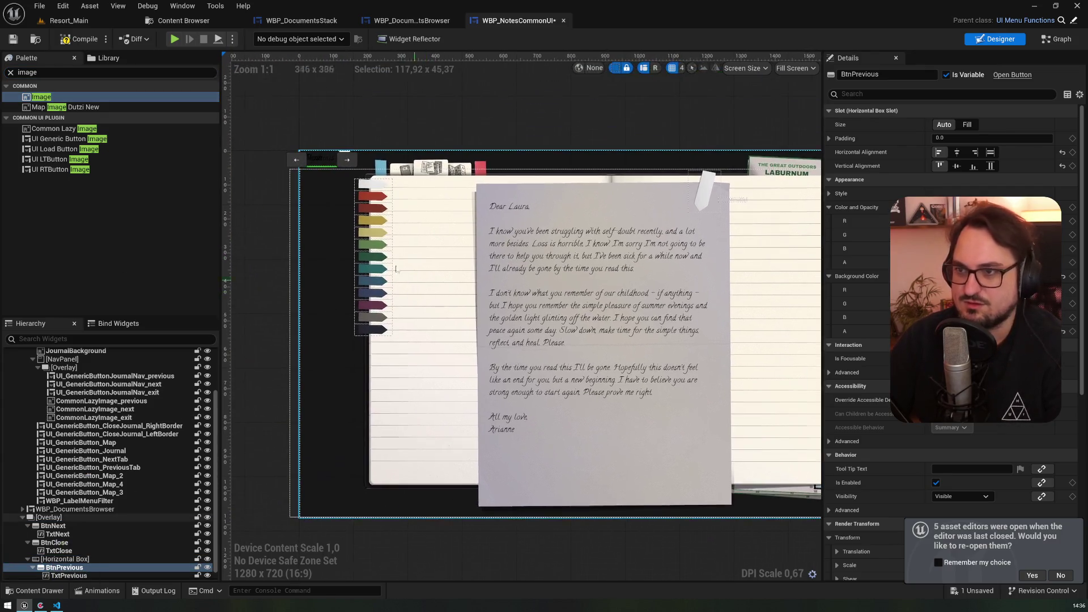
pyautogui.scroll(4, 356, 281)
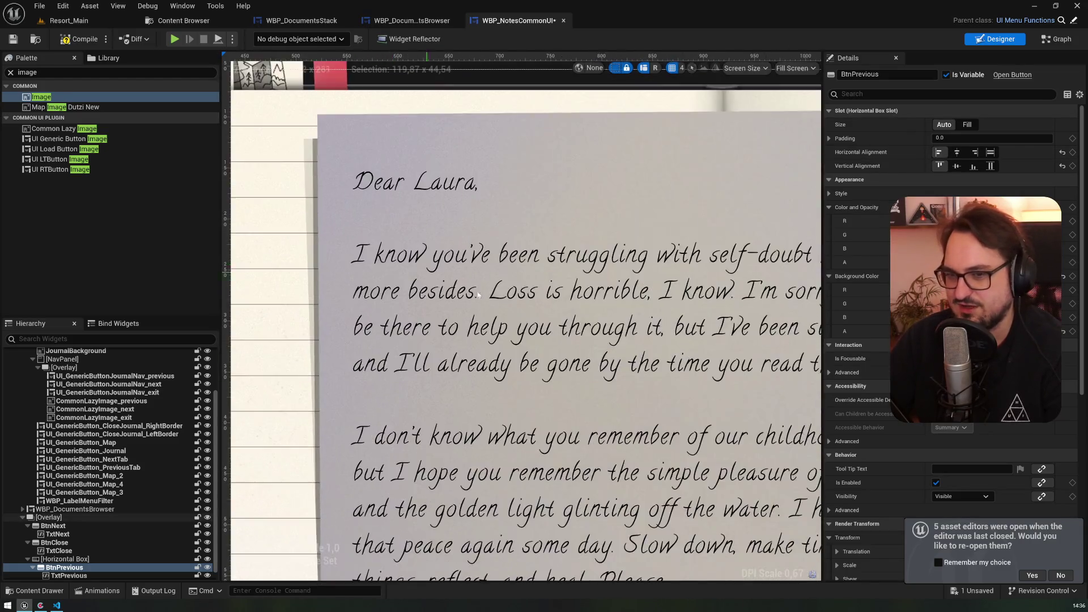
pyautogui.moveTo(356, 281); pyautogui.dragTo(582, 348)
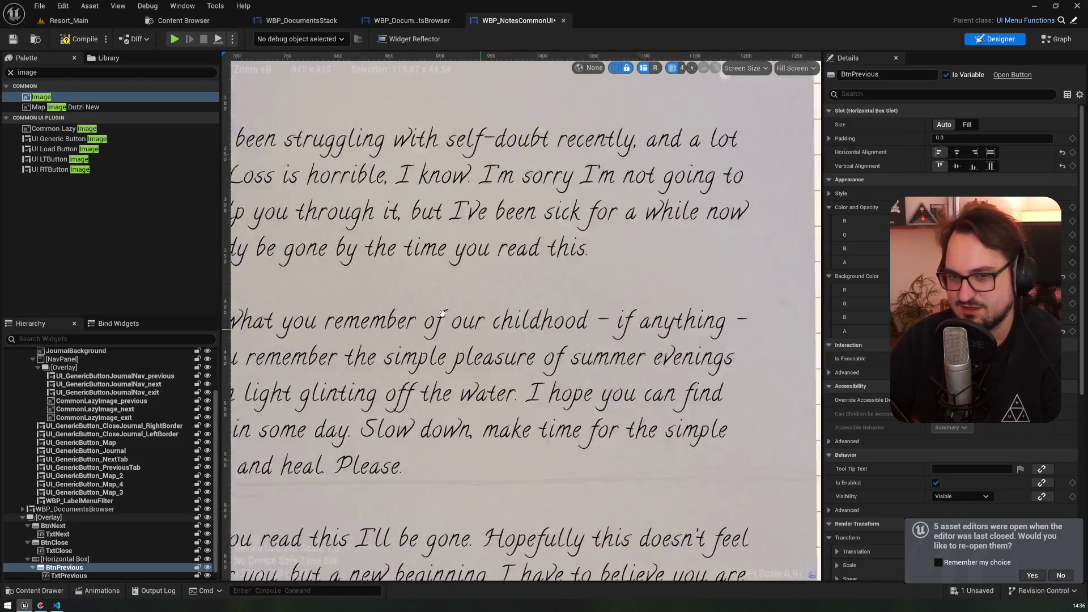
pyautogui.scroll(-4, 582, 348)
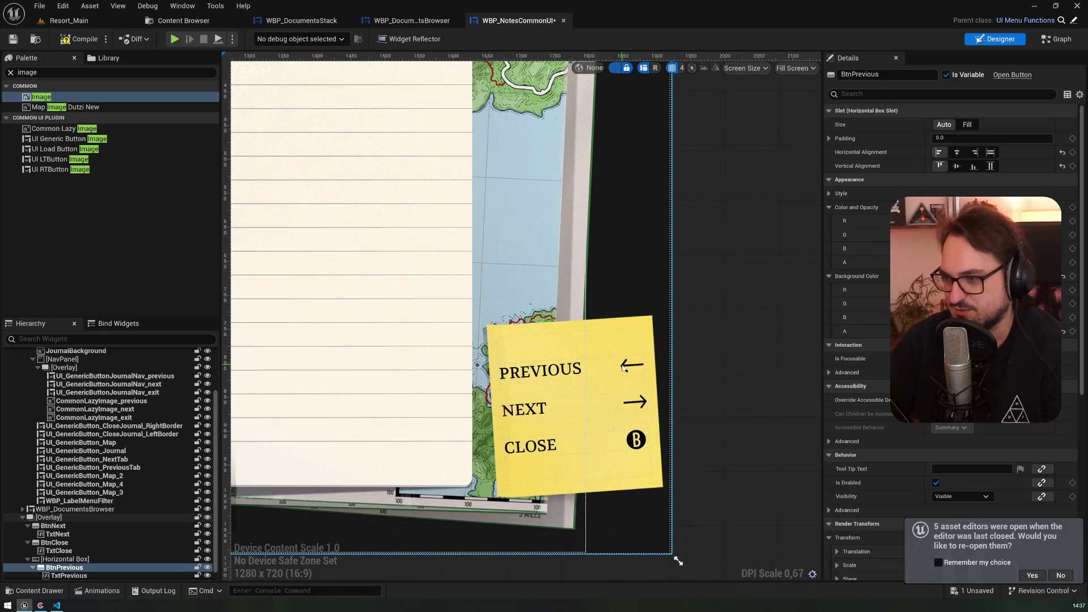
pyautogui.click(626, 369)
pyautogui.click(113, 401)
pyautogui.scroll(-10, 867, 340)
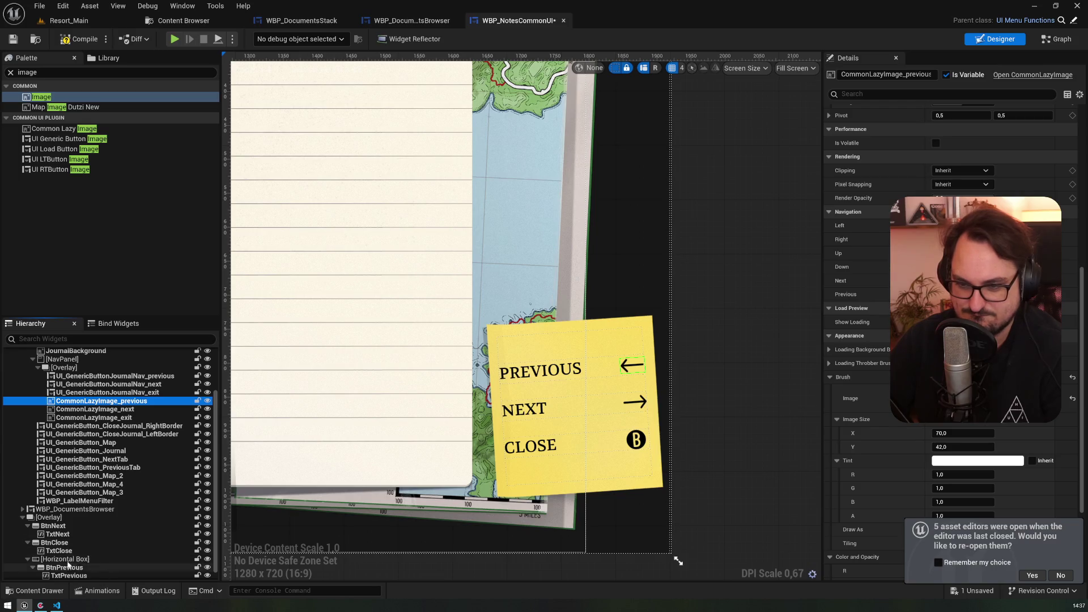
pyautogui.scroll(-1, 69, 569)
# - Give Image_96 the Journal_ICON_ArrowLeft brush, place it ahead of BtnPrevious, and reset its width
pyautogui.click(57, 575)
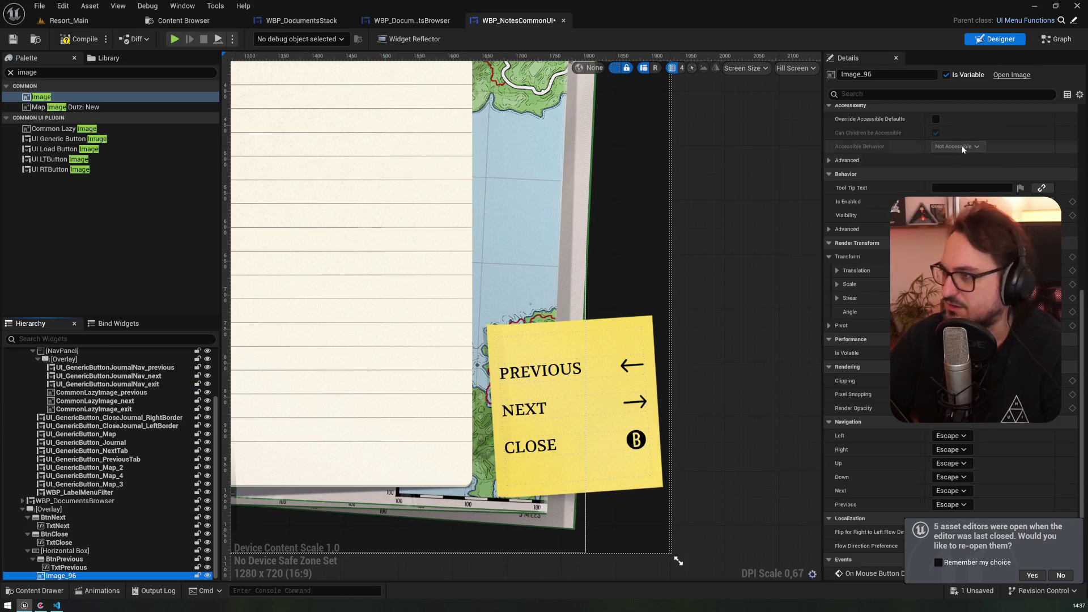
pyautogui.scroll(-1, 861, 272)
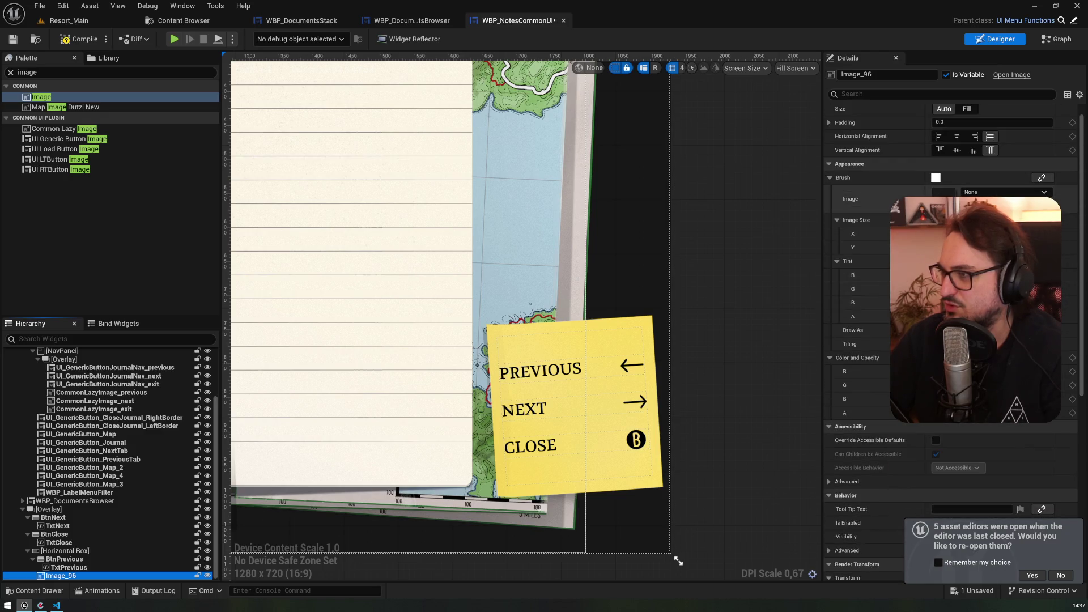
pyautogui.click(1006, 193)
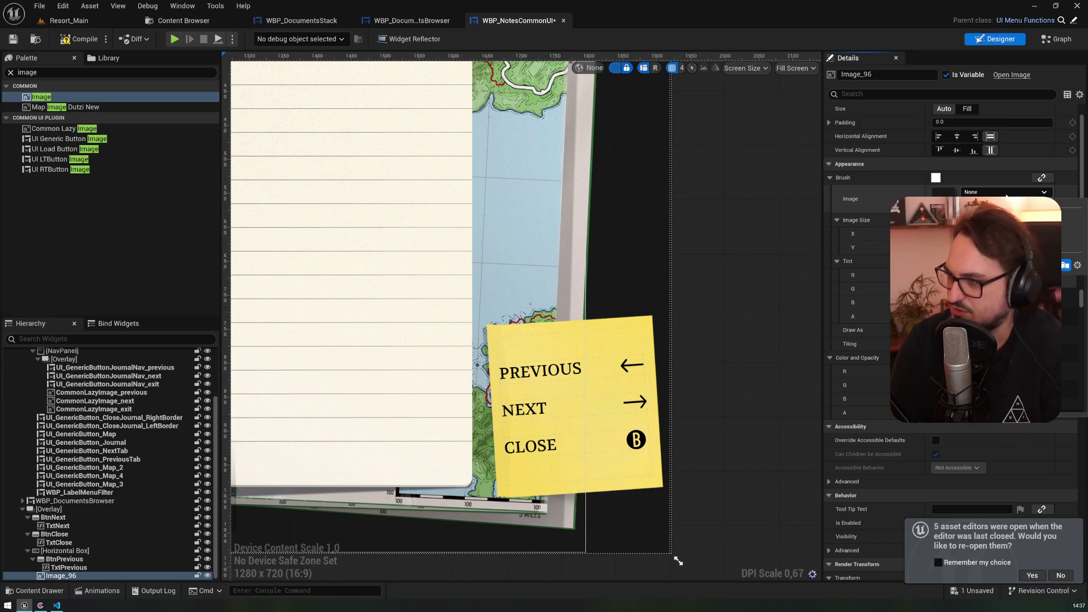
pyautogui.click(975, 294)
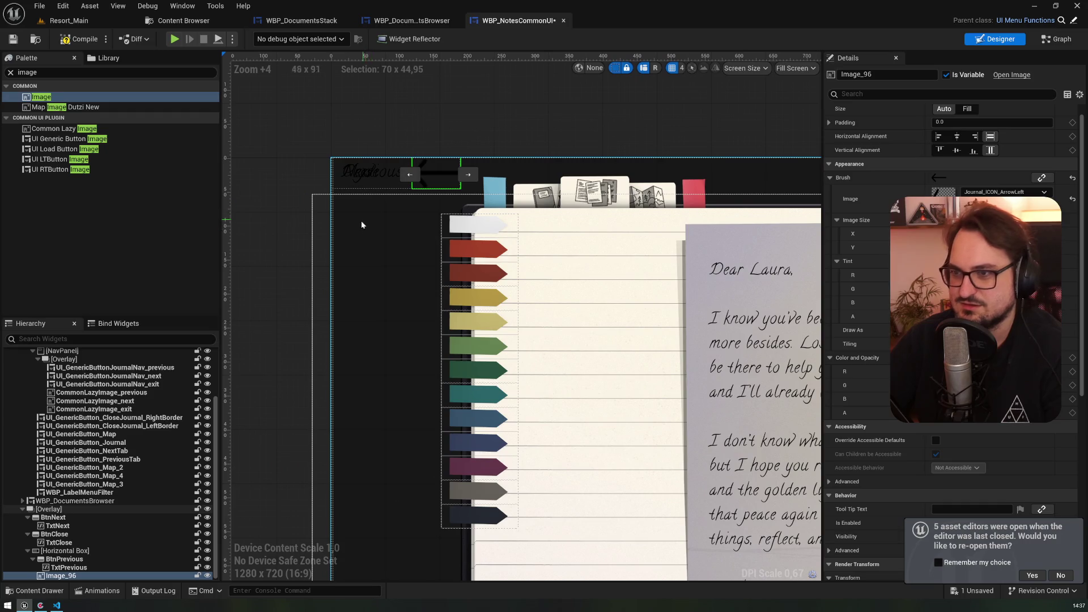
pyautogui.moveTo(59, 576); pyautogui.dragTo(67, 559)
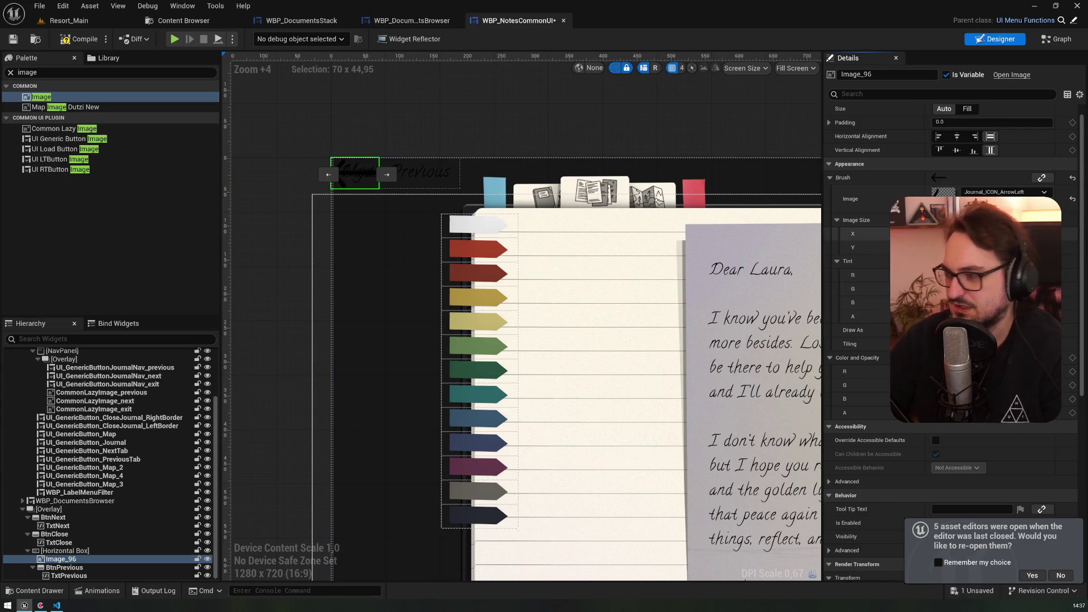
pyautogui.press('Return')
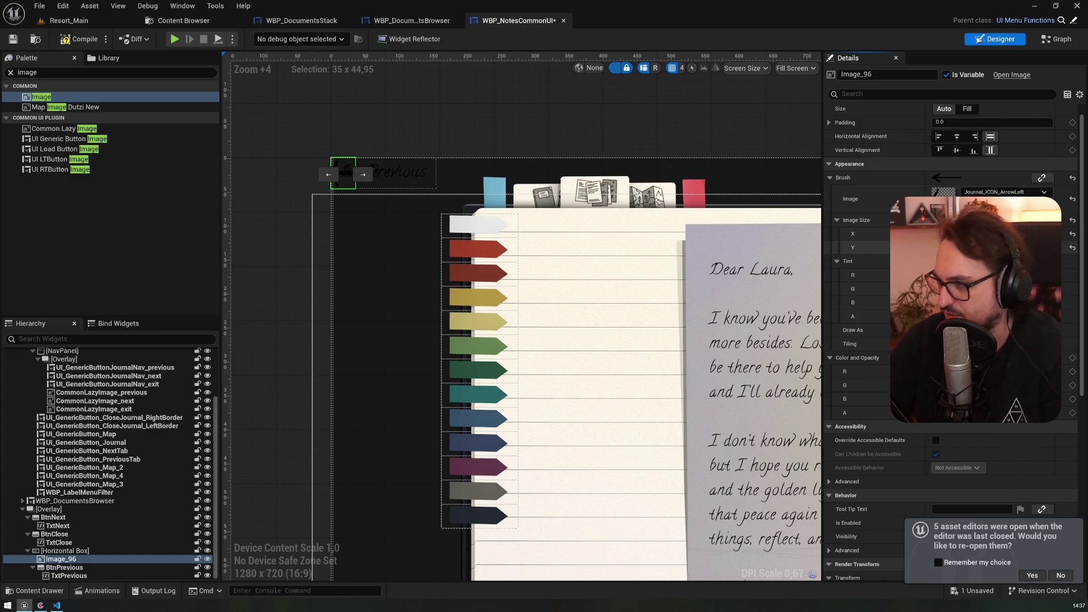
pyautogui.click(1073, 234)
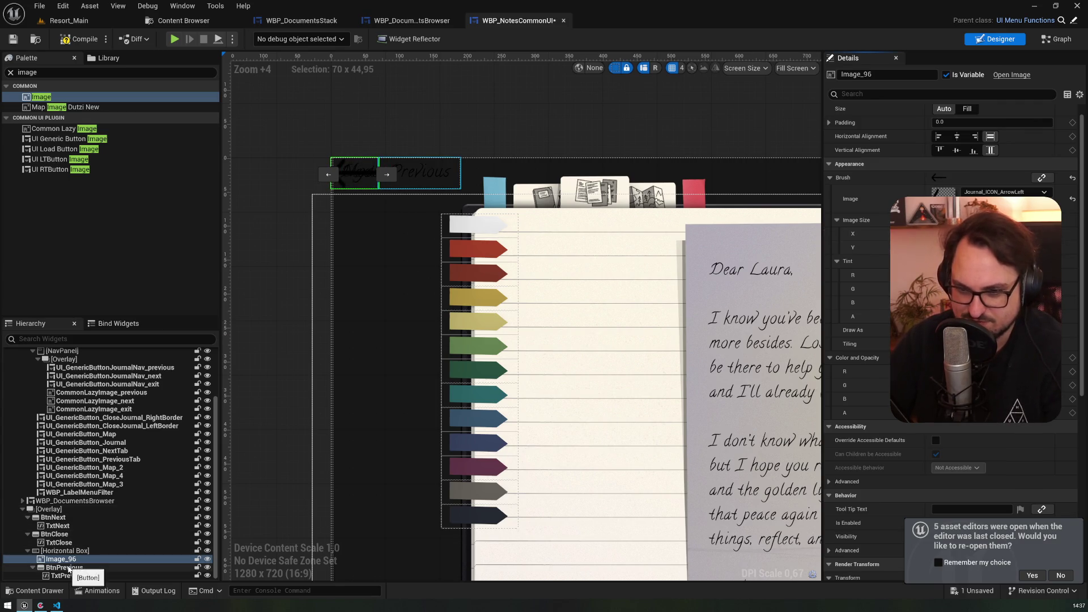
# - Rename Image_96 to ImgPrevious and its horizontal box to HBoxPrevious
pyautogui.press('F2')
pyautogui.press('BackSpace')
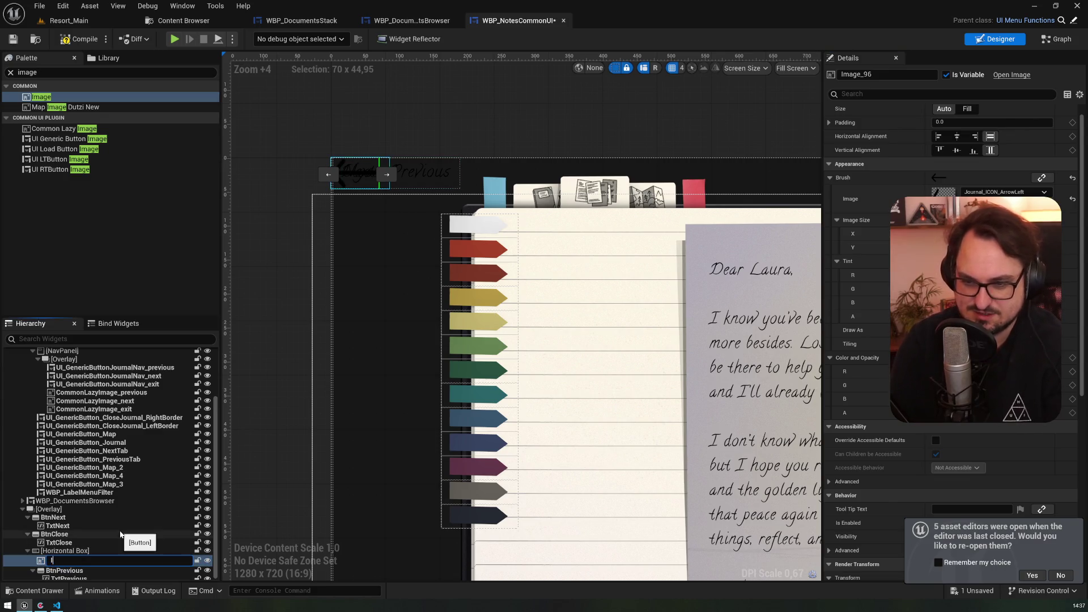
pyautogui.write('ImgPrevious')
pyautogui.press('Return')
pyautogui.press('Up')
pyautogui.press('F2')
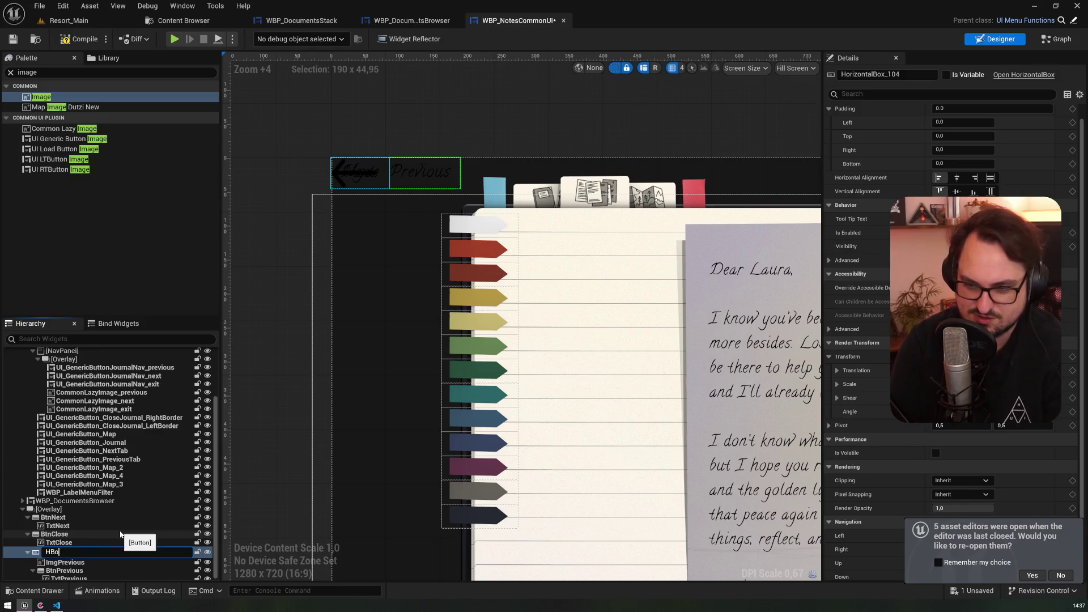
pyautogui.write('xPrevious')
pyautogui.press('Return')
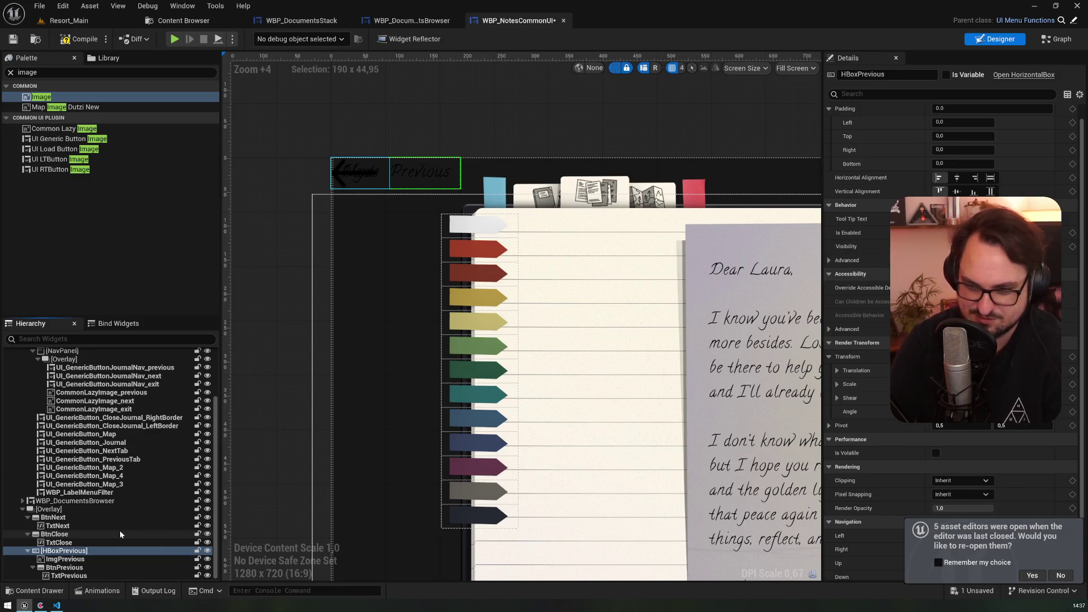
# - Add a second Horizontal Box to the overlay to hold the Next button
pyautogui.scroll(-4, 265, 504)
pyautogui.scroll(5, 265, 504)
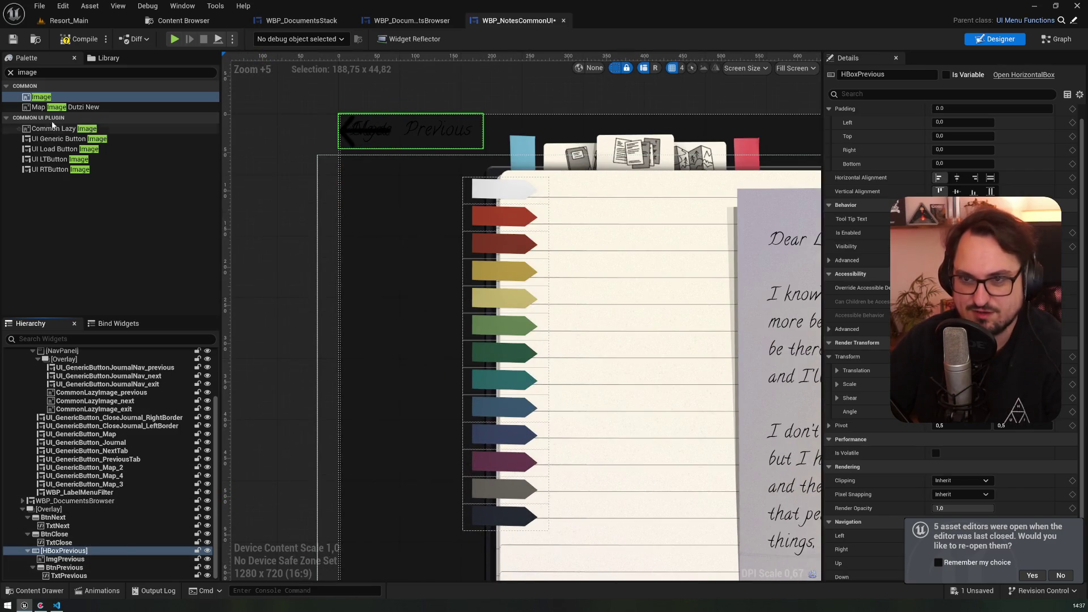
pyautogui.click(50, 72)
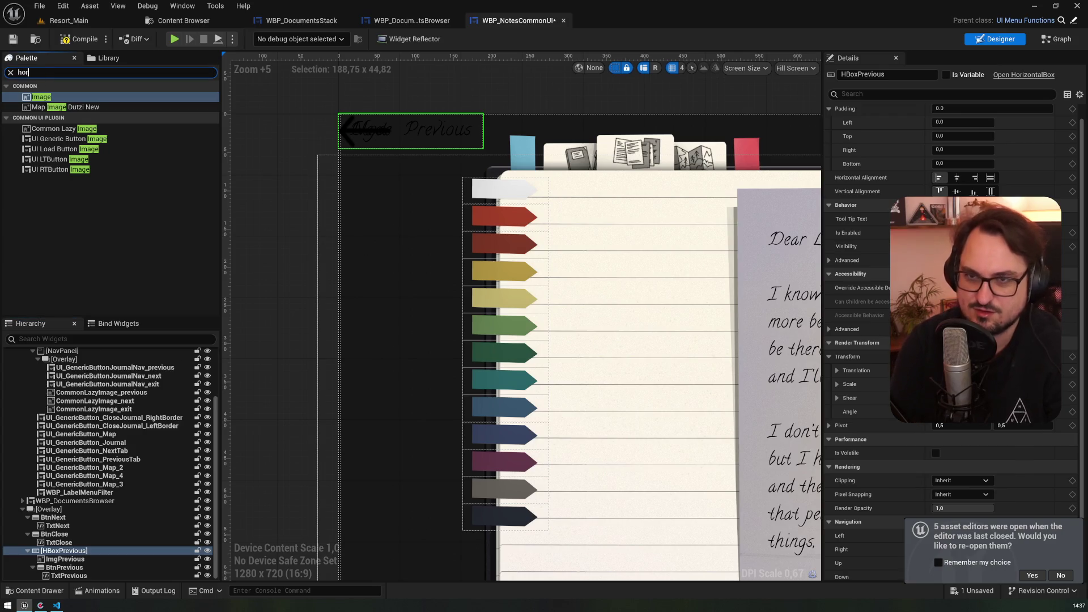
pyautogui.write('ri')
pyautogui.moveTo(54, 97)
pyautogui.mouseDown()
pyautogui.moveTo(74, 455)
pyautogui.moveTo(44, 515)
pyautogui.moveTo(54, 510)
pyautogui.moveTo(64, 575)
pyautogui.mouseUp()
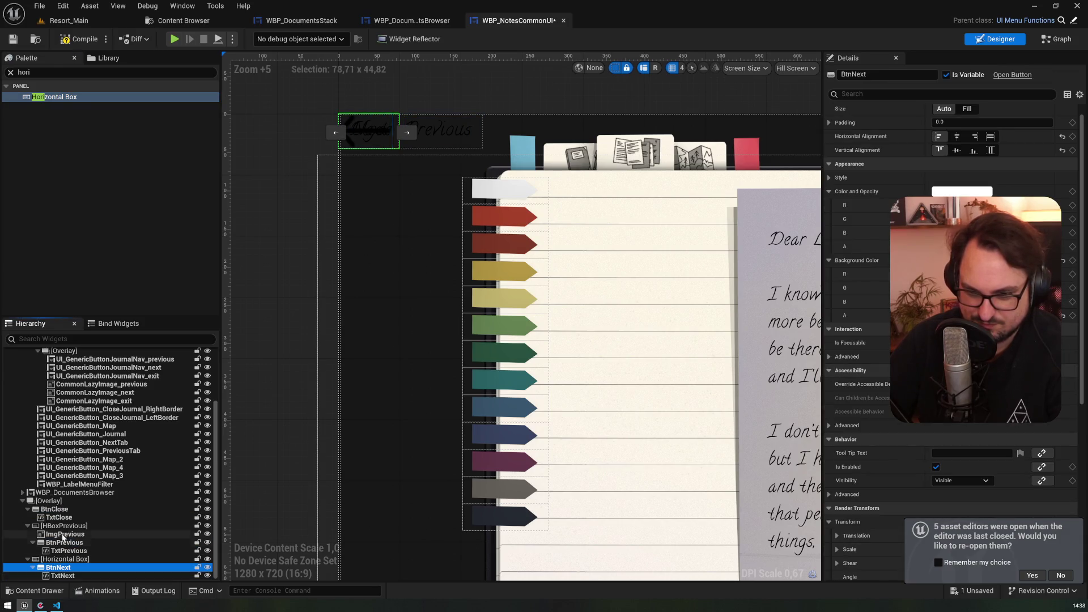
# - Copy the Previous arrow image into the Next row, name it ImgNext, and use the right arrow
pyautogui.click(62, 534)
pyautogui.hotkey('ctrl', 'c')
pyautogui.click(65, 558)
pyautogui.hotkey('ctrl', 'v')
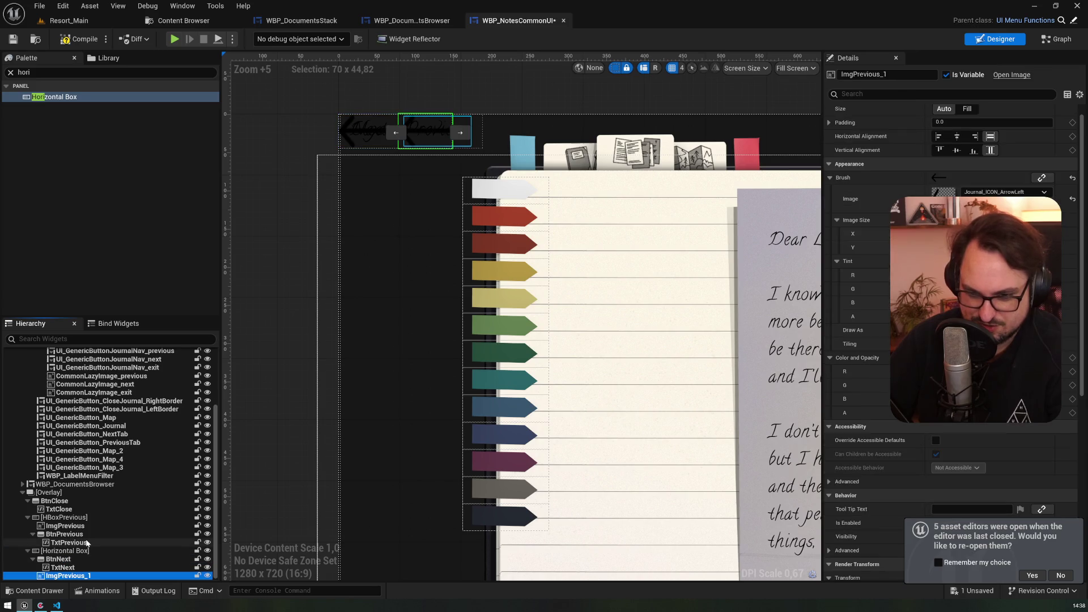
pyautogui.doubleClick(71, 576)
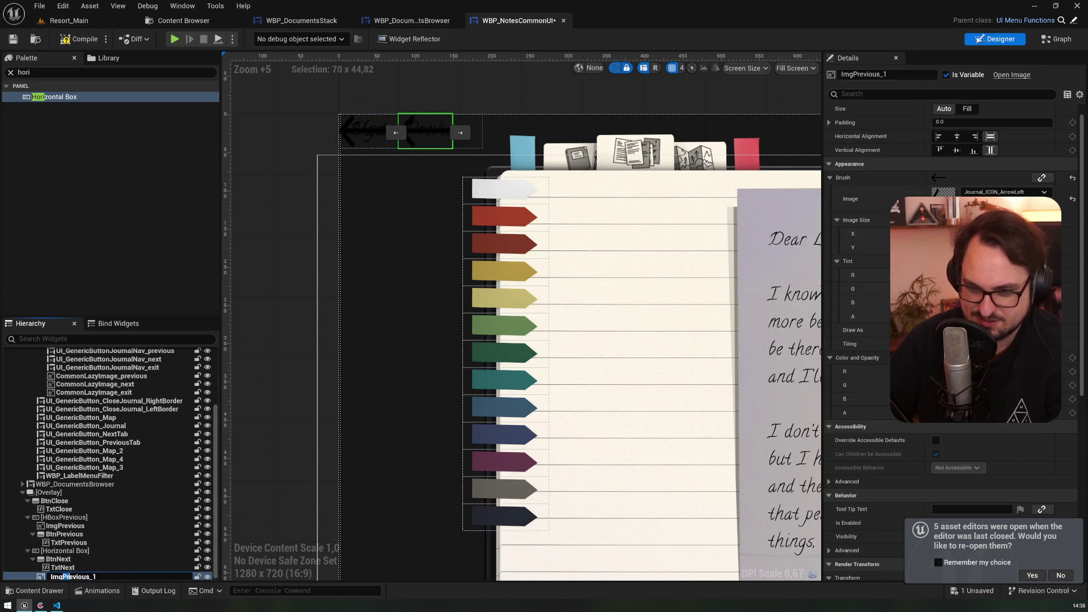
pyautogui.write('ImgNext')
pyautogui.press('Return')
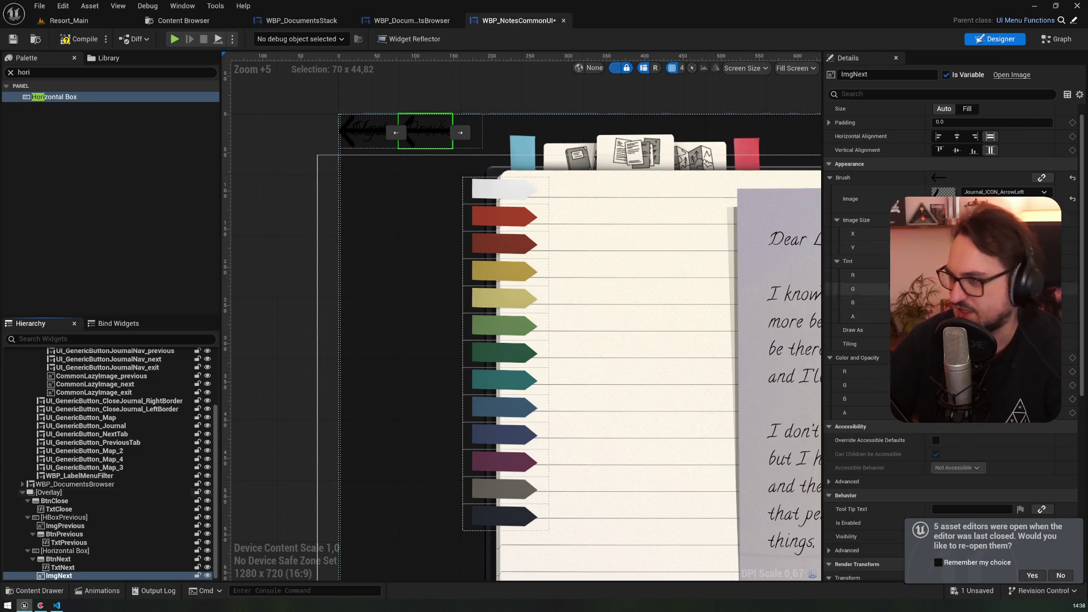
pyautogui.click(997, 320)
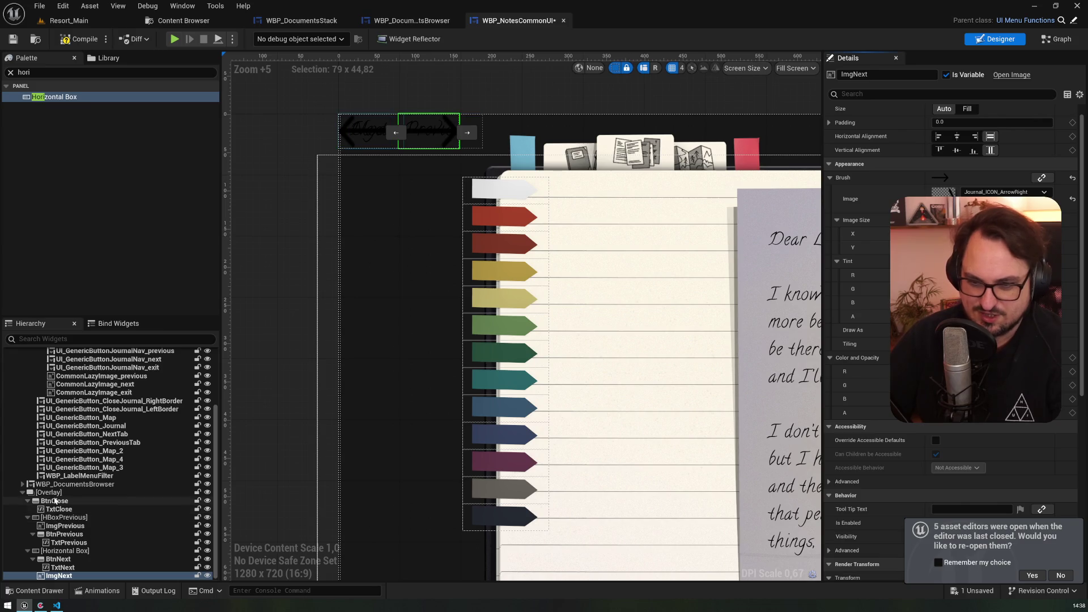
# - Add a third Horizontal Box for BtnClose with a pasted image ImgClose showing the B icon
pyautogui.moveTo(54, 98); pyautogui.dragTo(64, 577)
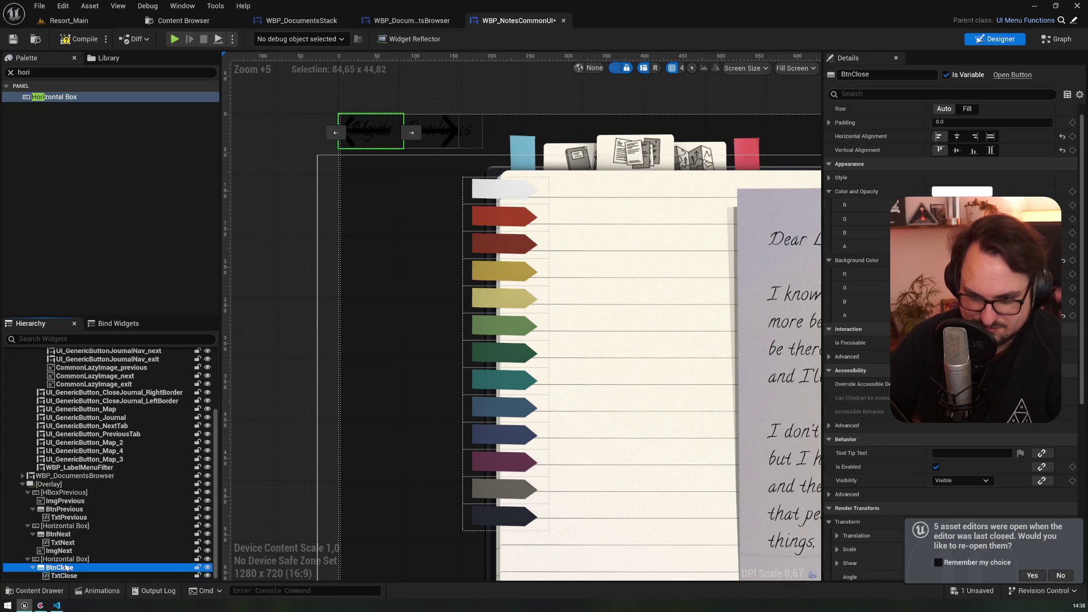
pyautogui.click(59, 558)
pyautogui.click(59, 565)
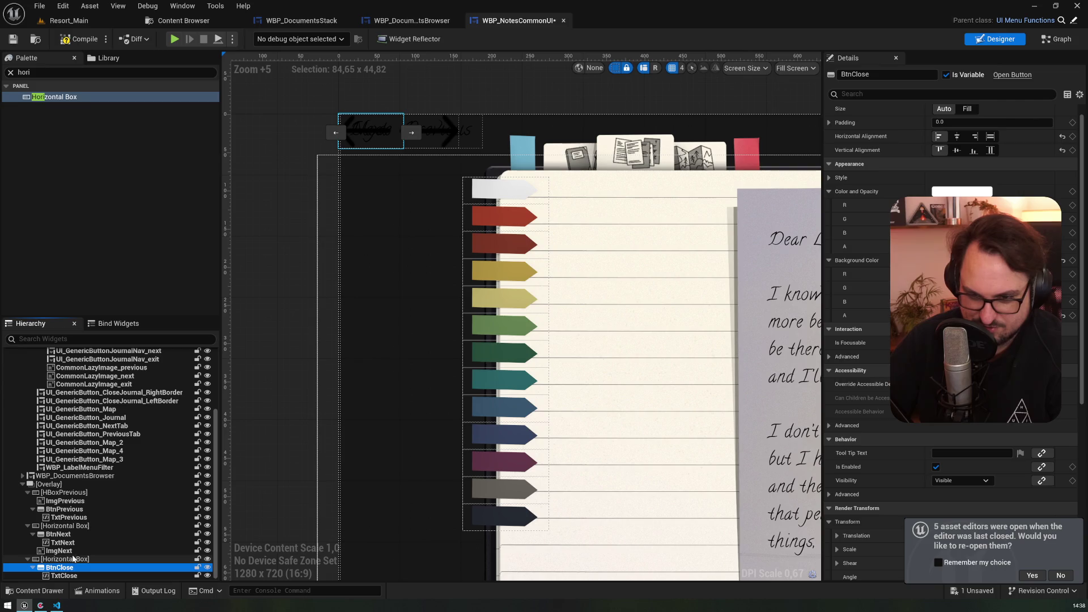
pyautogui.hotkey('ctrl', 'v')
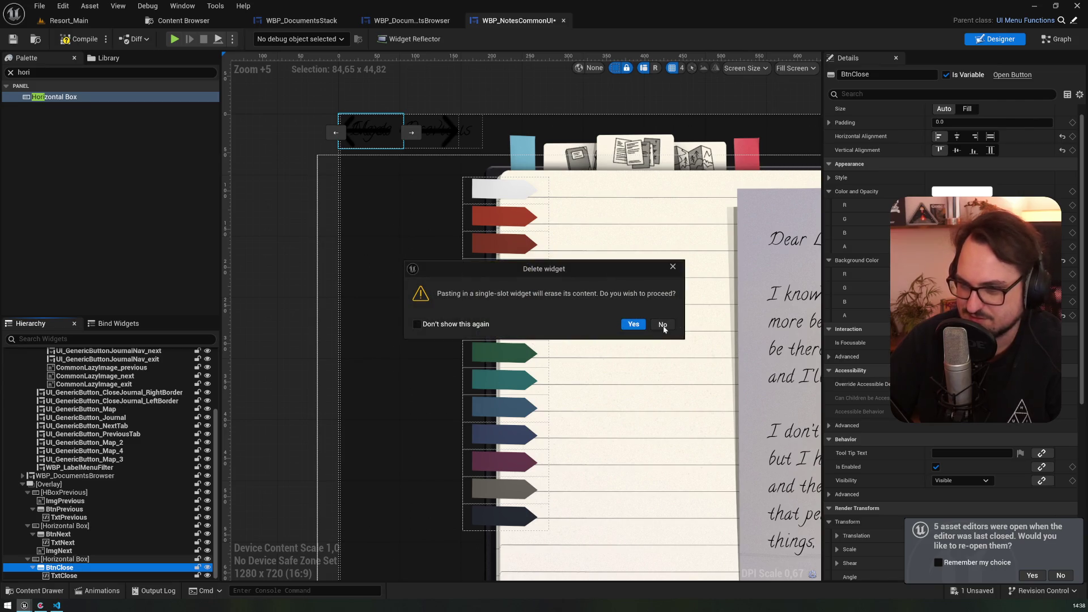
pyautogui.click(662, 325)
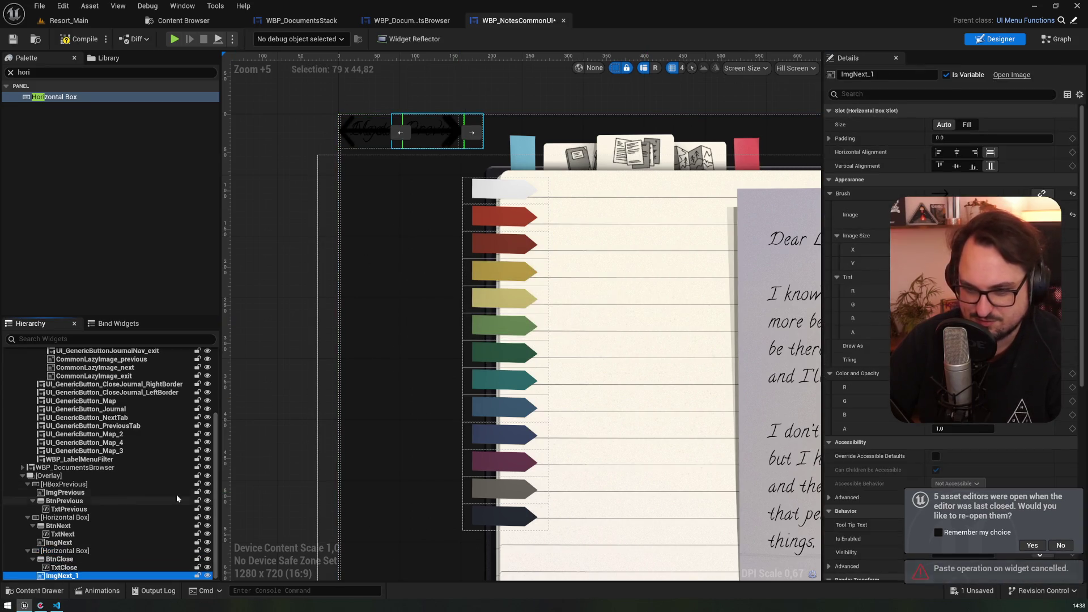
pyautogui.press('F2')
pyautogui.write('ImgC')
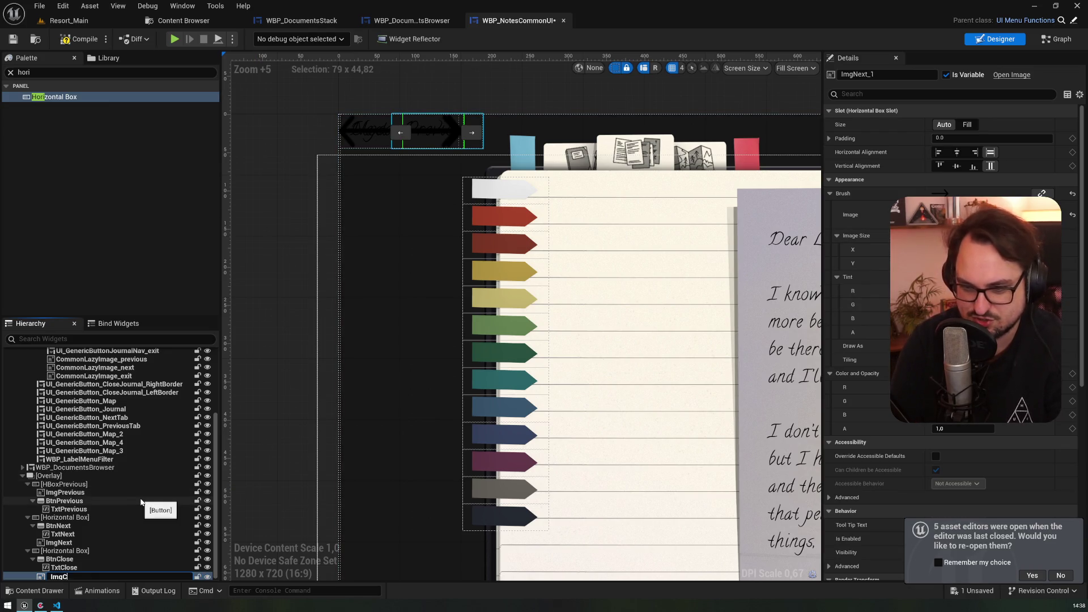
pyautogui.press('Return')
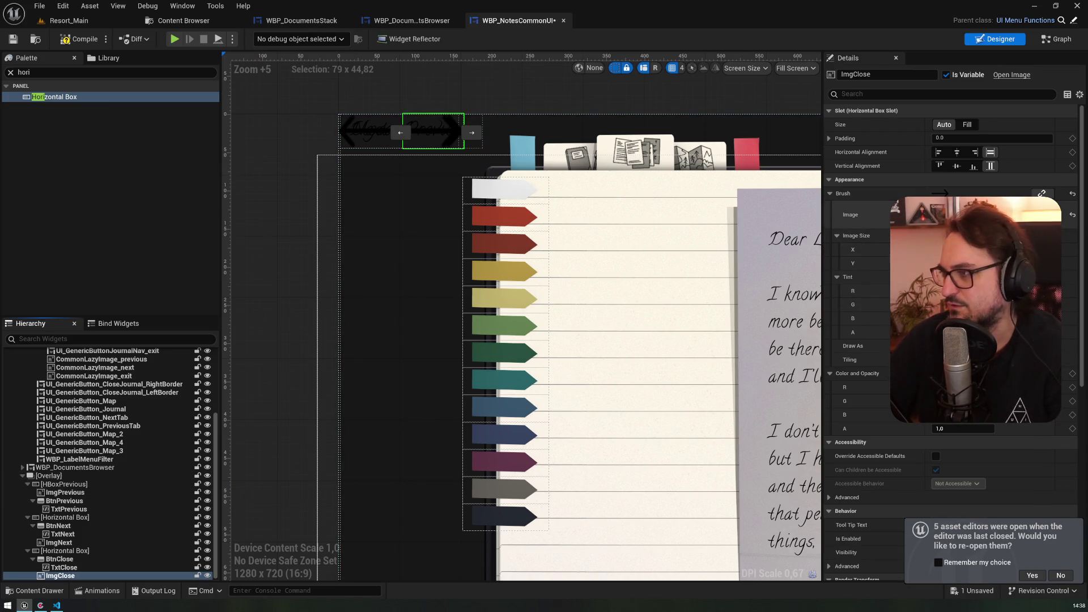
pyautogui.click(986, 215)
pyautogui.click(997, 340)
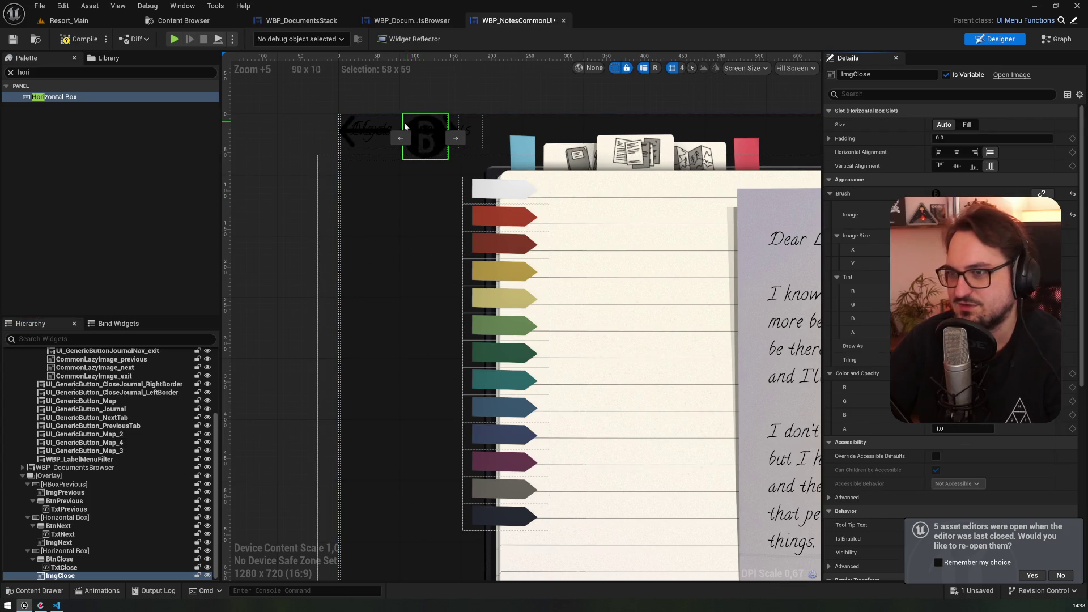
pyautogui.scroll(6, 398, 133)
pyautogui.scroll(-14, 398, 133)
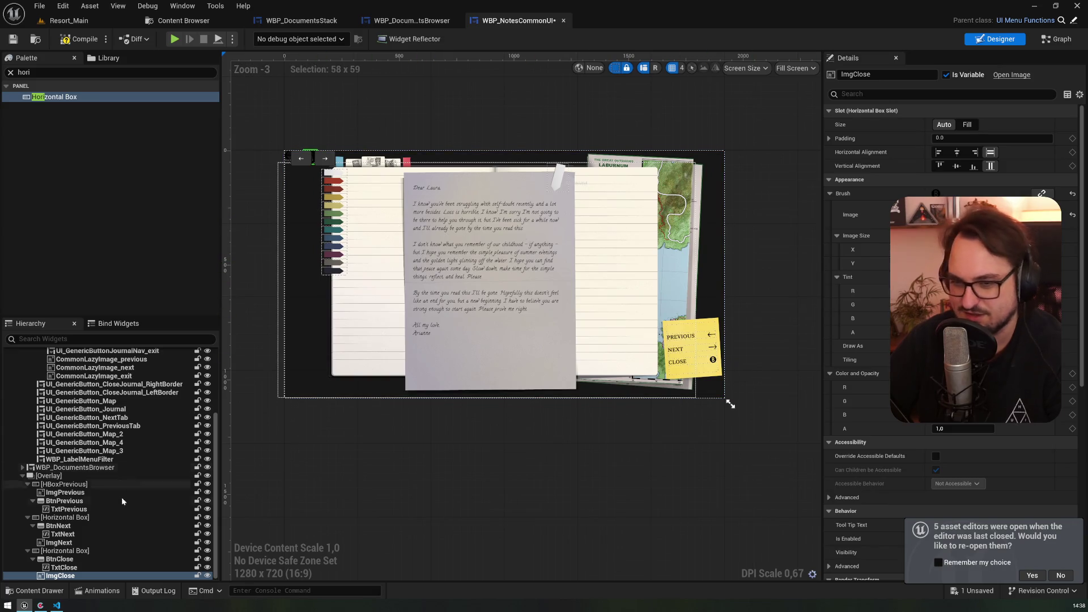
# - Collapse the row boxes and rename the Next row's horizontal box HBoxNext
pyautogui.click(25, 553)
pyautogui.click(27, 551)
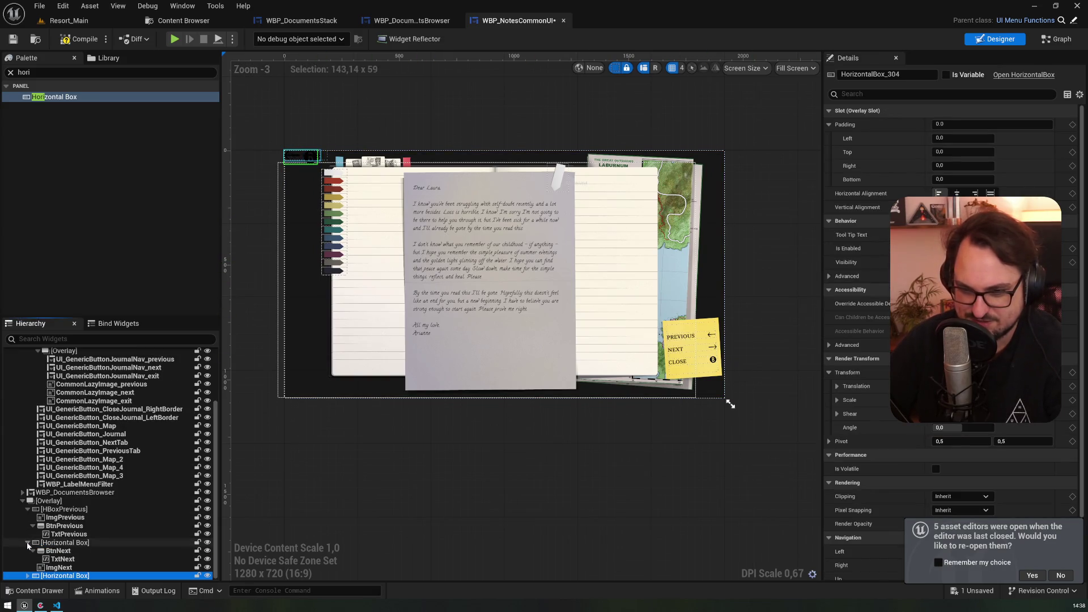
pyautogui.click(27, 542)
pyautogui.click(27, 535)
pyautogui.click(67, 568)
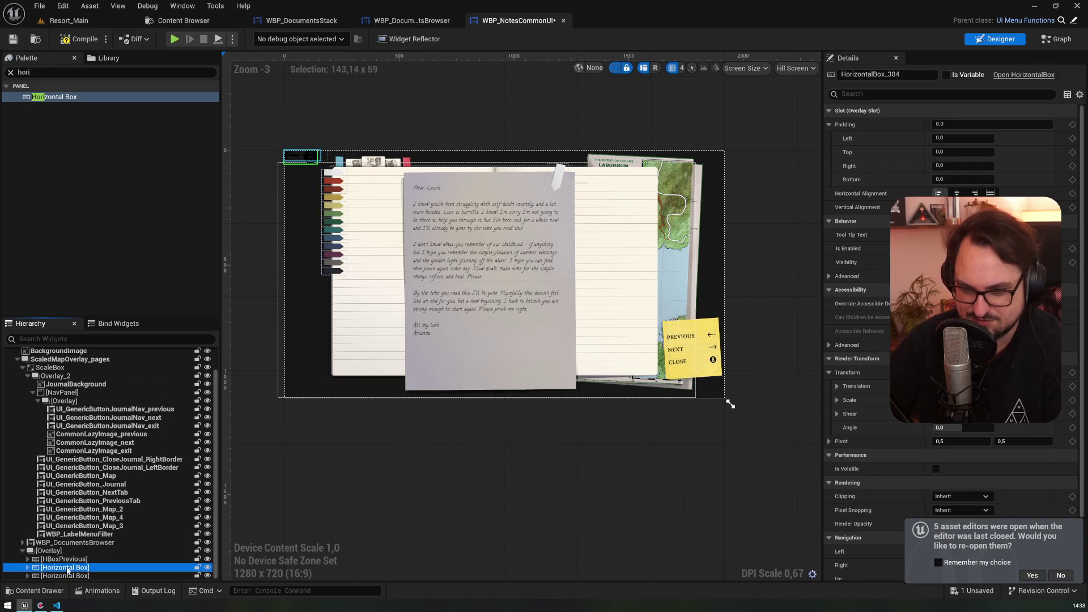
pyautogui.click(27, 567)
pyautogui.press('F2')
pyautogui.write('H')
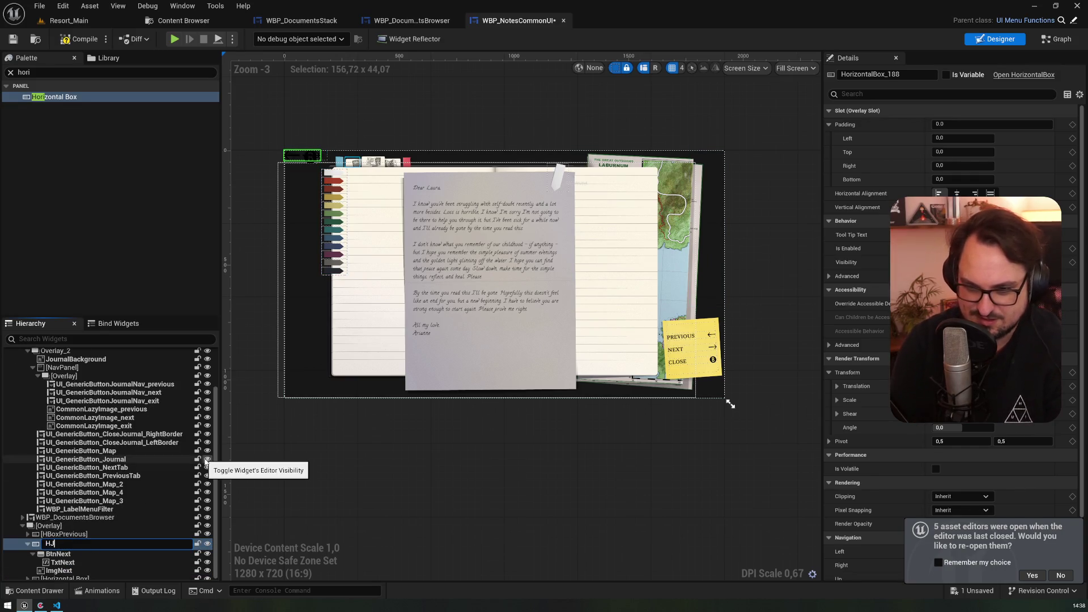
pyautogui.write('Box')
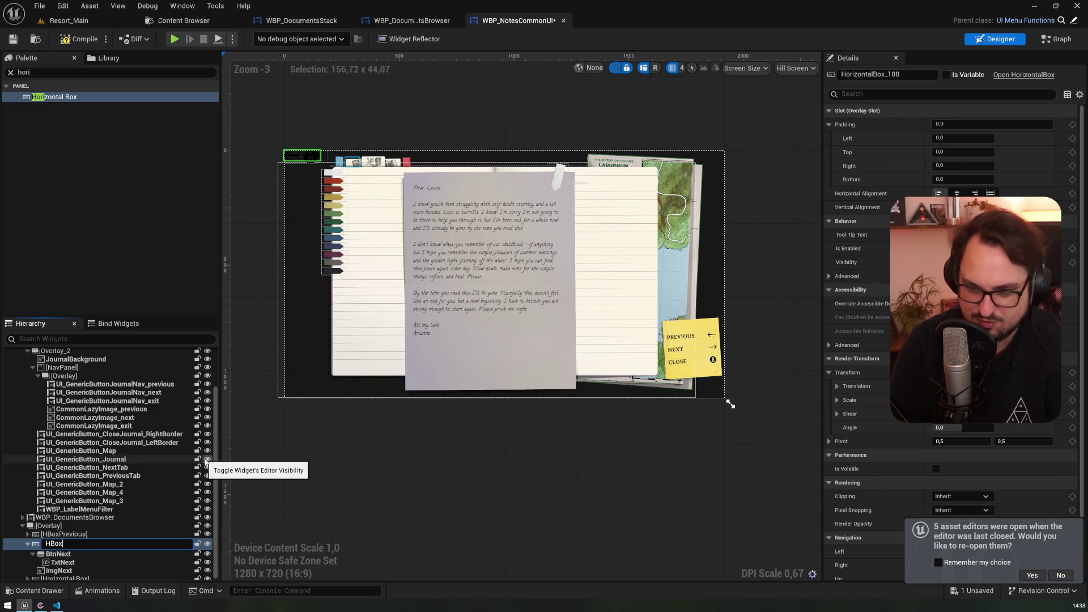
pyautogui.write('t')
pyautogui.press('Return')
# - Rename the Close row's horizontal box HBoxClose
pyautogui.press('Down')
pyautogui.press('Down')
pyautogui.press('Down')
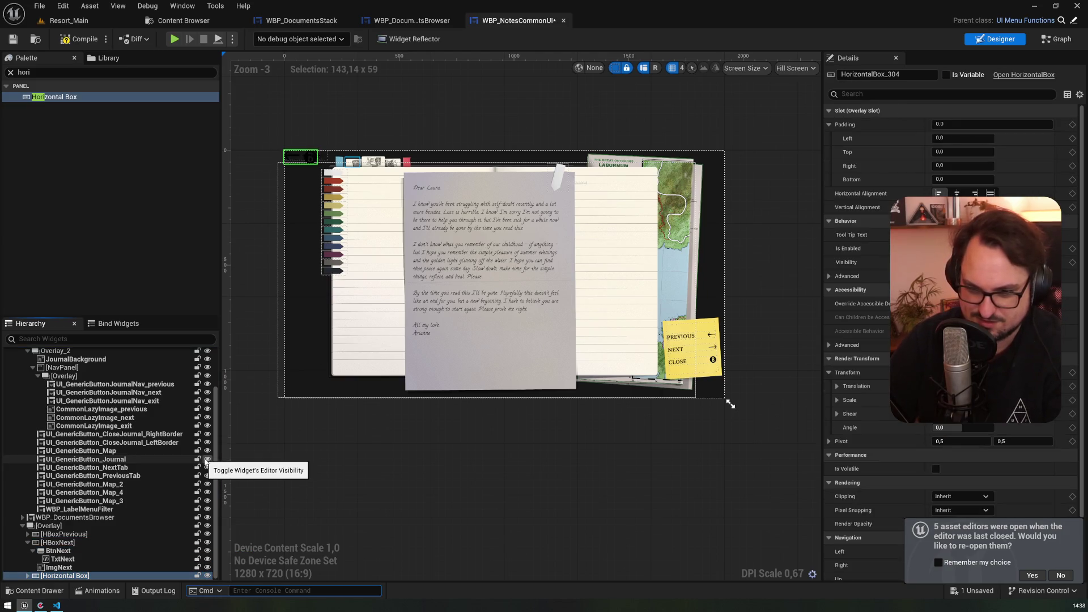
pyautogui.press('`')
pyautogui.press('Up')
pyautogui.press('Escape')
pyautogui.press('F2')
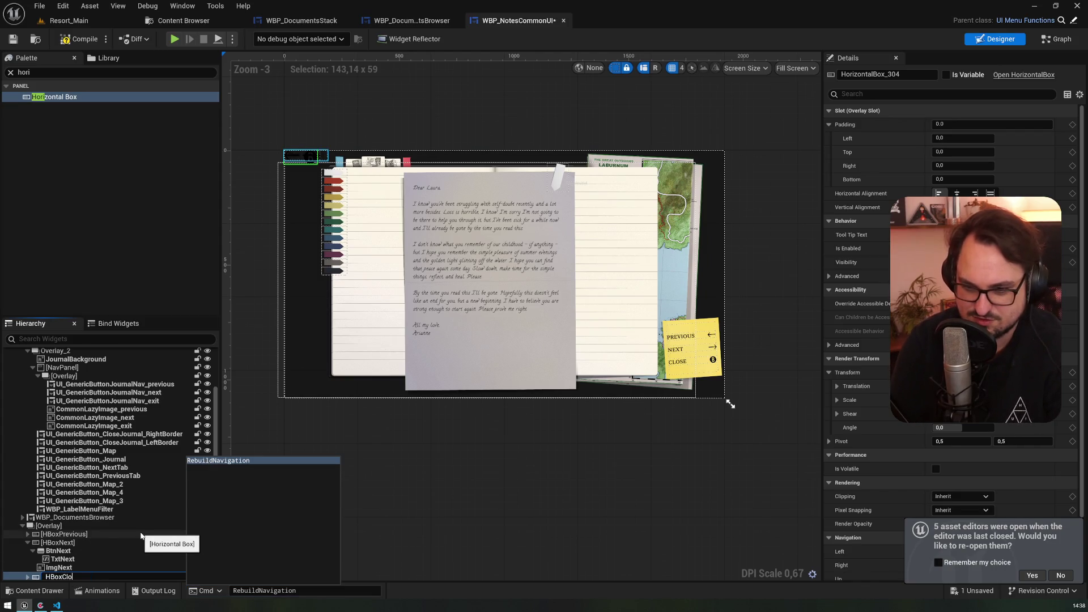
pyautogui.write('se')
pyautogui.press('Return')
# - Rename the parent overlay OverlayInternalNavigation
pyautogui.click(144, 526)
pyautogui.press('F2')
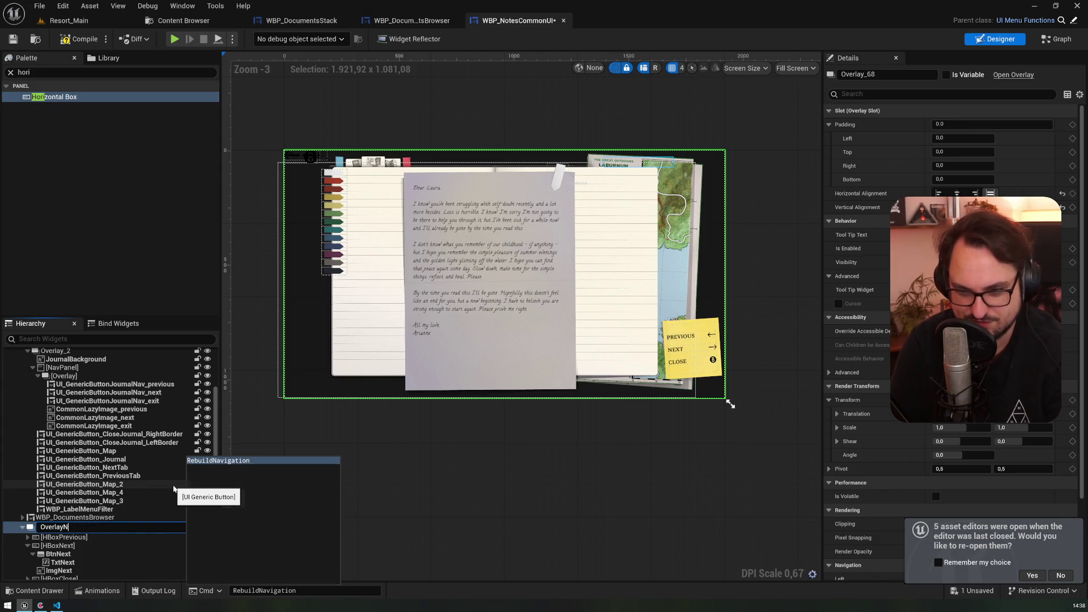
pyautogui.press('BackSpace')
pyautogui.write('InternalNavigatio')
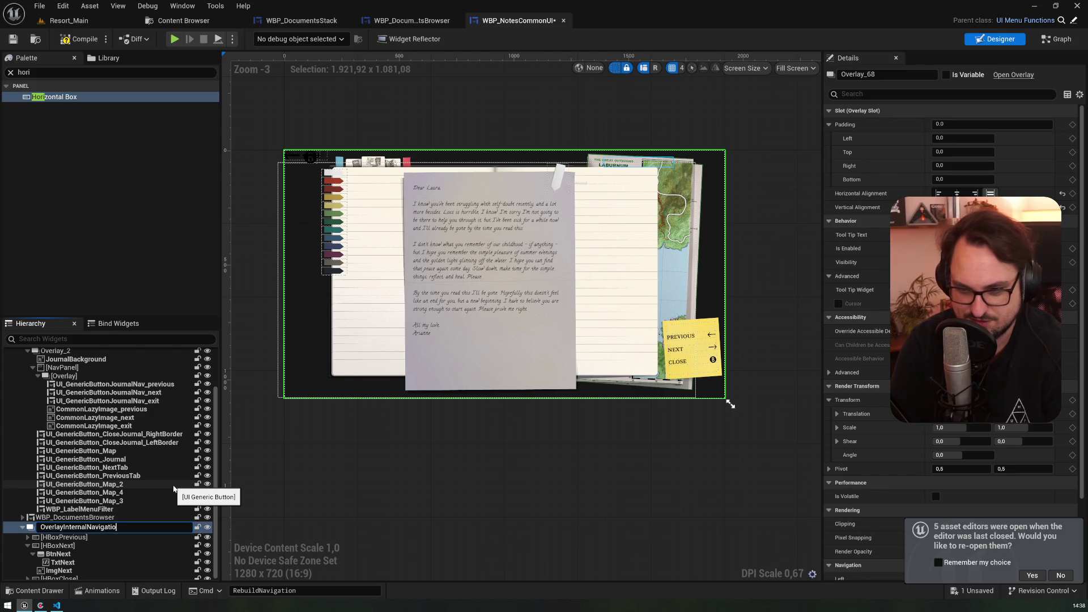
pyautogui.write('n')
pyautogui.press('Return')
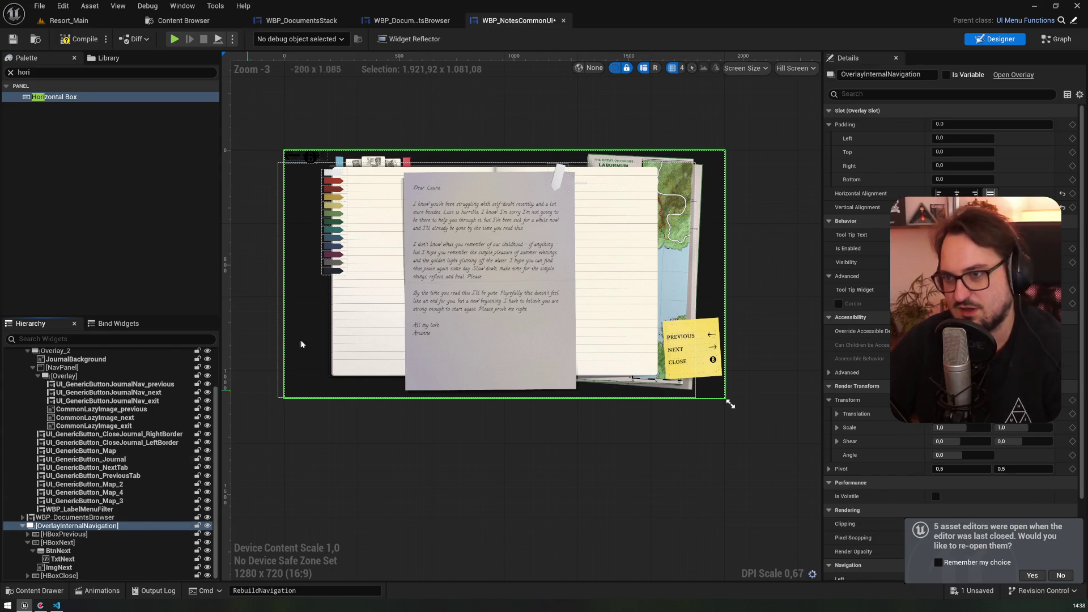
pyautogui.scroll(1, 358, 186)
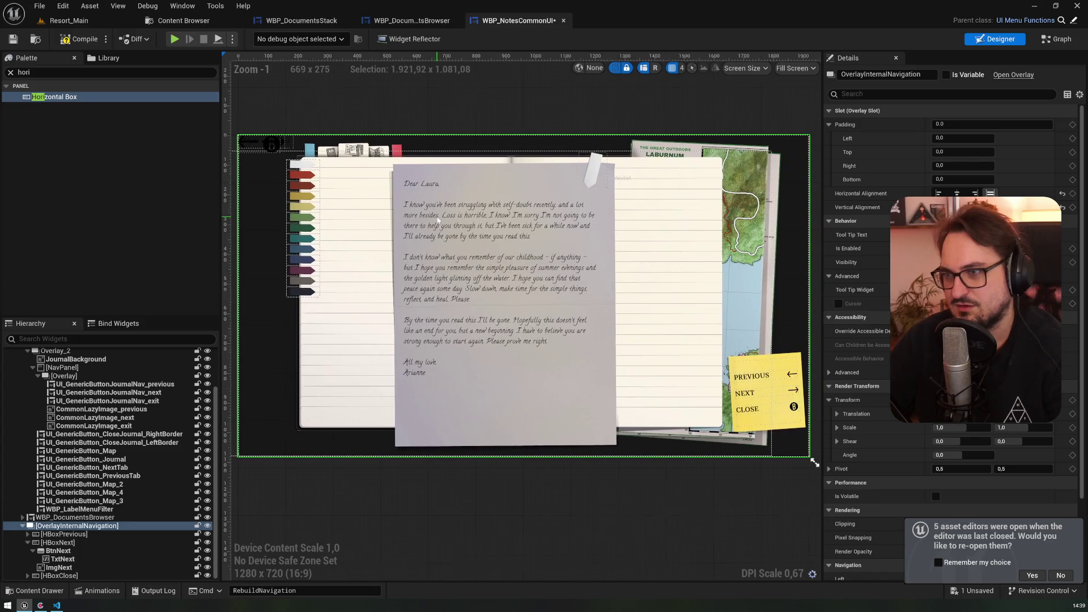
# - Centre all three horizontal boxes horizontally and vertically in the overlay
pyautogui.click(64, 533)
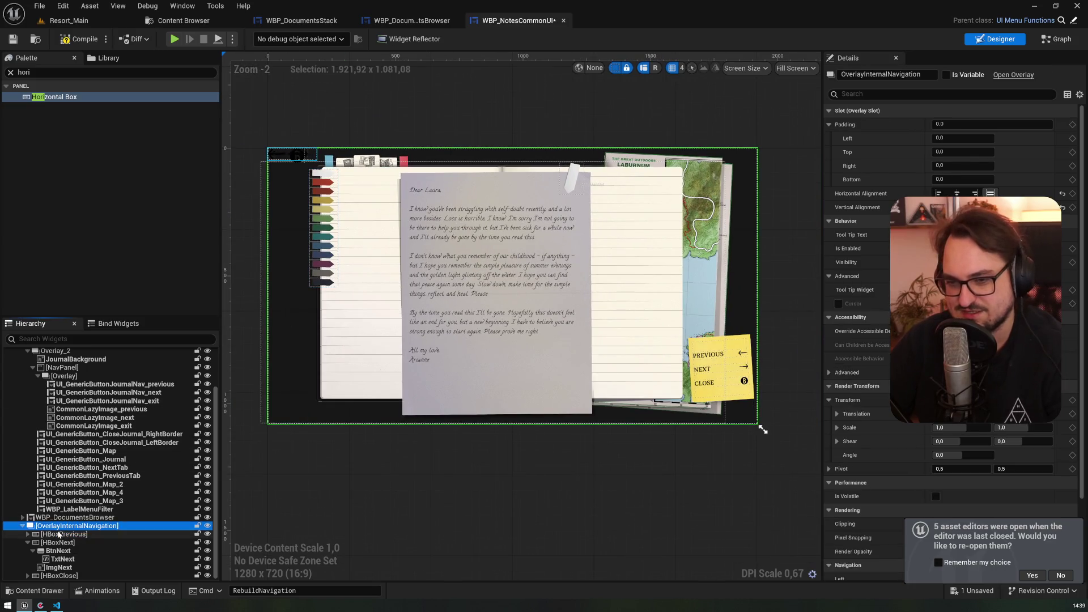
pyautogui.click(27, 542)
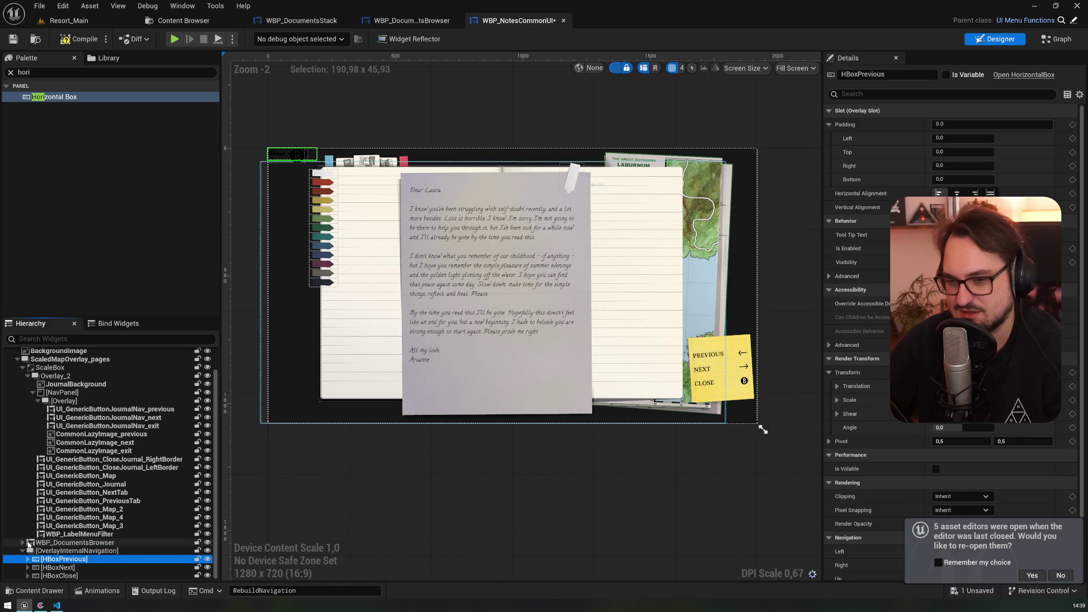
pyautogui.keyDown('shift'); pyautogui.click(59, 575); pyautogui.keyUp('shift')
pyautogui.click(957, 193)
pyautogui.click(956, 208)
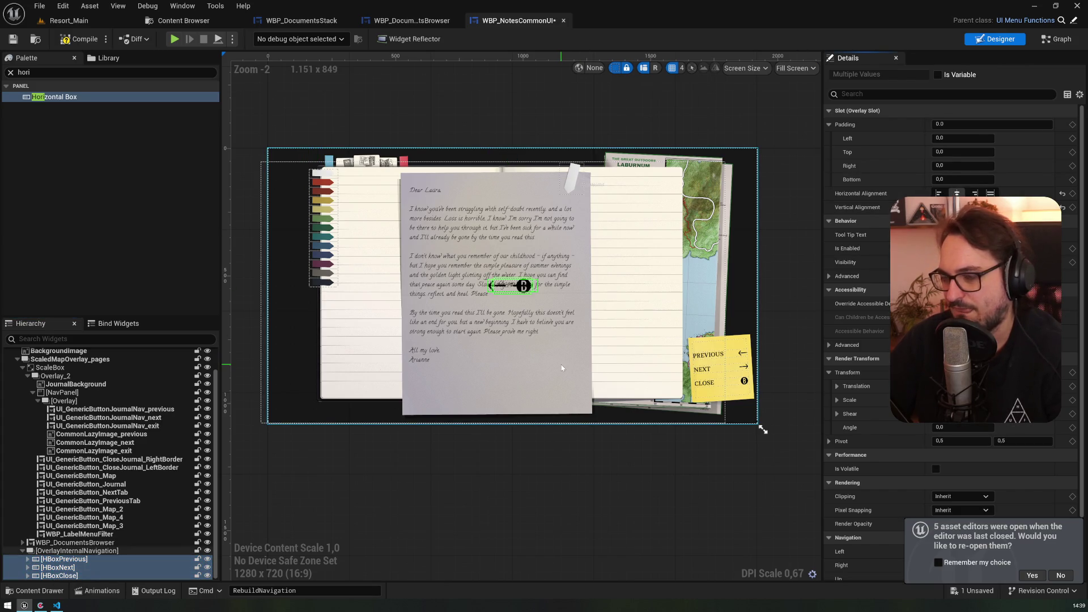
# - Tilt HBoxPrevious slightly and shift it right with its render transform angle and translation
pyautogui.click(520, 295)
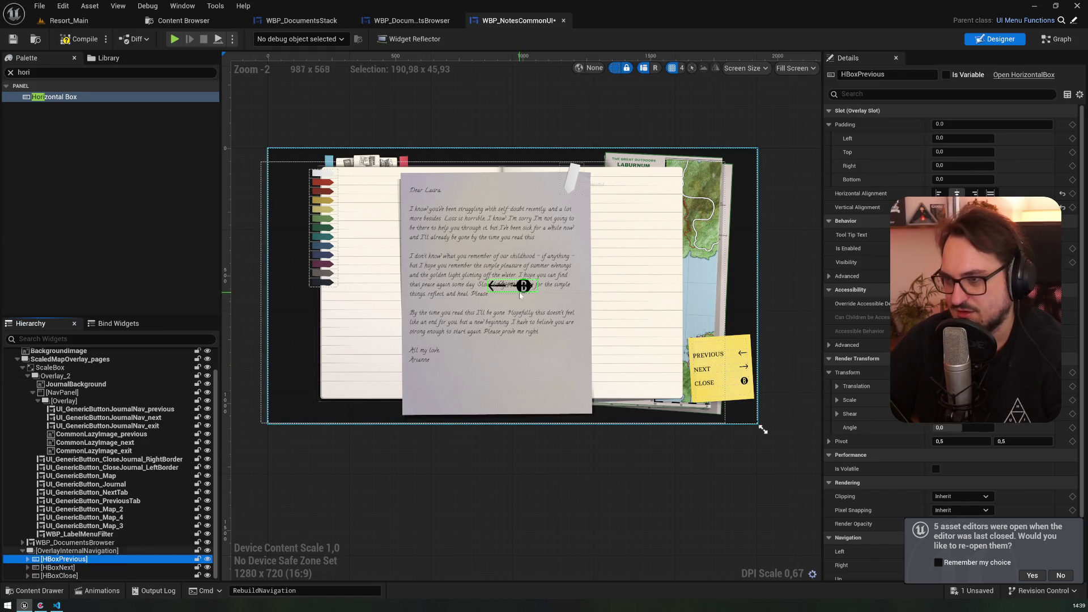
pyautogui.scroll(-3, 861, 397)
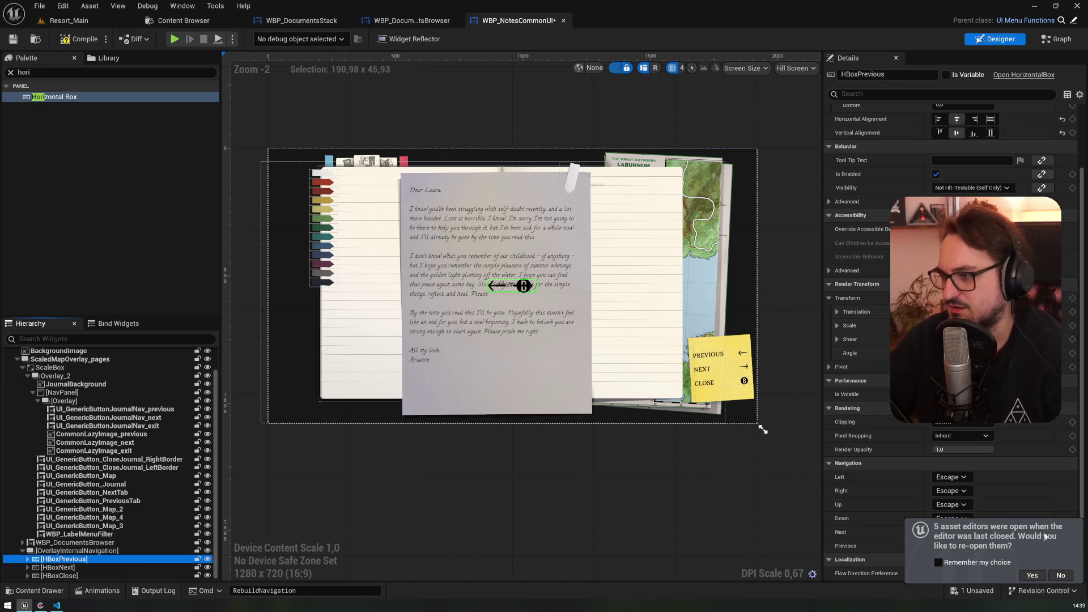
pyautogui.click(1060, 574)
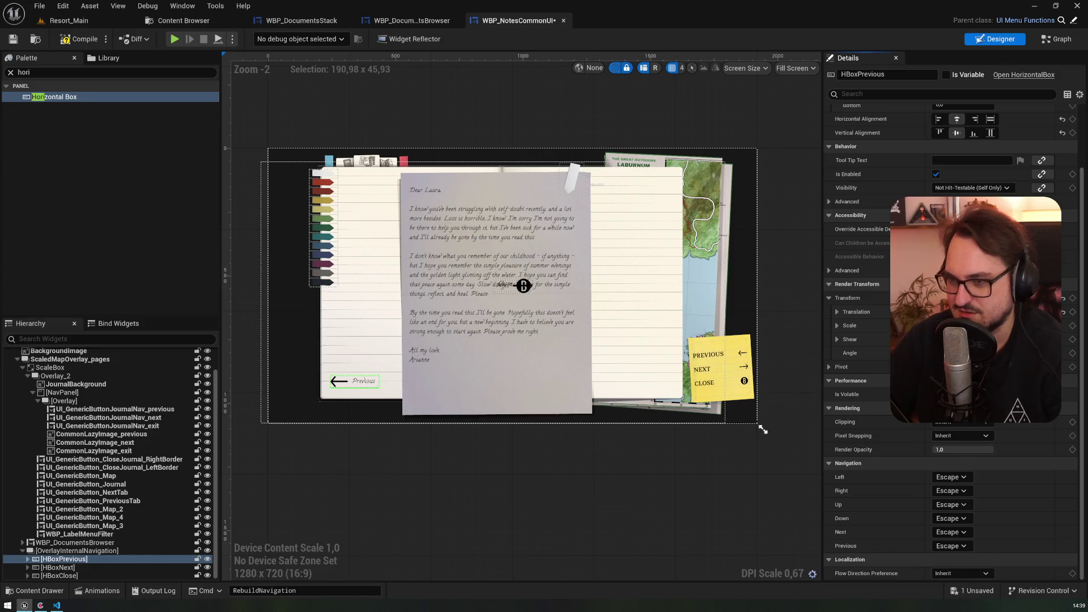
pyautogui.moveTo(963, 353); pyautogui.dragTo(974, 353)
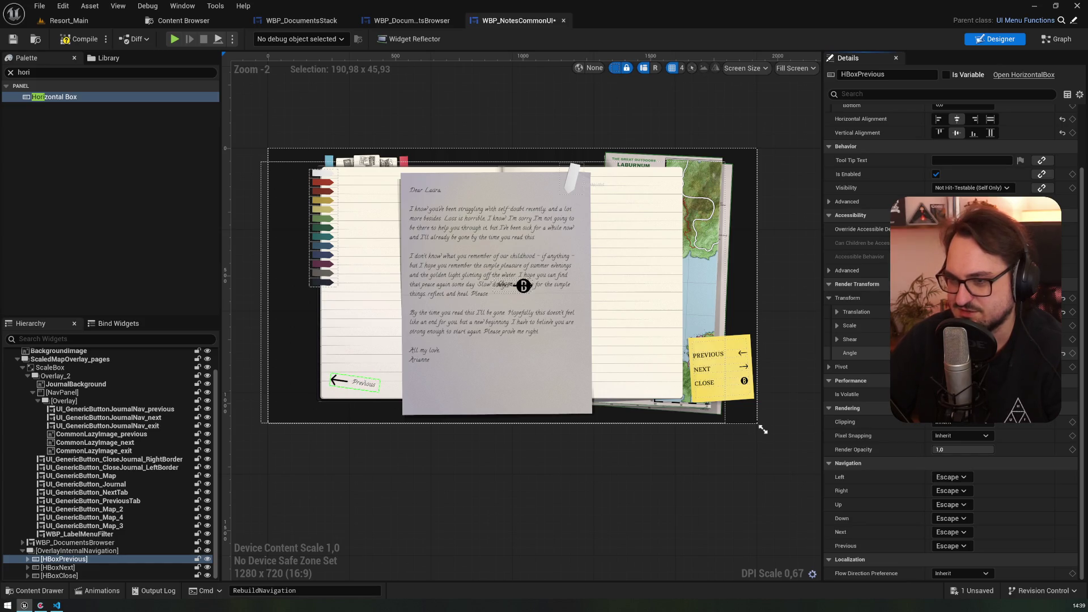
pyautogui.moveTo(957, 312); pyautogui.dragTo(966, 311)
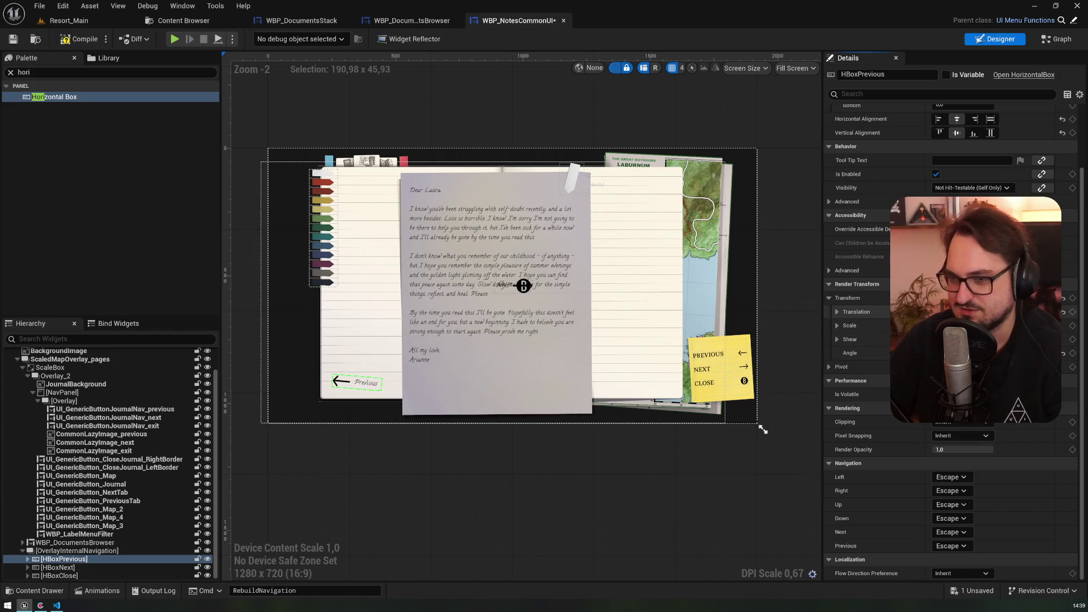
pyautogui.click(56, 567)
pyautogui.keyDown('shift'); pyautogui.click(57, 575); pyautogui.keyUp('shift')
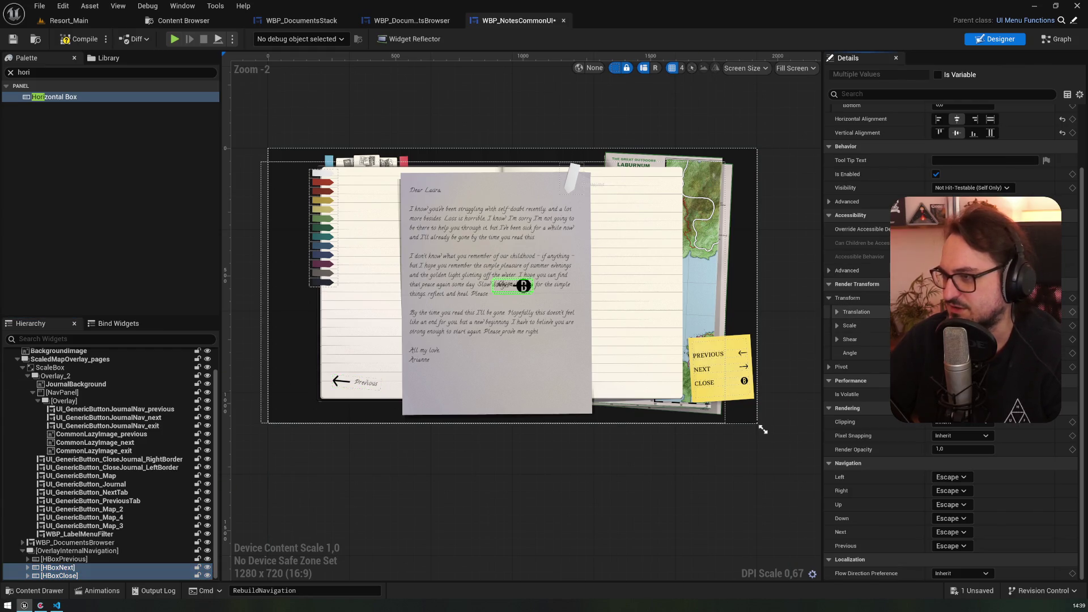
# - Nudge HBoxNext right, then move HBoxNext and HBoxClose down to the page bottom
pyautogui.click(141, 567)
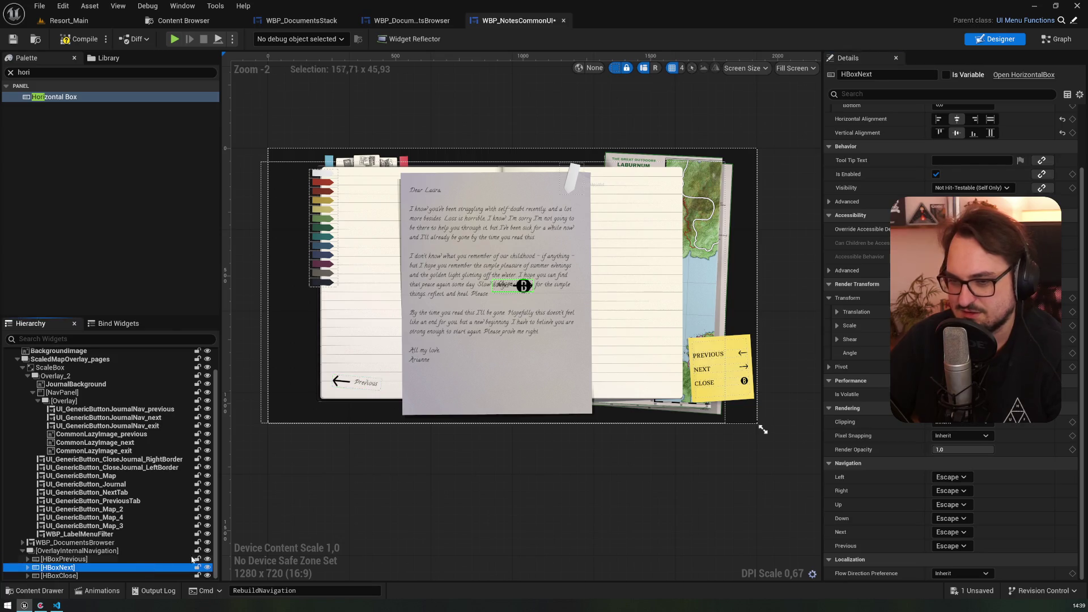
pyautogui.moveTo(512, 286); pyautogui.dragTo(518, 285)
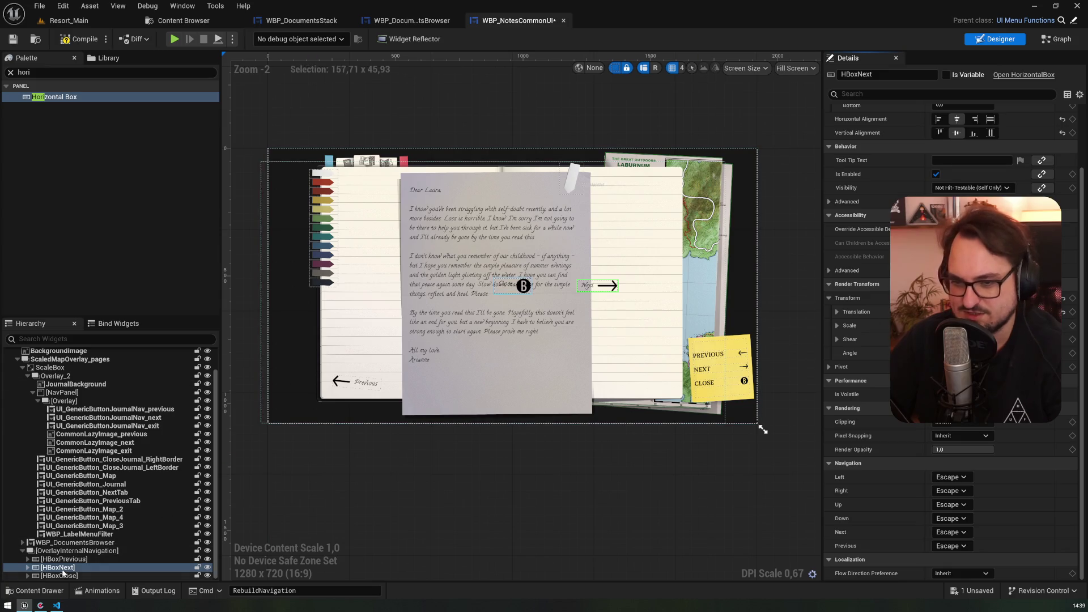
pyautogui.click(70, 551)
pyautogui.click(67, 559)
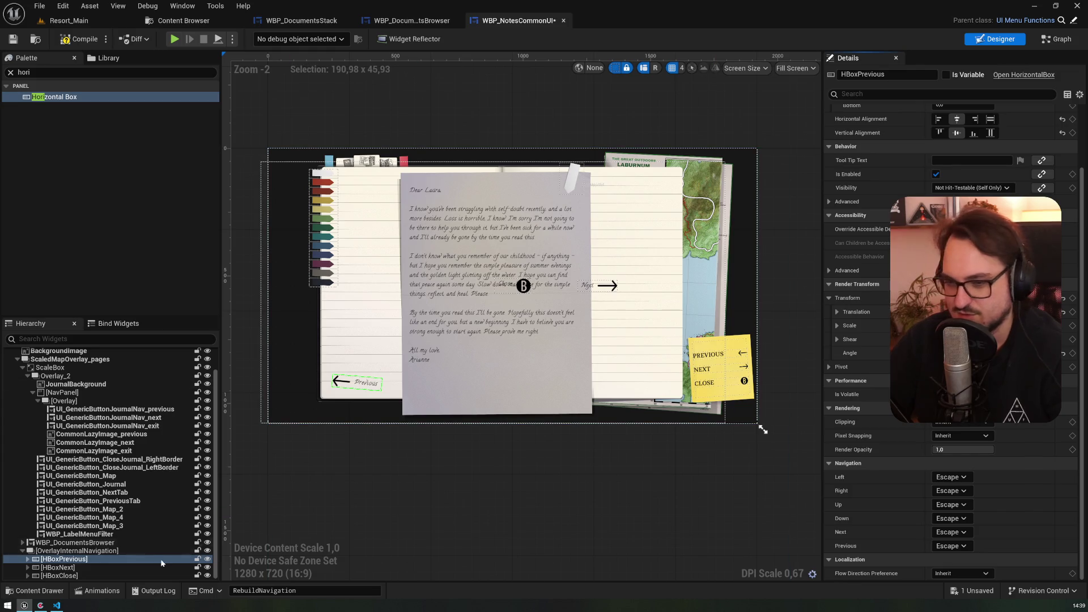
pyautogui.click(57, 567)
pyautogui.keyDown('shift'); pyautogui.click(59, 576); pyautogui.keyUp('shift')
pyautogui.click(856, 312)
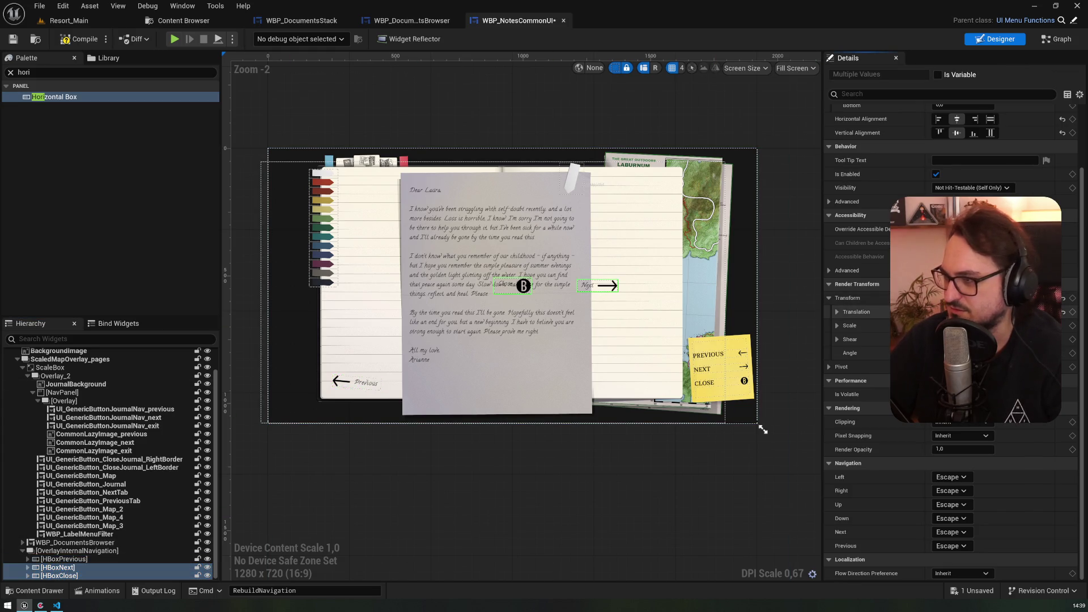
pyautogui.press('Return')
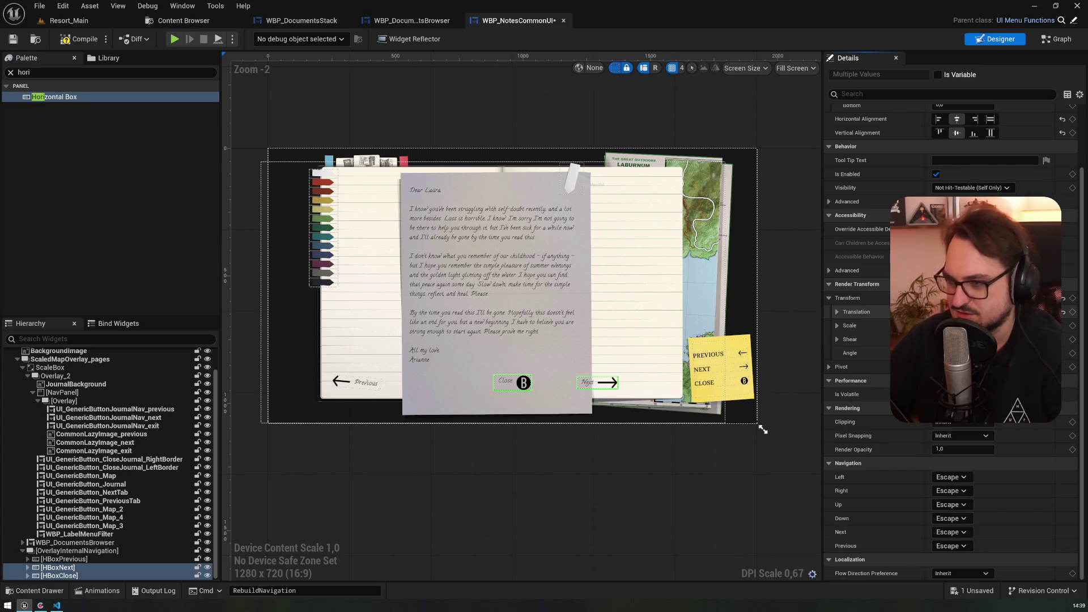
# - Slide the Next label toward the right edge and the Close label right beneath it
pyautogui.click(63, 559)
pyautogui.click(72, 568)
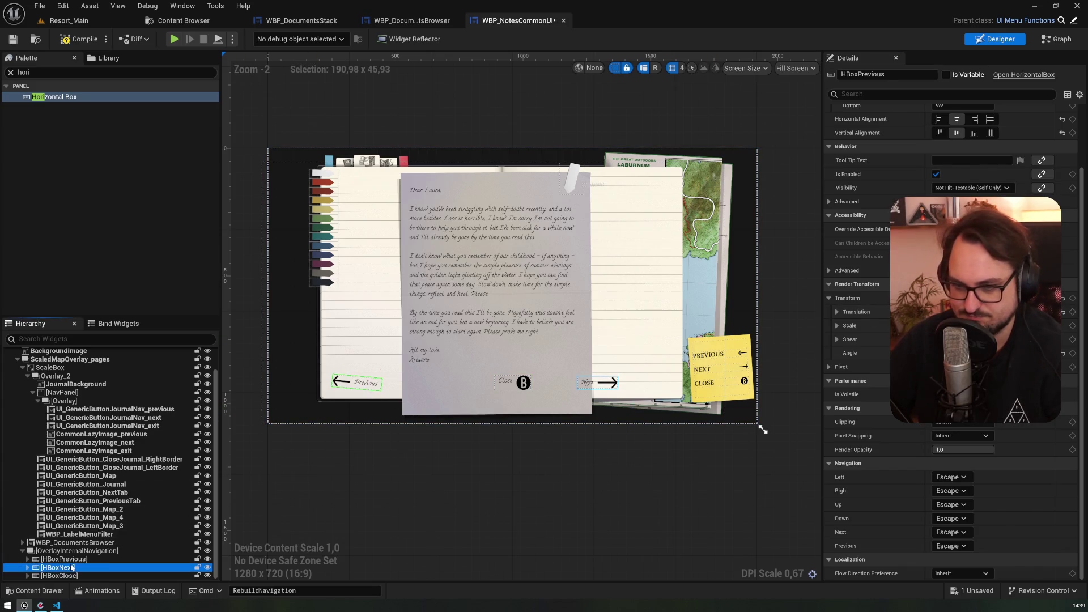
pyautogui.moveTo(952, 312); pyautogui.dragTo(975, 311)
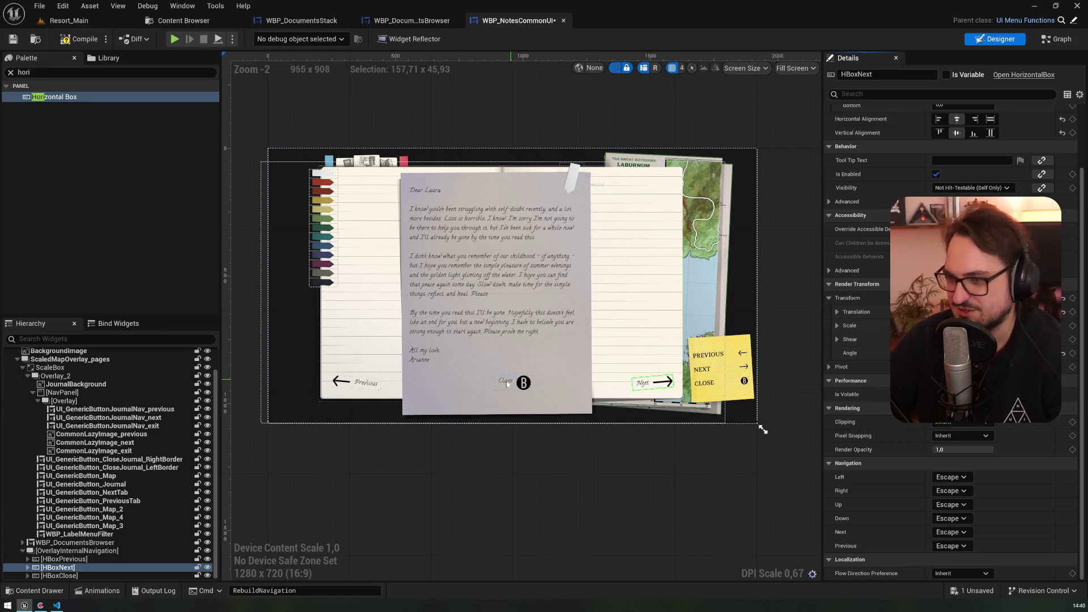
pyautogui.click(64, 575)
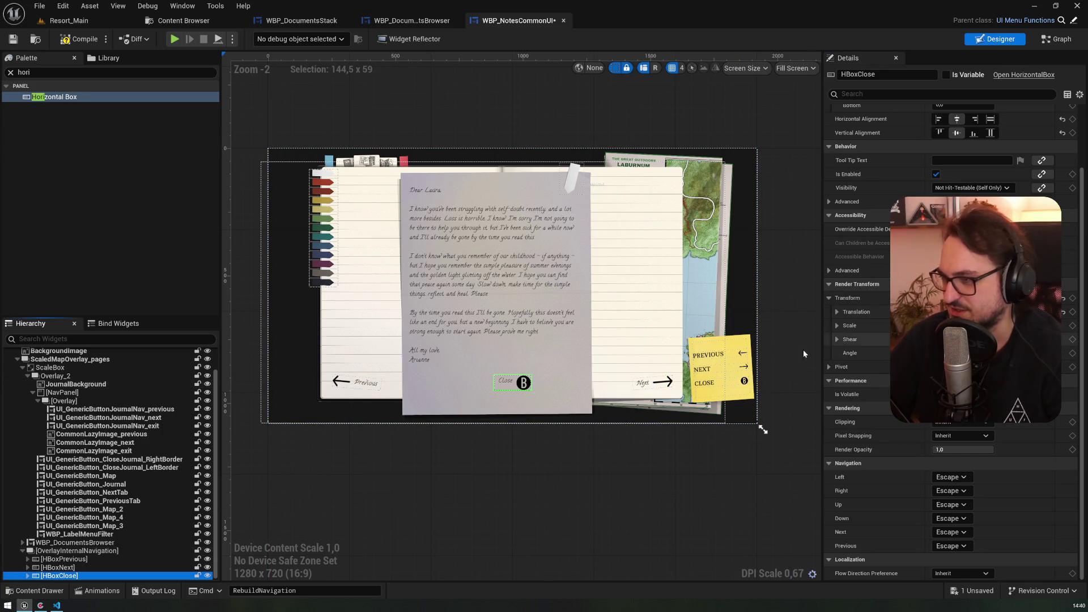
pyautogui.moveTo(952, 311)
pyautogui.mouseDown()
pyautogui.moveTo(997, 312)
pyautogui.moveTo(985, 312)
pyautogui.mouseUp()
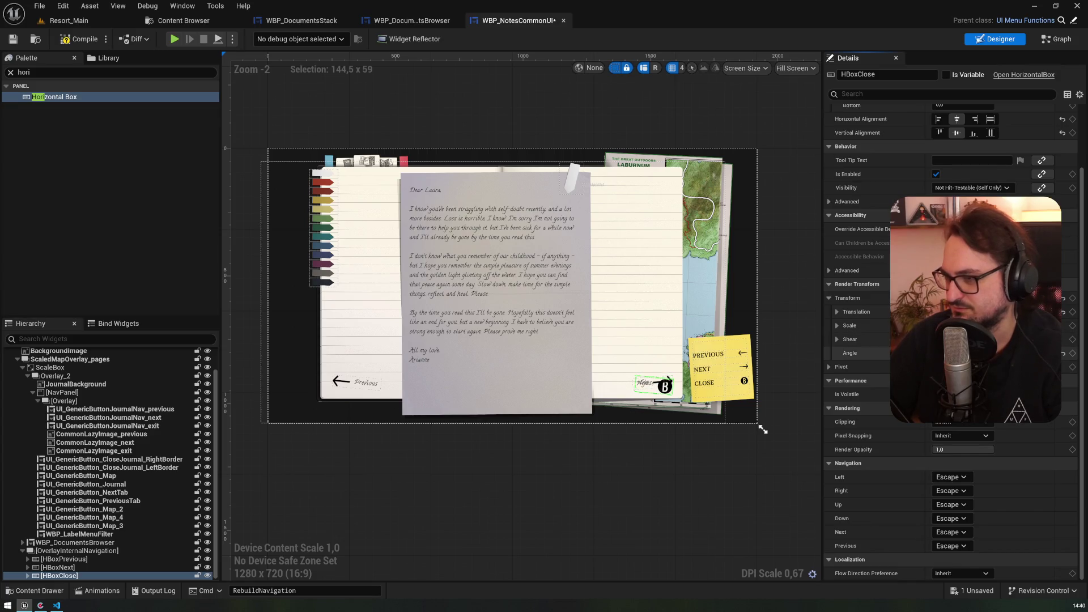
pyautogui.click(57, 567)
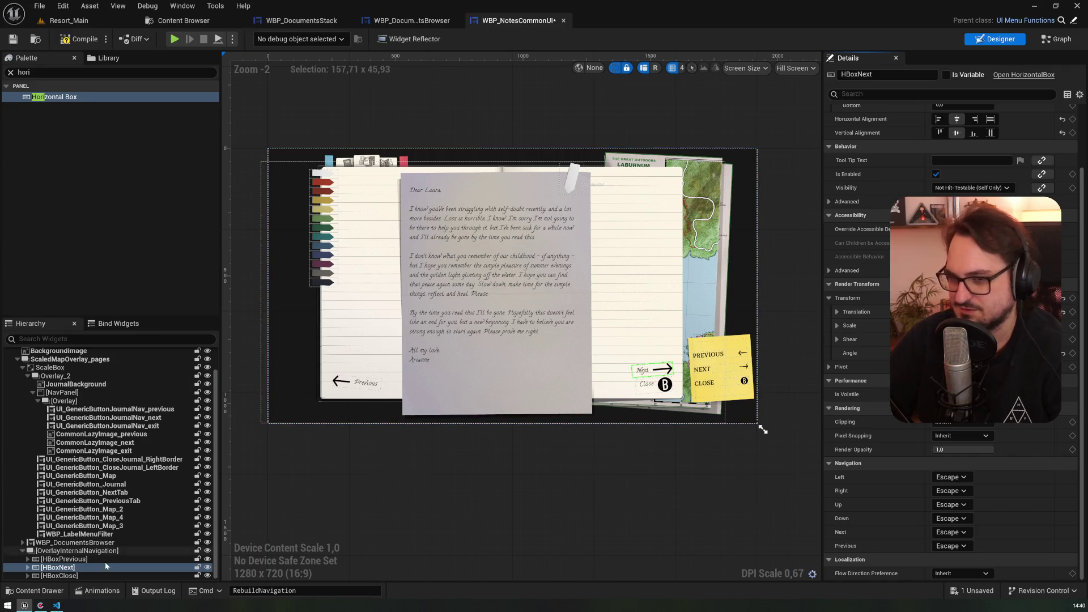
pyautogui.click(64, 559)
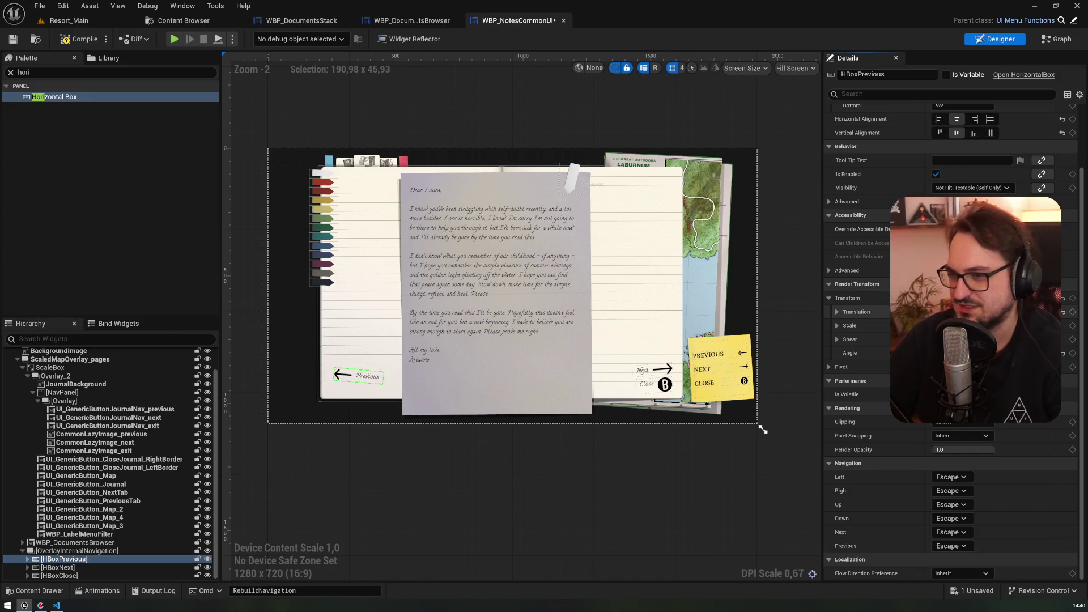
pyautogui.scroll(2, 658, 289)
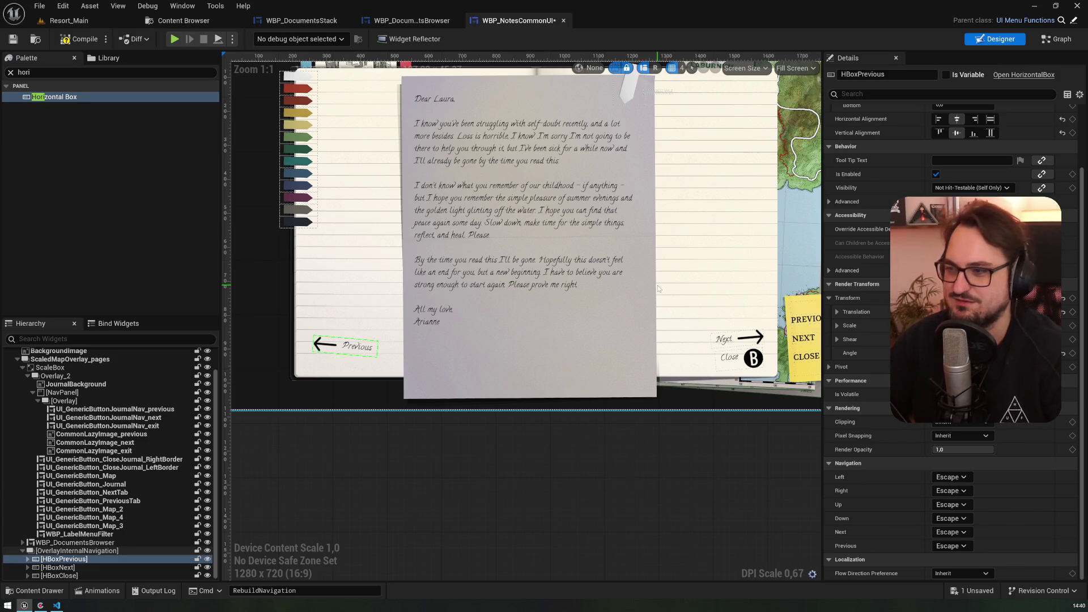
# - Give the Previous arrow image a height of 14, centred vertically and aligned right
pyautogui.click(327, 348)
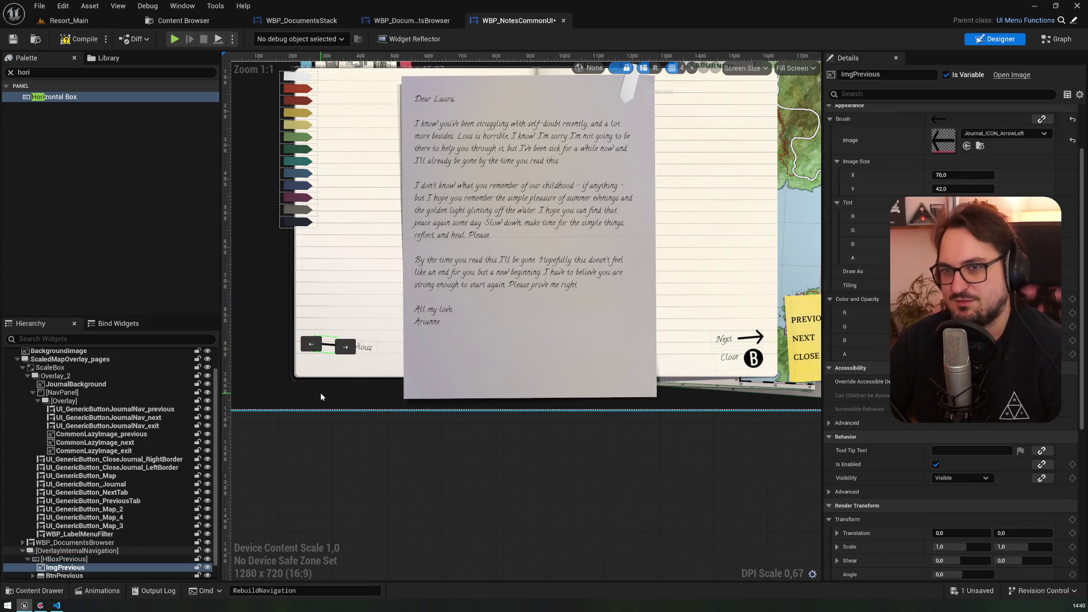
pyautogui.click(34, 393)
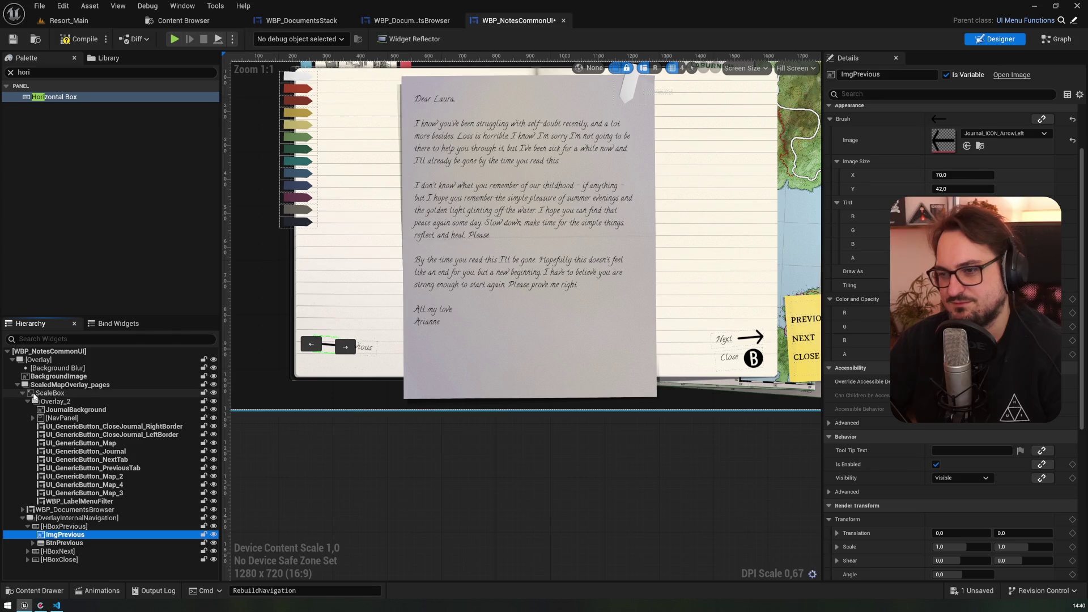
pyautogui.click(941, 189)
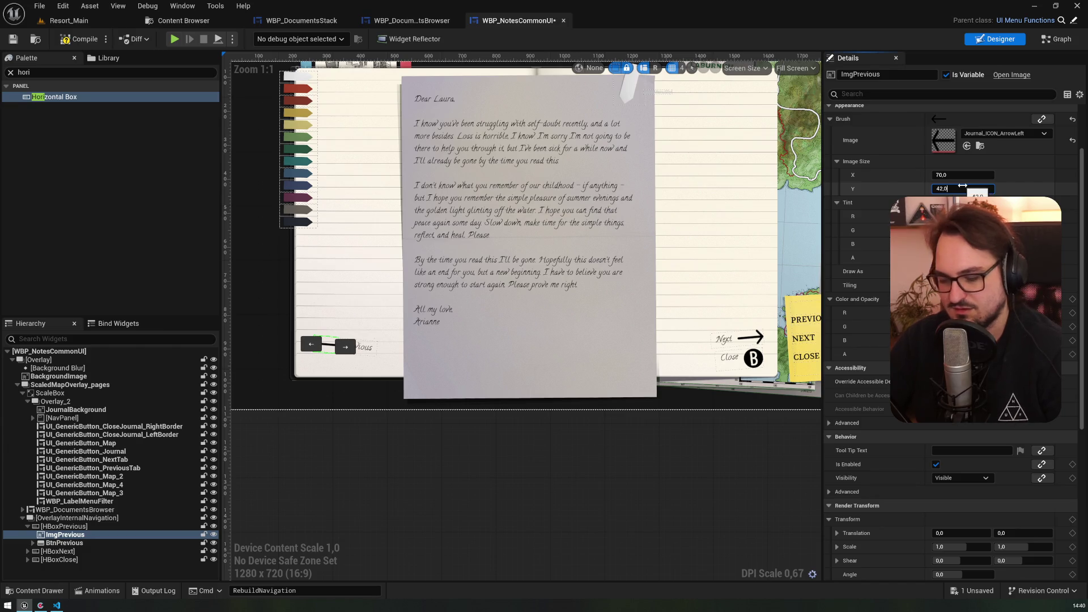
pyautogui.write('14')
pyautogui.press('Return')
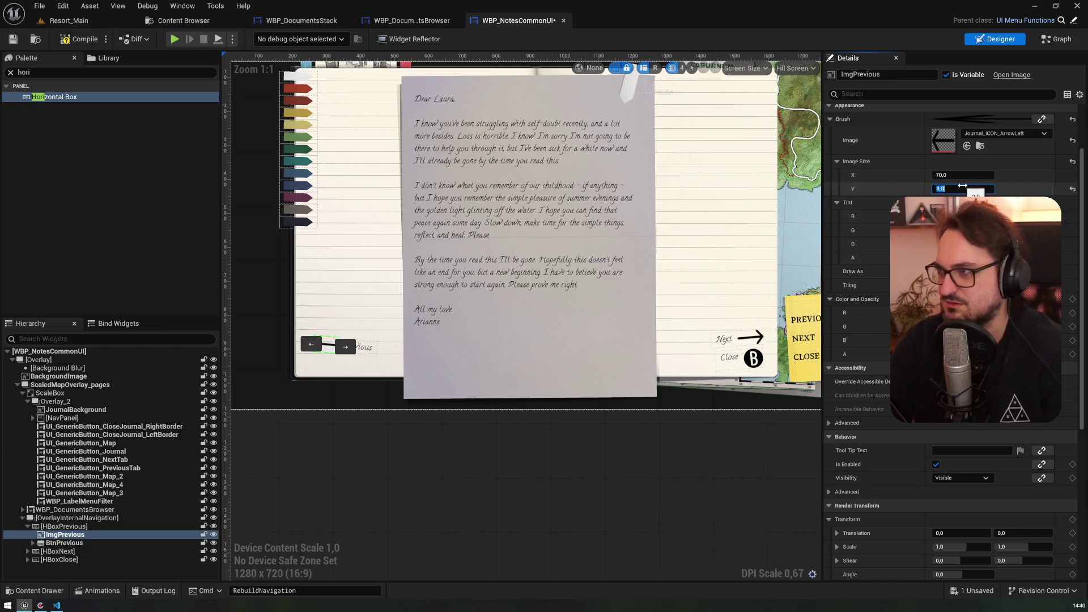
pyautogui.scroll(3, 362, 344)
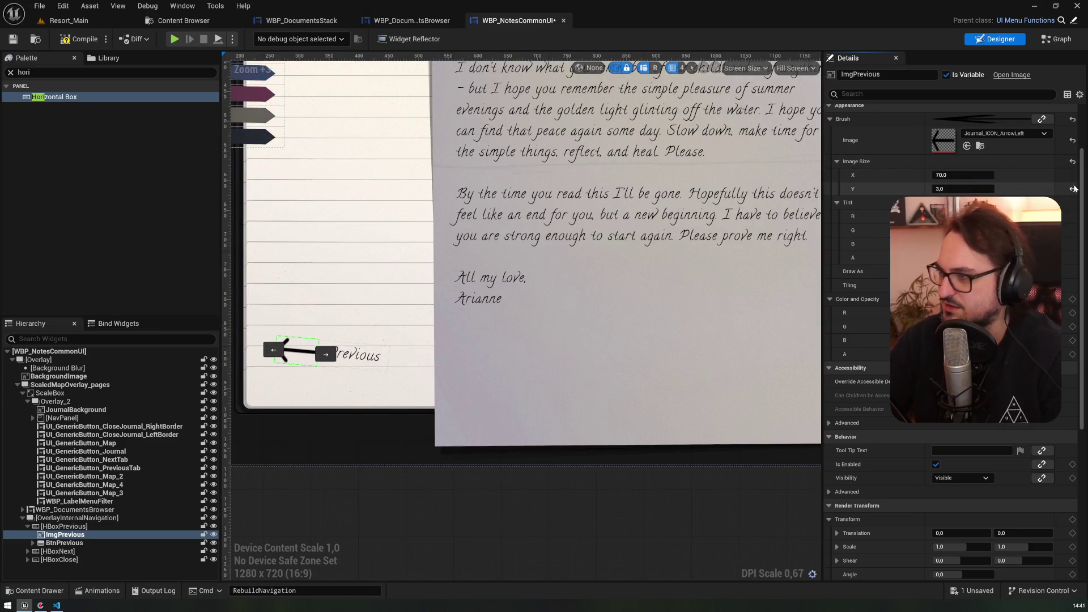
pyautogui.scroll(3, 986, 164)
pyautogui.click(956, 167)
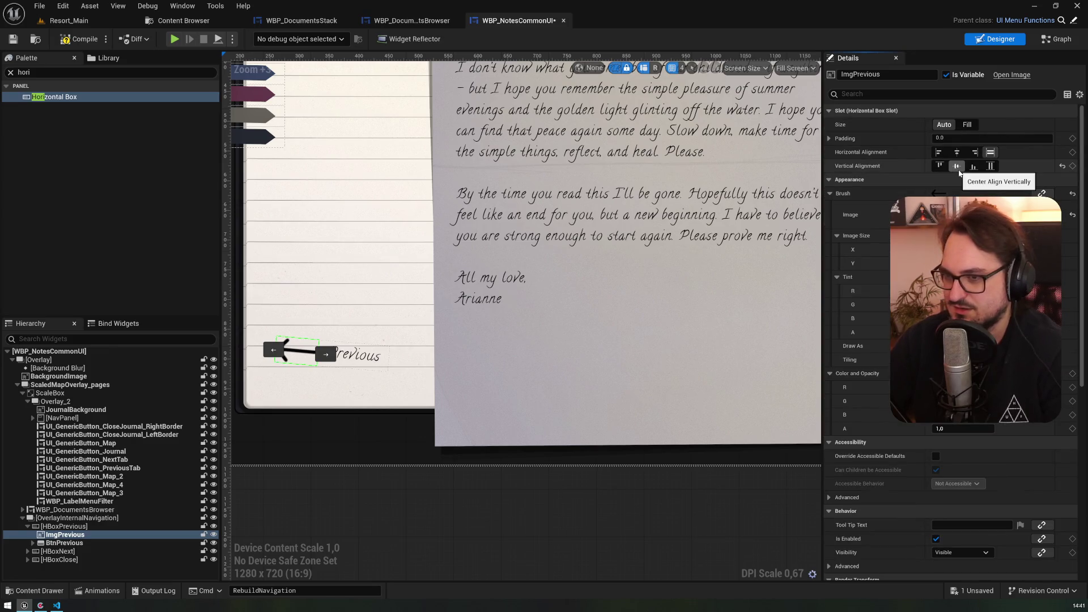
pyautogui.click(974, 154)
# - Align the Next and Close images left and centre them vertically
pyautogui.keyDown('shift'); pyautogui.click(27, 552); pyautogui.keyUp('shift')
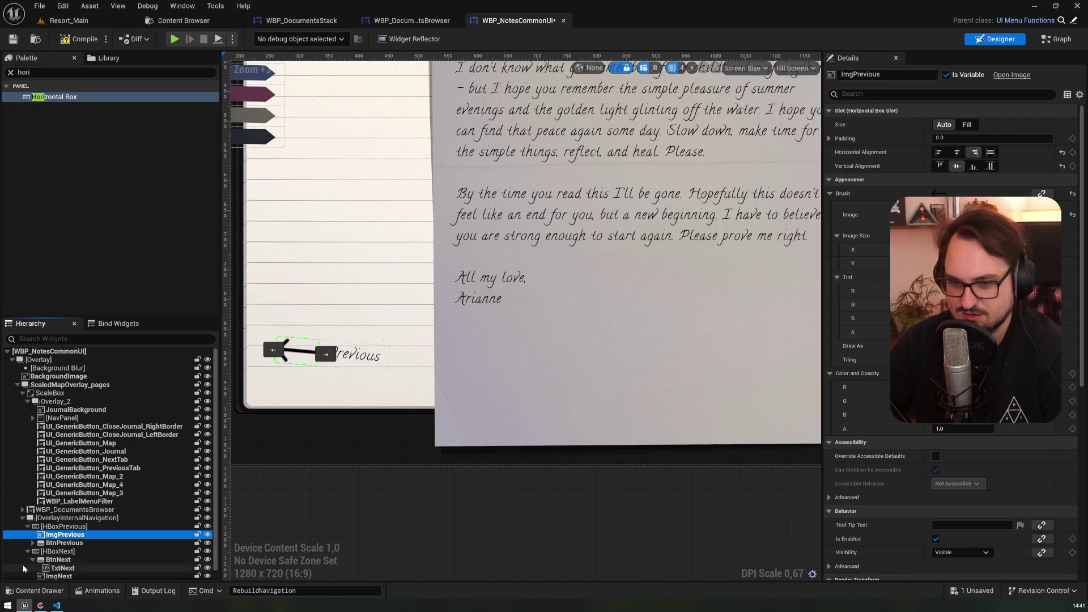
pyautogui.scroll(-1, 27, 571)
pyautogui.click(28, 575)
pyautogui.scroll(-2, 34, 570)
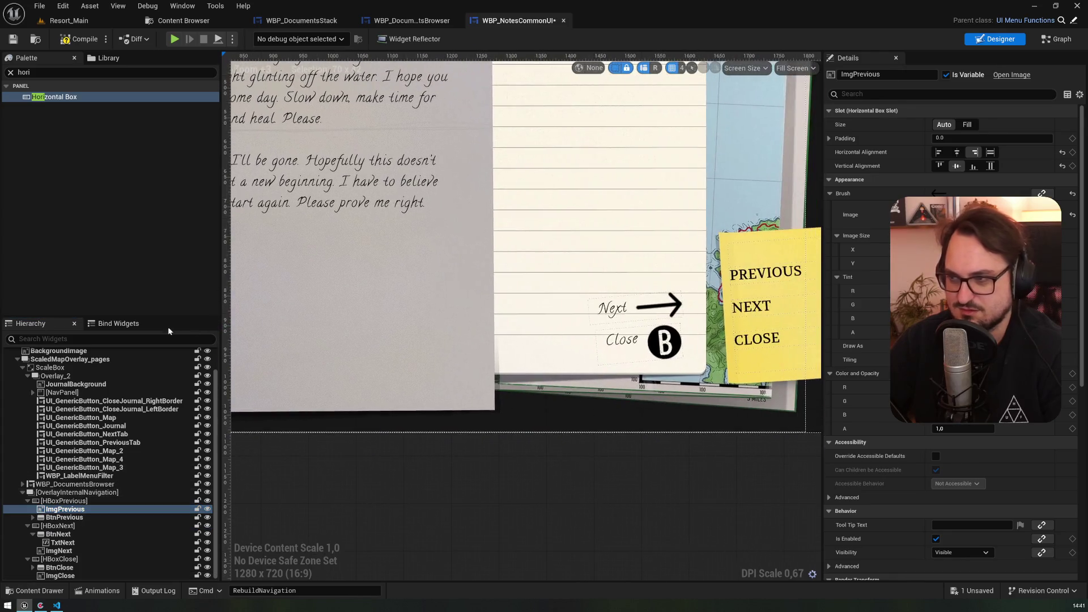
pyautogui.click(59, 550)
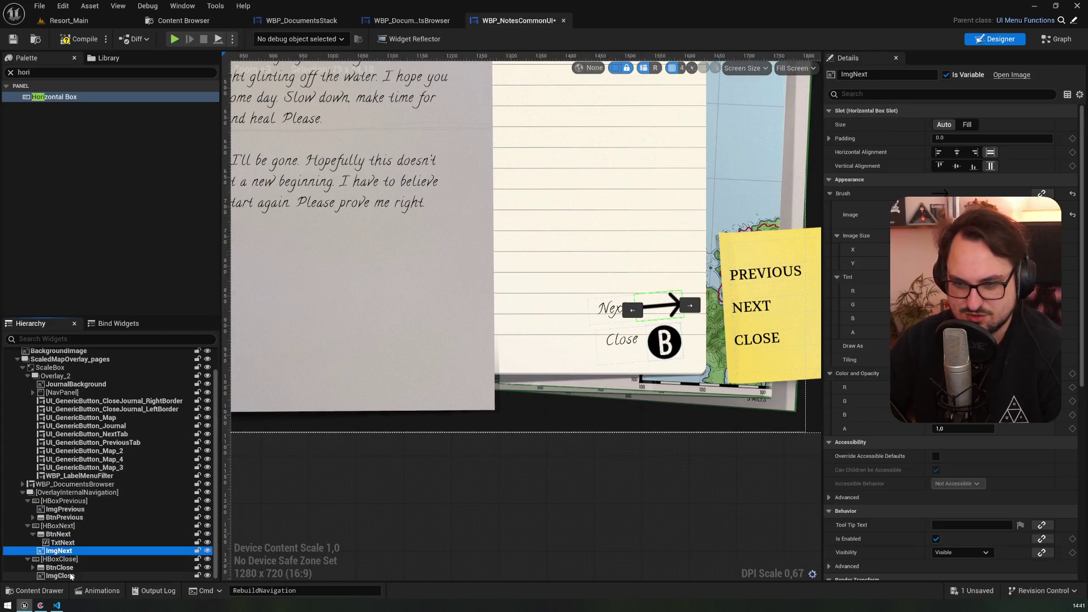
pyautogui.keyDown('ctrl'); pyautogui.click(70, 575); pyautogui.keyUp('ctrl')
pyautogui.click(938, 152)
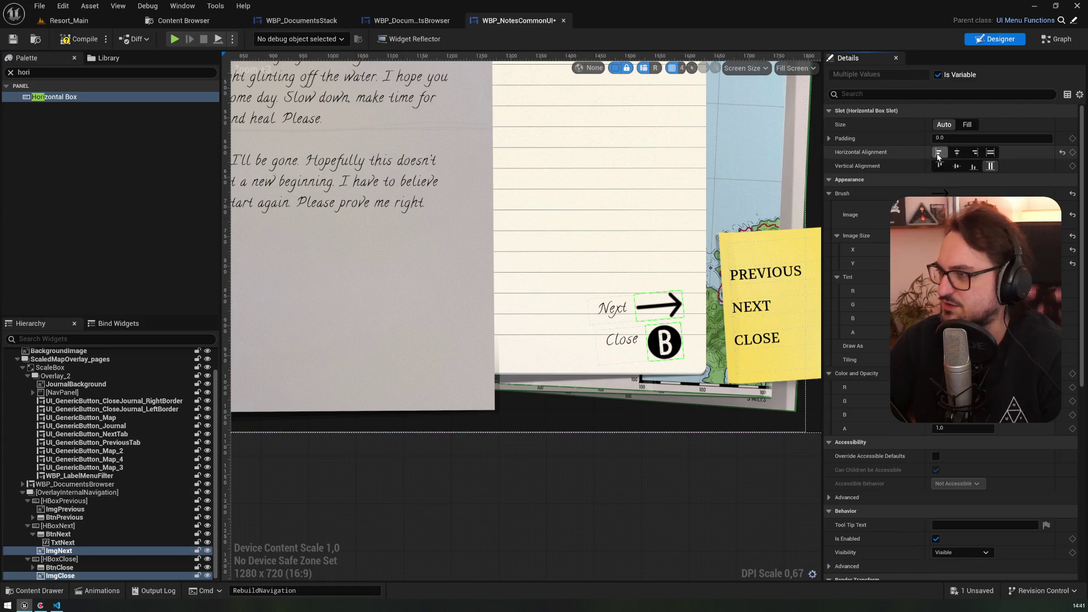
pyautogui.click(961, 168)
pyautogui.scroll(-2, 546, 250)
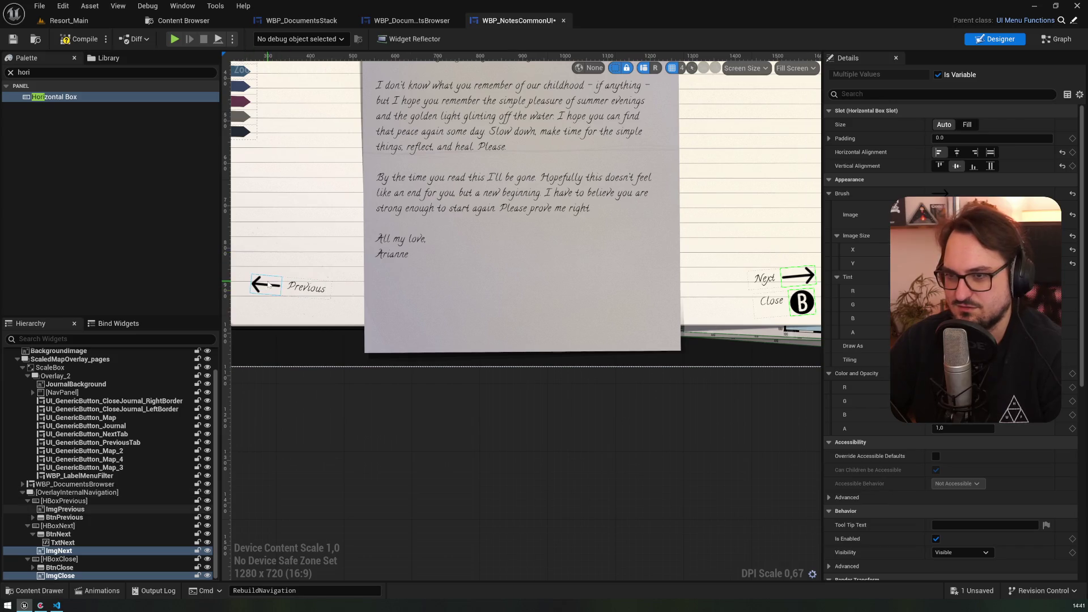
# - Give the Previous and Next arrows smaller widths and the Next arrow a new height
pyautogui.click(269, 285)
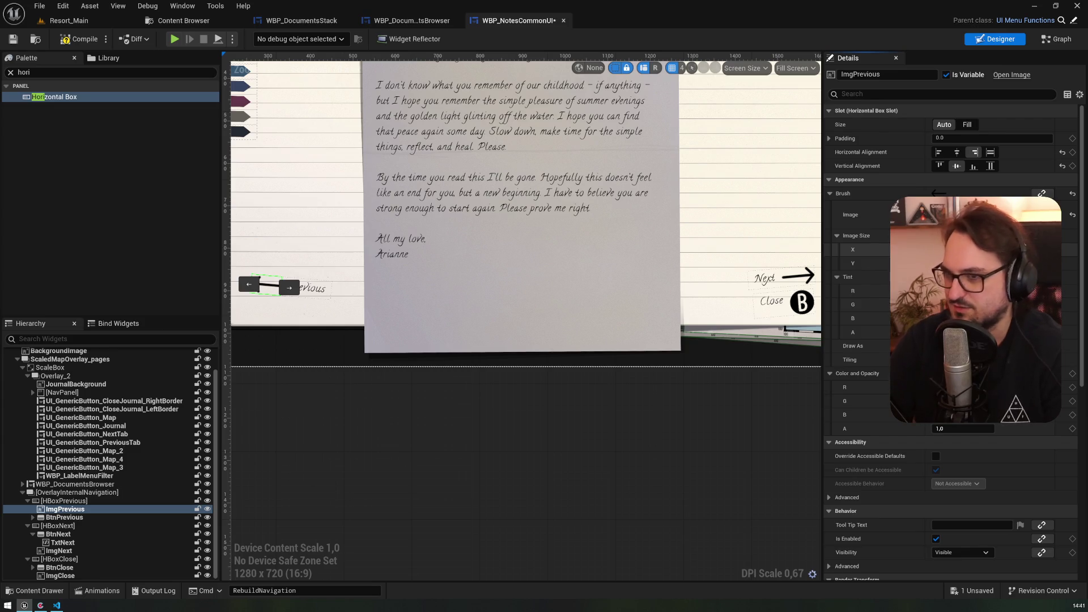
pyautogui.press('Tab')
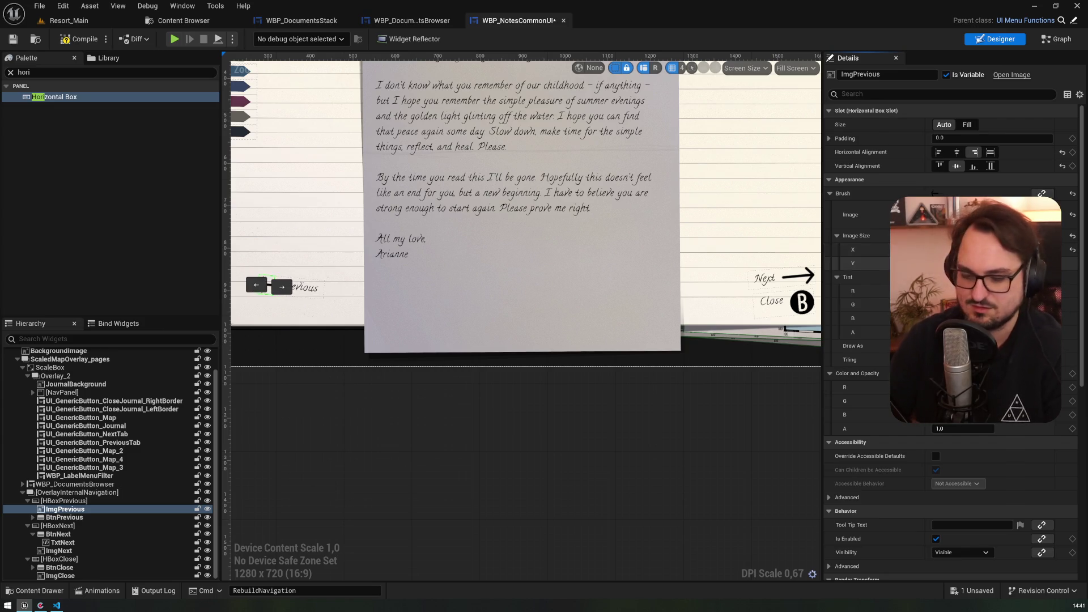
pyautogui.click(274, 242)
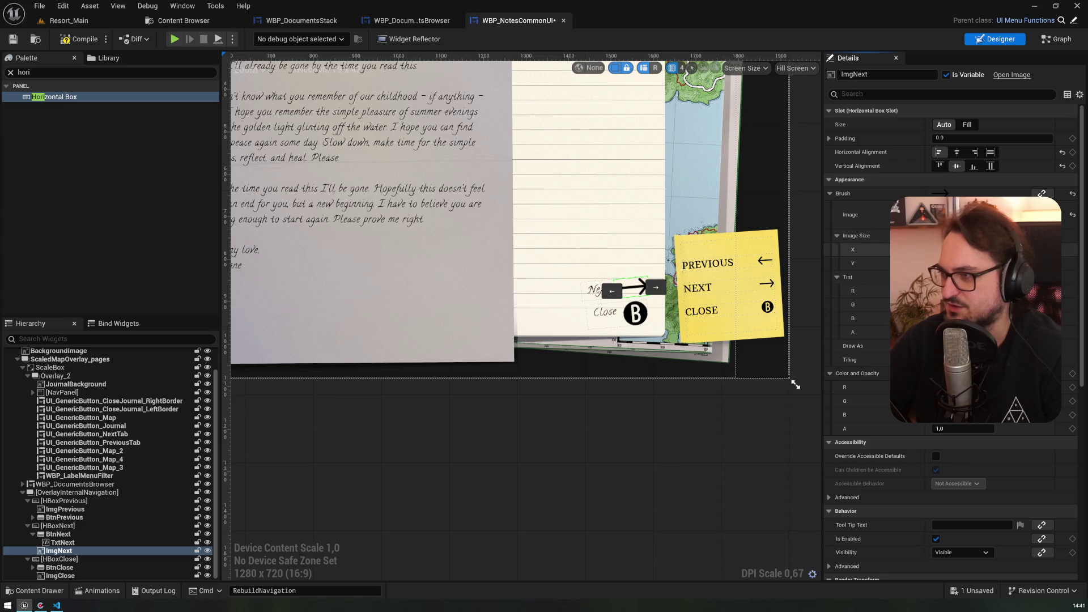
pyautogui.press('Tab')
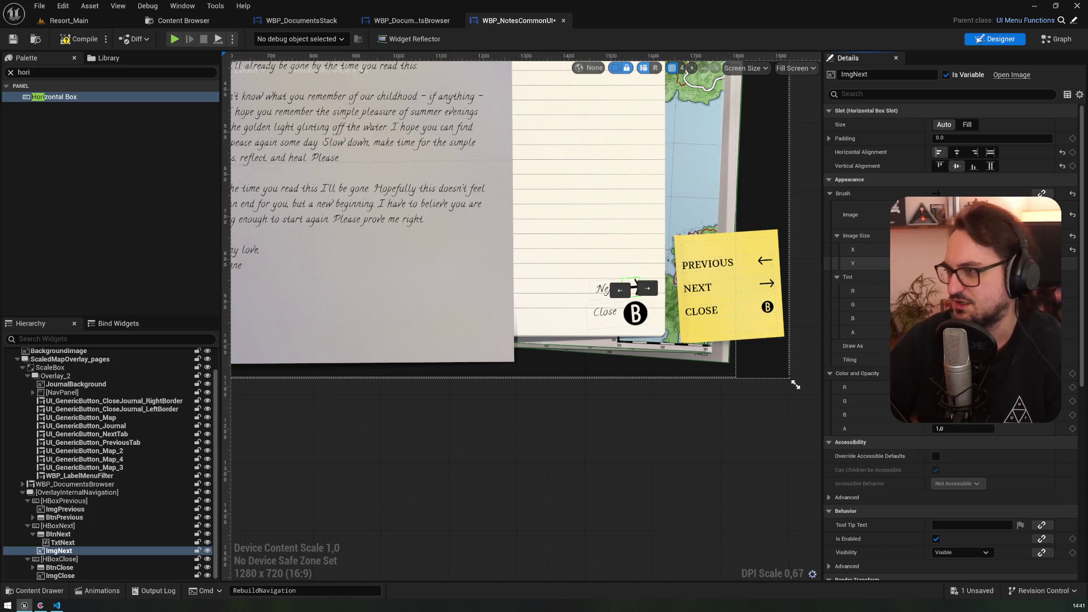
pyautogui.press('Return')
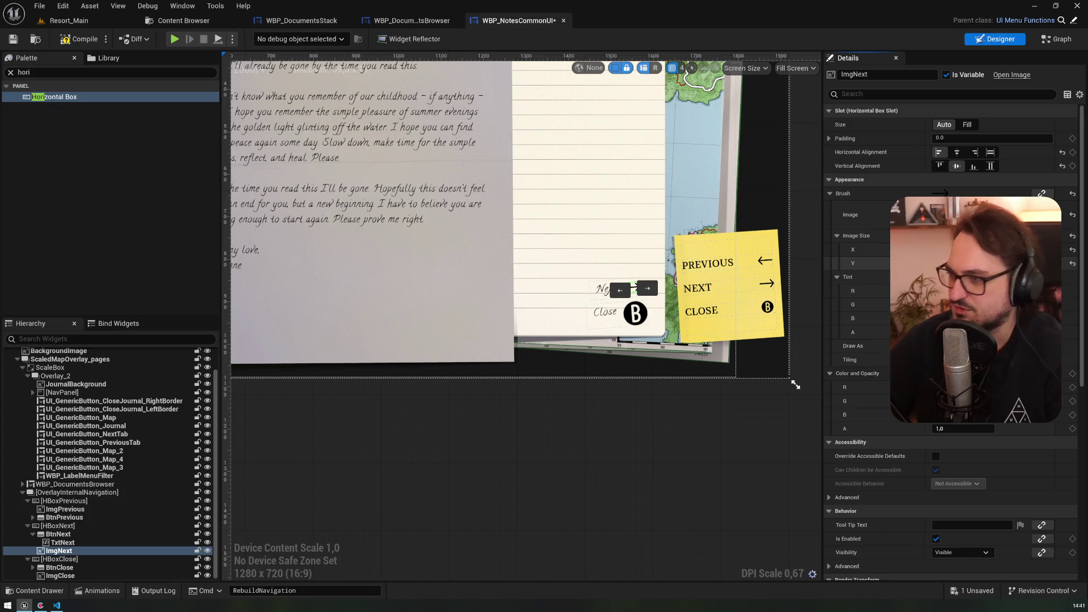
# - Select ImgClose and OverlayInternalNavigation, compile and save, then play Resort_Main
pyautogui.click(60, 576)
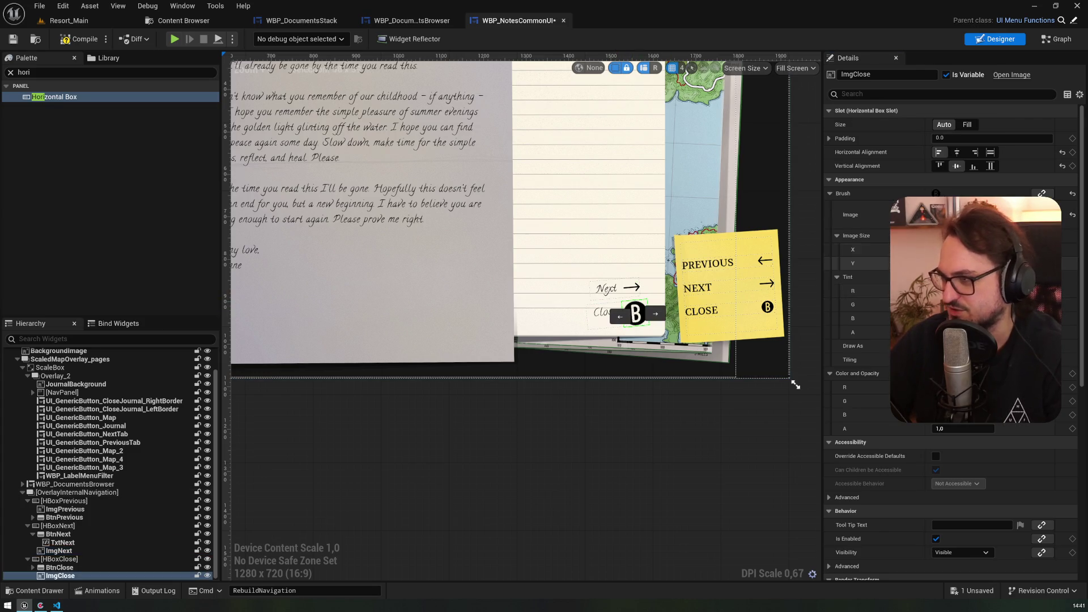
pyautogui.click(321, 271)
pyautogui.scroll(-3, 321, 270)
pyautogui.scroll(2, 320, 270)
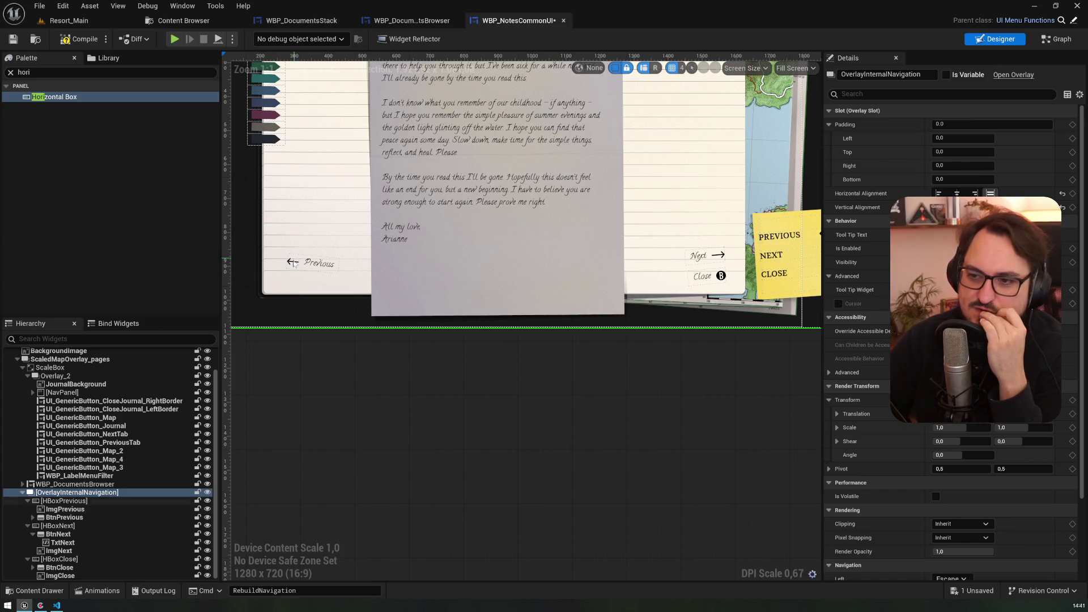
pyautogui.hscroll(3, 749, 240)
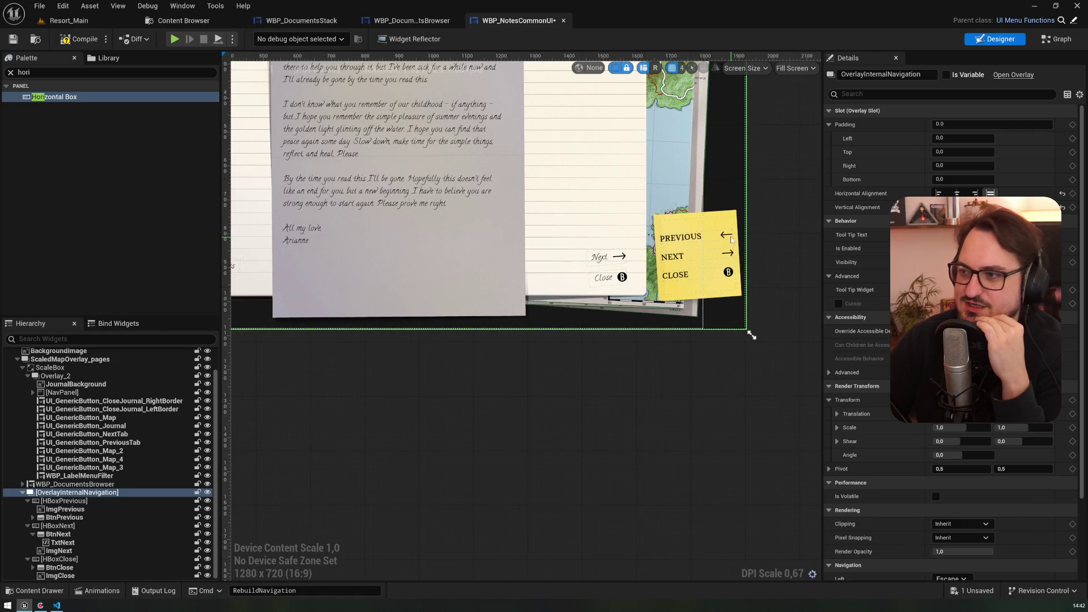
pyautogui.click(76, 38)
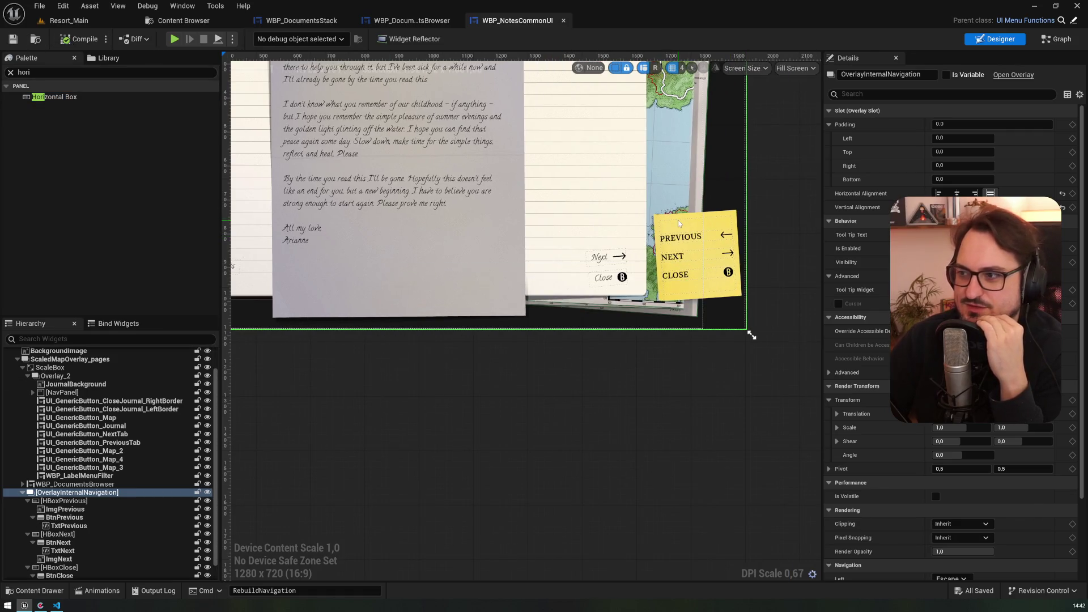
pyautogui.click(114, 20)
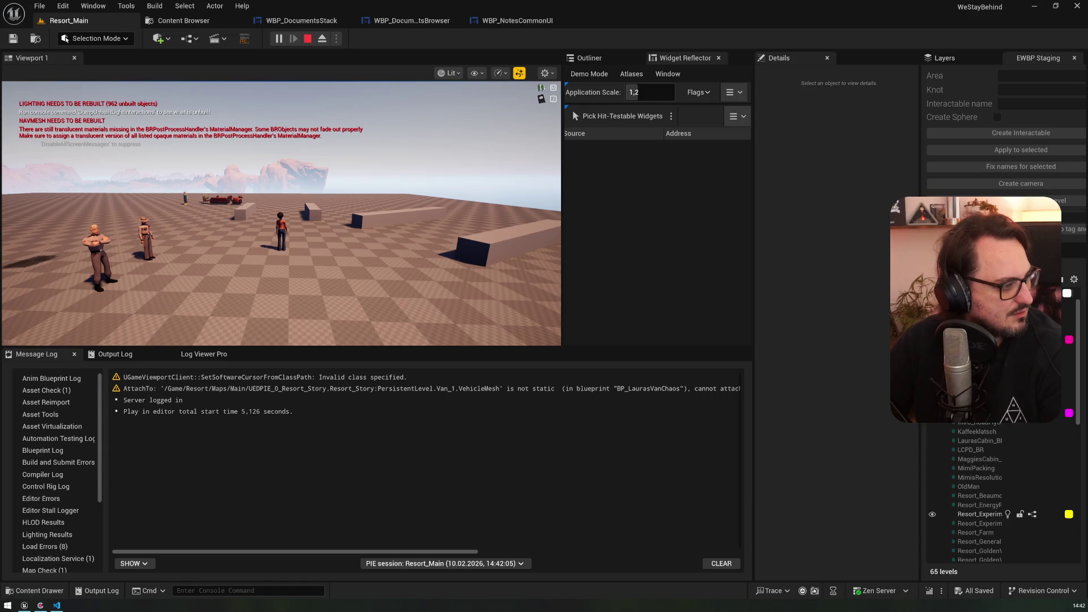
# - Open the in-game journal with J to view the letters page, then stop and open WBP_DocumentsBrowser
pyautogui.click(318, 272)
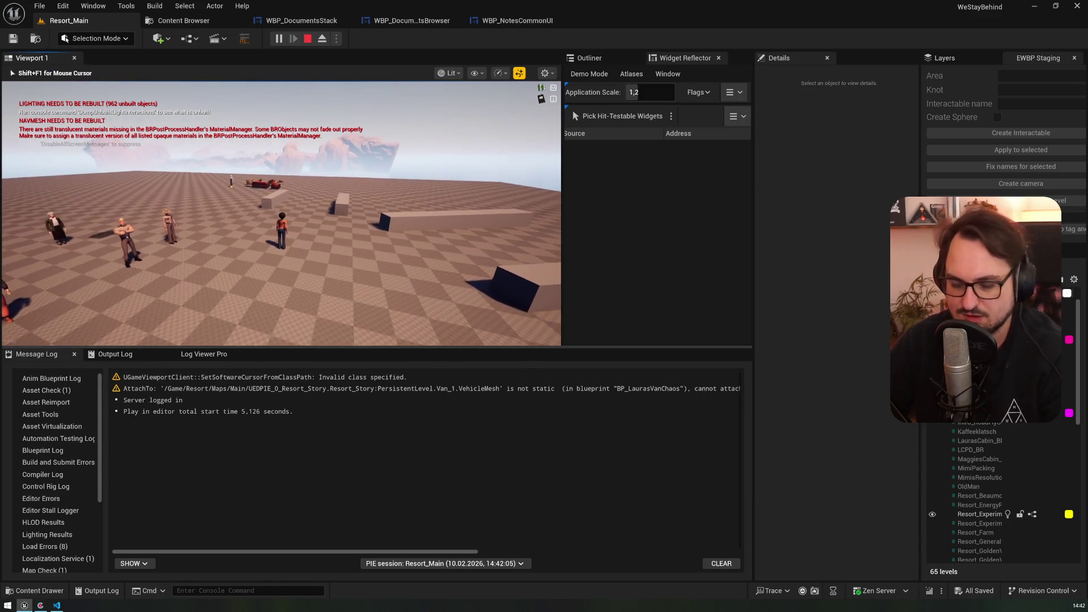
pyautogui.press('j')
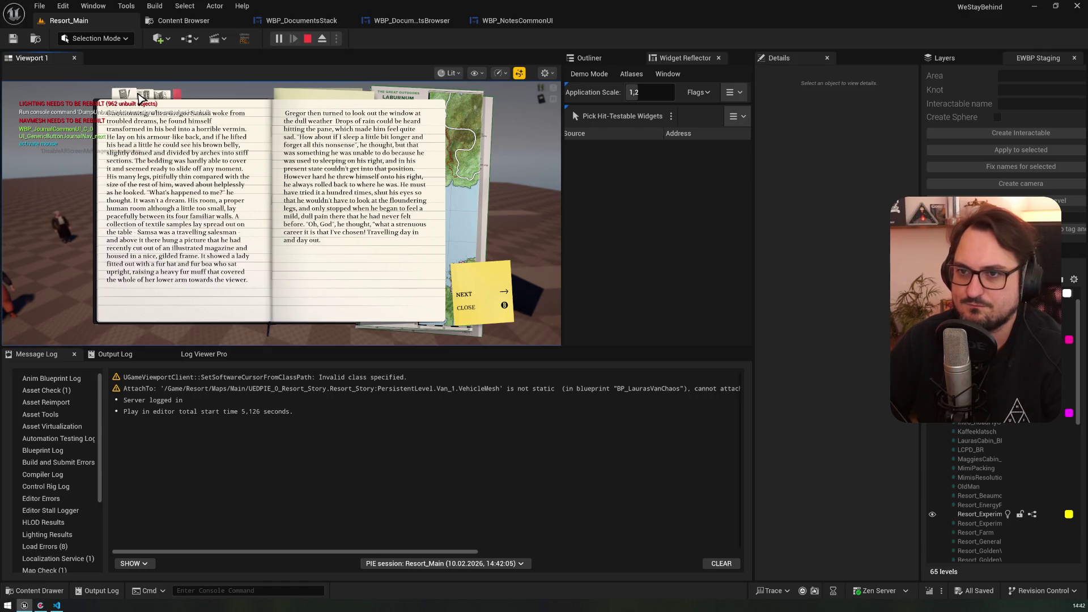
pyautogui.click(143, 96)
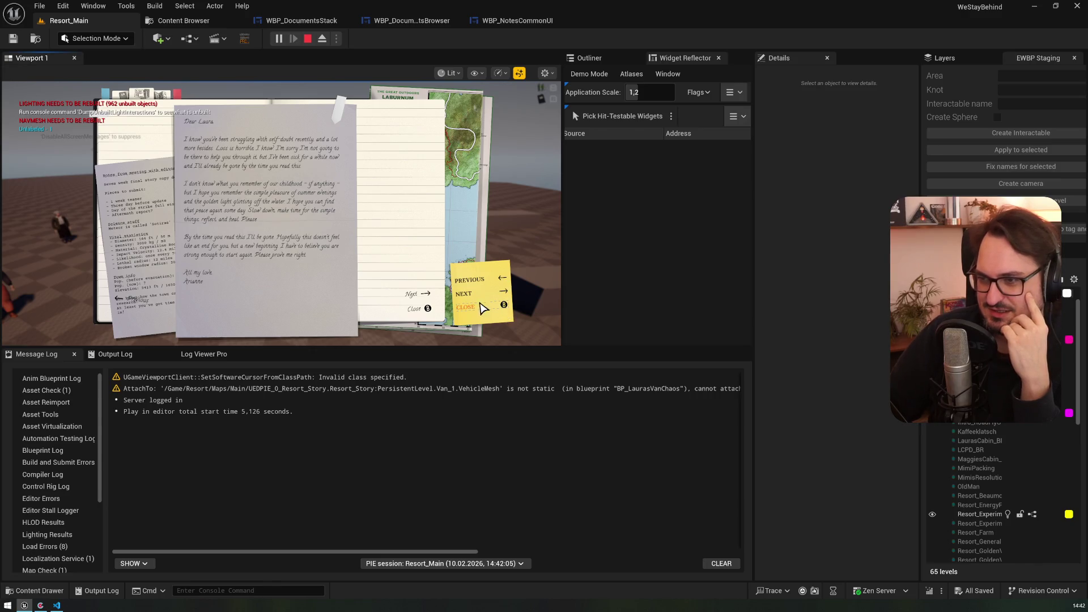
pyautogui.click(310, 41)
pyautogui.click(396, 20)
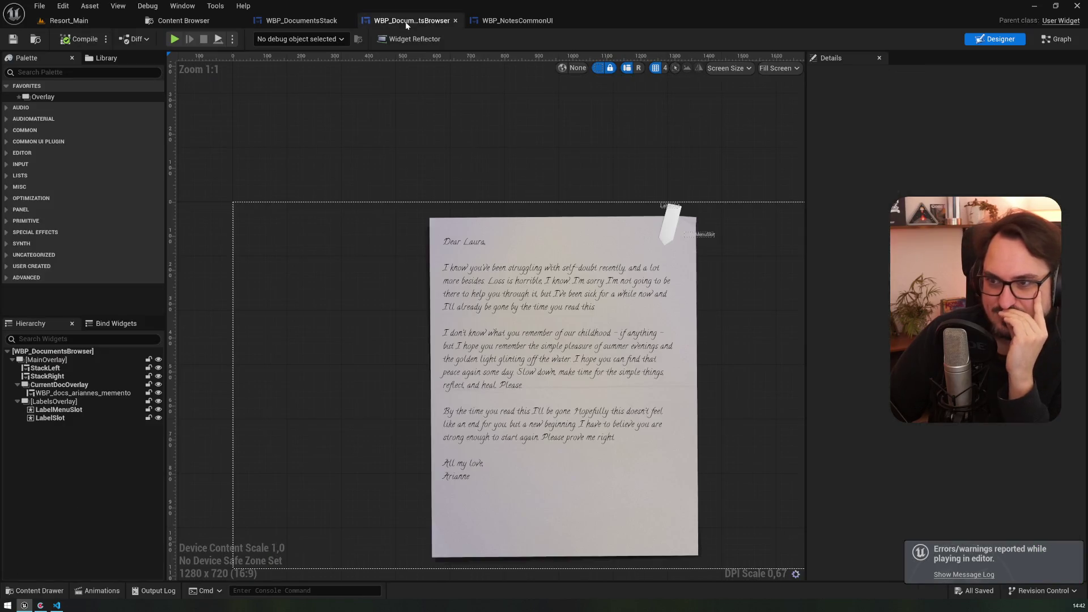
# - Reopen WBP_NotesCommonUI, select TxtPrevious, zoom the canvas, and select the ImgNext arrow image
pyautogui.click(516, 20)
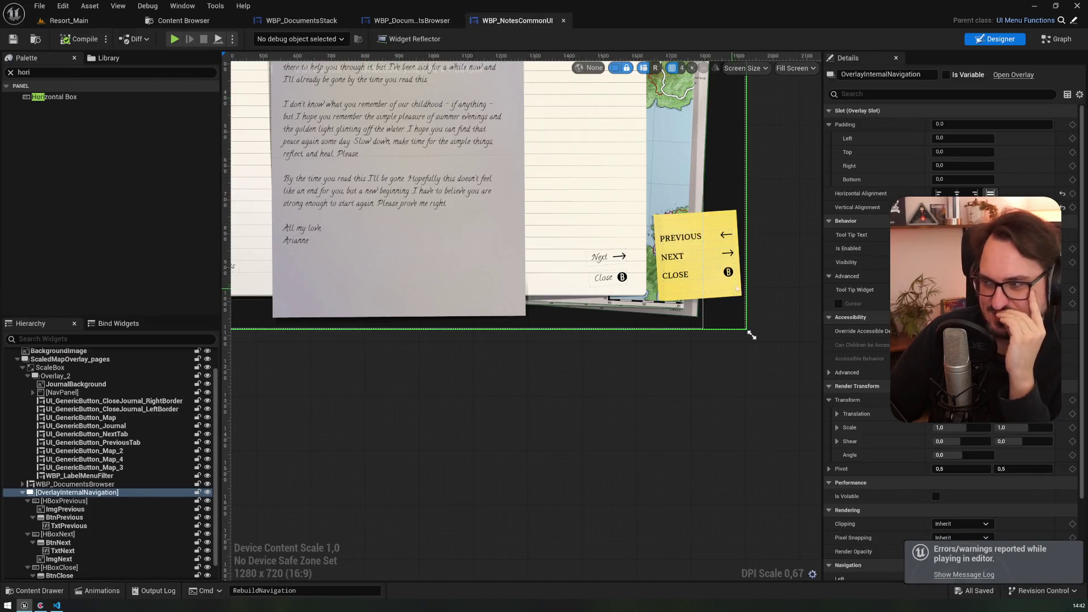
pyautogui.click(69, 525)
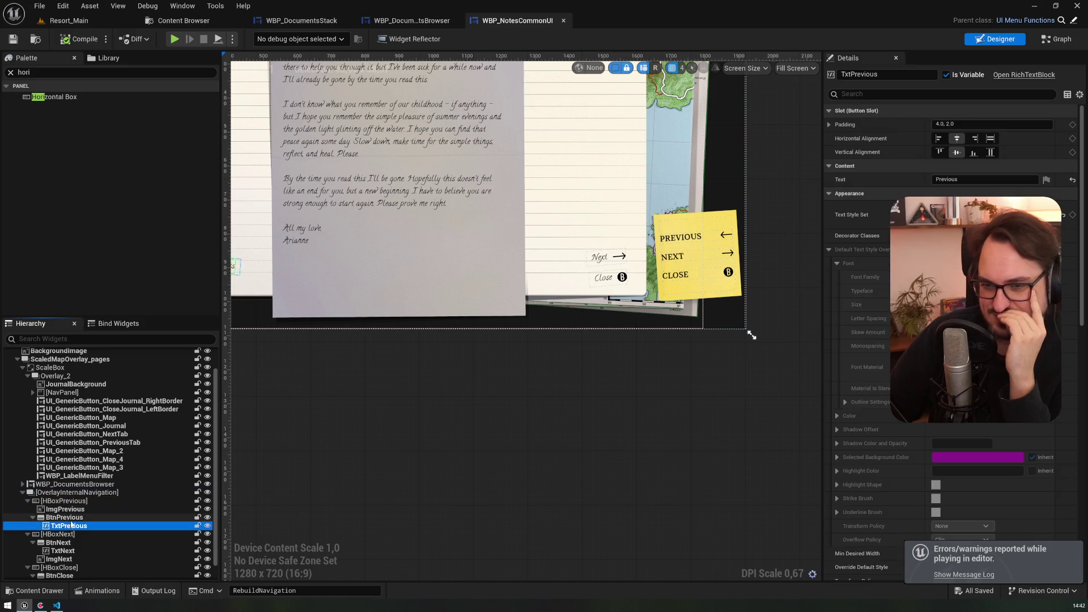
pyautogui.scroll(-1, 113, 569)
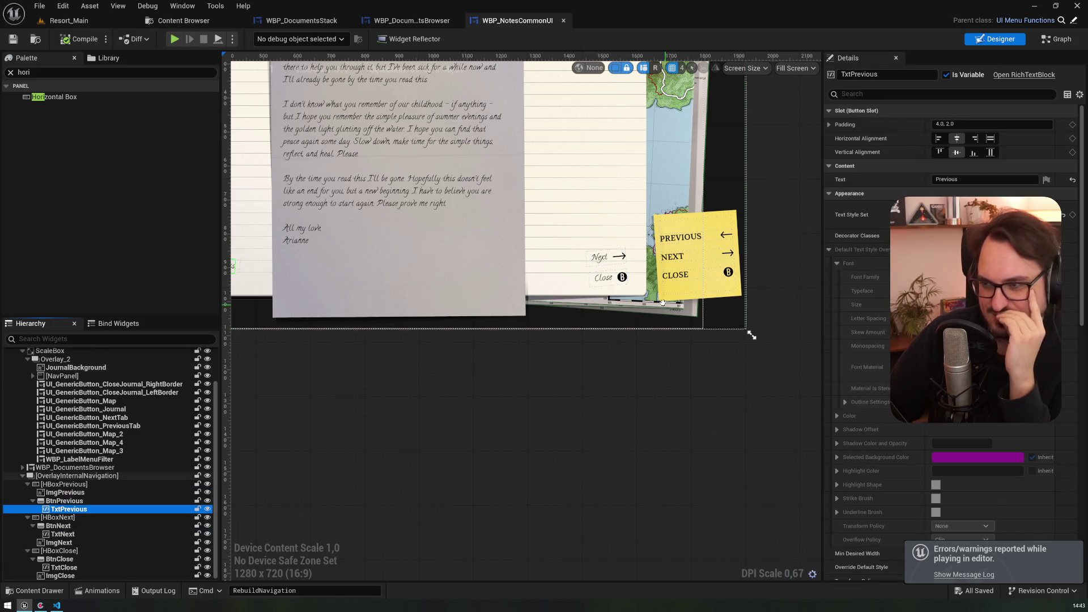
pyautogui.scroll(4, 667, 307)
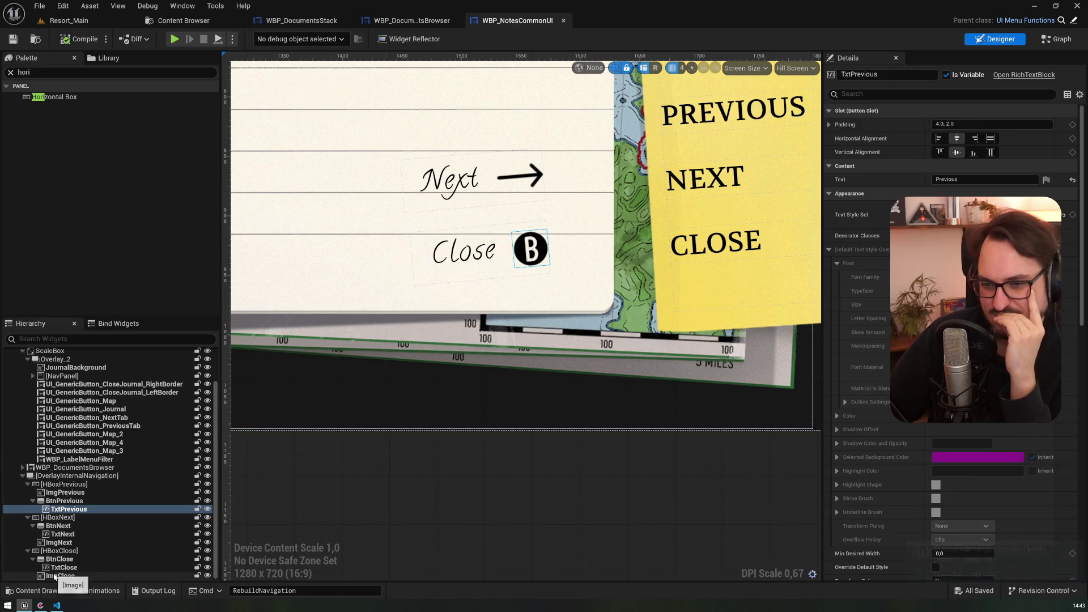
pyautogui.click(59, 542)
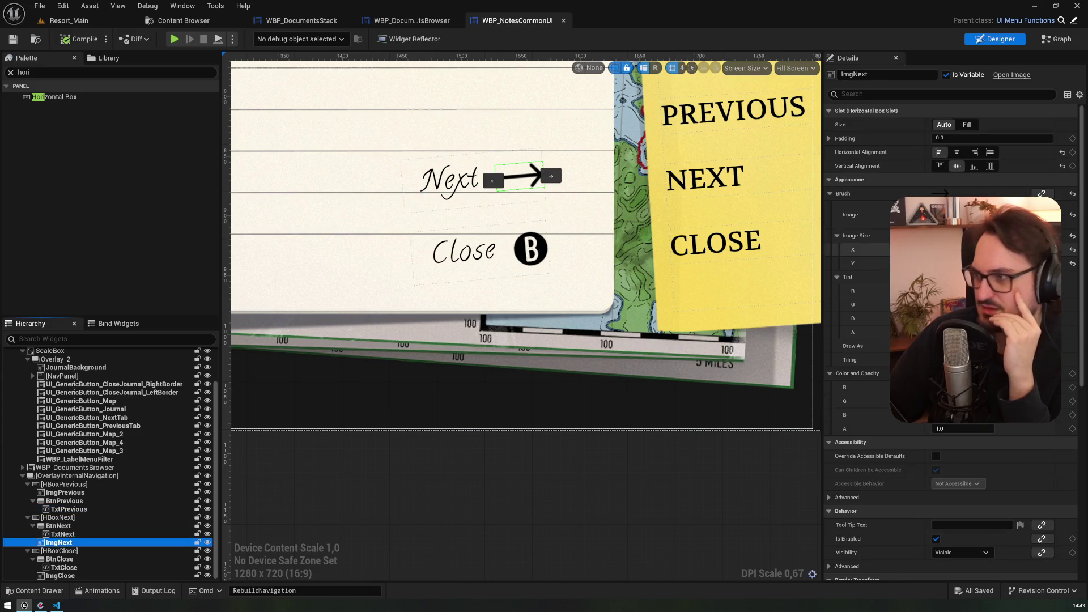
# - Try magenta and pale lavender tints on the Next arrow, then discard the change
pyautogui.click(963, 276)
pyautogui.moveTo(859, 354)
pyautogui.mouseDown()
pyautogui.moveTo(877, 325)
pyautogui.moveTo(869, 317)
pyautogui.moveTo(887, 350)
pyautogui.mouseUp()
pyautogui.moveTo(913, 283); pyautogui.dragTo(623, 342)
pyautogui.moveTo(551, 443)
pyautogui.mouseDown()
pyautogui.moveTo(576, 381)
pyautogui.moveTo(559, 426)
pyautogui.moveTo(539, 391)
pyautogui.moveTo(562, 417)
pyautogui.mouseUp()
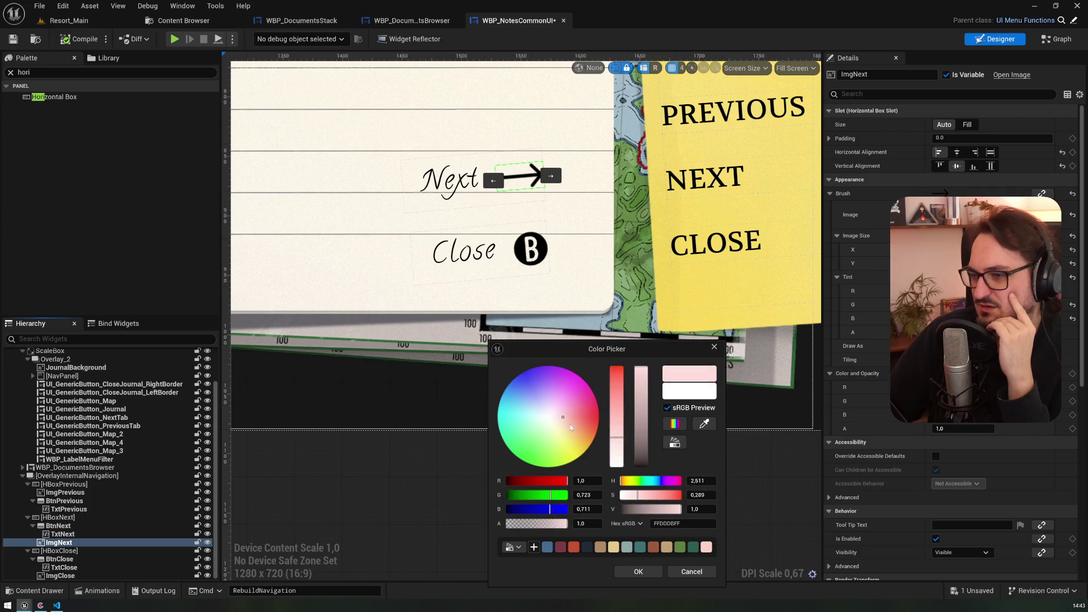
pyautogui.click(687, 572)
# - Set another arrow colour to opaque pale lavender and browse to the Journal_ICON_ArrowRight texture
pyautogui.click(963, 373)
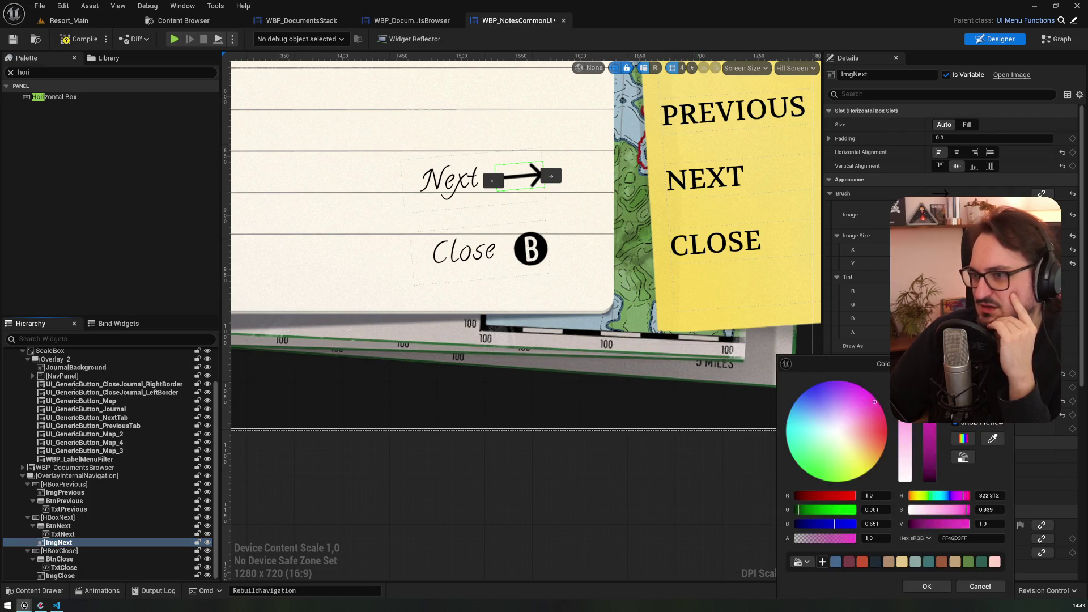
pyautogui.moveTo(812, 440); pyautogui.dragTo(832, 422)
pyautogui.moveTo(778, 536); pyautogui.dragTo(855, 537)
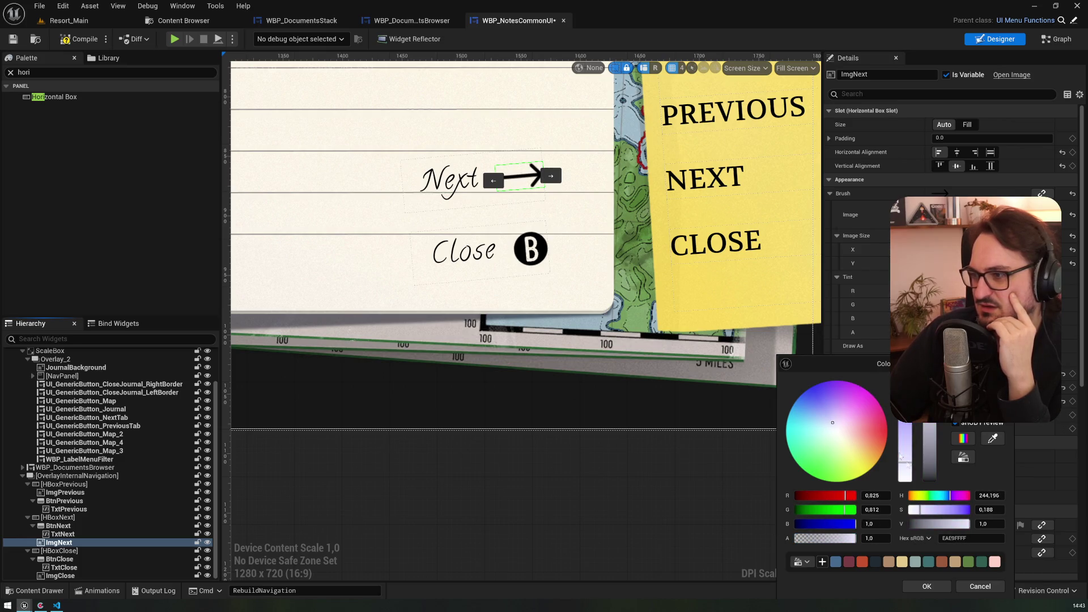
pyautogui.click(974, 584)
pyautogui.click(1037, 215)
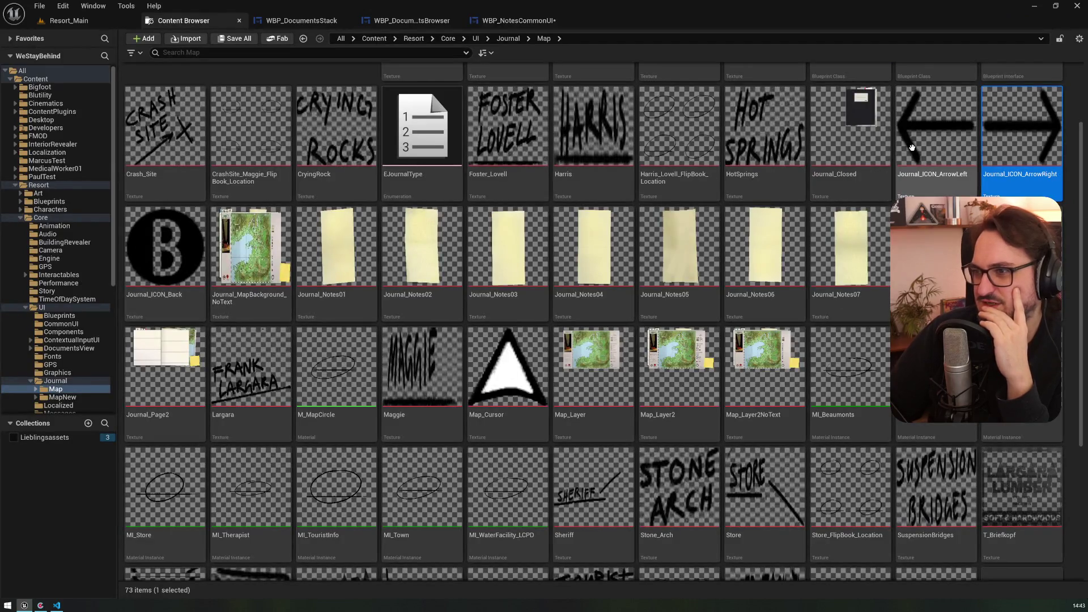
# - Inspect the Journal_ICON_ArrowLeft texture in the Content Browser
pyautogui.click(950, 145)
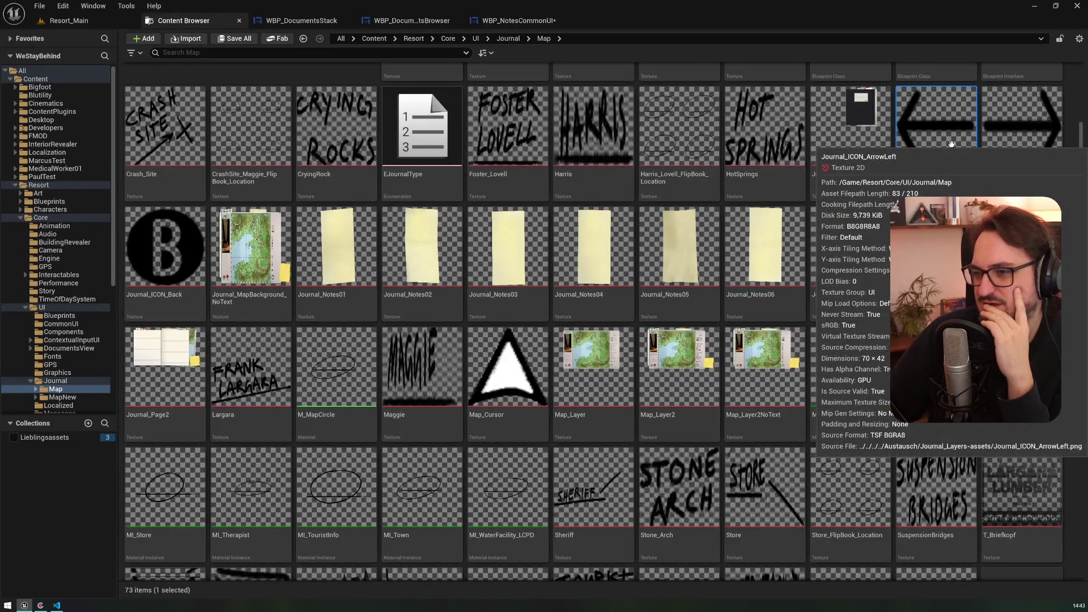
pyautogui.scroll(-5, 487, 317)
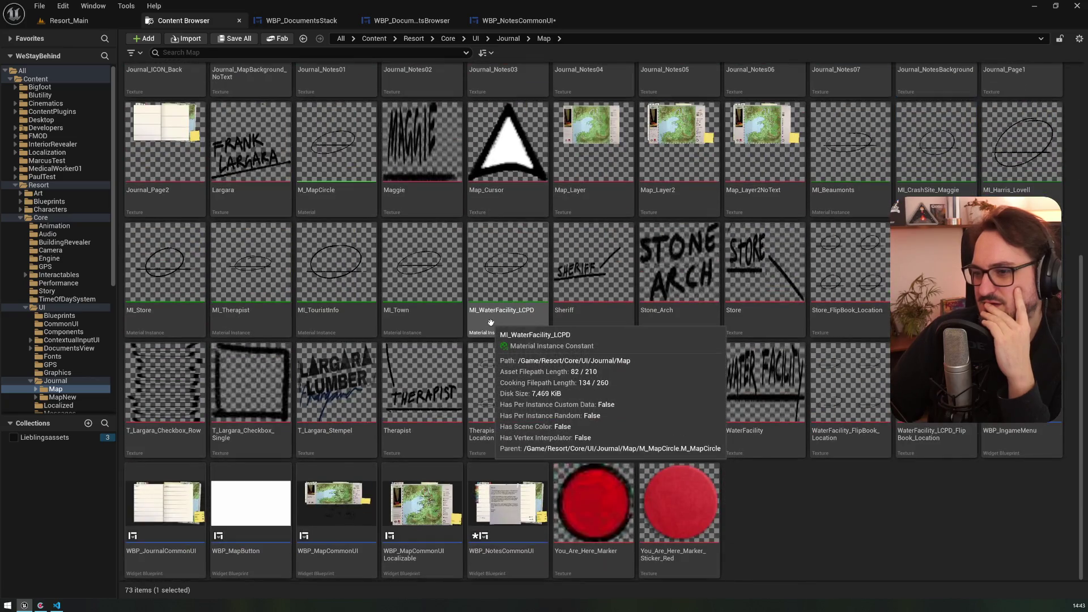
pyautogui.scroll(3, 490, 322)
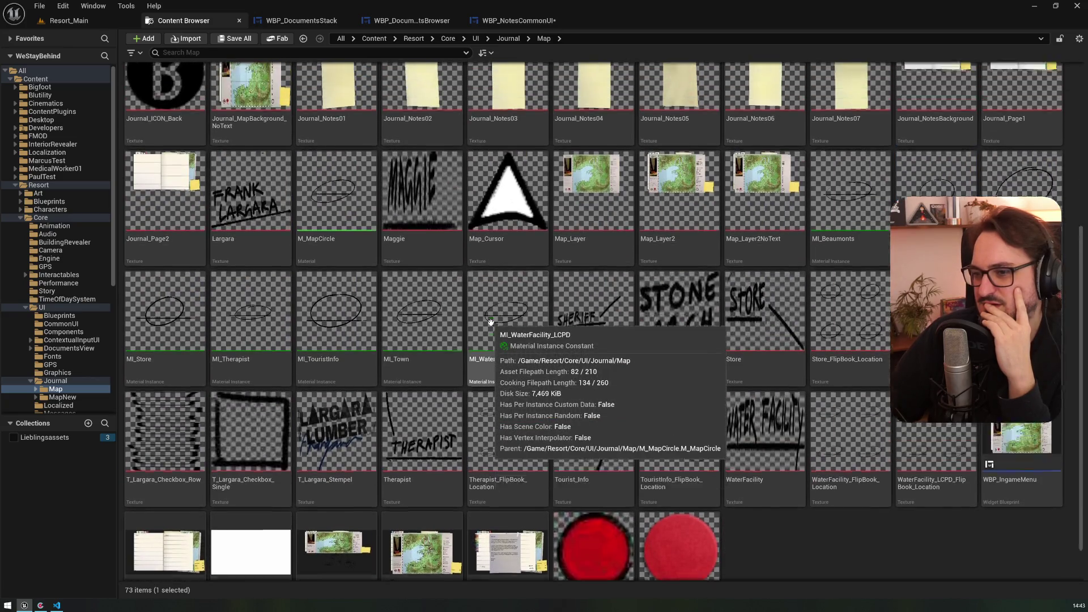
pyautogui.scroll(-3, 490, 322)
pyautogui.click(347, 418)
pyautogui.scroll(1, 304, 327)
pyautogui.scroll(5, 304, 327)
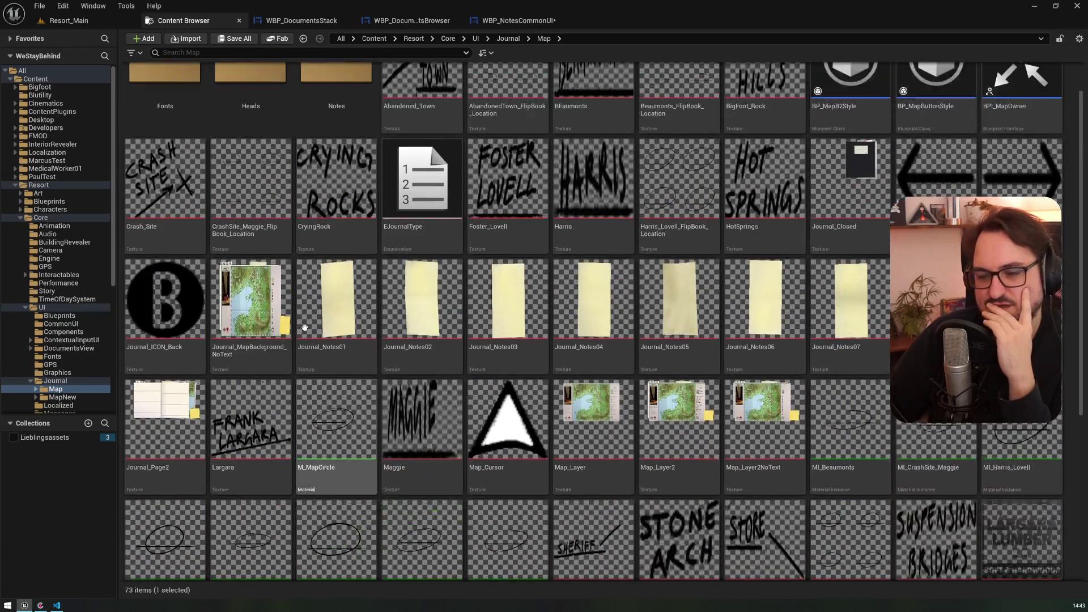
pyautogui.scroll(-3, 65, 282)
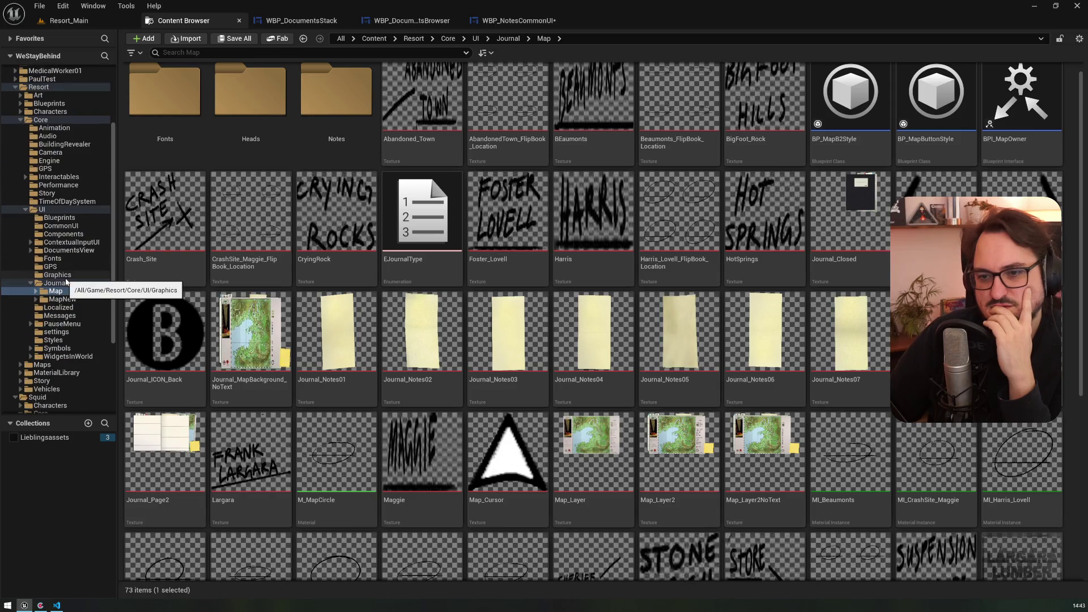
pyautogui.scroll(-2, 66, 281)
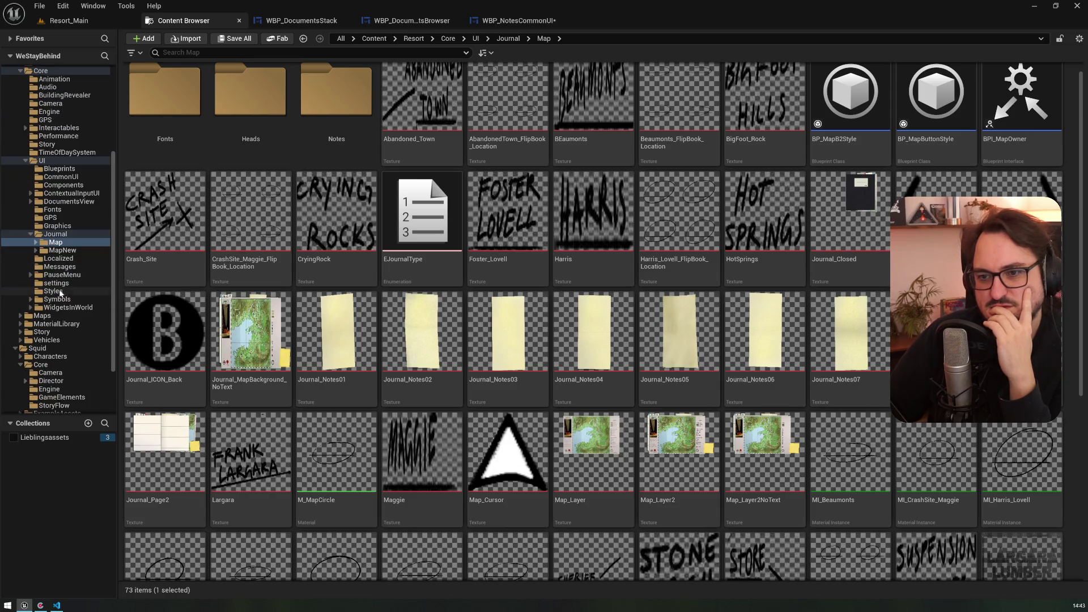
# - Find the BButton texture under Symbols > Gamepad > XBox and check the open widget tabs
pyautogui.click(61, 299)
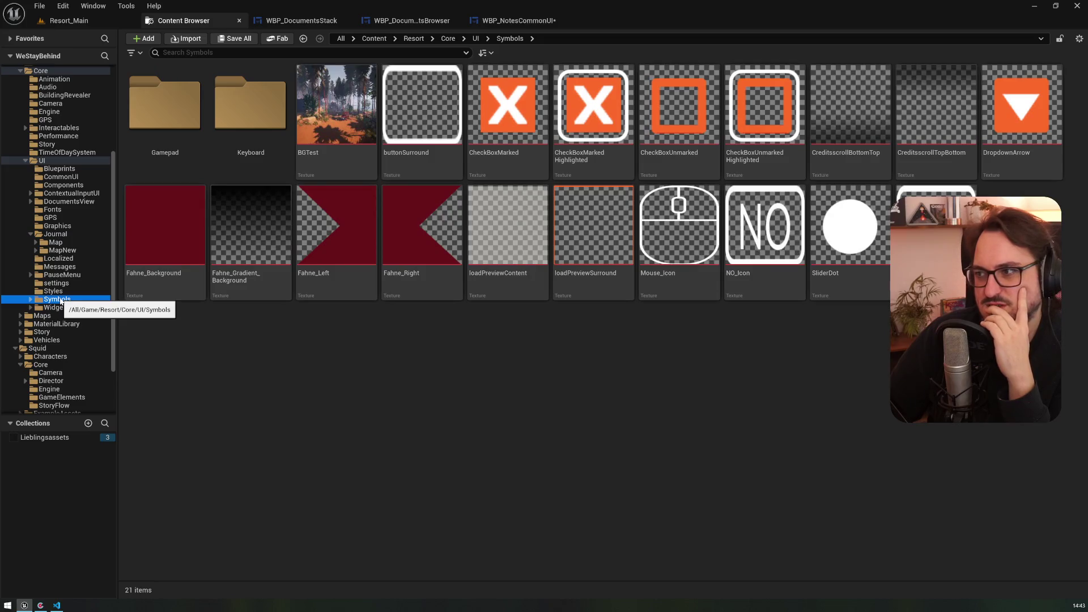
pyautogui.doubleClick(192, 106)
pyautogui.doubleClick(191, 107)
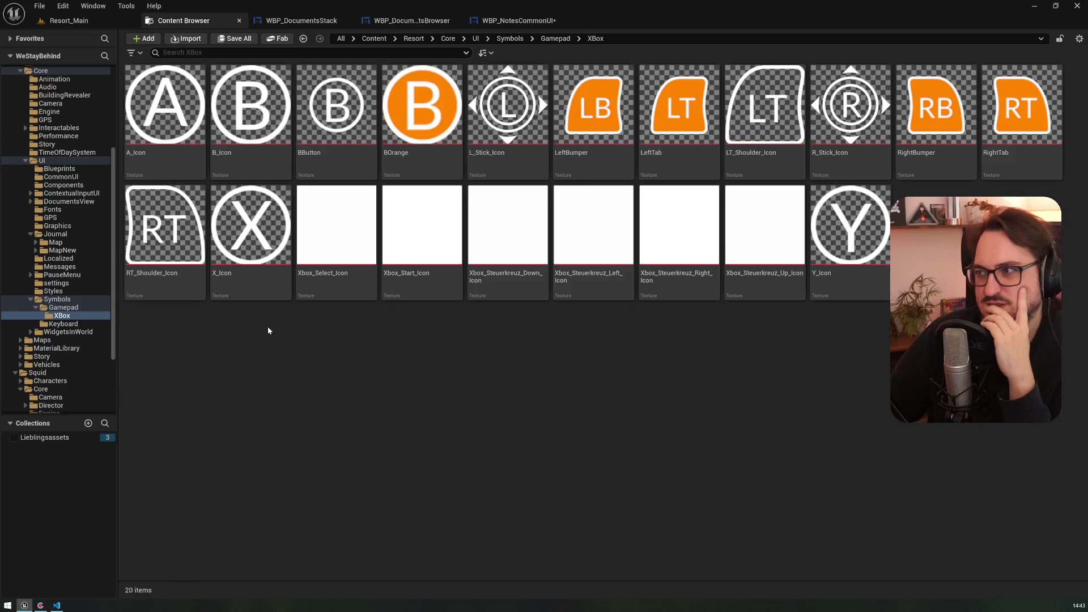
pyautogui.click(336, 136)
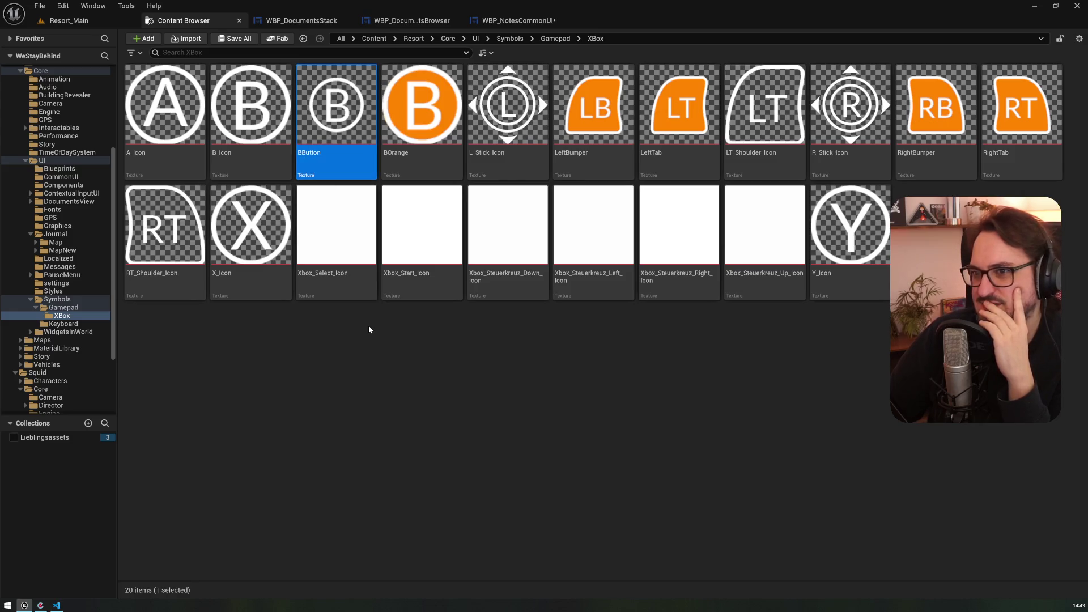
pyautogui.click(91, 22)
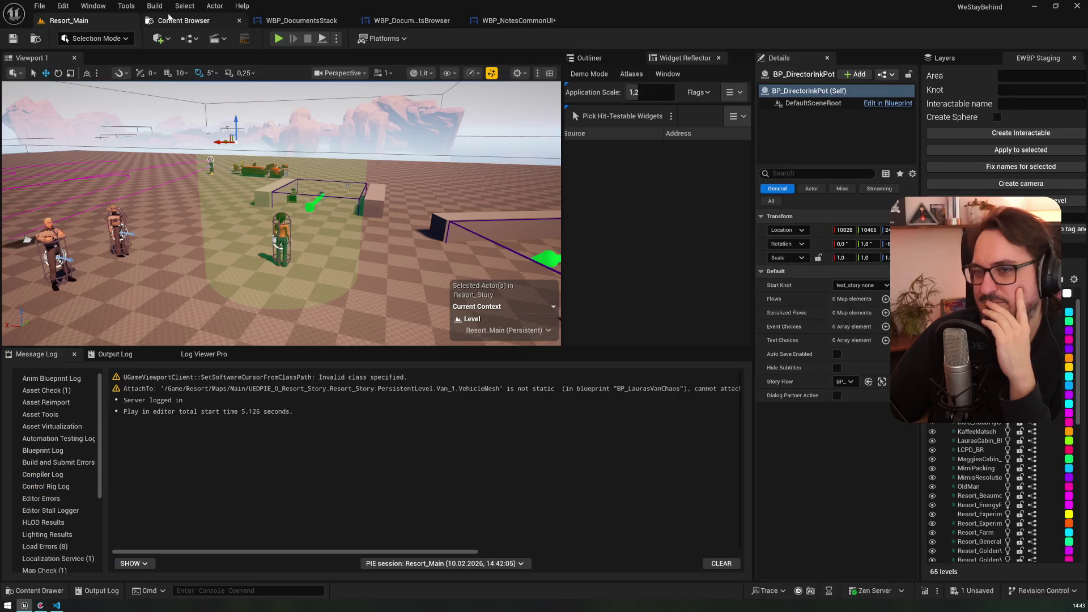
pyautogui.click(187, 20)
pyautogui.click(283, 20)
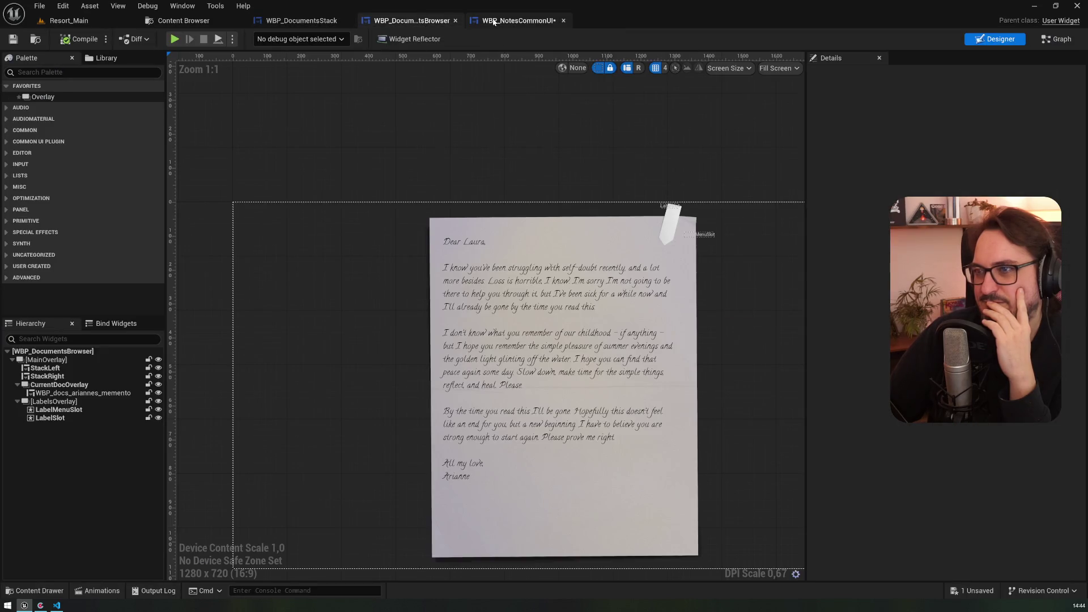
pyautogui.click(512, 20)
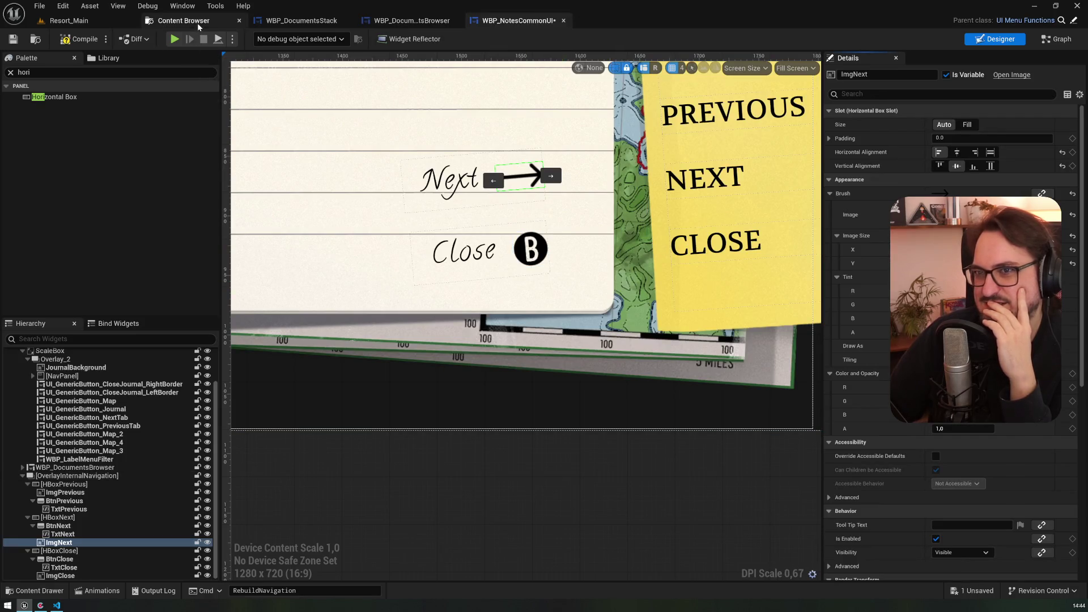
pyautogui.click(197, 22)
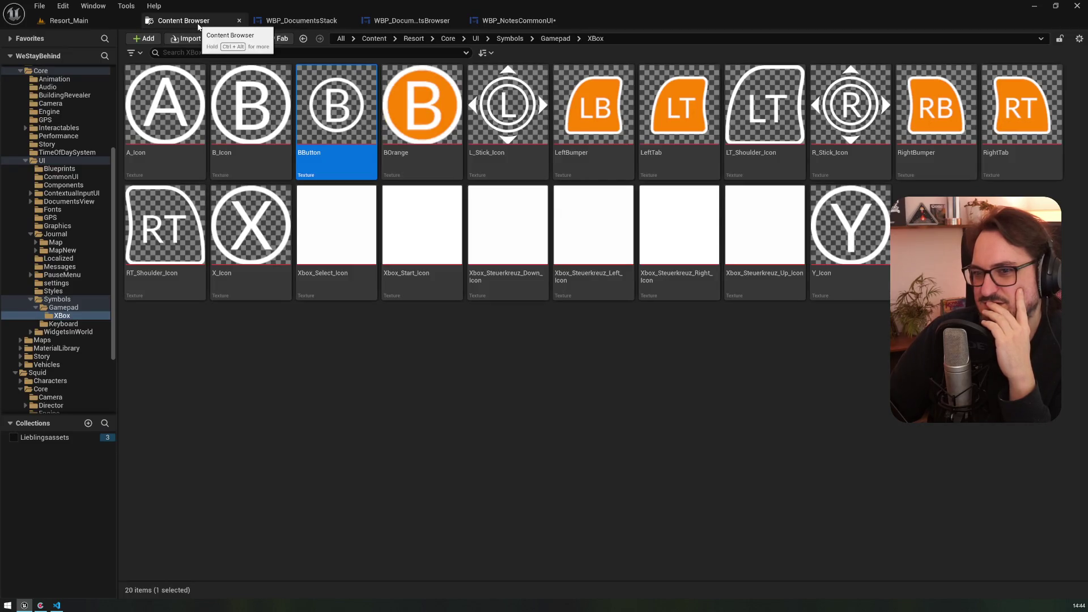
# - Browse the Keyboard, Symbols, Styles and settings folders
pyautogui.click(66, 324)
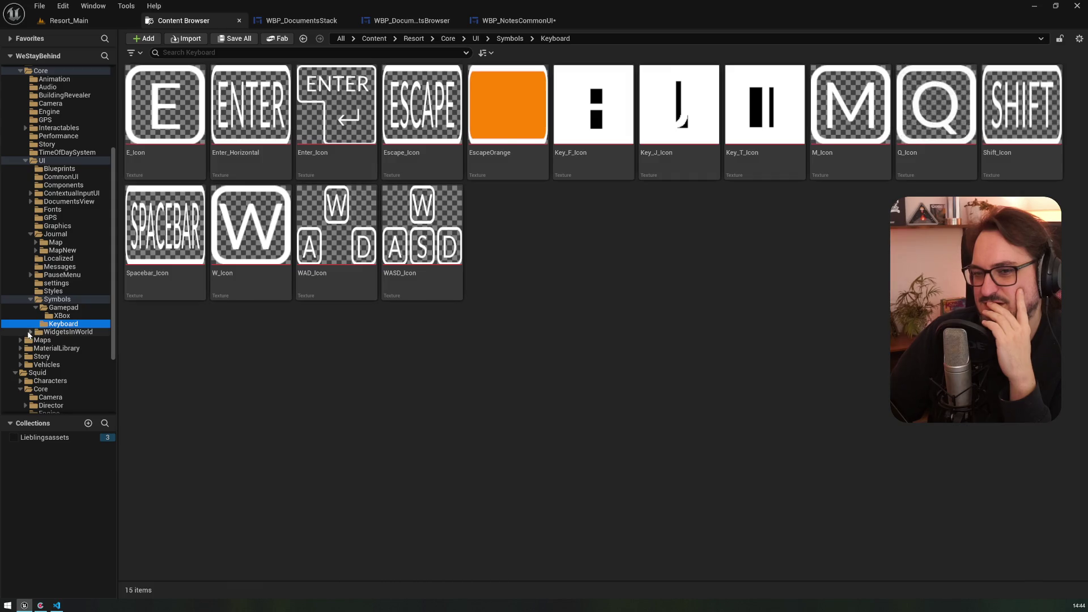
pyautogui.click(59, 308)
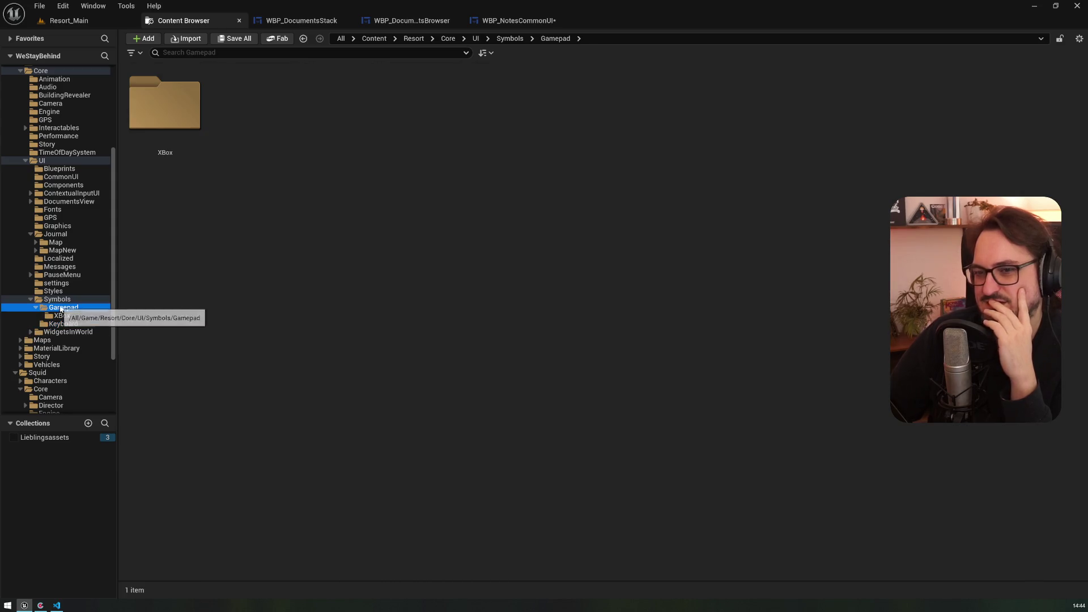
pyautogui.click(56, 299)
pyautogui.click(62, 292)
pyautogui.click(59, 300)
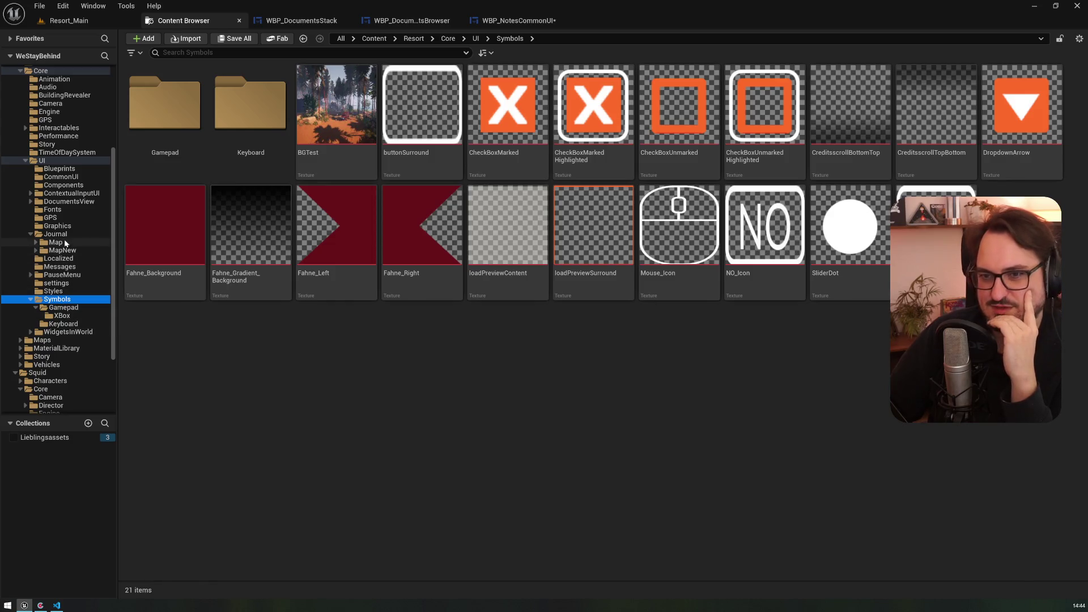
pyautogui.click(57, 282)
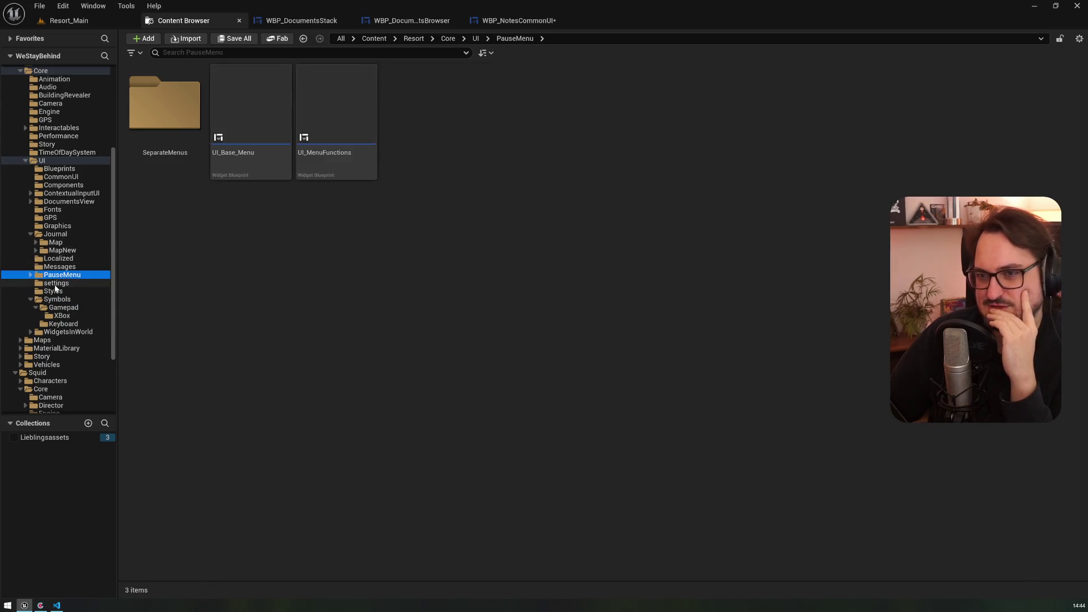
pyautogui.click(57, 299)
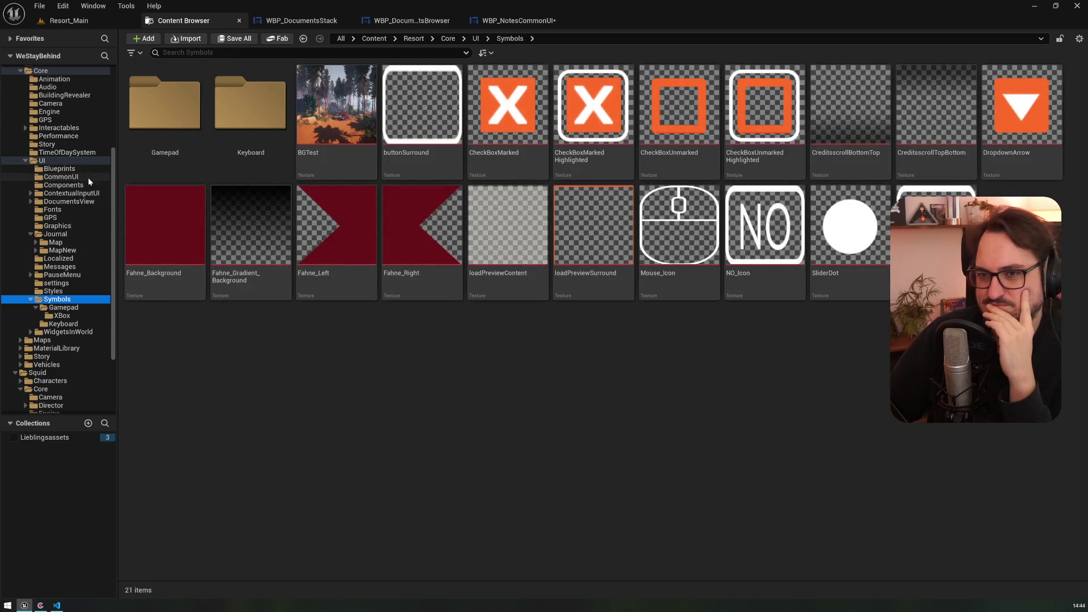
# - Look through Fonts, DocumentsView, Messages and MapNew, ending in the Journal Map folder
pyautogui.click(84, 210)
pyautogui.click(85, 201)
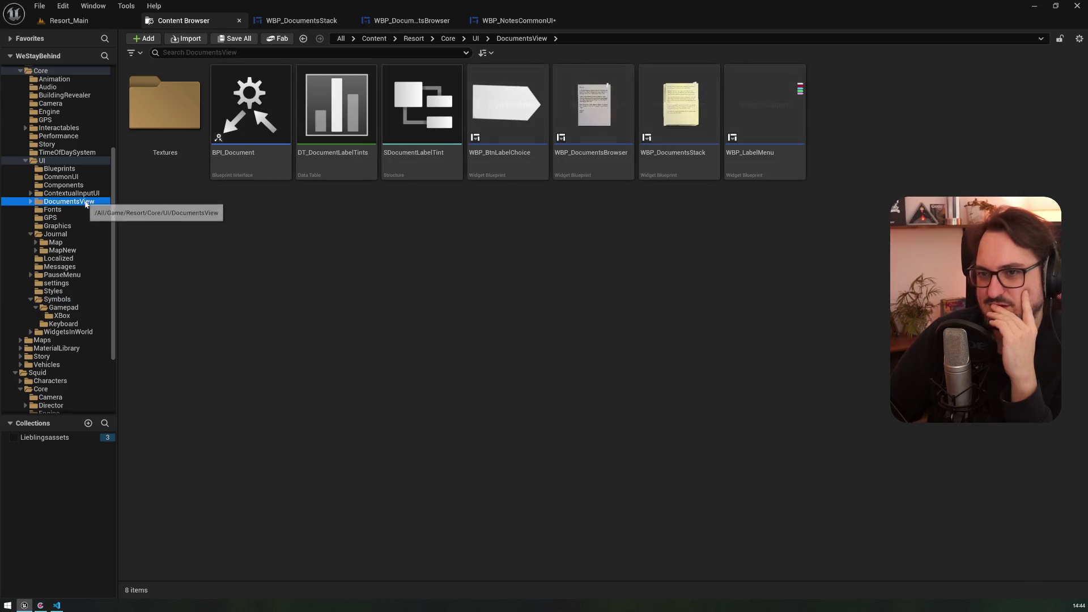
pyautogui.click(73, 266)
pyautogui.click(72, 250)
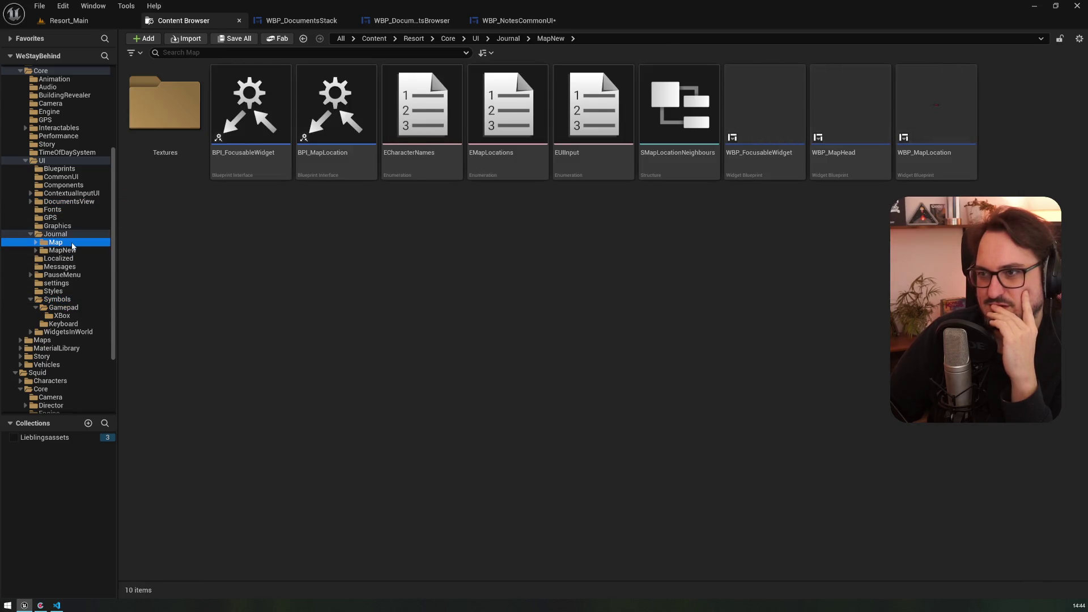
pyautogui.click(73, 243)
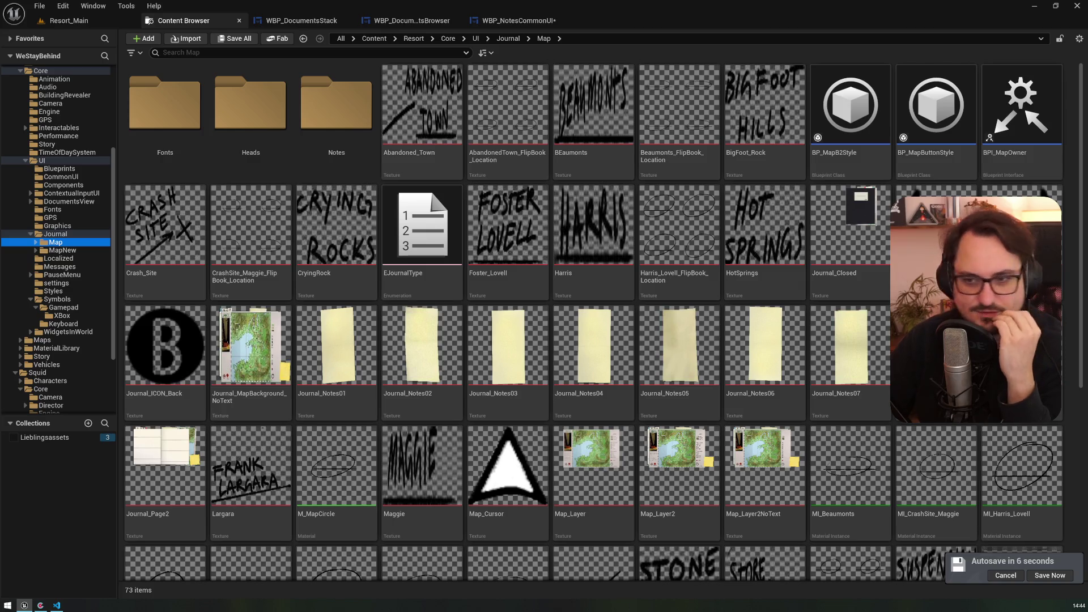
# - Select Journal_ICON_Back and both arrow textures, postpone autosave, and show them in Explorer
pyautogui.click(165, 363)
pyautogui.keyDown('ctrl'); pyautogui.click(936, 244); pyautogui.keyUp('ctrl')
pyautogui.keyDown('ctrl'); pyautogui.click(1021, 243); pyautogui.keyUp('ctrl')
pyautogui.rightClick(936, 244)
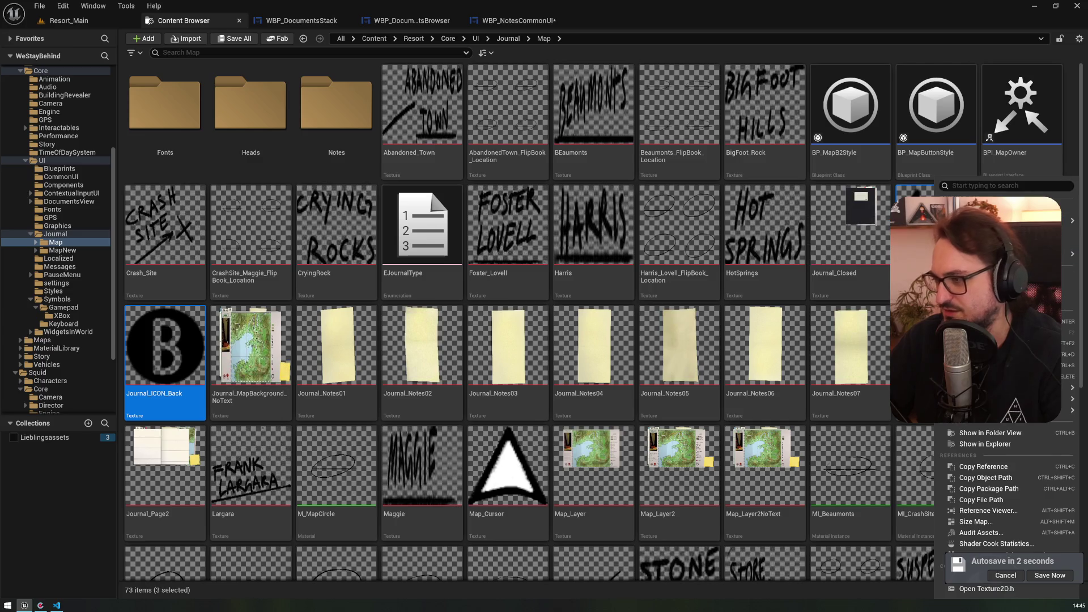
pyautogui.click(1005, 575)
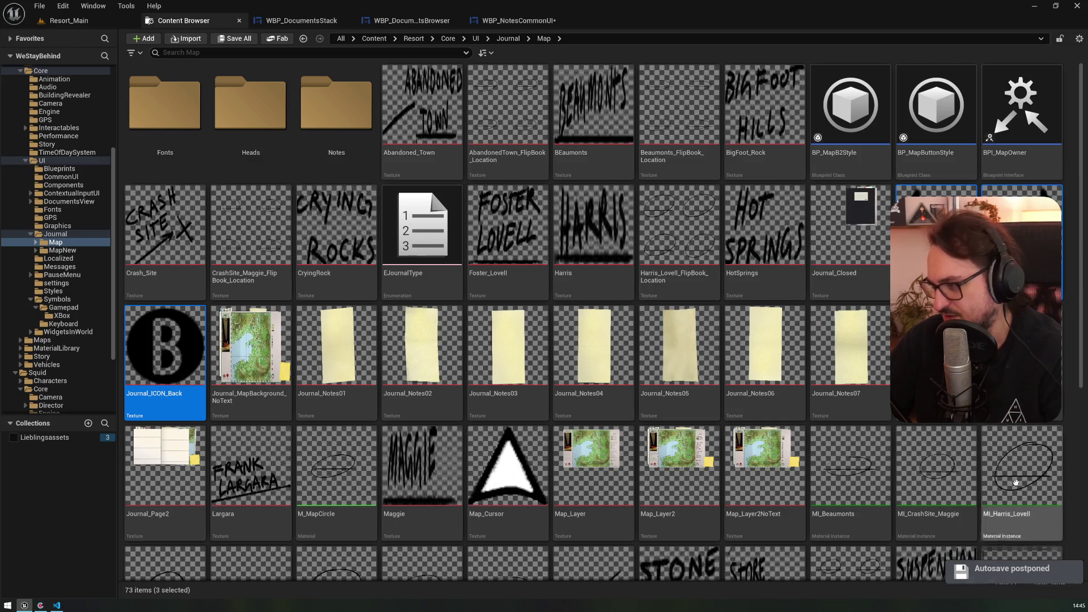
pyautogui.rightClick(957, 249)
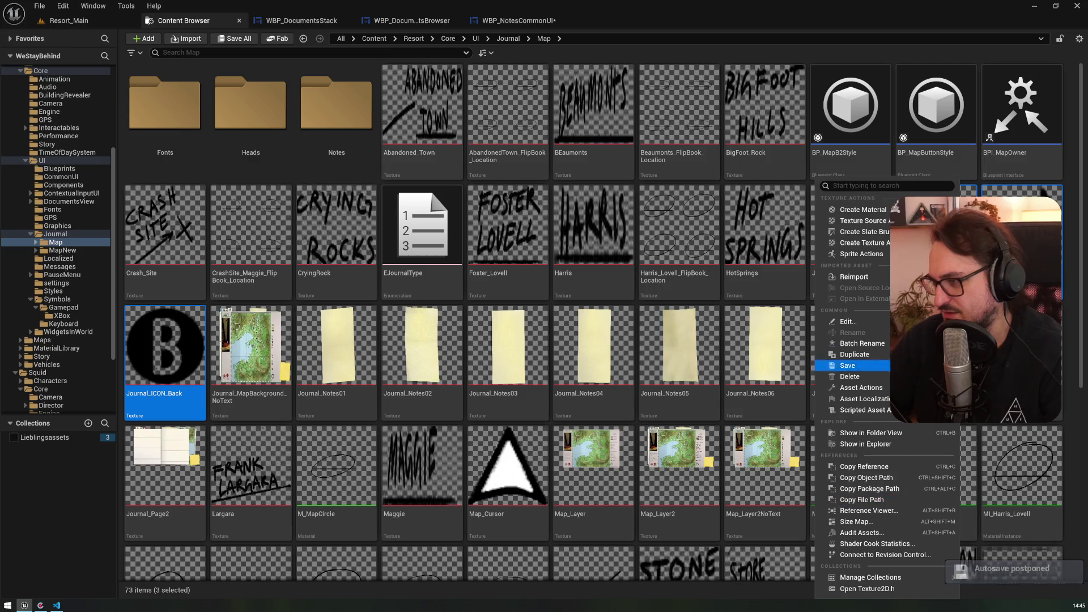
pyautogui.click(888, 443)
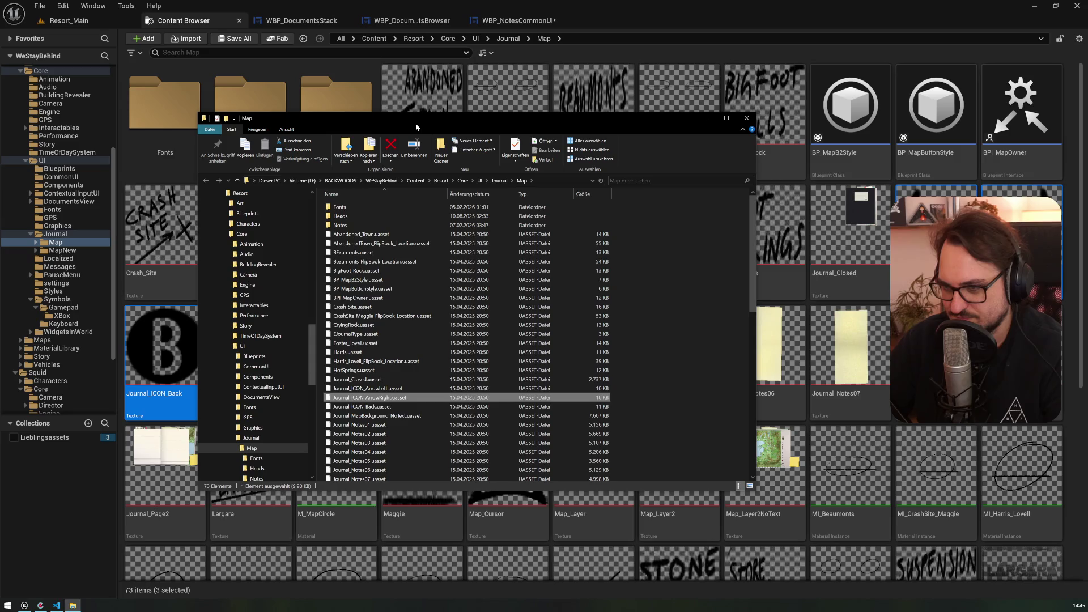
# - Go to Google Drive's We Stay Behind > UI > Journal > Journal_Layers-assets folder
pyautogui.scroll(-6, 406, 345)
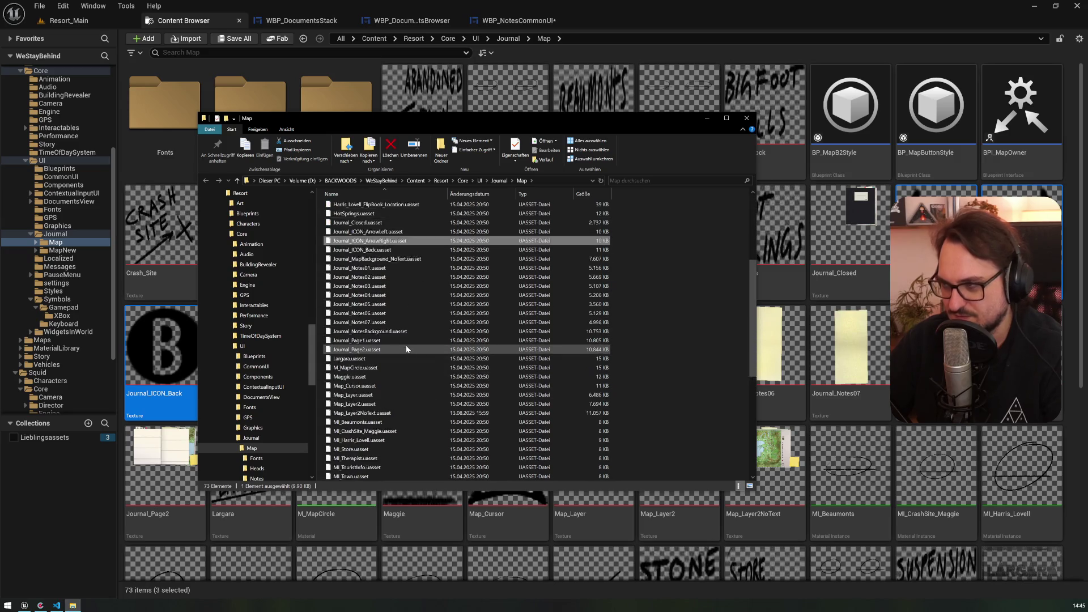
pyautogui.scroll(6, 405, 348)
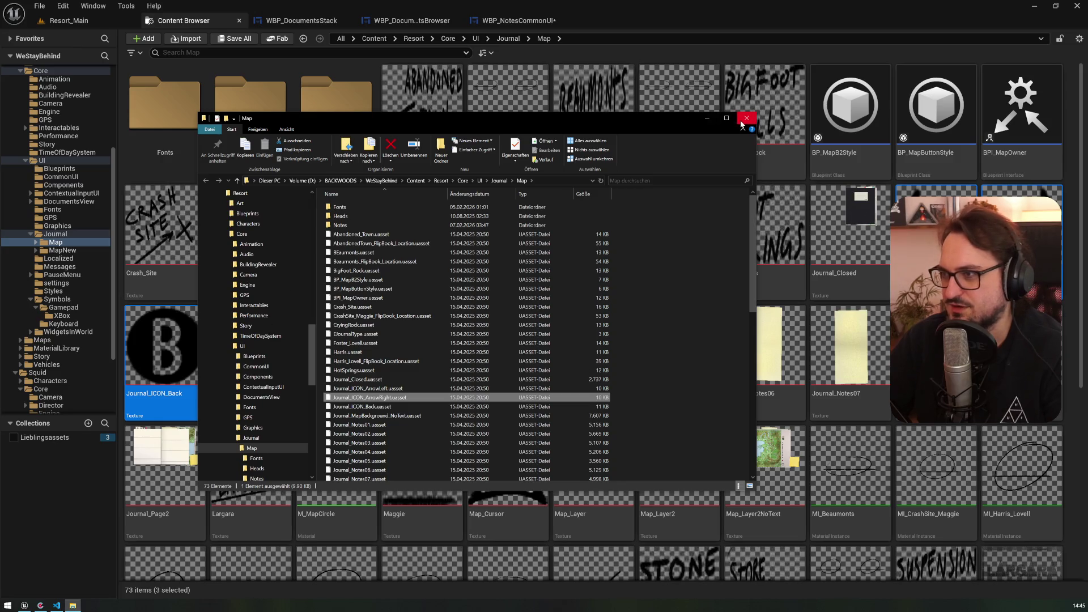
pyautogui.click(365, 388)
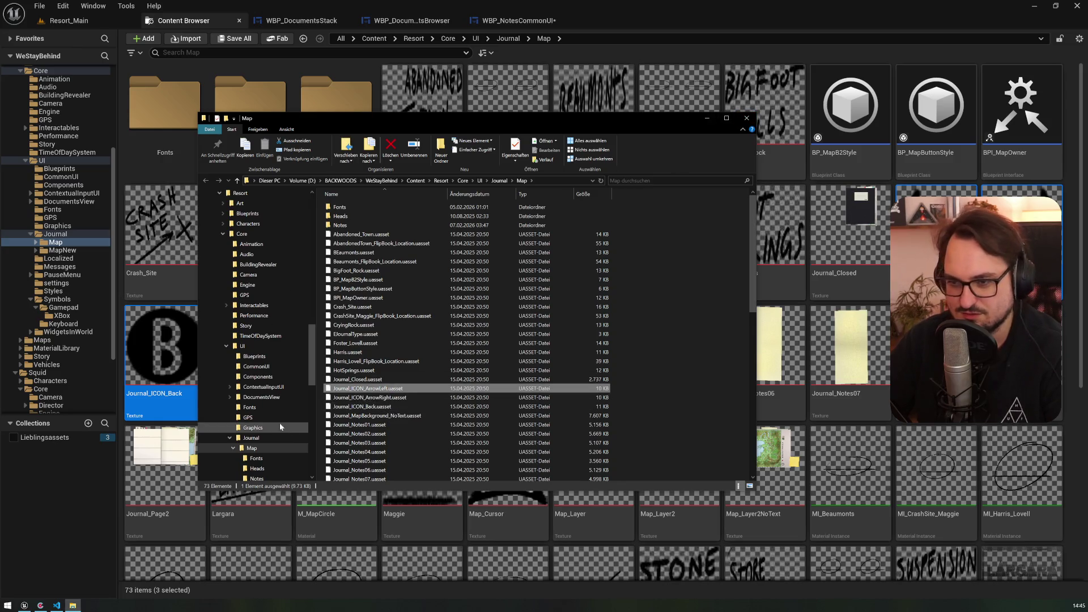
pyautogui.scroll(10, 280, 422)
pyautogui.scroll(3, 278, 409)
pyautogui.click(249, 285)
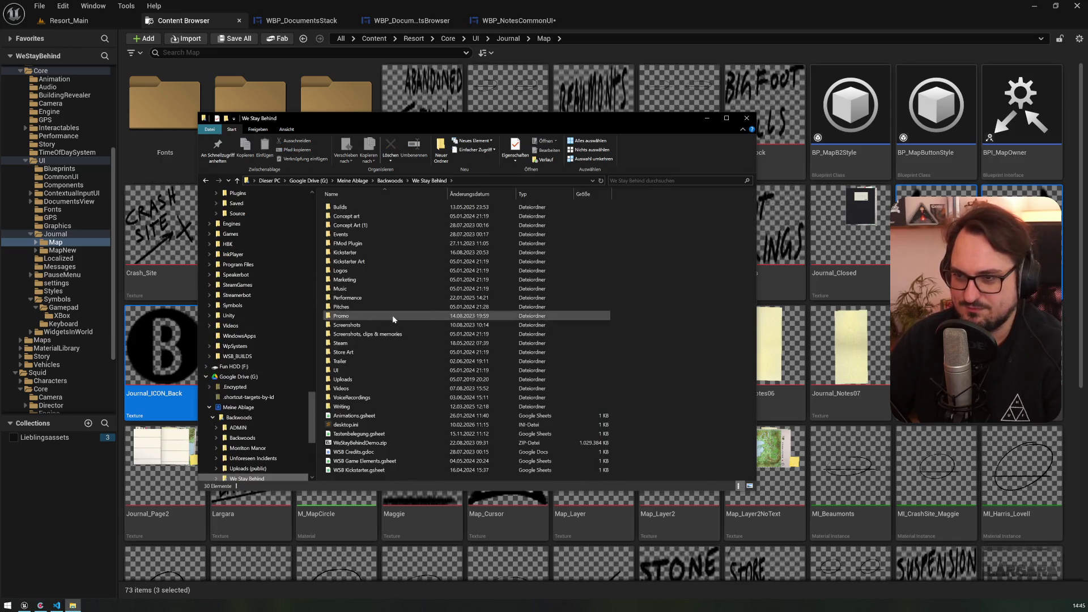
pyautogui.click(338, 369)
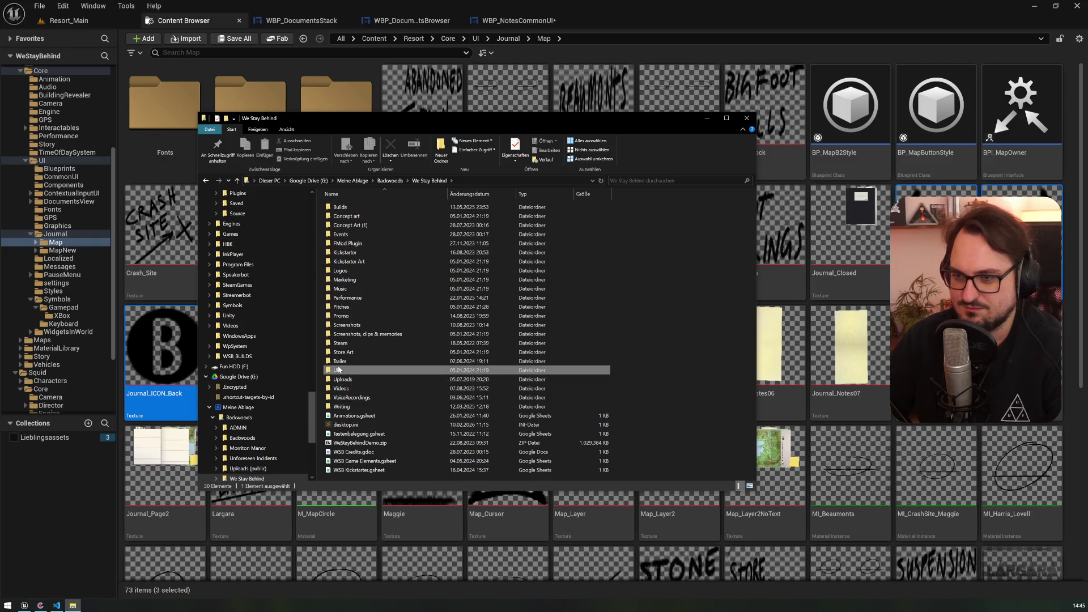
pyautogui.doubleClick(338, 369)
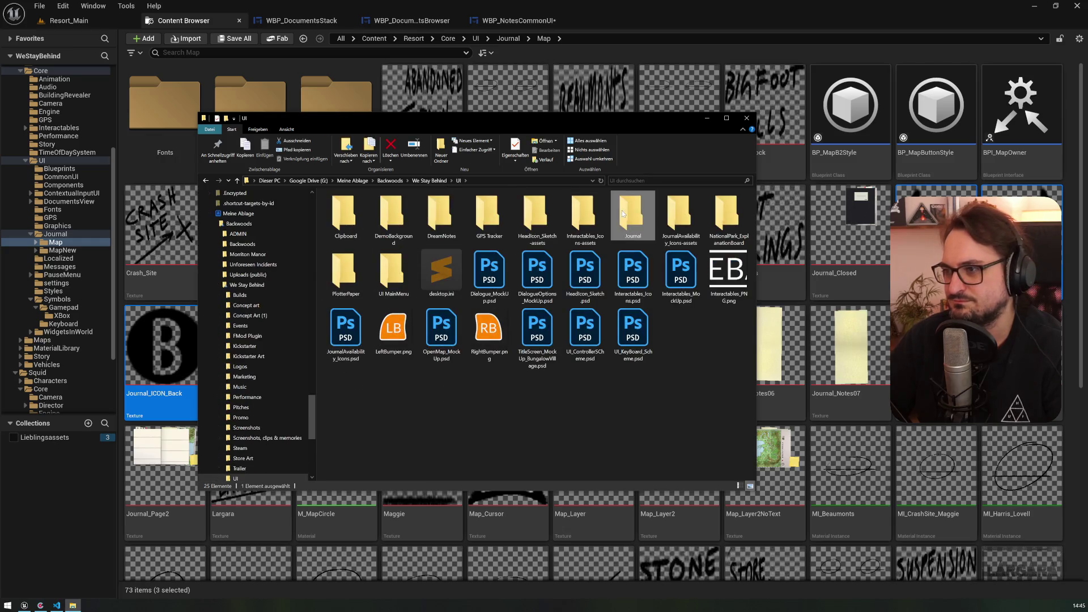
pyautogui.doubleClick(621, 209)
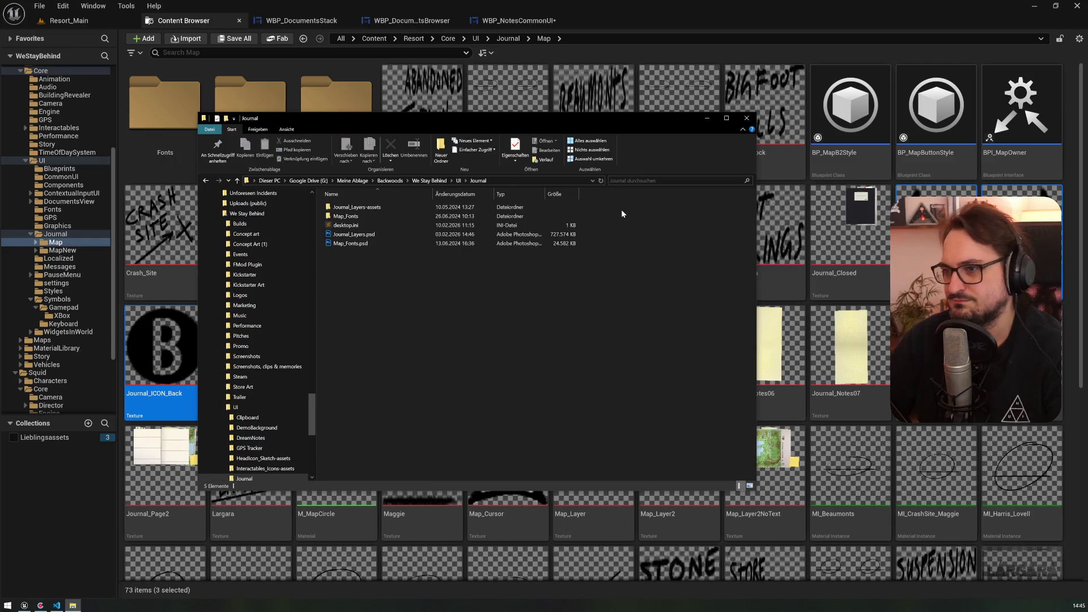
pyautogui.doubleClick(361, 209)
# - Preview the ArrowRight, ArrowLeft and Back PNGs in Photos, then select all three
pyautogui.click(579, 229)
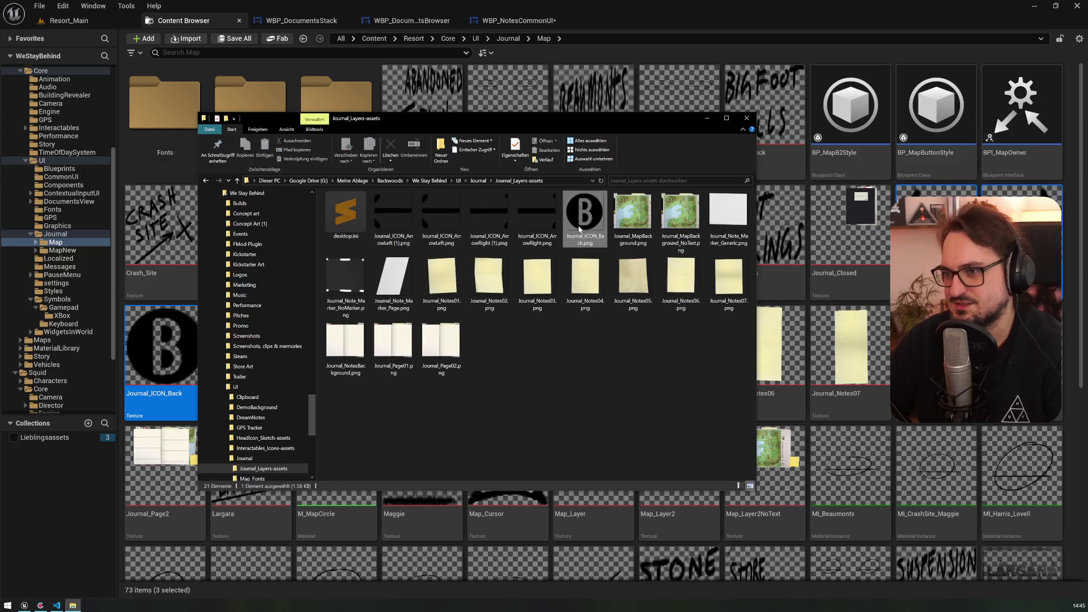
pyautogui.click(546, 230)
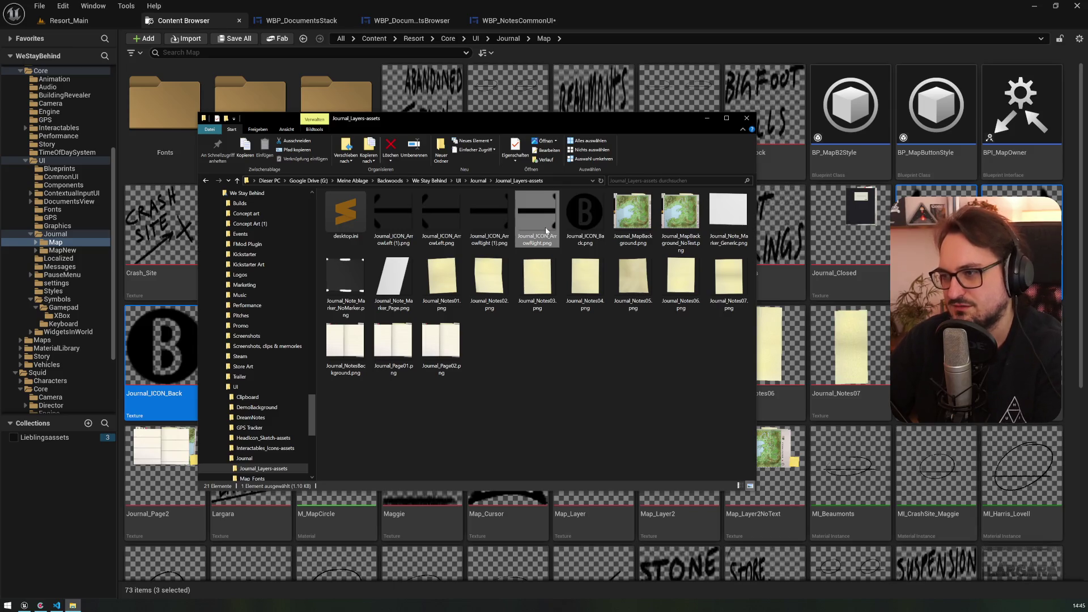
pyautogui.press('Return')
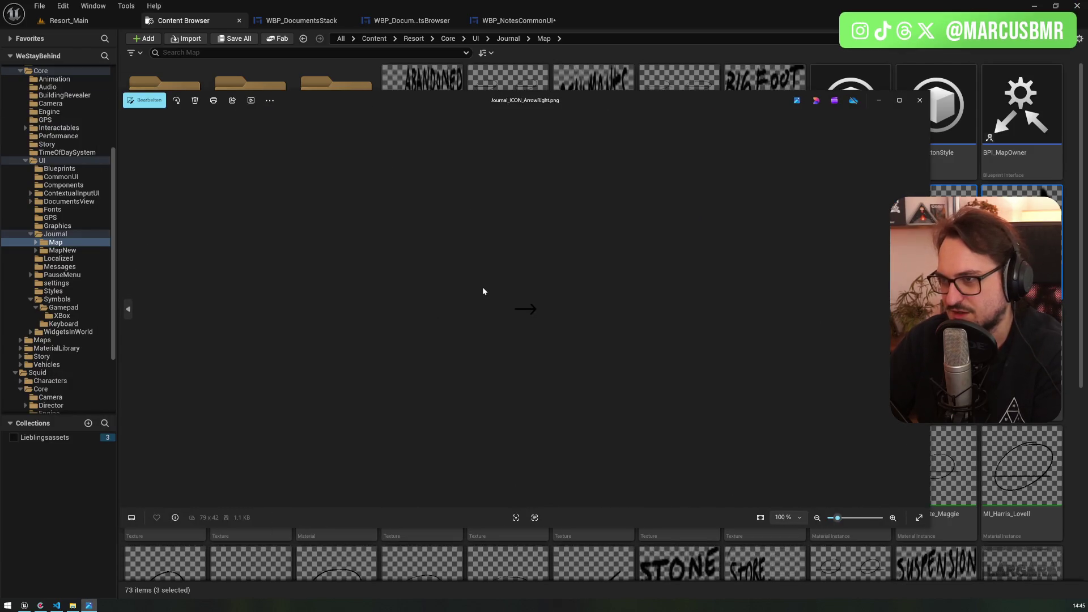
pyautogui.press('Left')
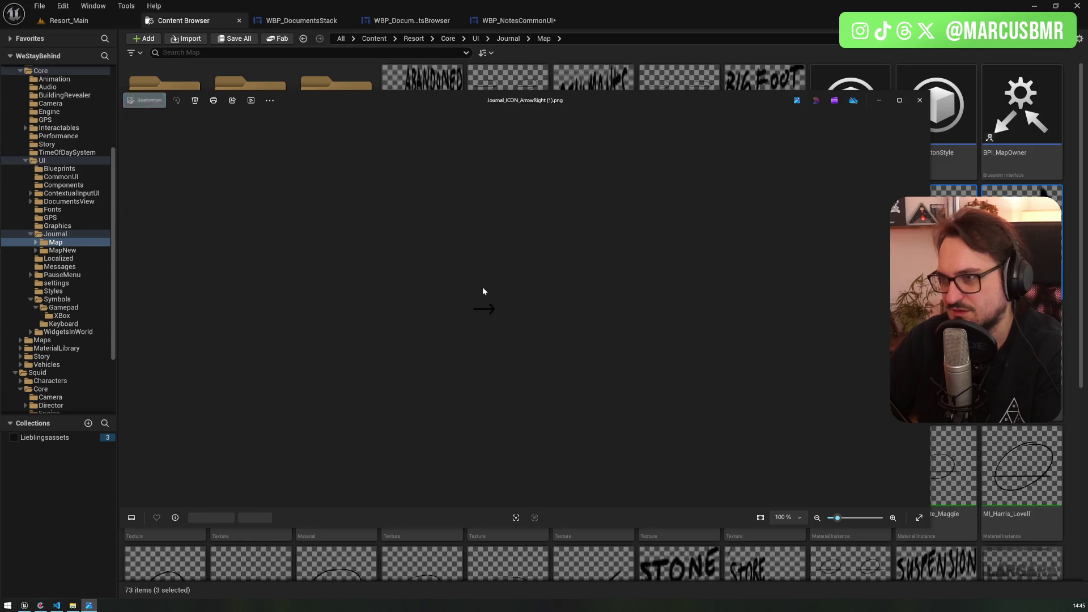
pyautogui.press('Right')
pyautogui.press('Right')
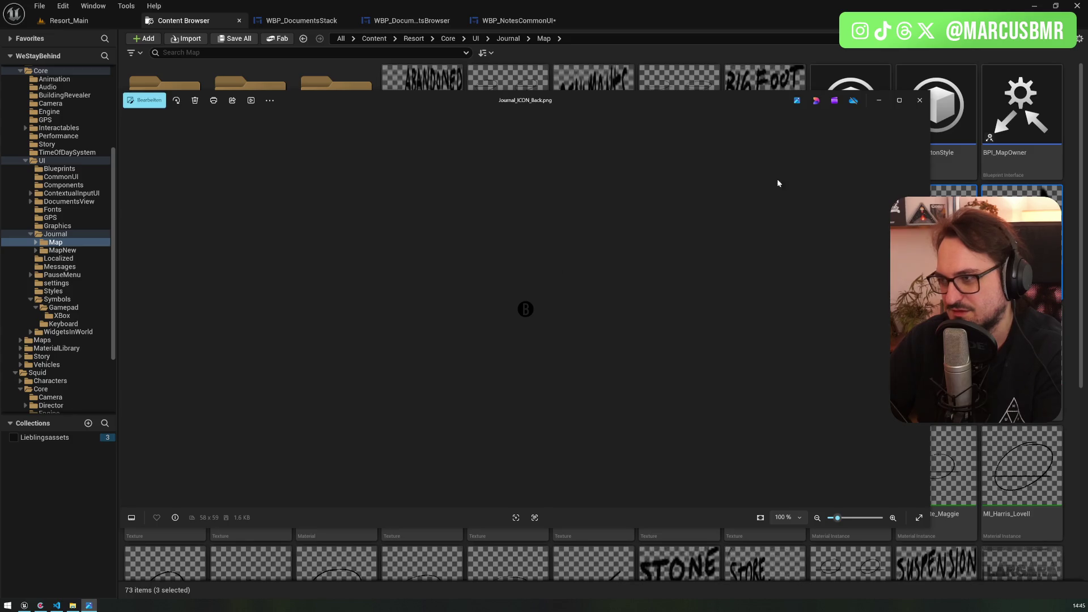
pyautogui.click(919, 100)
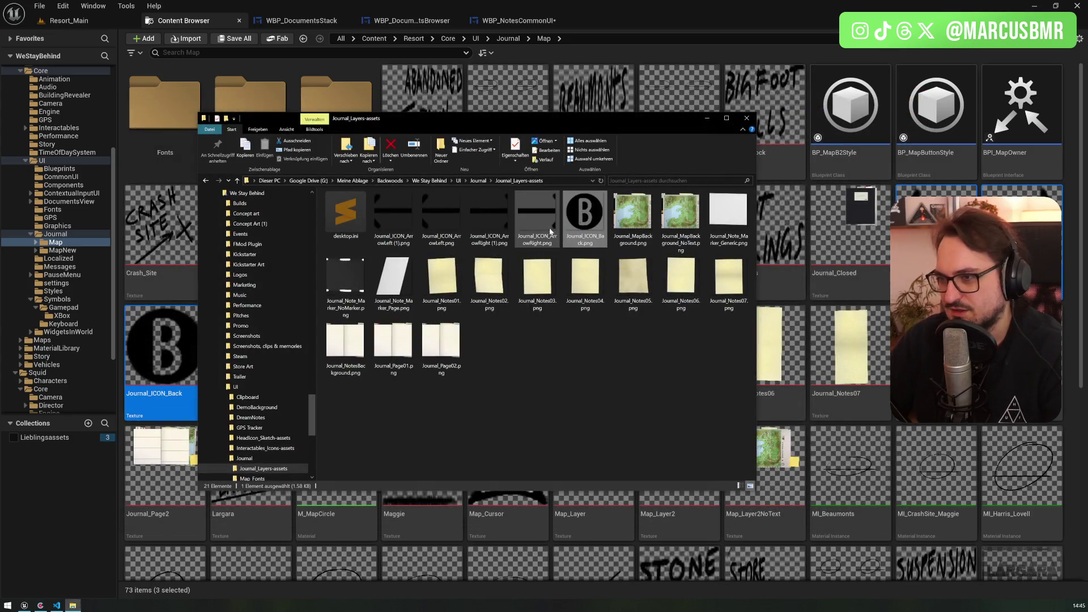
pyautogui.keyDown('ctrl'); pyautogui.click(434, 222); pyautogui.keyUp('ctrl')
pyautogui.keyDown('ctrl'); pyautogui.click(544, 210); pyautogui.keyUp('ctrl')
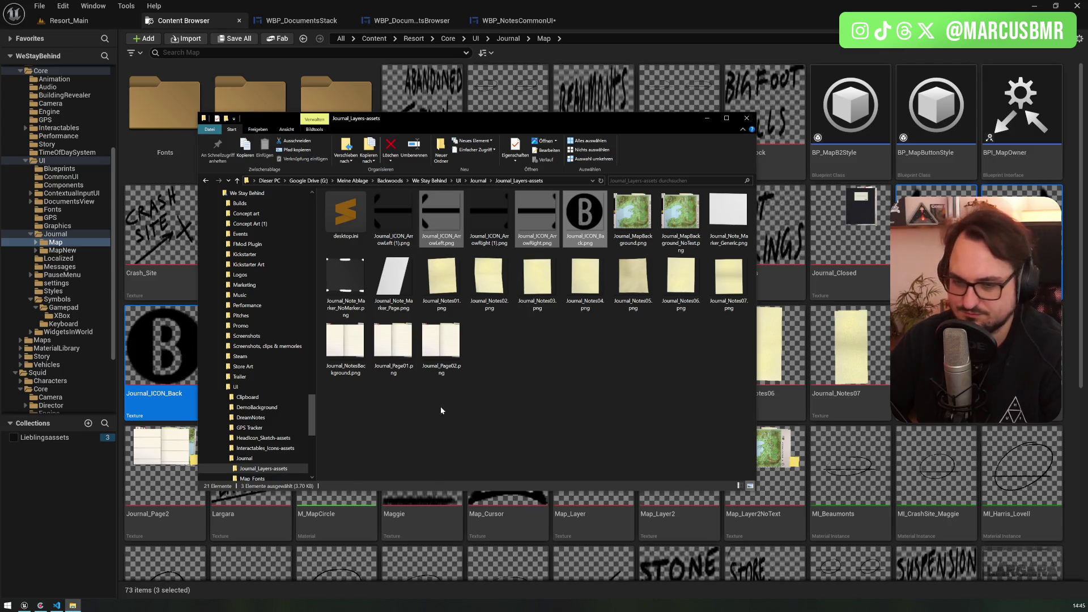
pyautogui.doubleClick(427, 372)
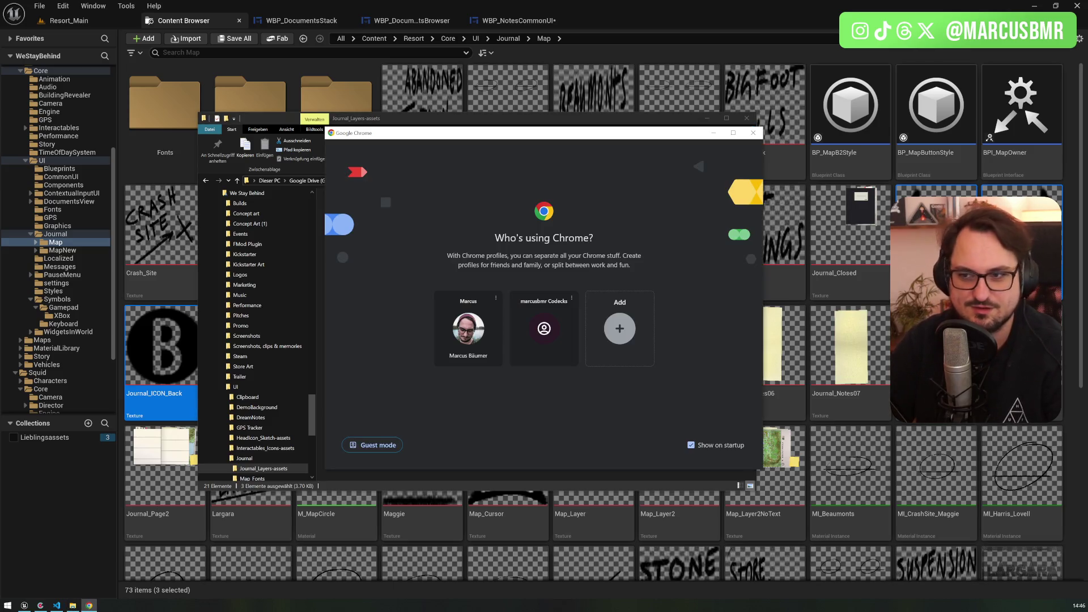
# - Search 'affinity designer', open affinity.studio's Get Affinity page, then close Chrome
pyautogui.click(447, 325)
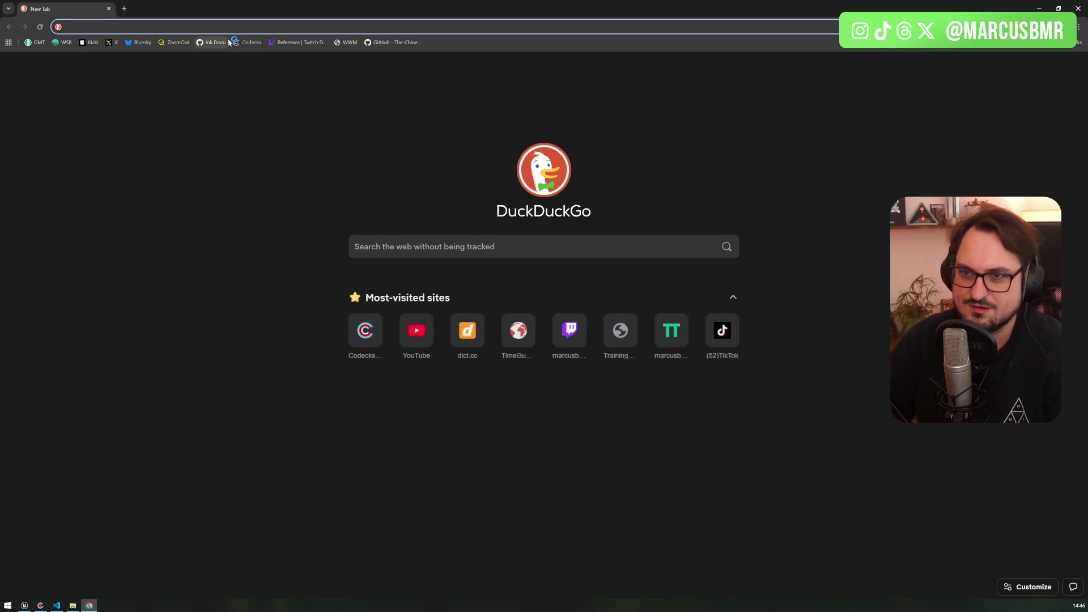
pyautogui.write('affinity designer')
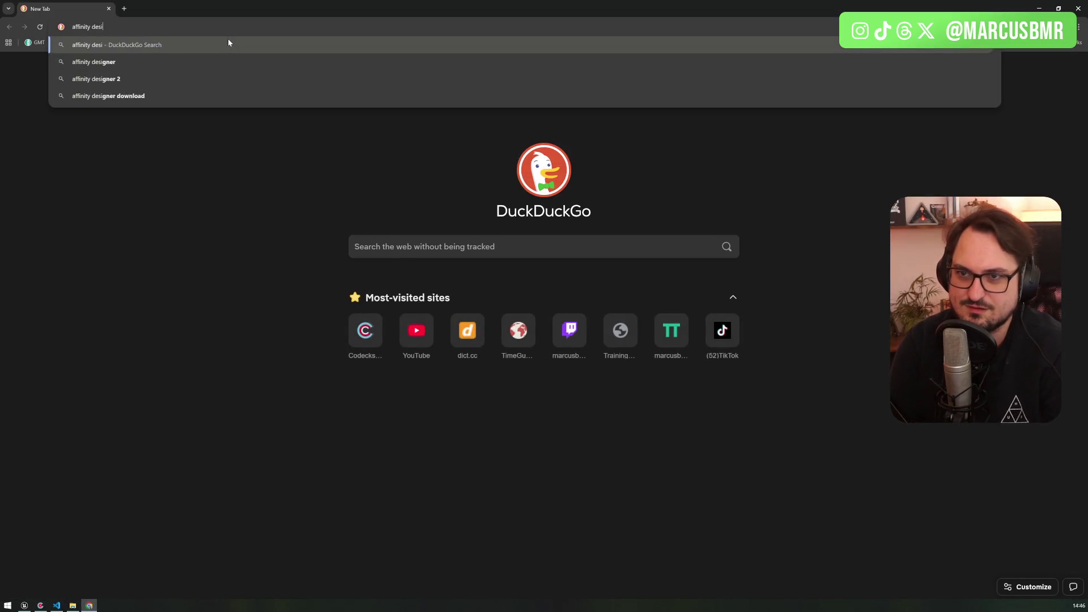
pyautogui.press('Return')
pyautogui.click(116, 160)
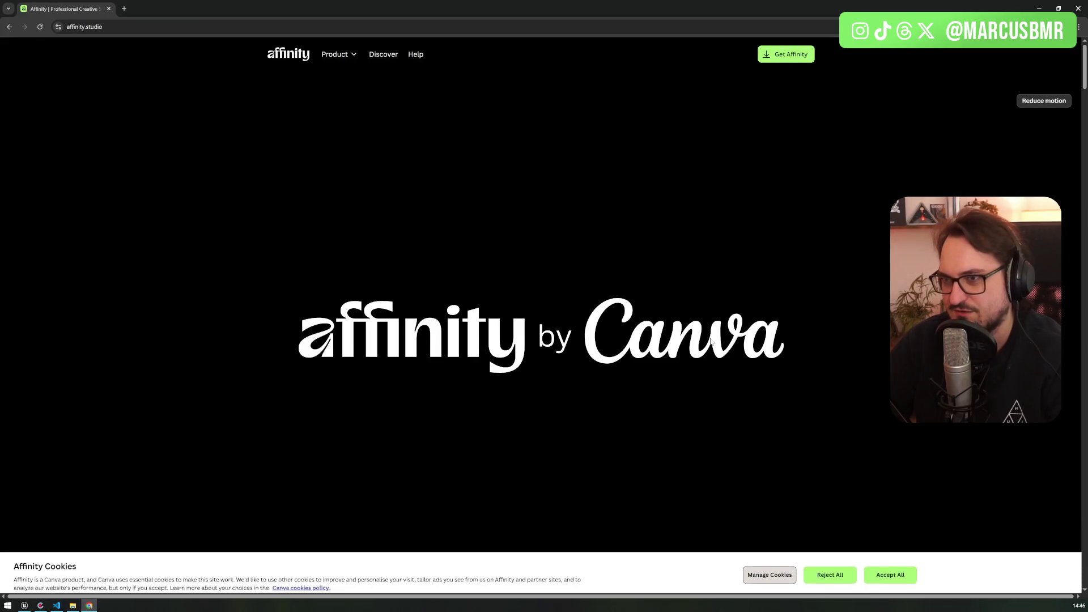
pyautogui.click(785, 62)
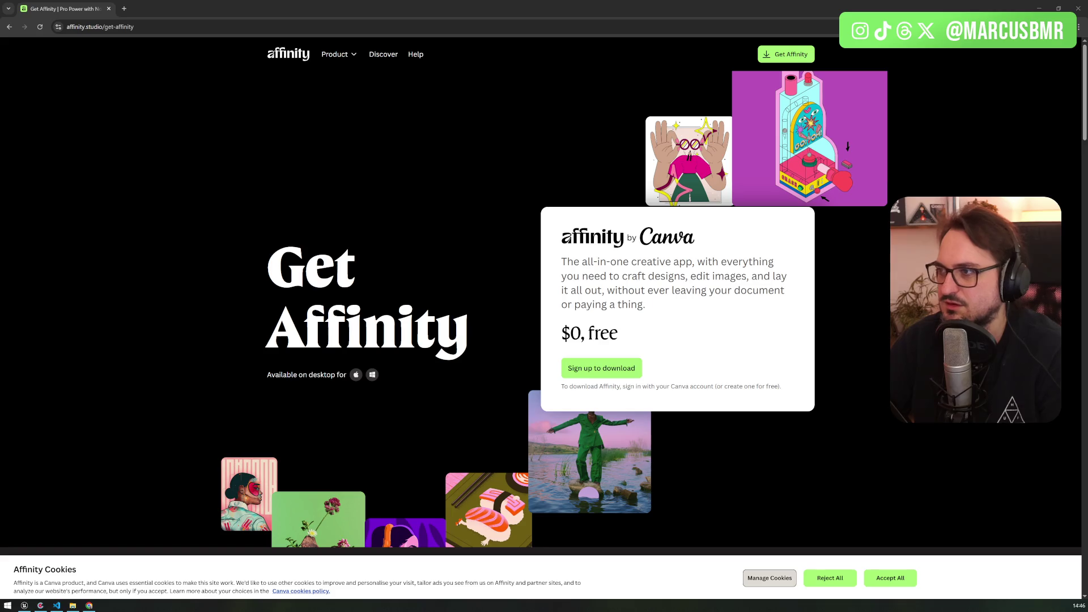
pyautogui.click(1078, 8)
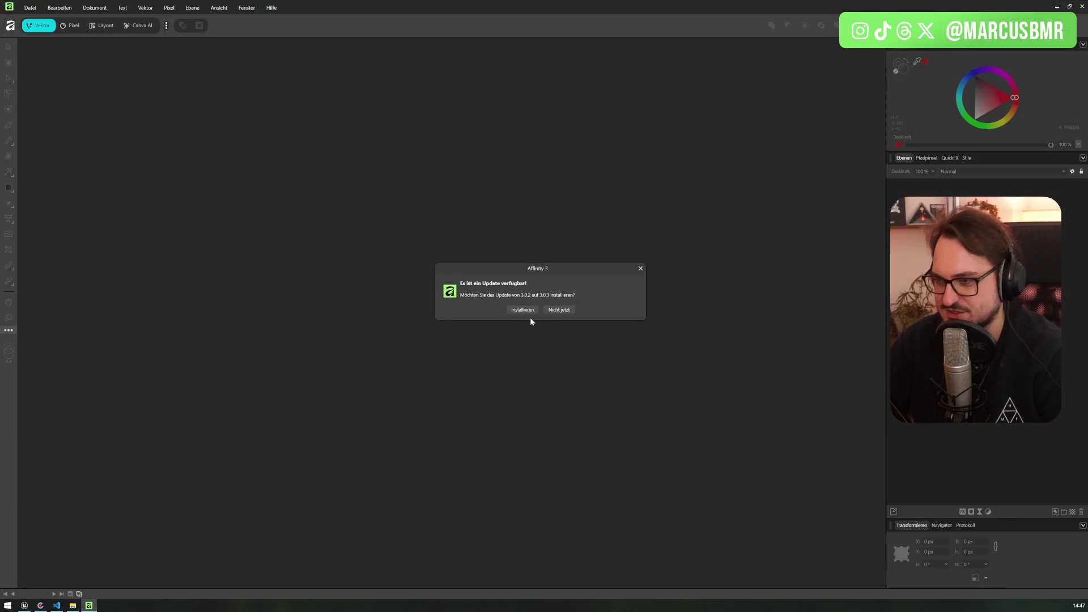
# - Skip Affinity's update and welcome screen, then bring up the Journal_Layers-assets Explorer window
pyautogui.click(560, 309)
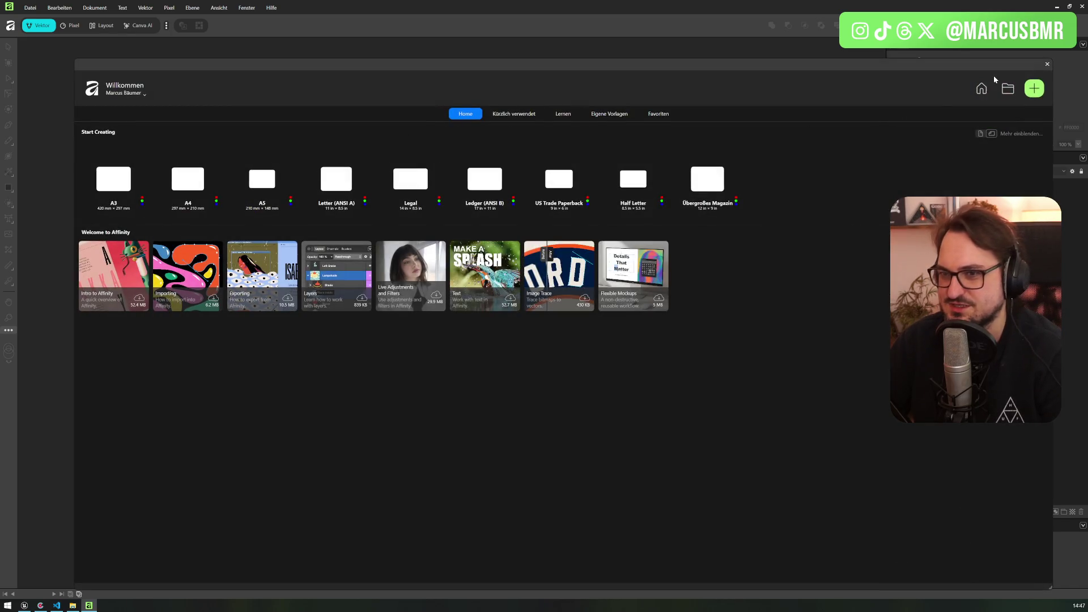
pyautogui.click(1046, 65)
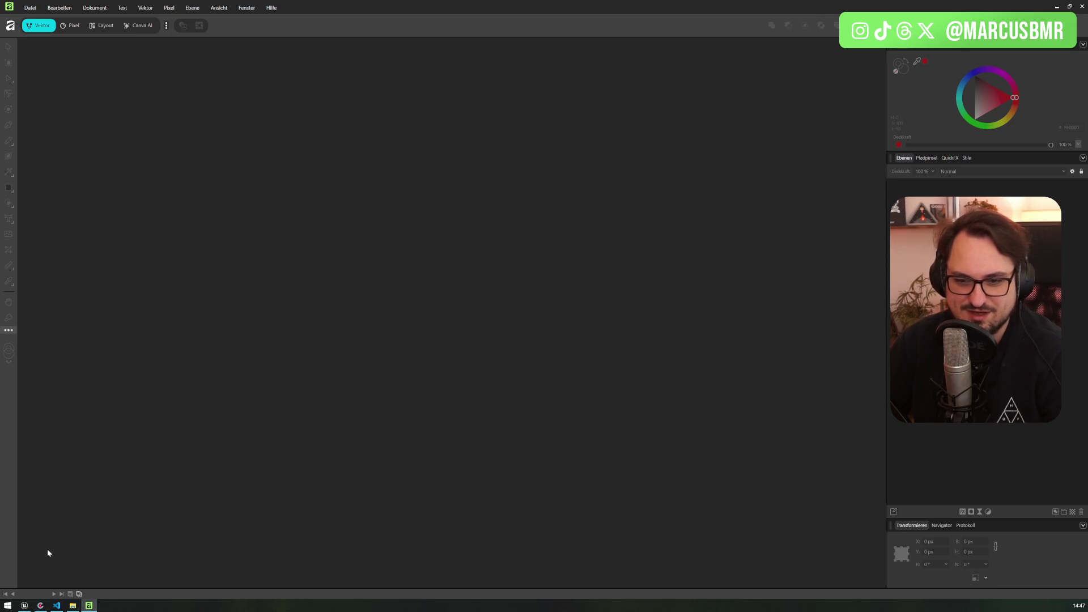
pyautogui.click(73, 605)
# - Drag the Back, ArrowRight and ArrowLeft PNGs into Affinity and switch to the B icon document
pyautogui.moveTo(451, 210)
pyautogui.mouseDown()
pyautogui.moveTo(268, 74)
pyautogui.moveTo(260, 44)
pyautogui.mouseUp()
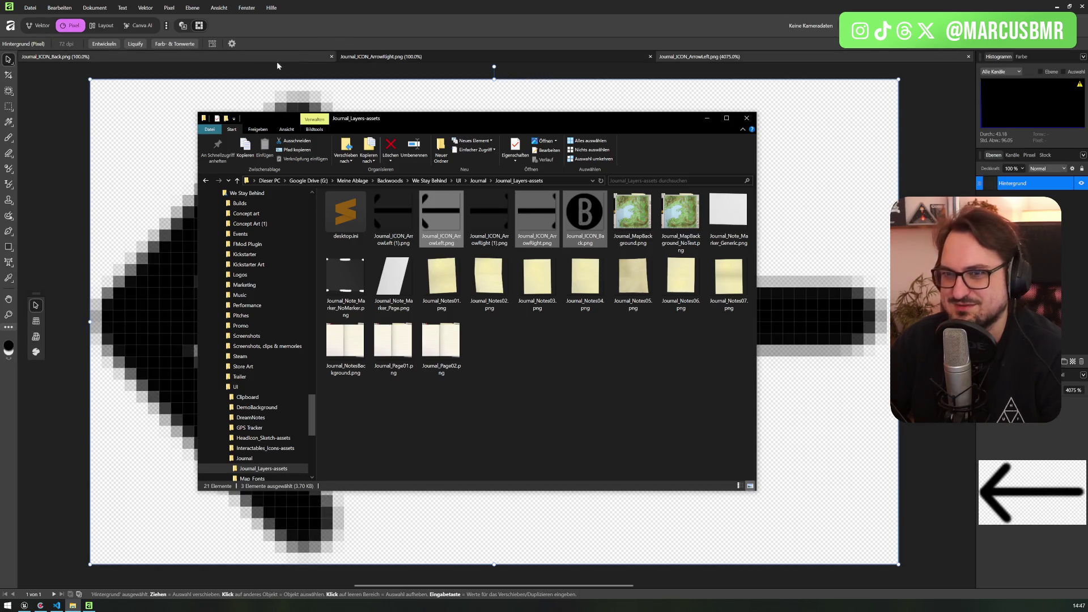
pyautogui.click(188, 83)
pyautogui.click(194, 56)
pyautogui.click(433, 56)
pyautogui.click(260, 57)
# - Zoom in on the B icon, select its layer, and widen the right-hand panels
pyautogui.scroll(-5, 432, 295)
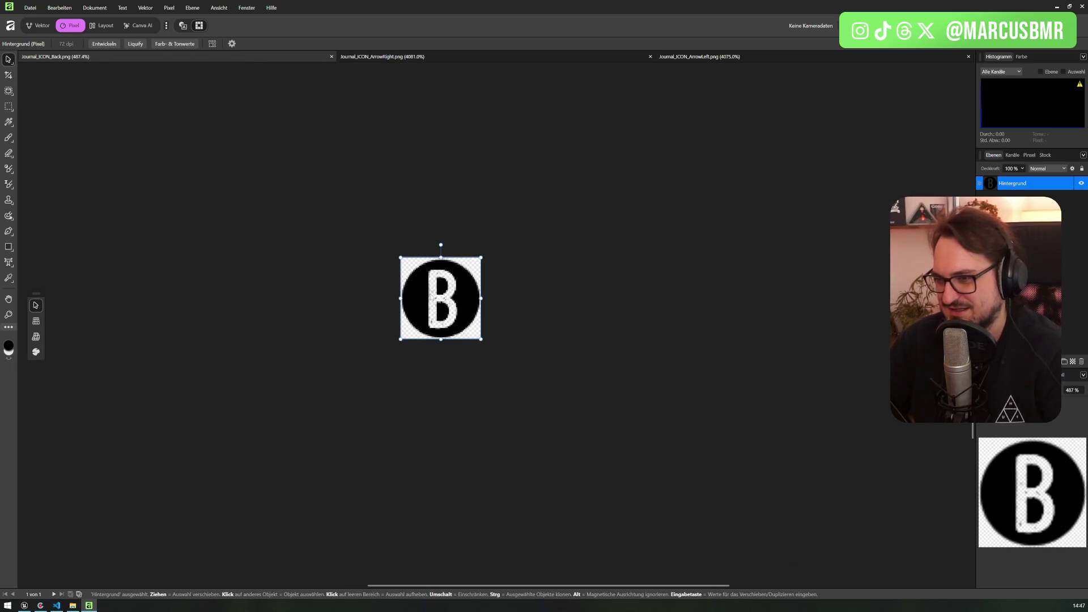
pyautogui.scroll(6, 432, 294)
pyautogui.scroll(-4, 483, 316)
pyautogui.click(483, 316)
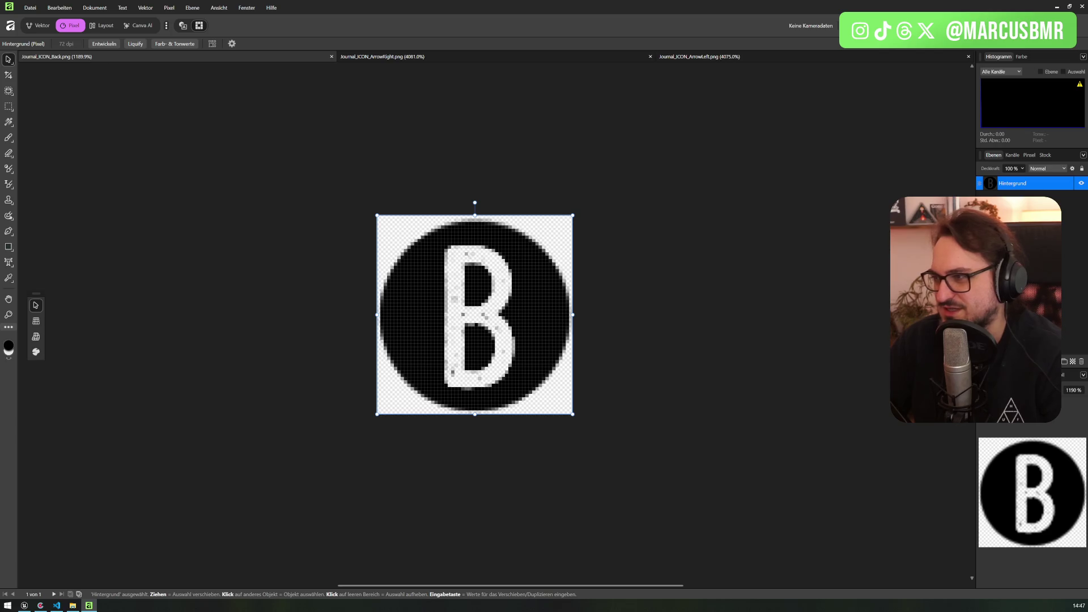
pyautogui.moveTo(975, 283); pyautogui.dragTo(892, 284)
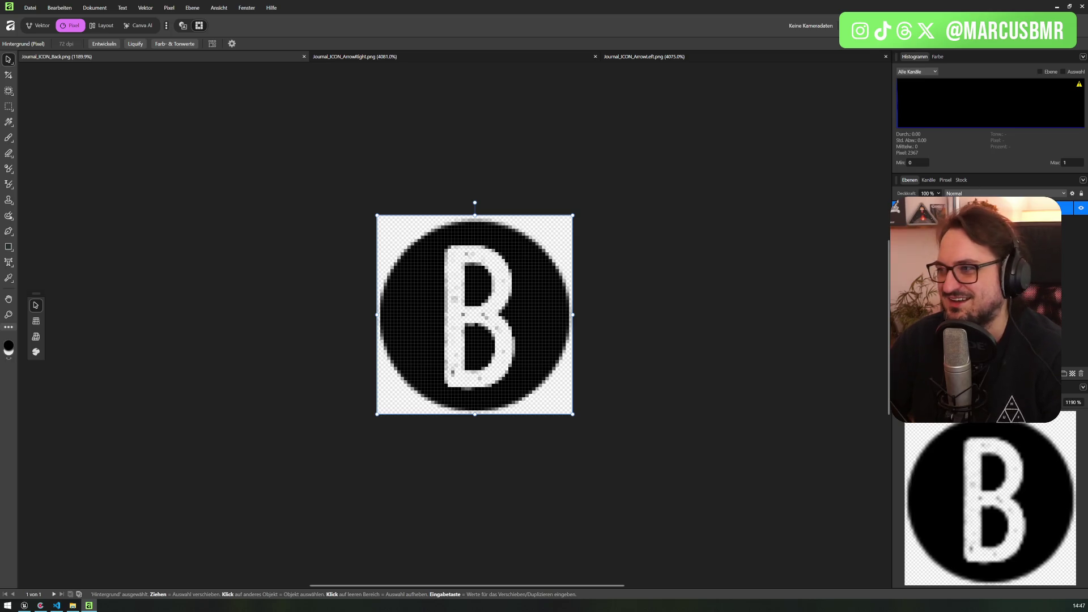
pyautogui.rightClick(896, 207)
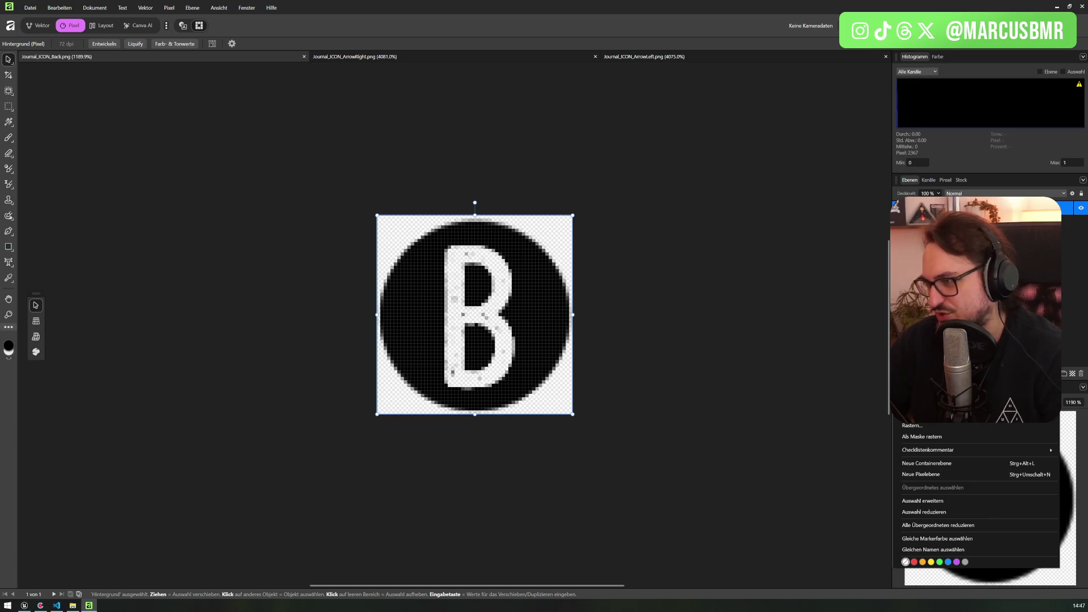
# - Add a new empty Pixel layer (Neue Pixelebene) above Hintergrund, then reselect Hintergrund
pyautogui.press('Escape')
pyautogui.rightClick(895, 208)
pyautogui.press('Escape')
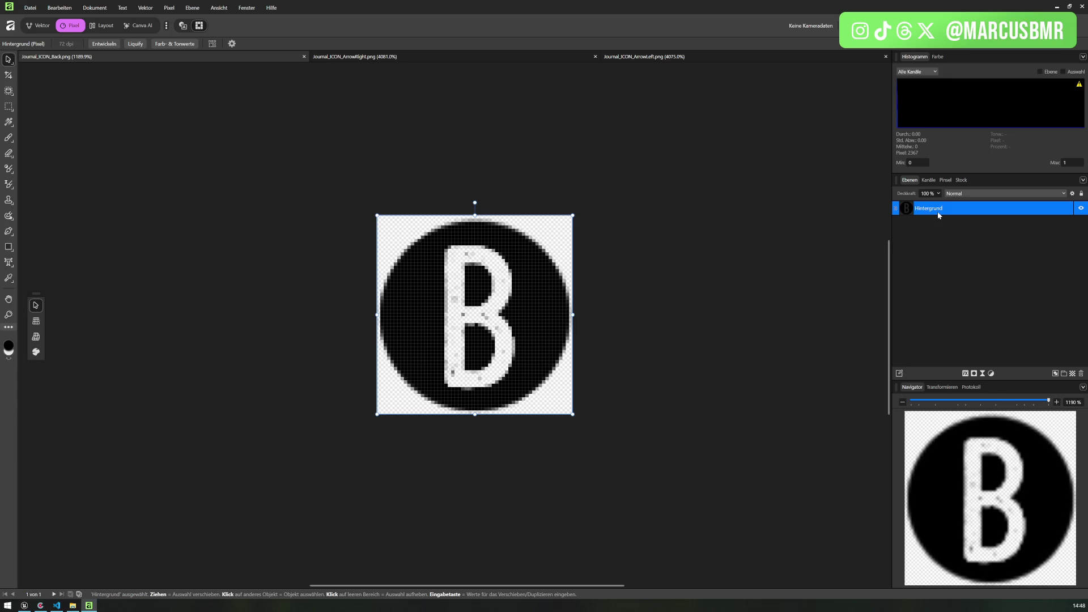
pyautogui.rightClick(938, 215)
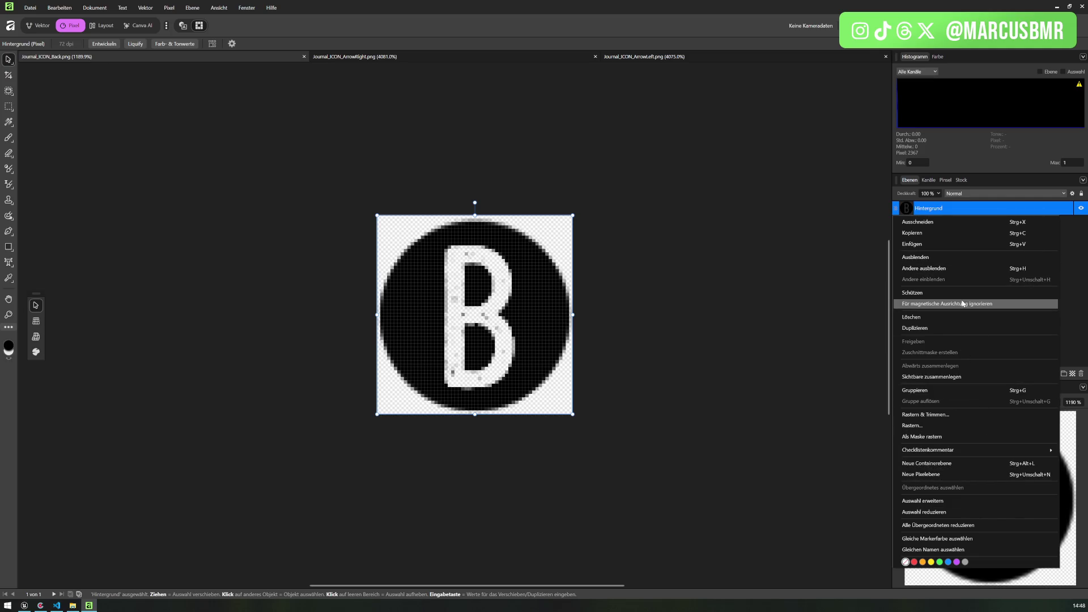
pyautogui.click(957, 479)
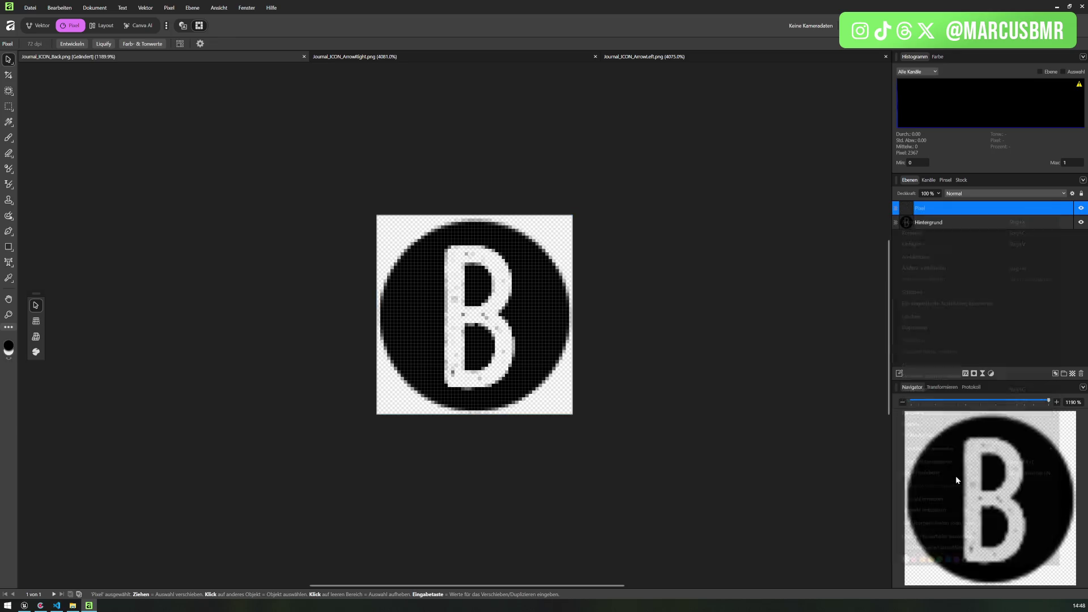
pyautogui.click(936, 223)
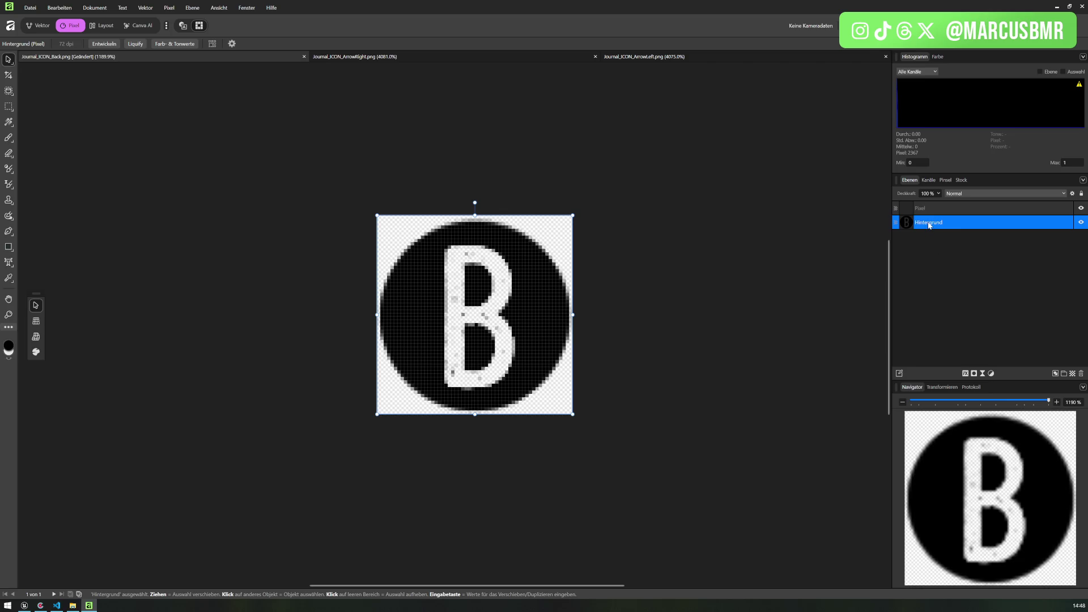
# - Reopen the Hintergrund layer's options menu several times and close it, leaving Hintergrund selected
pyautogui.rightClick(928, 225)
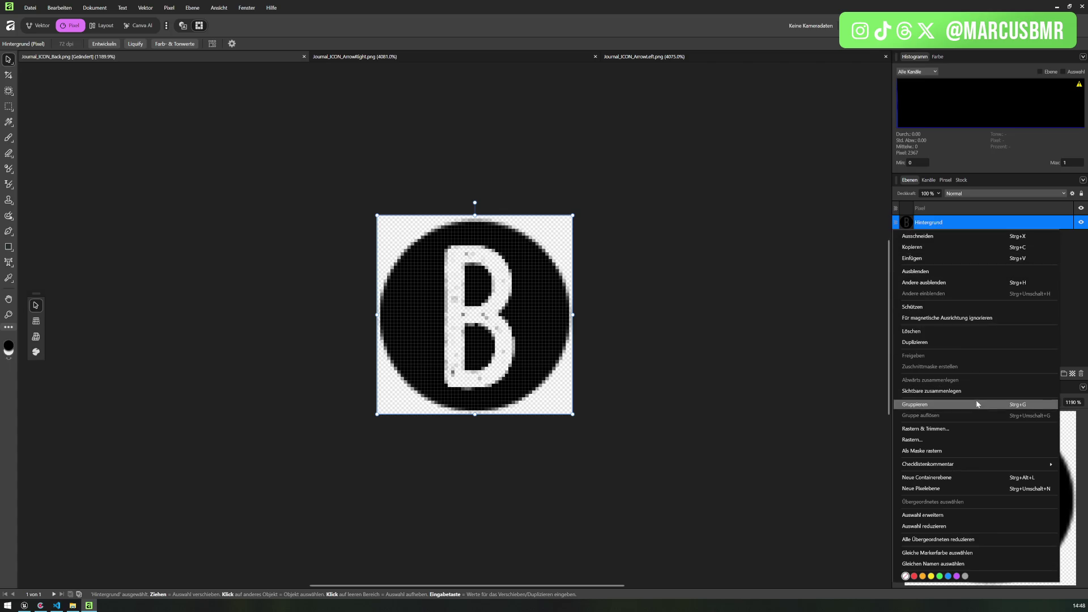
pyautogui.click(976, 440)
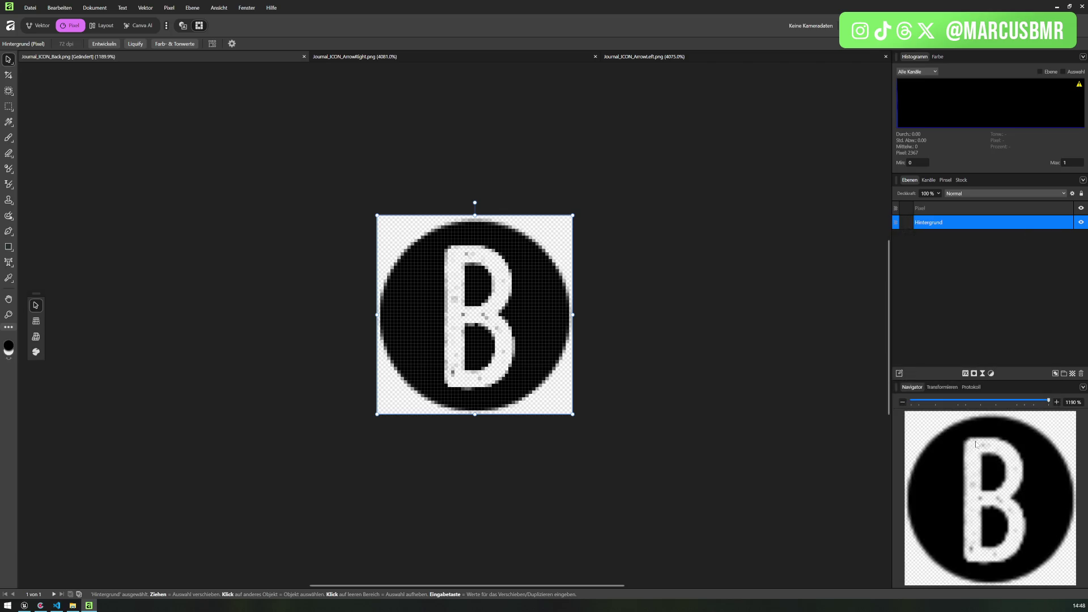
pyautogui.click(936, 259)
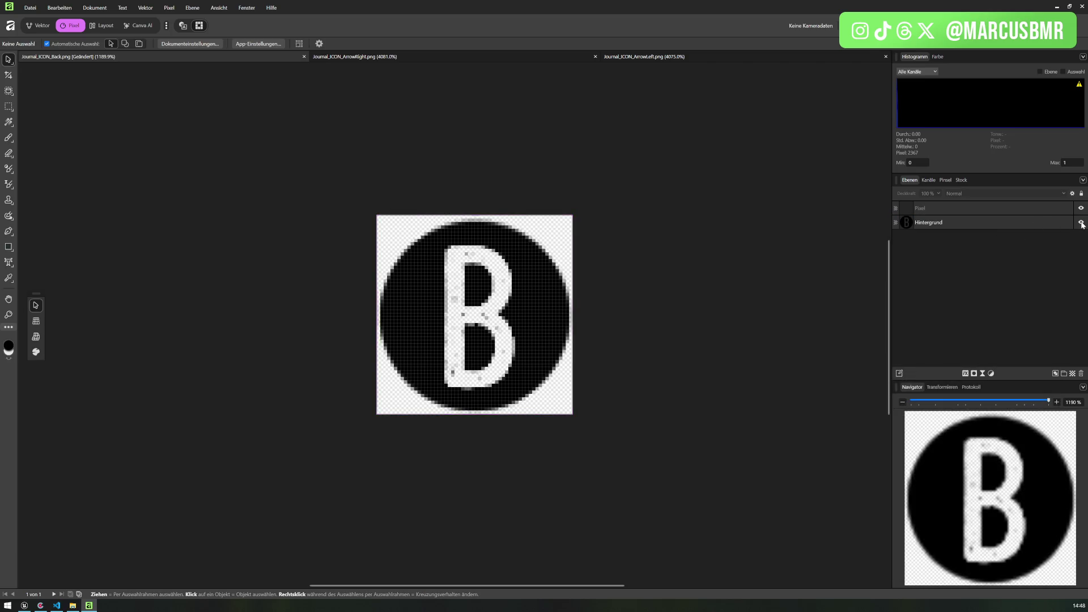
pyautogui.click(974, 223)
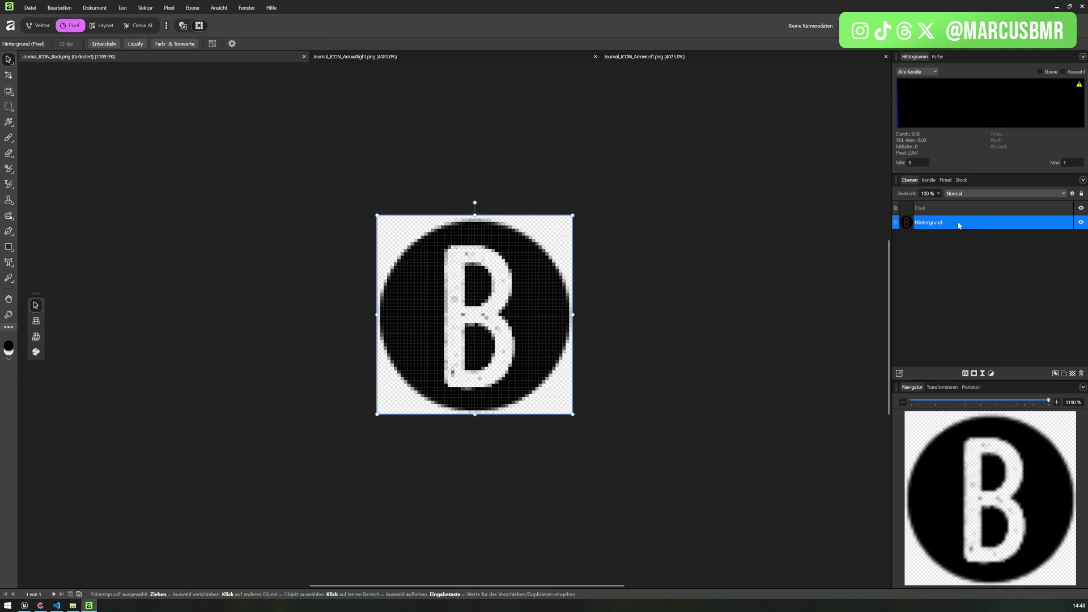
pyautogui.rightClick(958, 225)
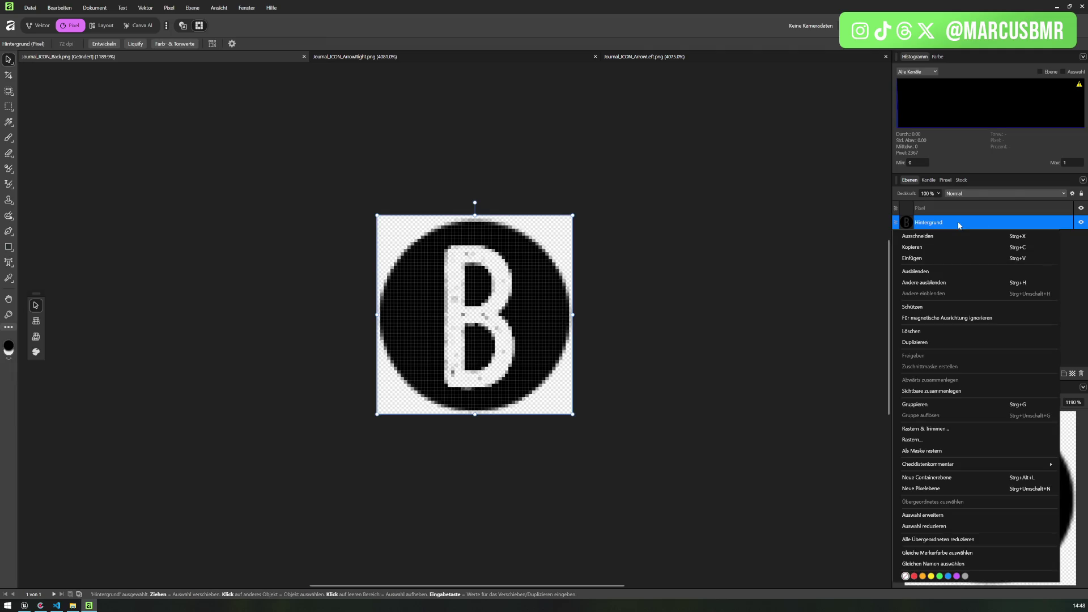
pyautogui.click(855, 223)
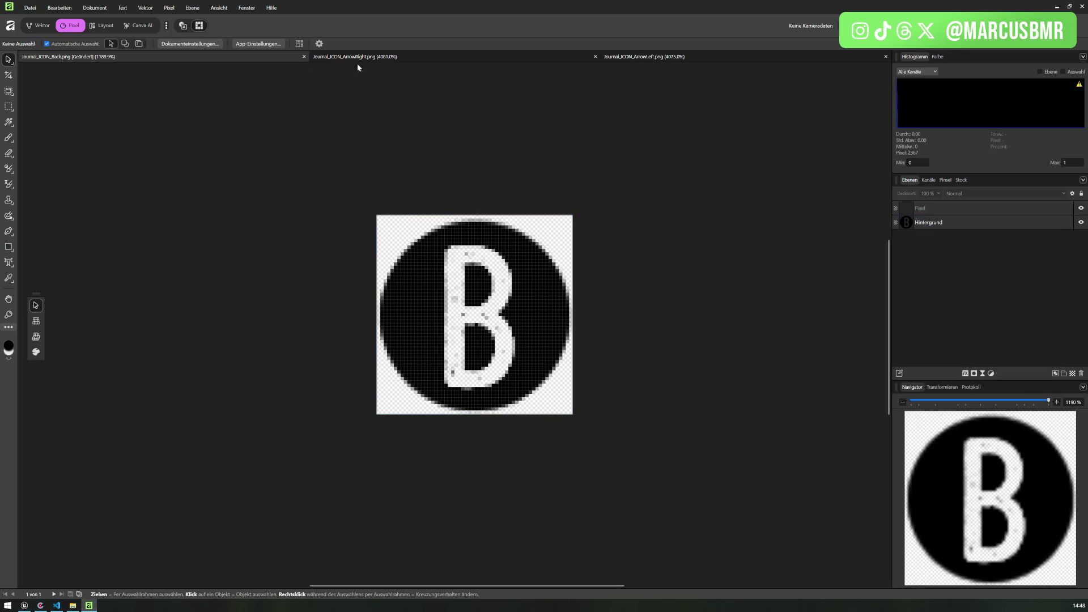
pyautogui.rightClick(942, 225)
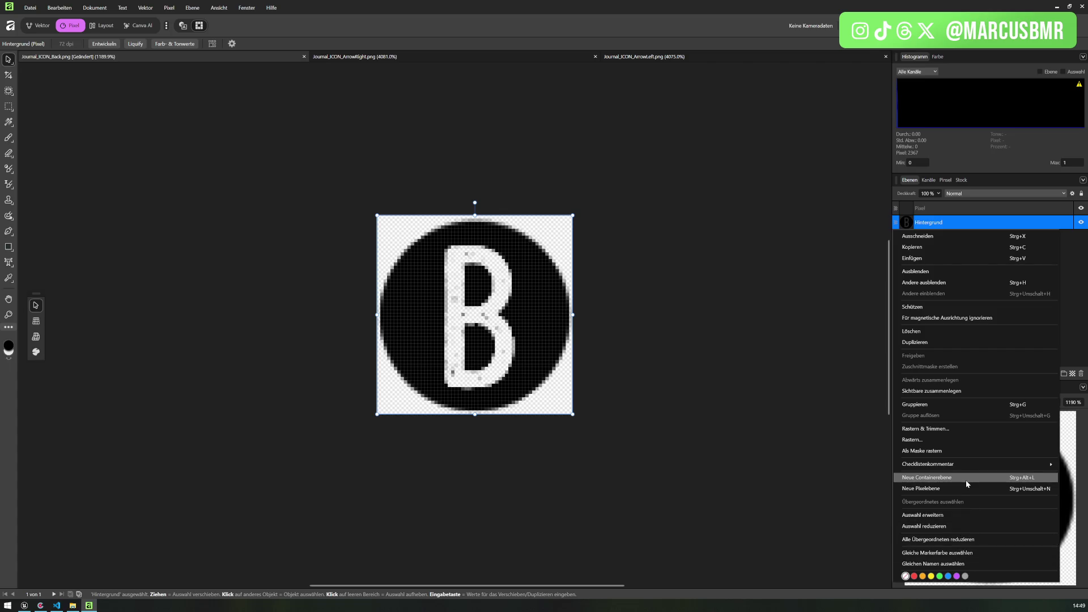
pyautogui.moveTo(969, 469)
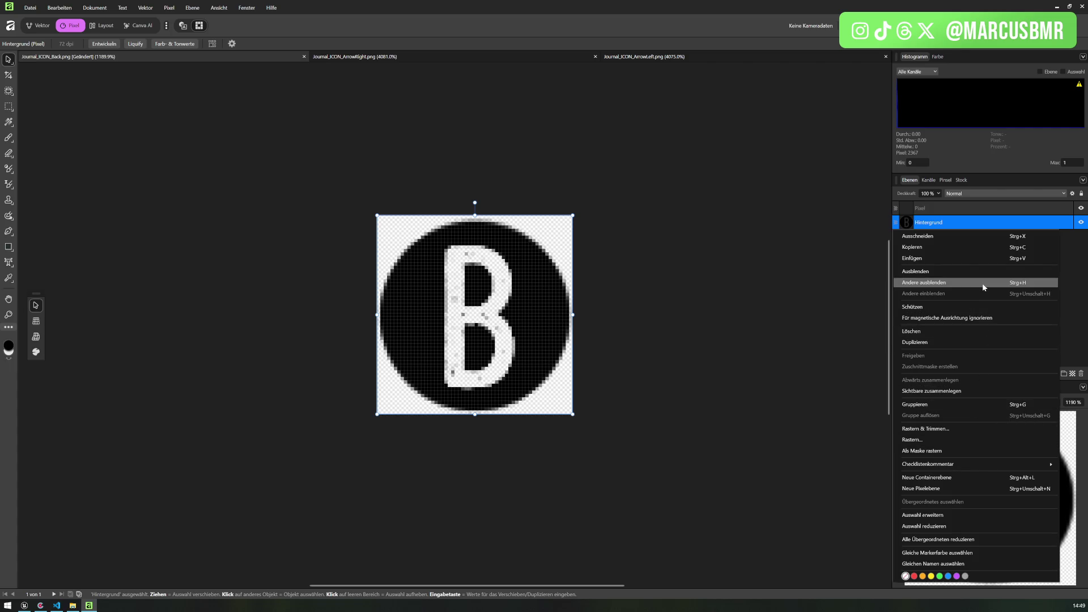
pyautogui.click(982, 223)
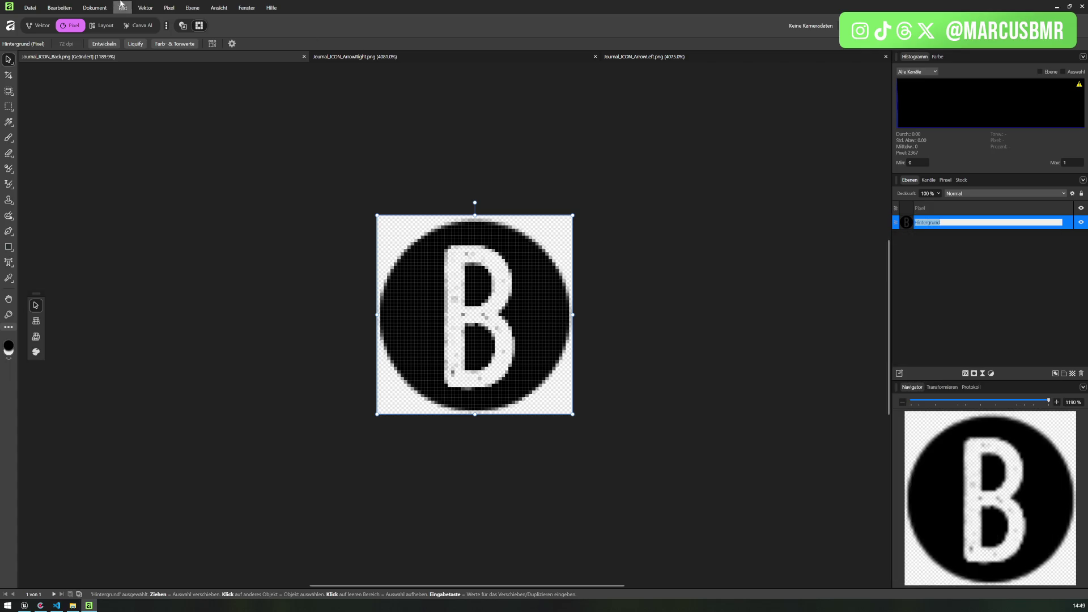
# - Give the Hintergrund layer a Farbe überlagern effect in white (255,255,255) via Ebeneneffekte
pyautogui.click(95, 7)
pyautogui.moveTo(63, 7)
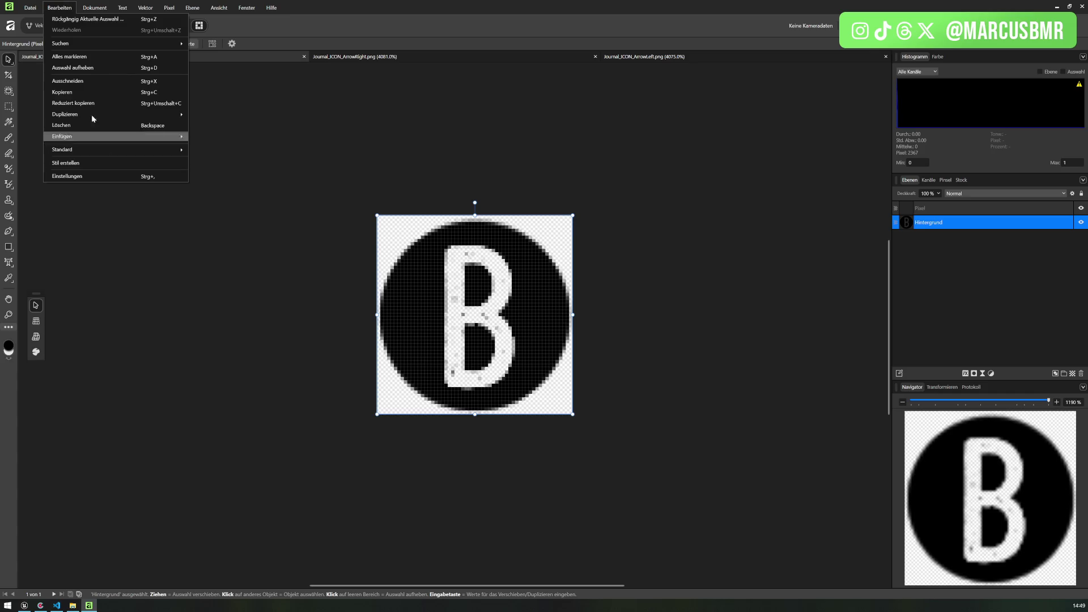
pyautogui.moveTo(189, 7)
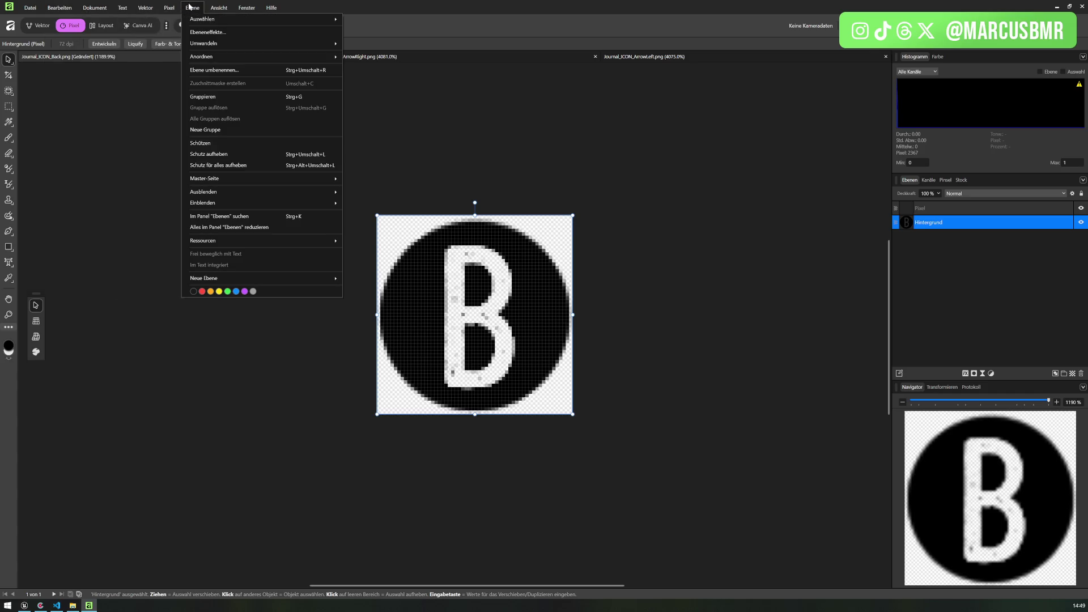
pyautogui.moveTo(209, 49)
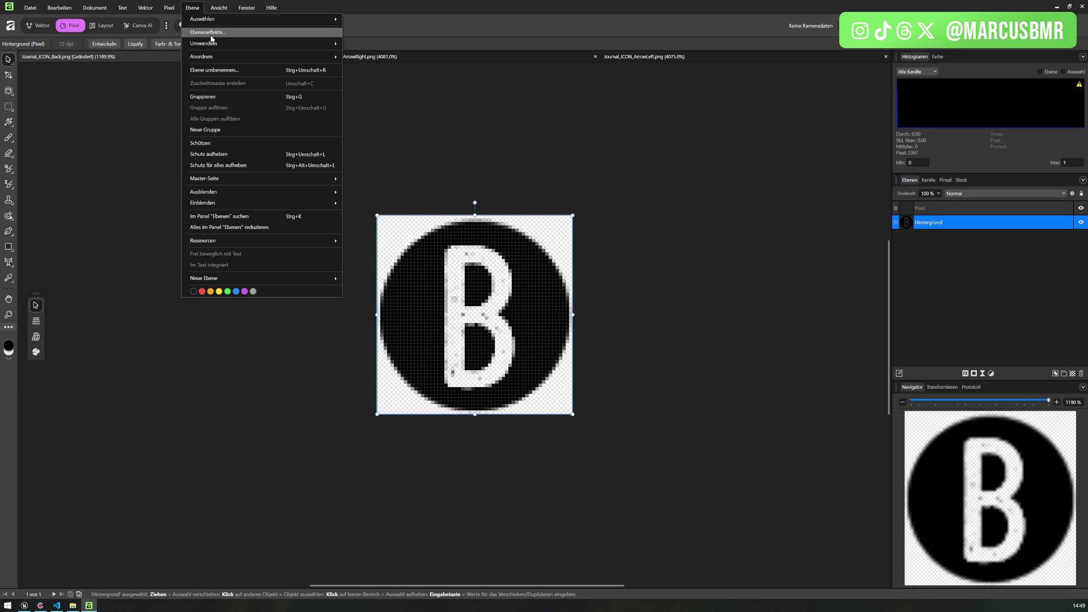
pyautogui.click(211, 33)
pyautogui.moveTo(452, 176)
pyautogui.mouseDown()
pyautogui.moveTo(106, 121)
pyautogui.moveTo(117, 124)
pyautogui.mouseUp()
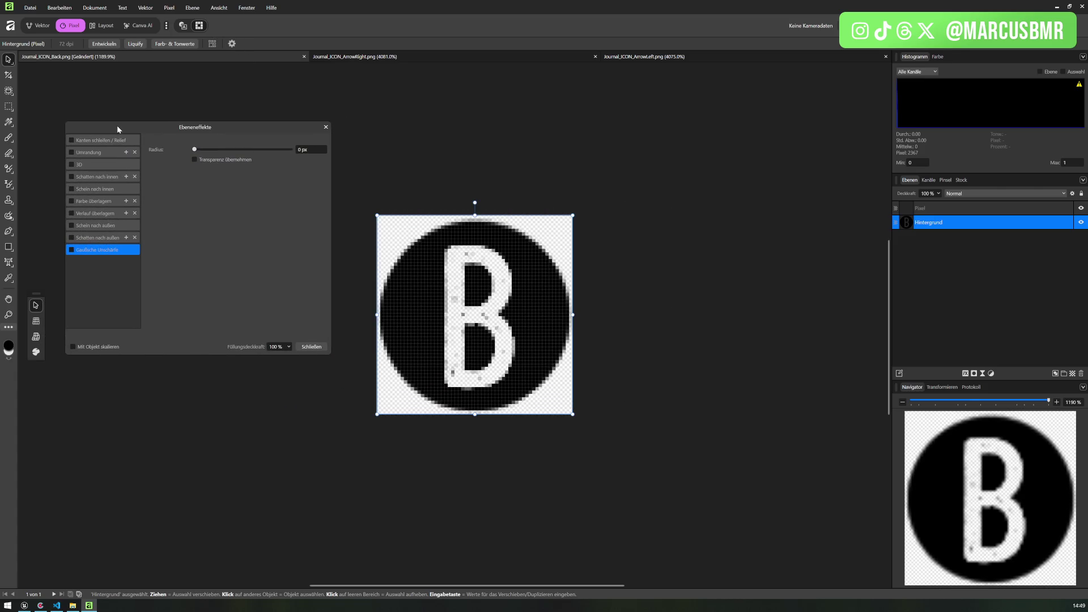
pyautogui.click(70, 203)
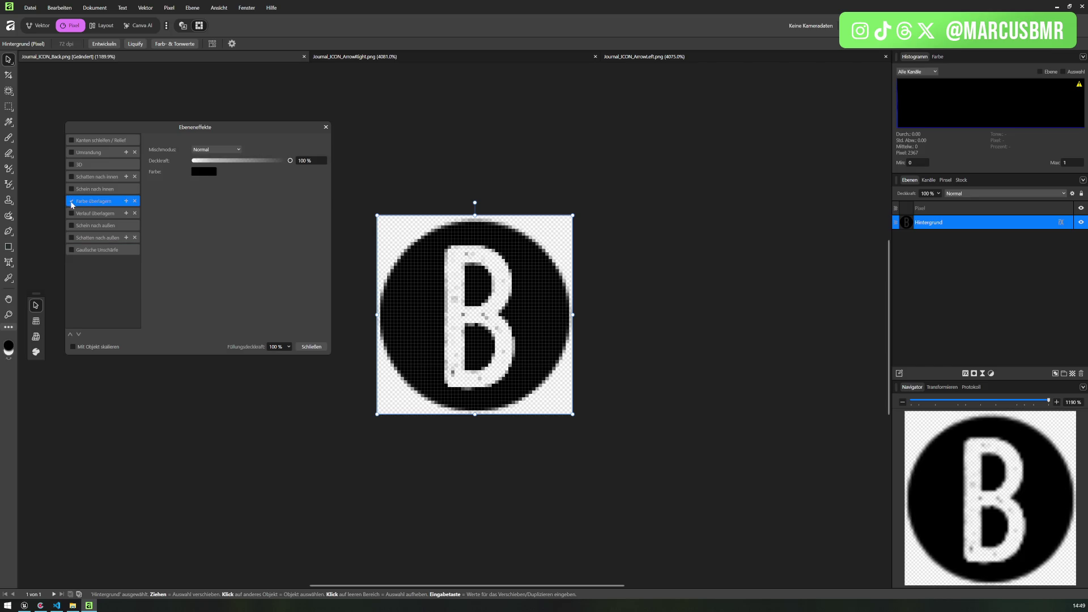
pyautogui.click(199, 172)
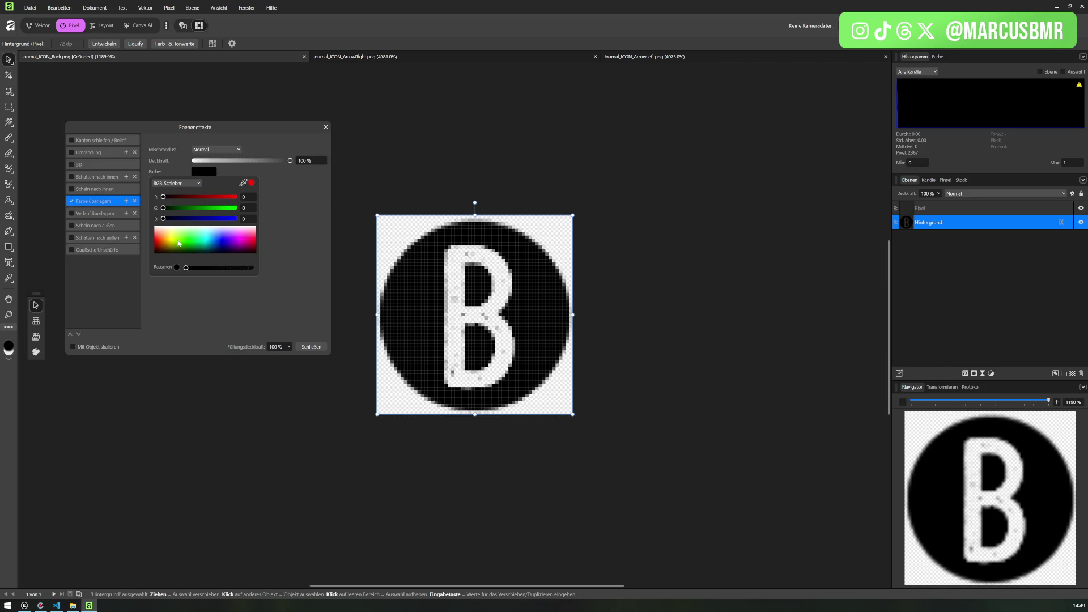
pyautogui.moveTo(180, 243); pyautogui.dragTo(140, 216)
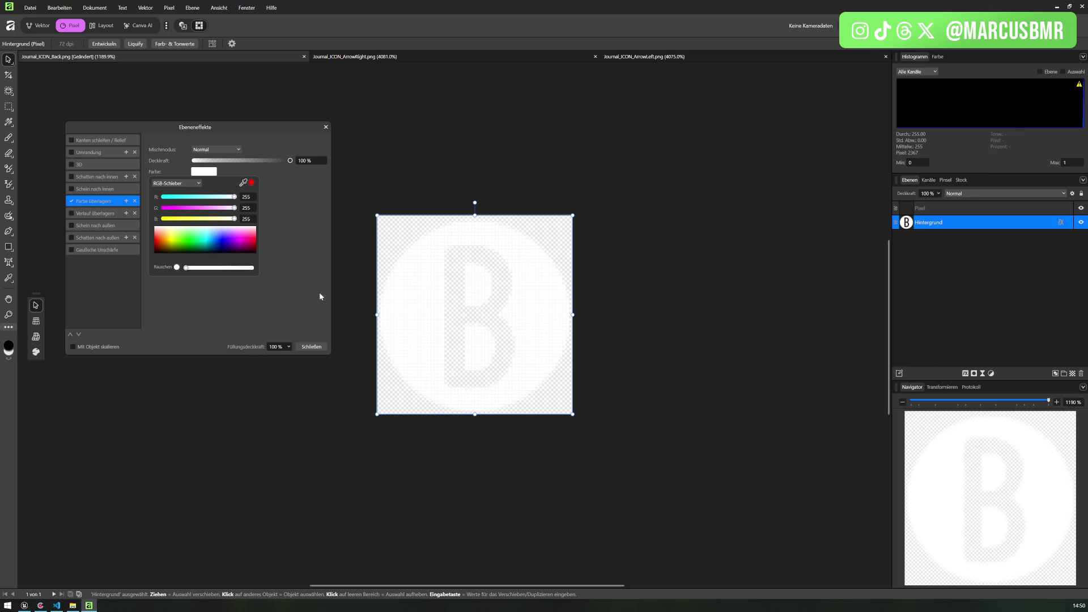
pyautogui.click(318, 348)
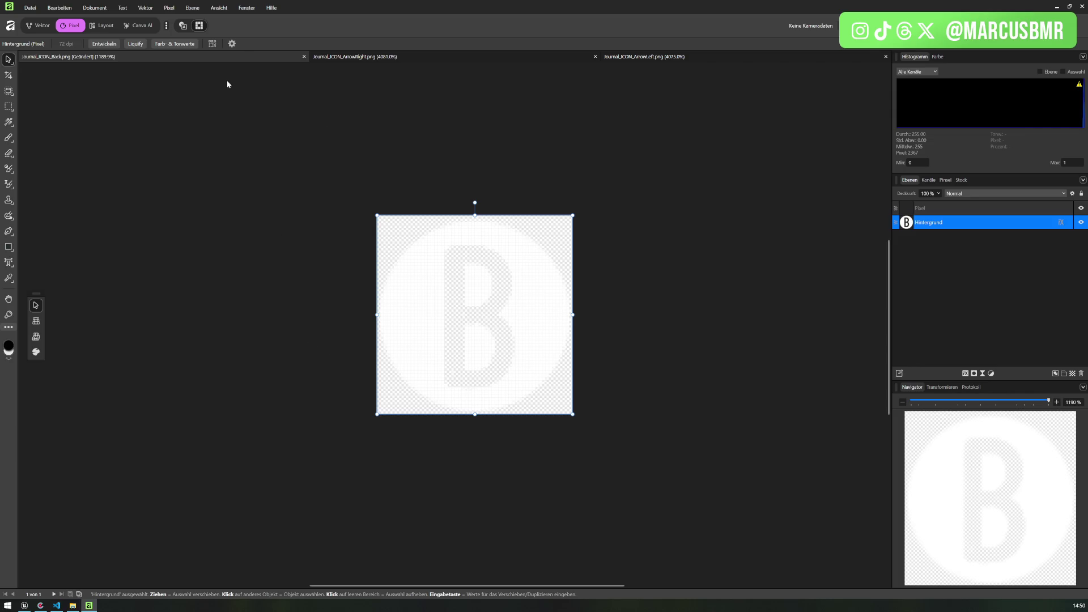
# - Give the right-arrow icon a white Colour Overlay layer effect
pyautogui.click(364, 57)
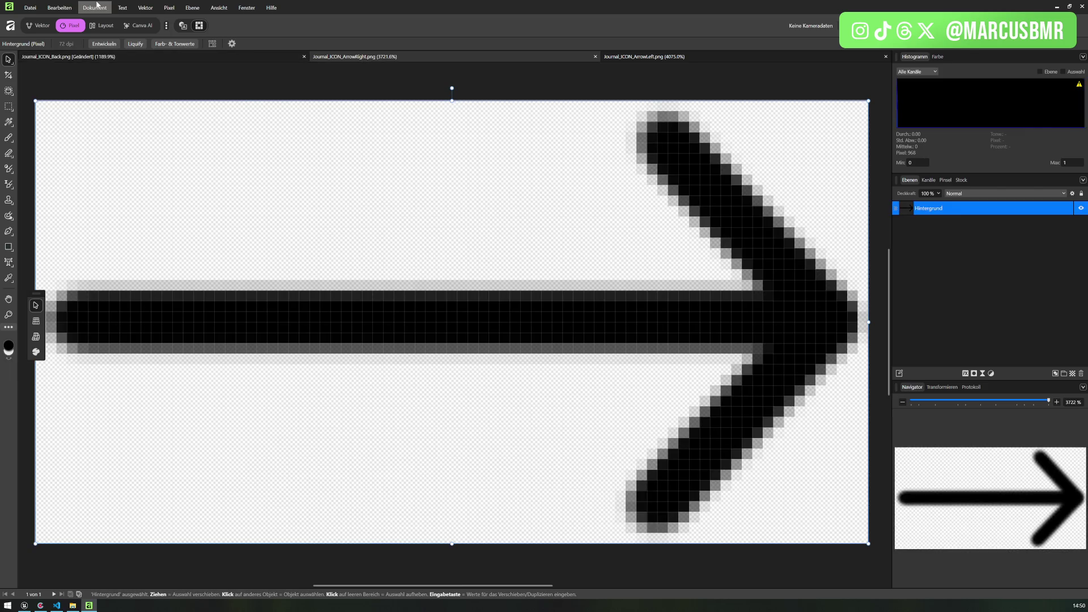
pyautogui.click(144, 8)
pyautogui.moveTo(192, 8)
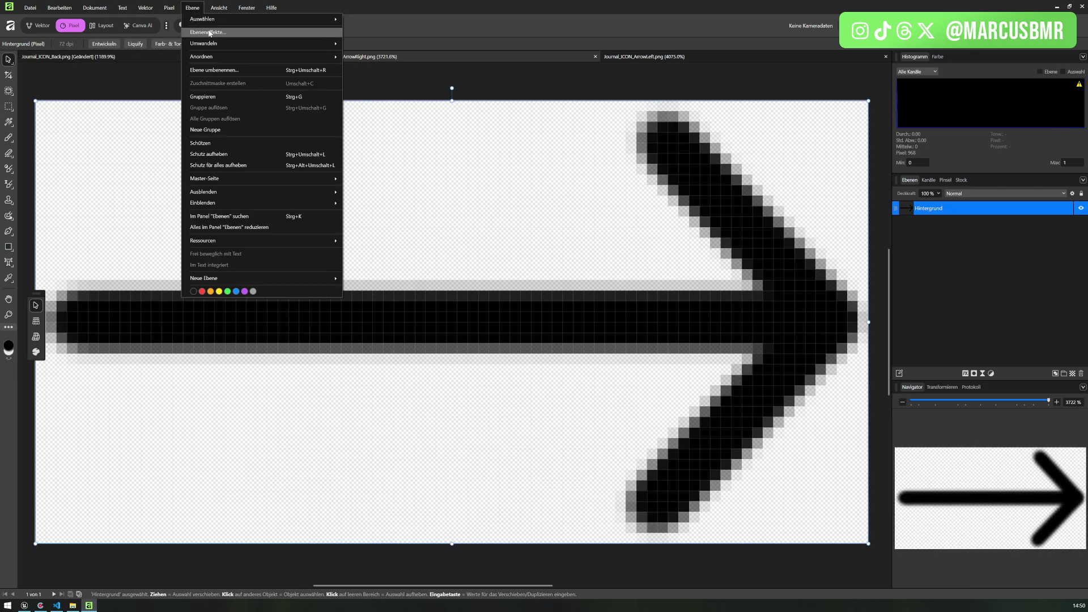
pyautogui.click(199, 33)
pyautogui.click(71, 201)
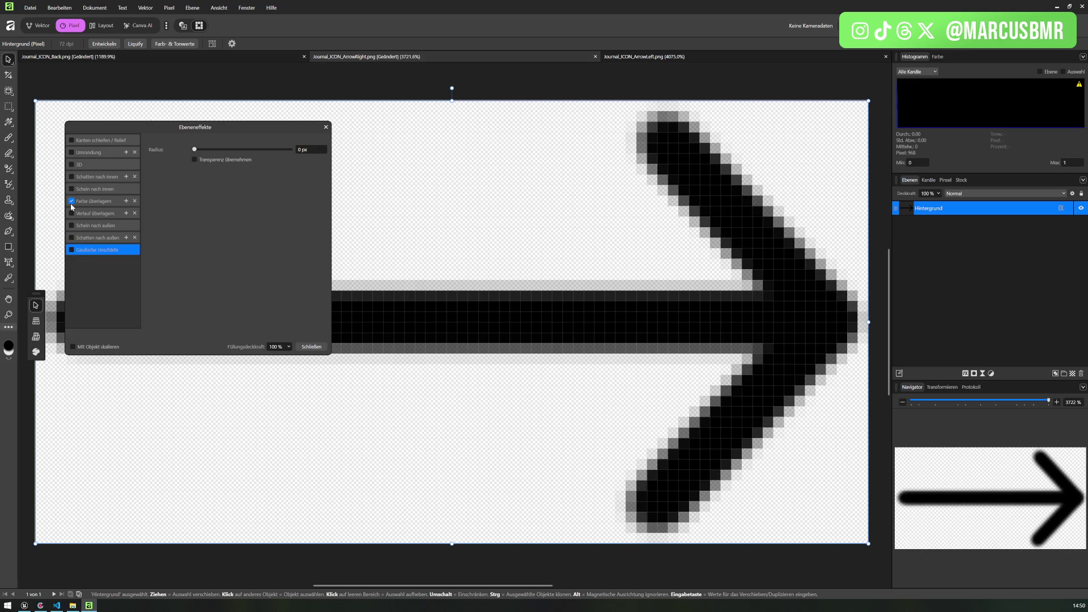
pyautogui.click(86, 202)
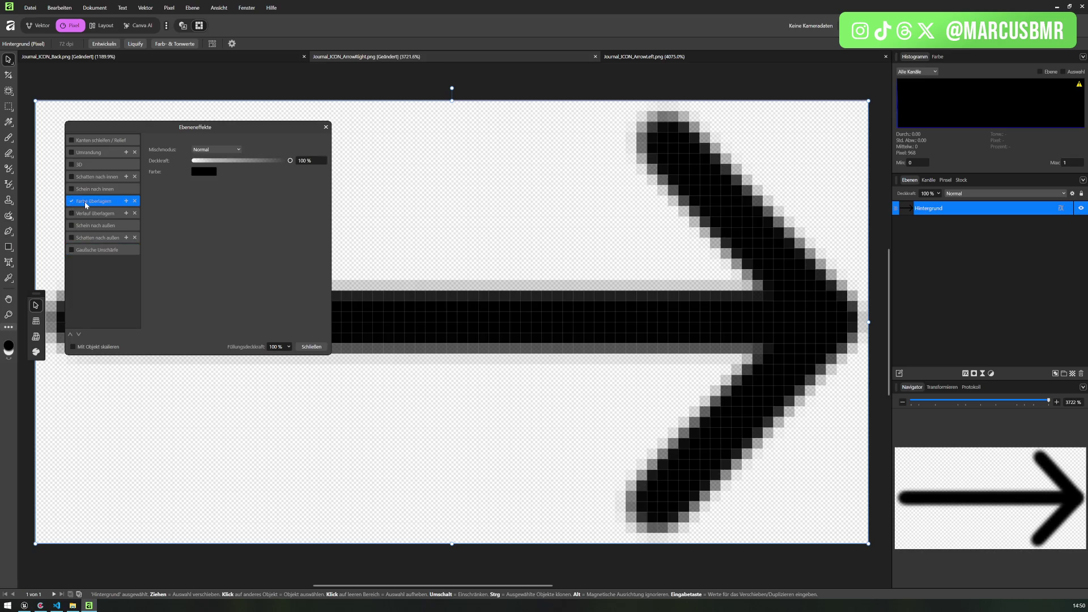
pyautogui.click(203, 171)
pyautogui.moveTo(164, 229); pyautogui.dragTo(132, 210)
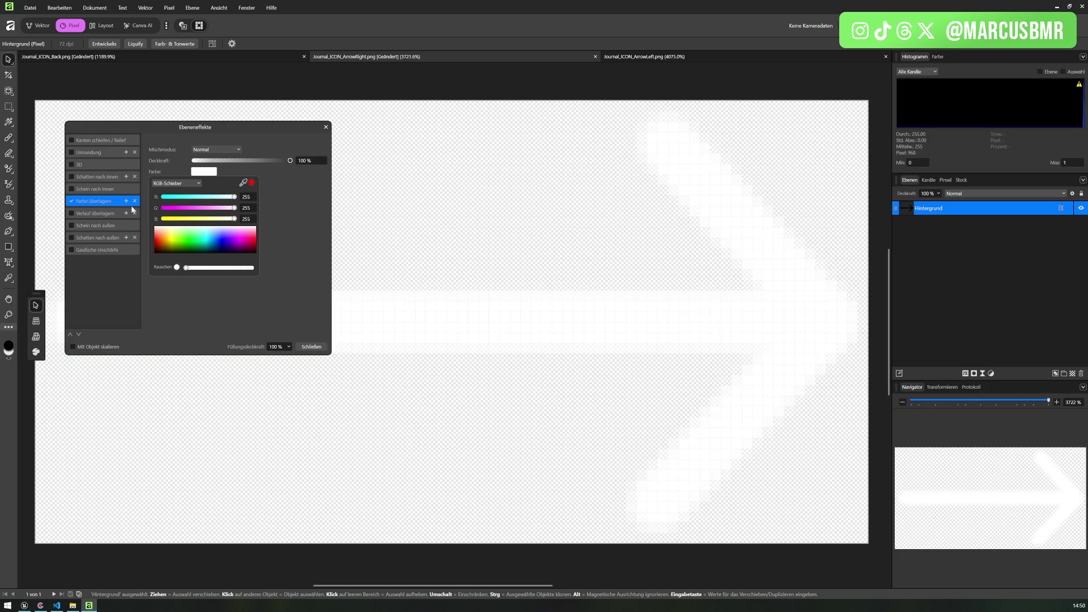
pyautogui.click(309, 347)
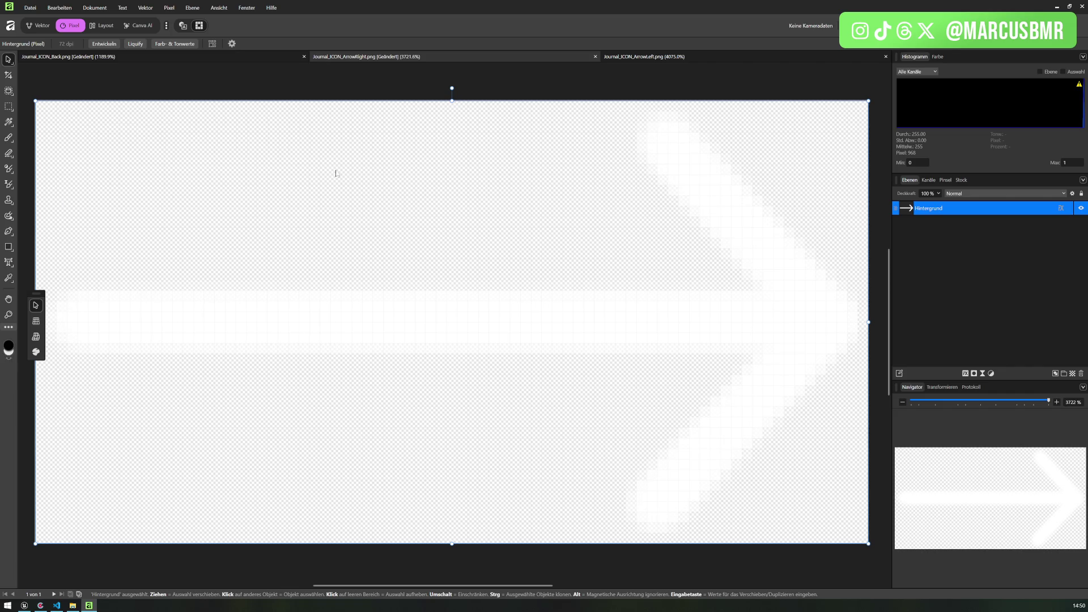
# - Open Layer Effects in the left-arrow document and view the Colour Overlay settings
pyautogui.click(629, 56)
pyautogui.click(102, 10)
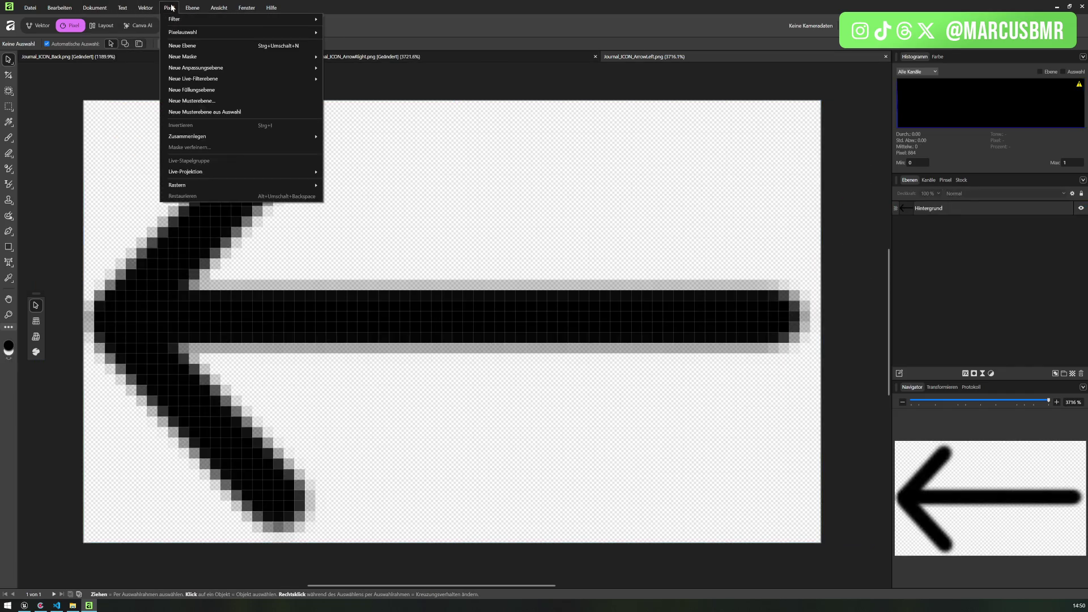
pyautogui.moveTo(192, 7)
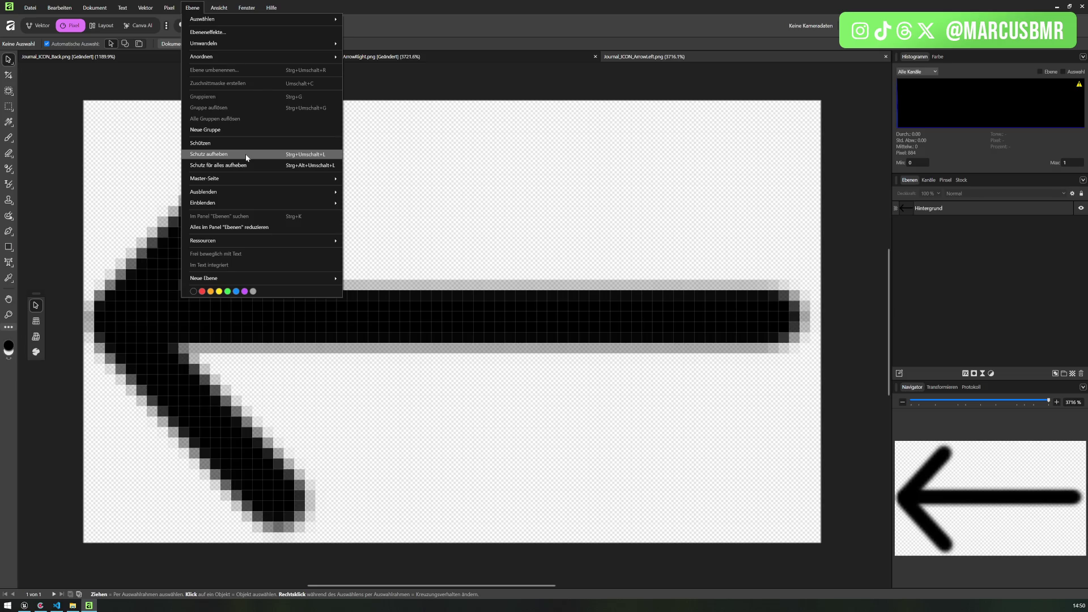
pyautogui.moveTo(151, 11)
pyautogui.click(204, 41)
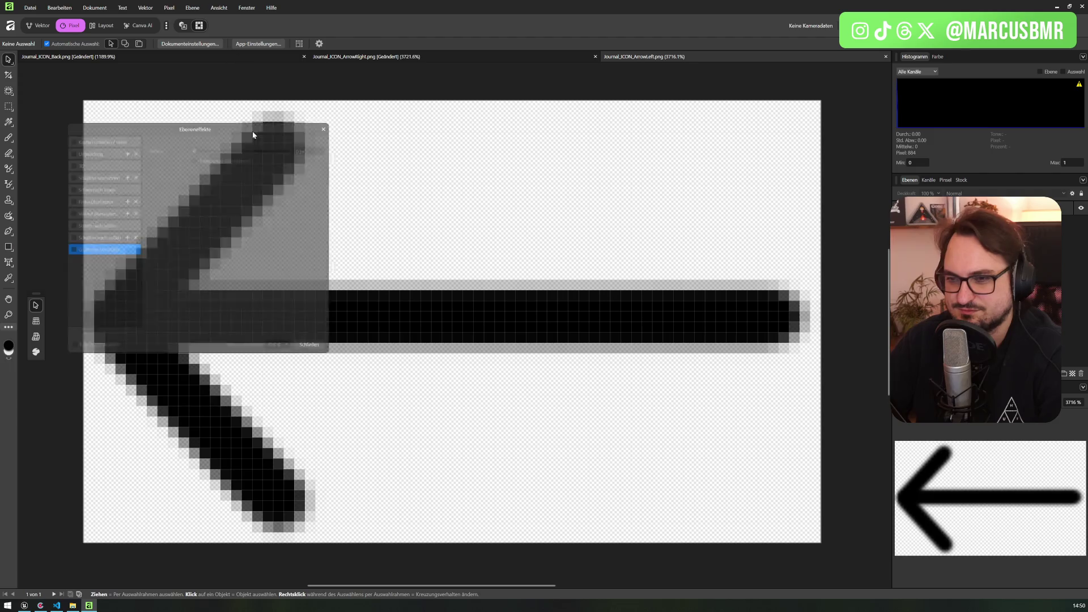
pyautogui.click(70, 201)
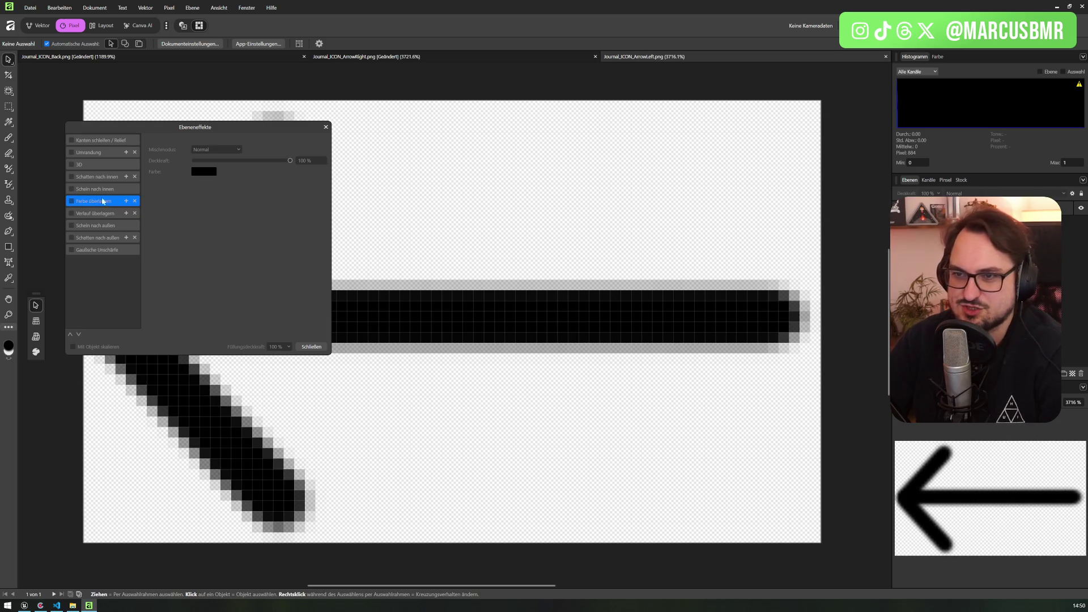
pyautogui.click(309, 345)
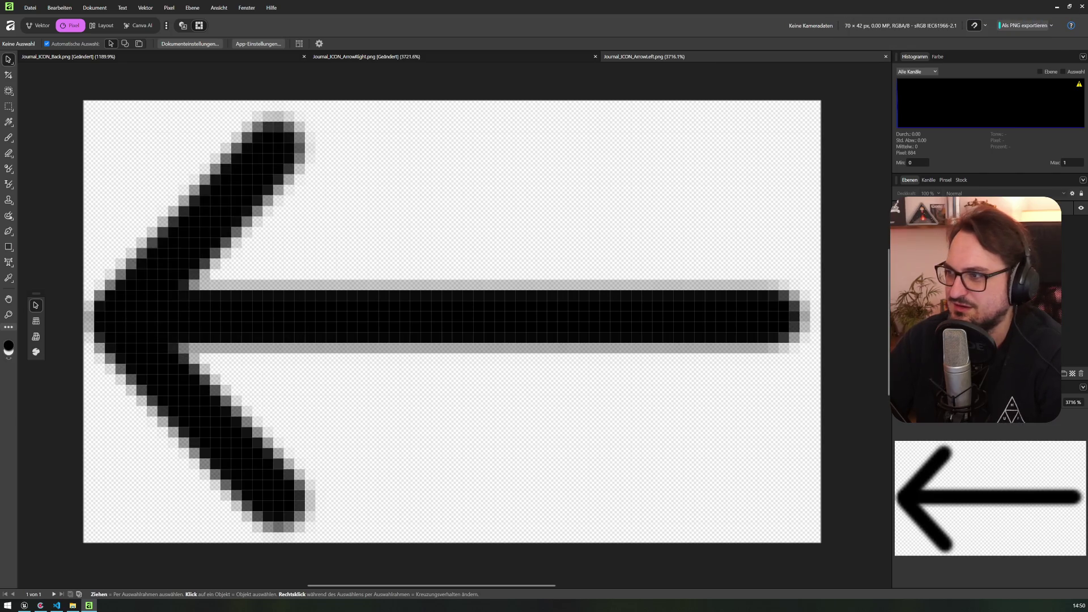
# - Select the left arrow's pixel layer, apply a white Colour Overlay, and return to the B icon
pyautogui.click(309, 345)
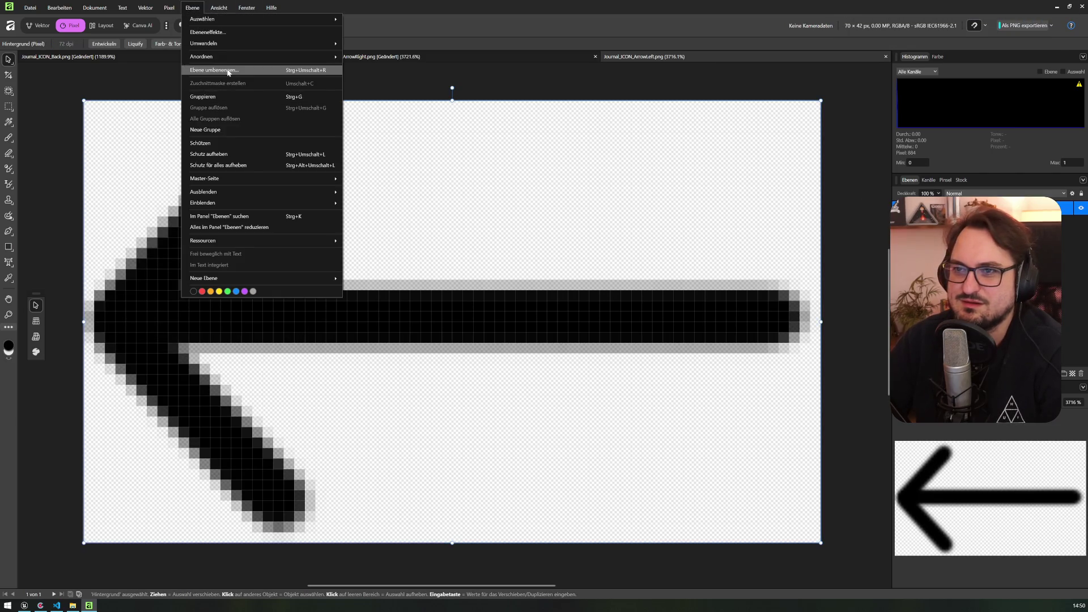
pyautogui.click(207, 32)
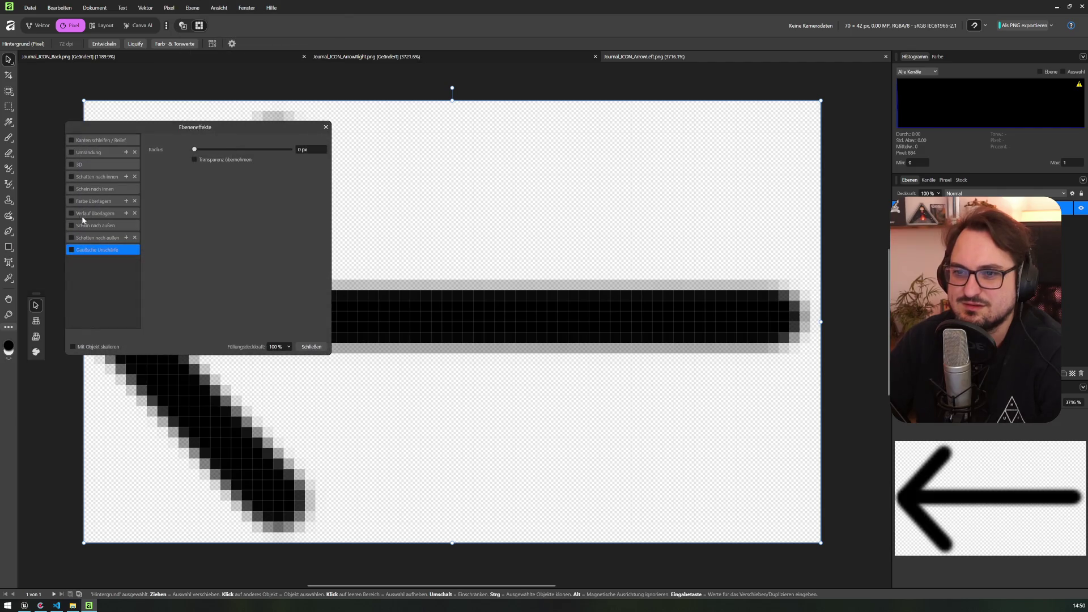
pyautogui.click(71, 202)
pyautogui.click(202, 171)
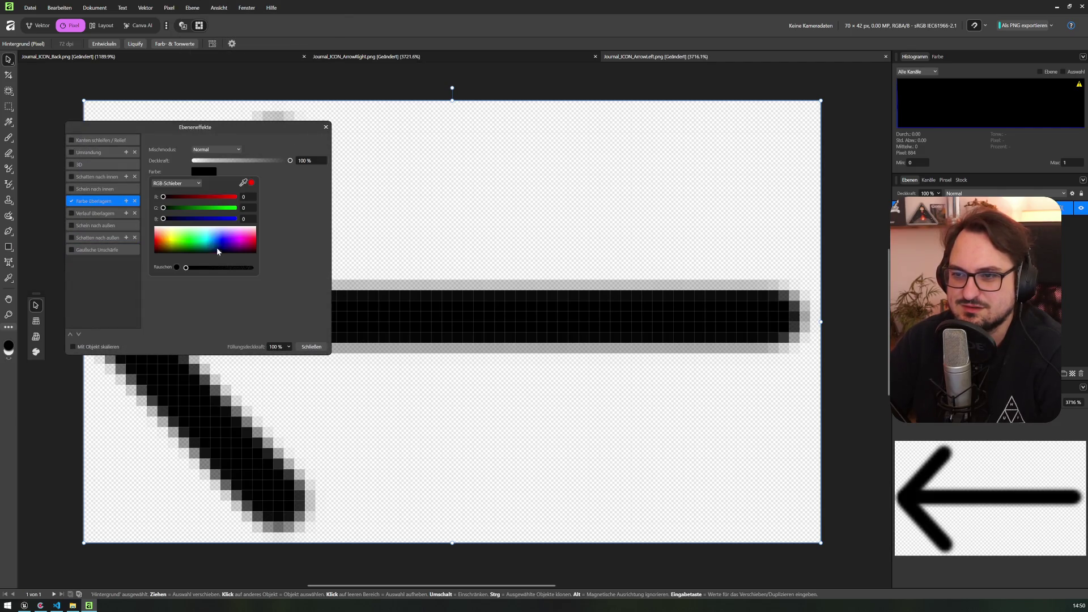
pyautogui.click(295, 317)
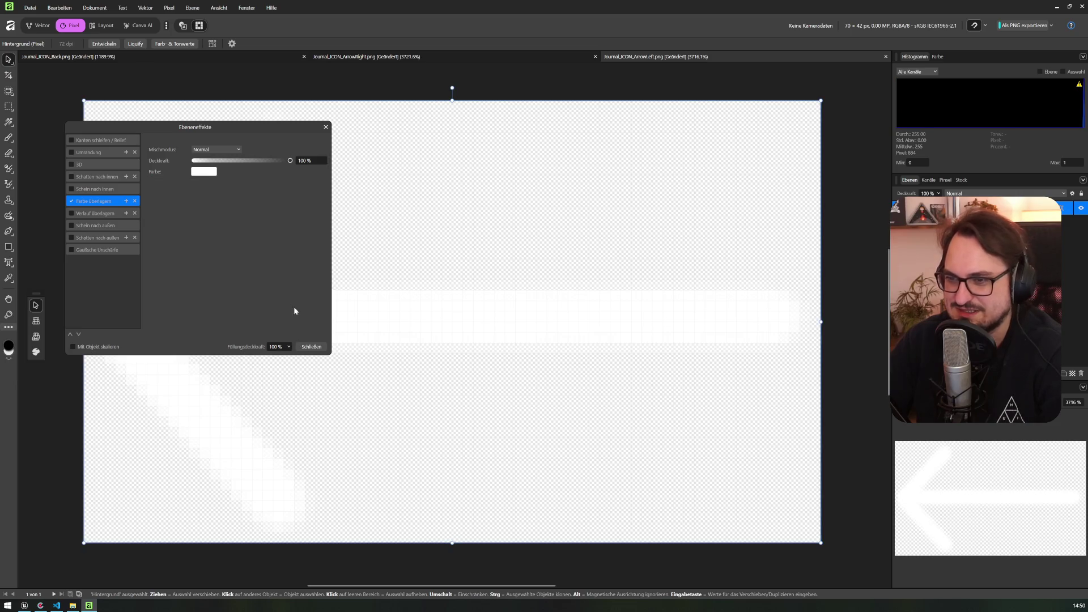
pyautogui.click(315, 347)
pyautogui.click(72, 56)
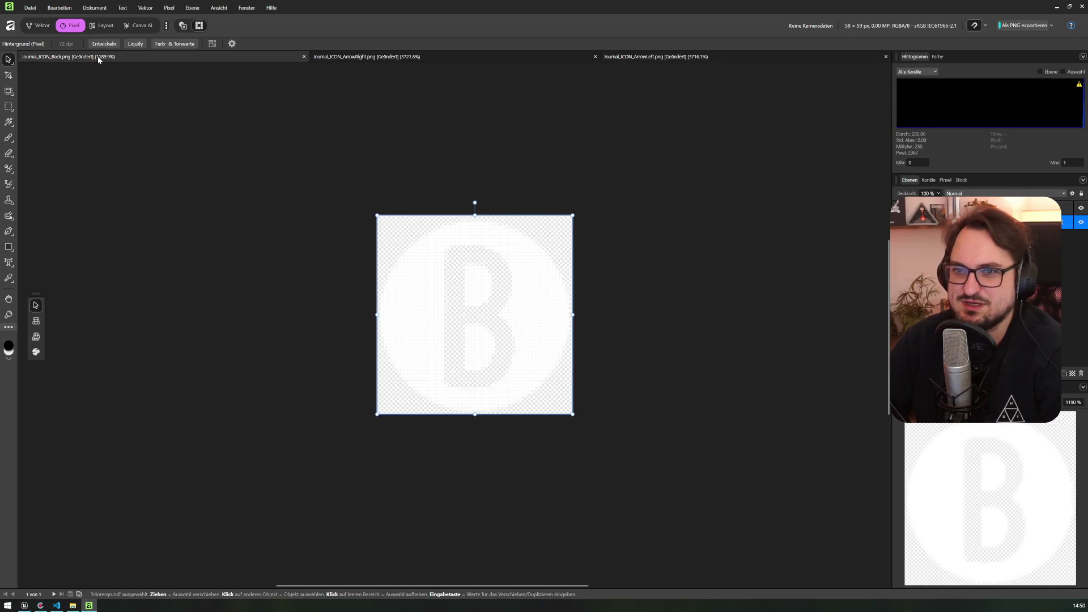
# - Try saving the B icon as a package and under a new name, then cancel both
pyautogui.click(30, 7)
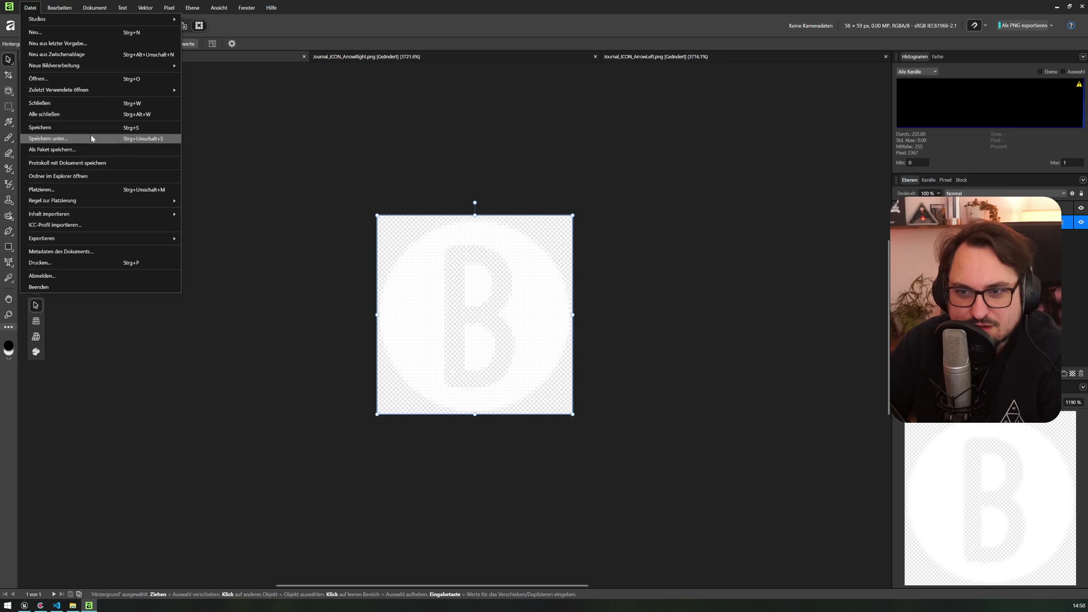
pyautogui.click(89, 148)
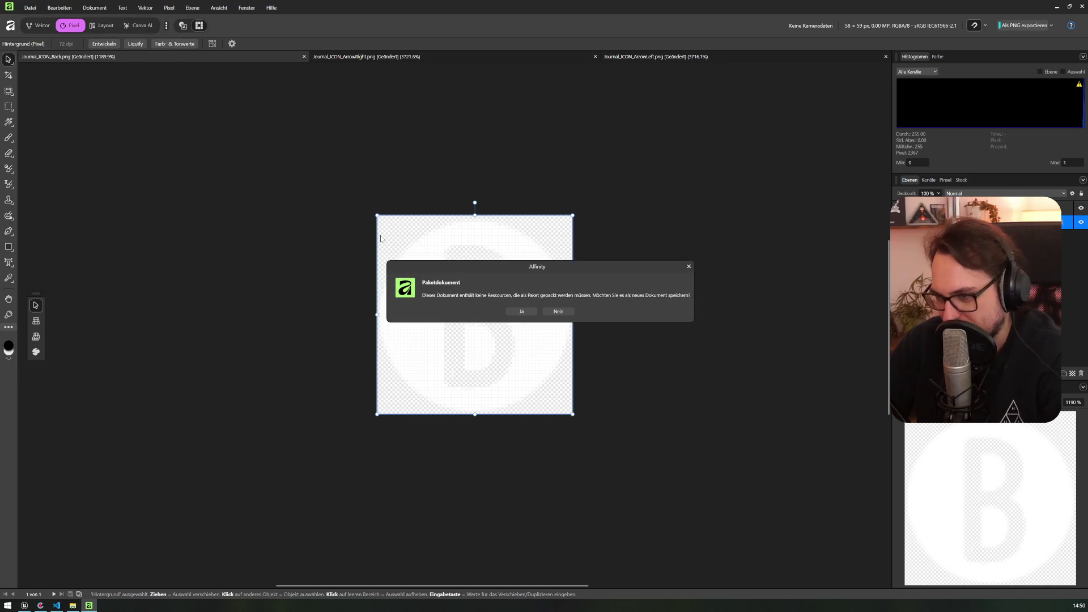
pyautogui.click(555, 313)
pyautogui.click(28, 8)
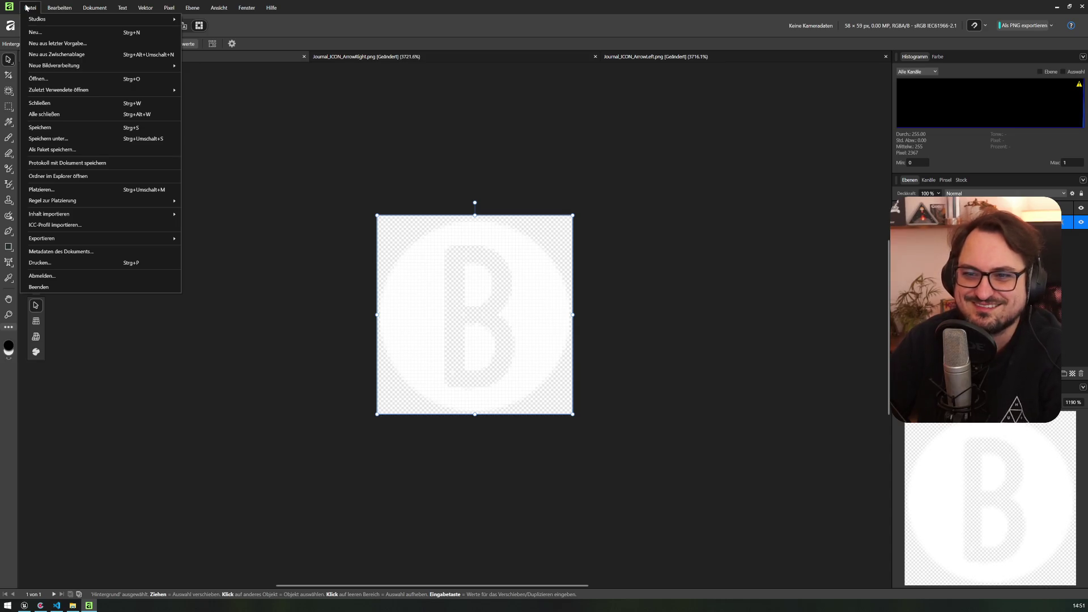
pyautogui.click(107, 142)
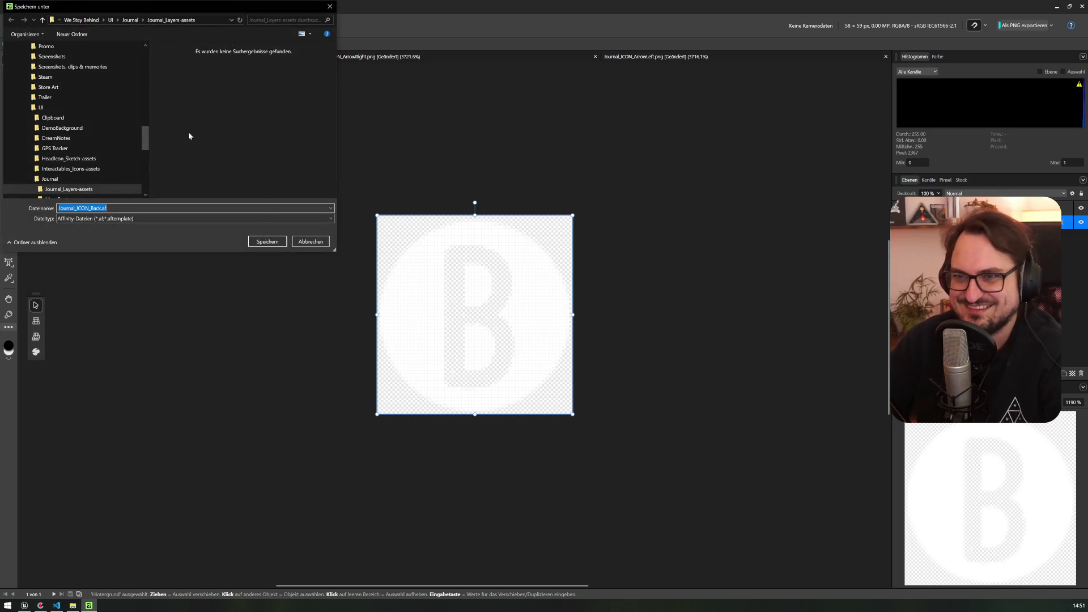
pyautogui.click(103, 219)
pyautogui.click(103, 220)
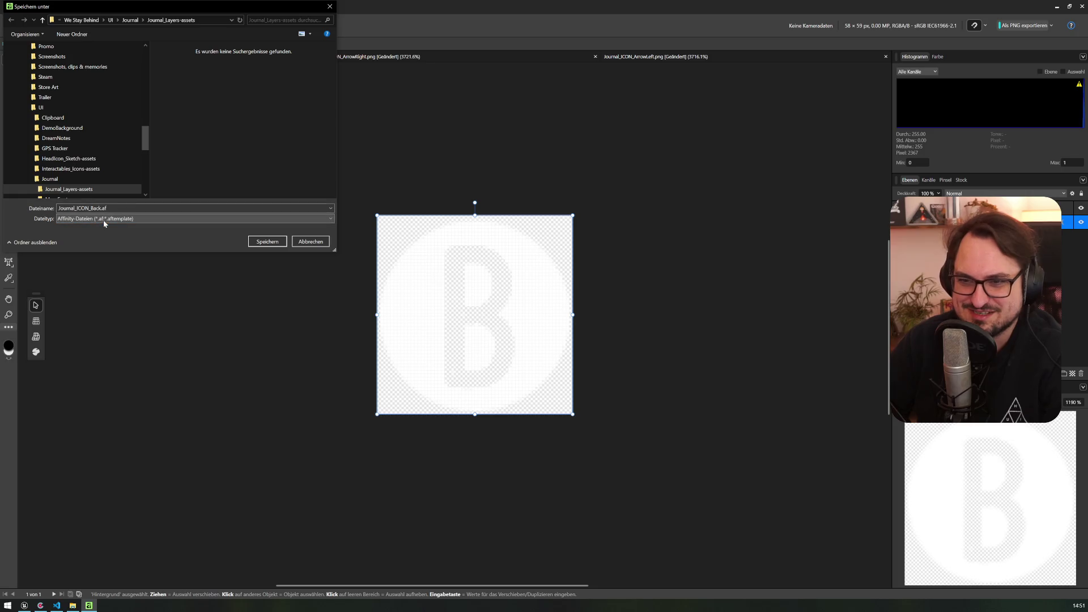
pyautogui.click(311, 241)
# - Export the B icon as PNG at 58 × 59 px from an enlarged Export dialog
pyautogui.click(30, 8)
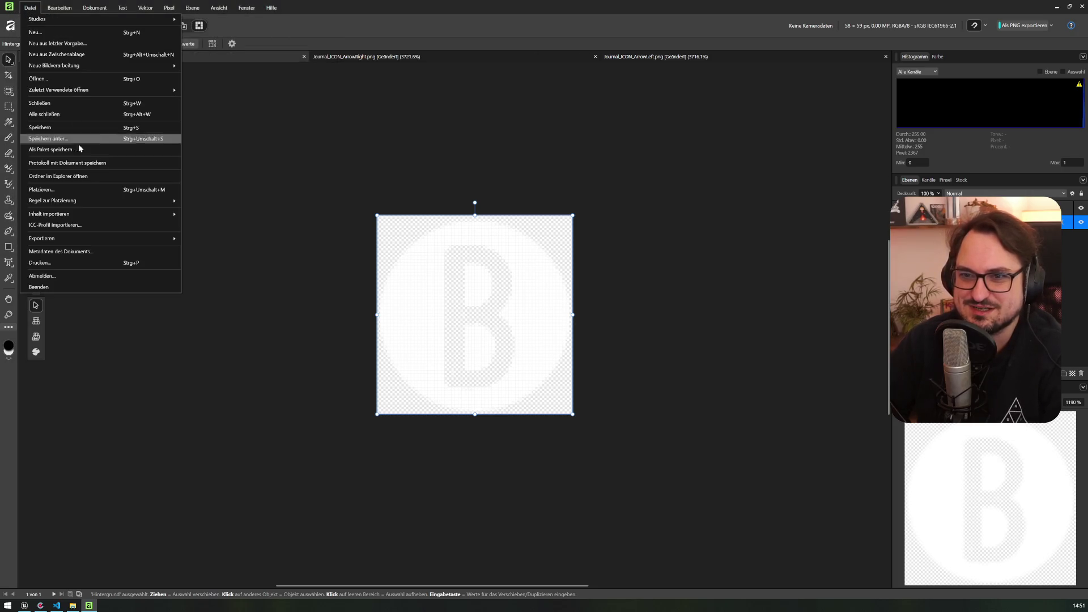
pyautogui.moveTo(102, 240)
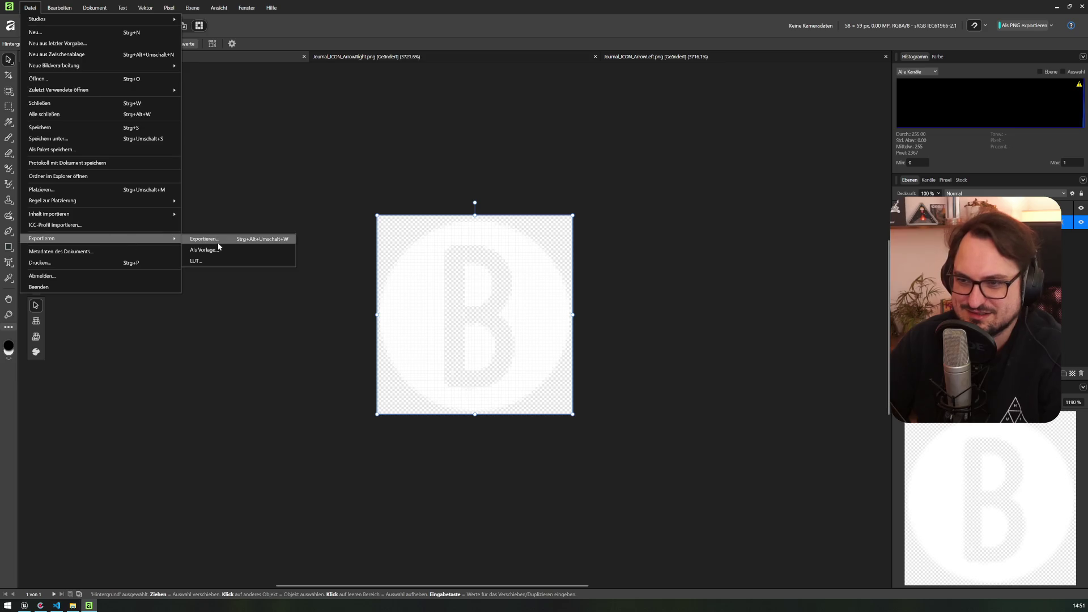
pyautogui.click(217, 243)
pyautogui.moveTo(448, 194); pyautogui.dragTo(235, 144)
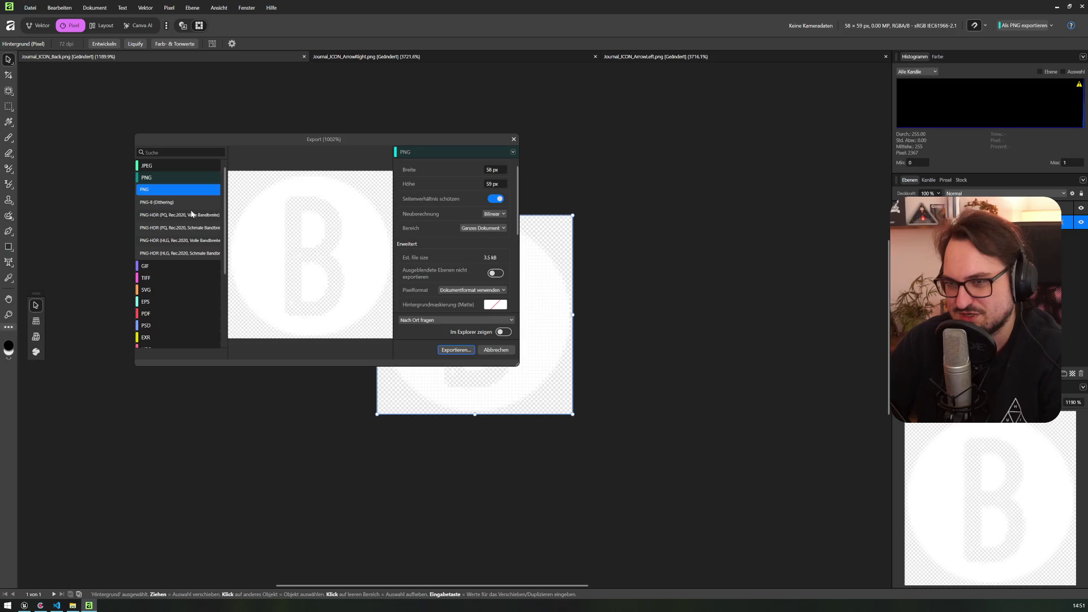
pyautogui.moveTo(516, 362)
pyautogui.mouseDown()
pyautogui.moveTo(663, 444)
pyautogui.moveTo(629, 440)
pyautogui.mouseUp()
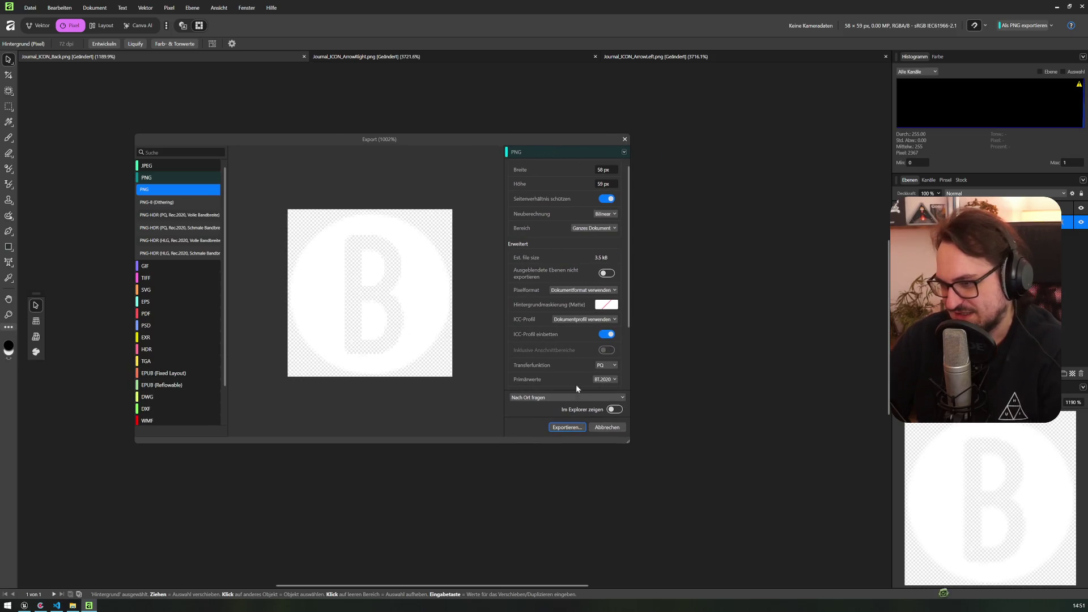
pyautogui.scroll(-3, 578, 391)
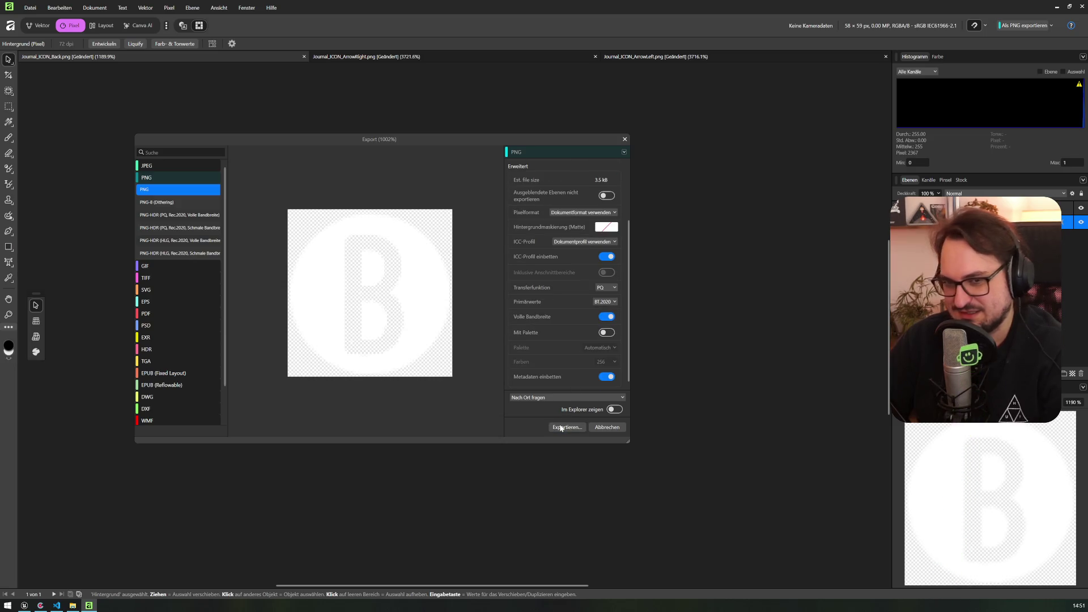
pyautogui.click(561, 428)
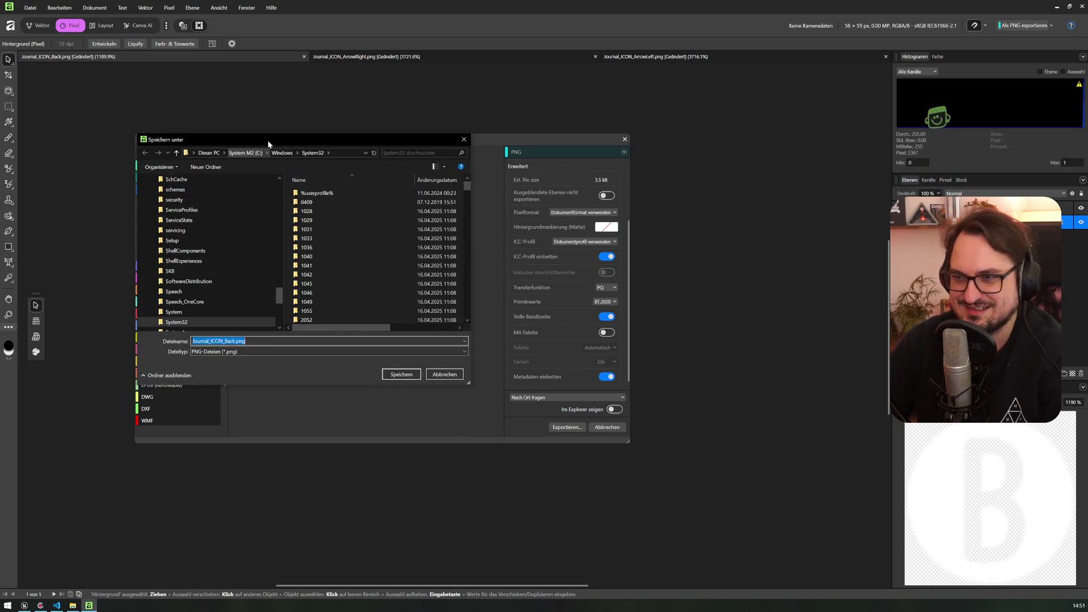
# - Save the export as Journal_ICON_Back_white.png in UI > Journal > Journal_Layers-assets
pyautogui.moveTo(268, 141); pyautogui.dragTo(292, 146)
pyautogui.moveTo(304, 297); pyautogui.dragTo(303, 189)
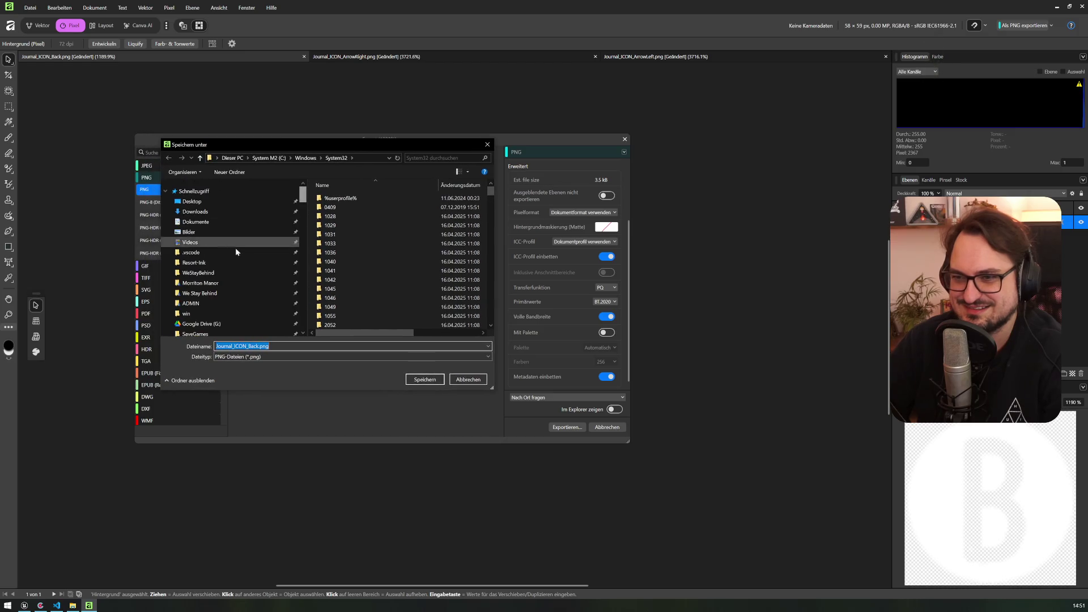
pyautogui.click(227, 293)
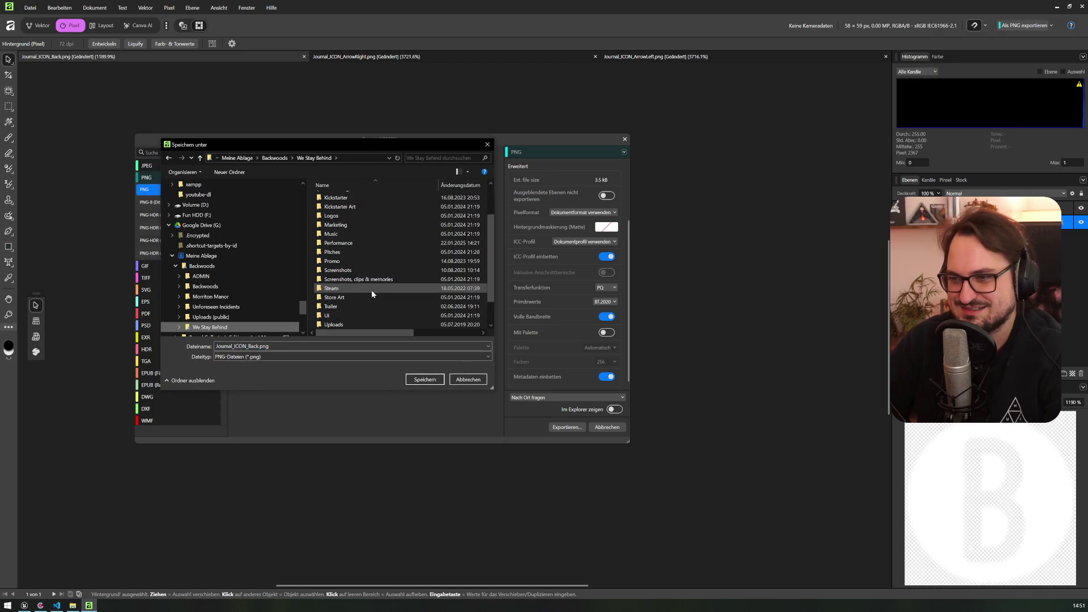
pyautogui.doubleClick(340, 315)
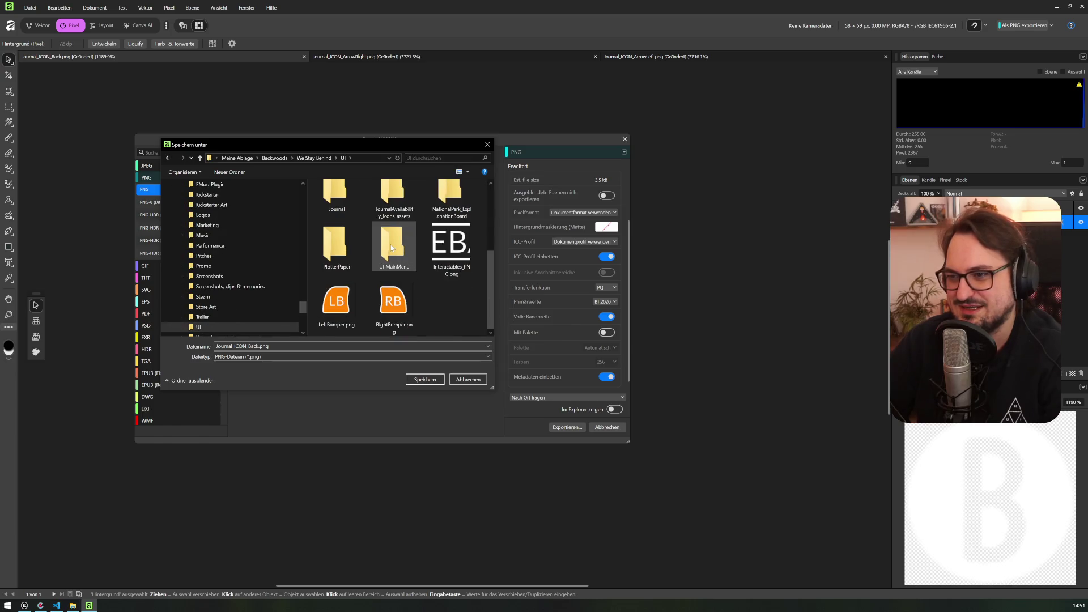
pyautogui.scroll(1, 370, 263)
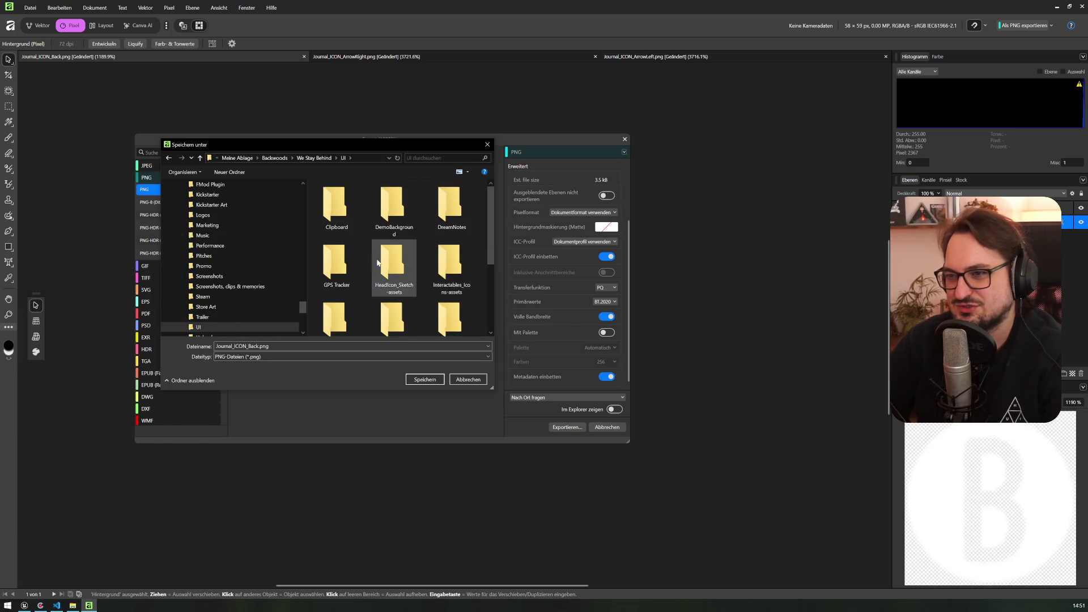
pyautogui.doubleClick(334, 243)
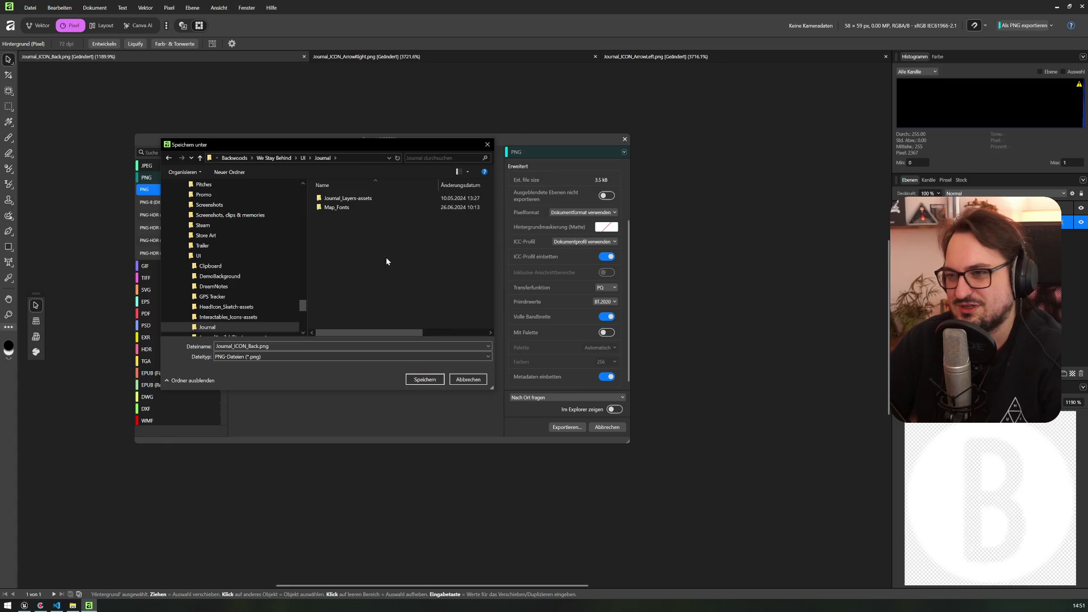
pyautogui.doubleClick(343, 199)
pyautogui.moveTo(491, 388); pyautogui.dragTo(817, 479)
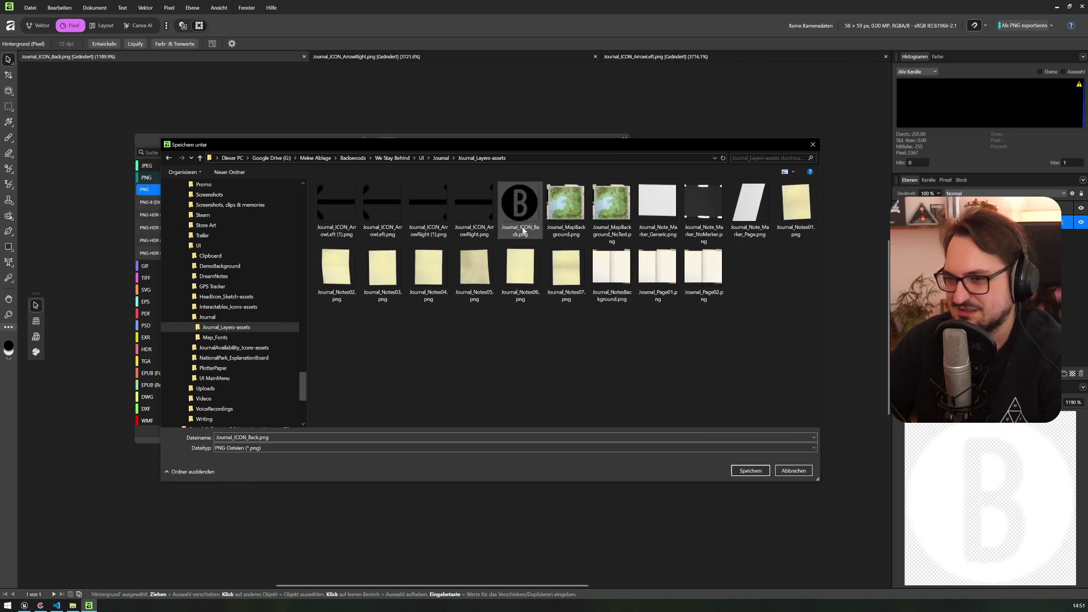
pyautogui.click(265, 437)
pyautogui.click(256, 437)
pyautogui.write('_white')
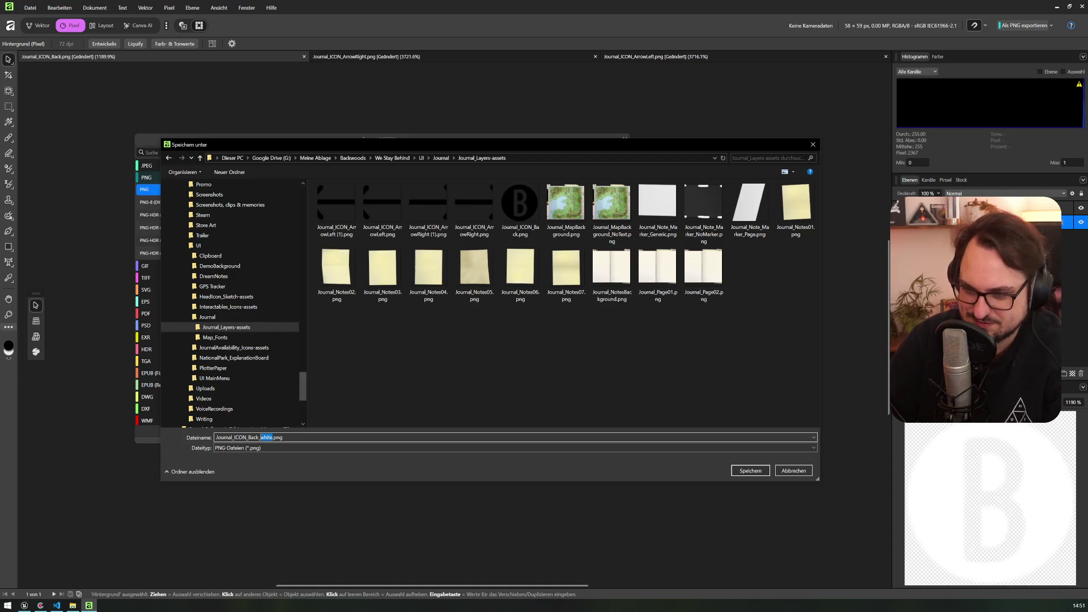
pyautogui.click(751, 470)
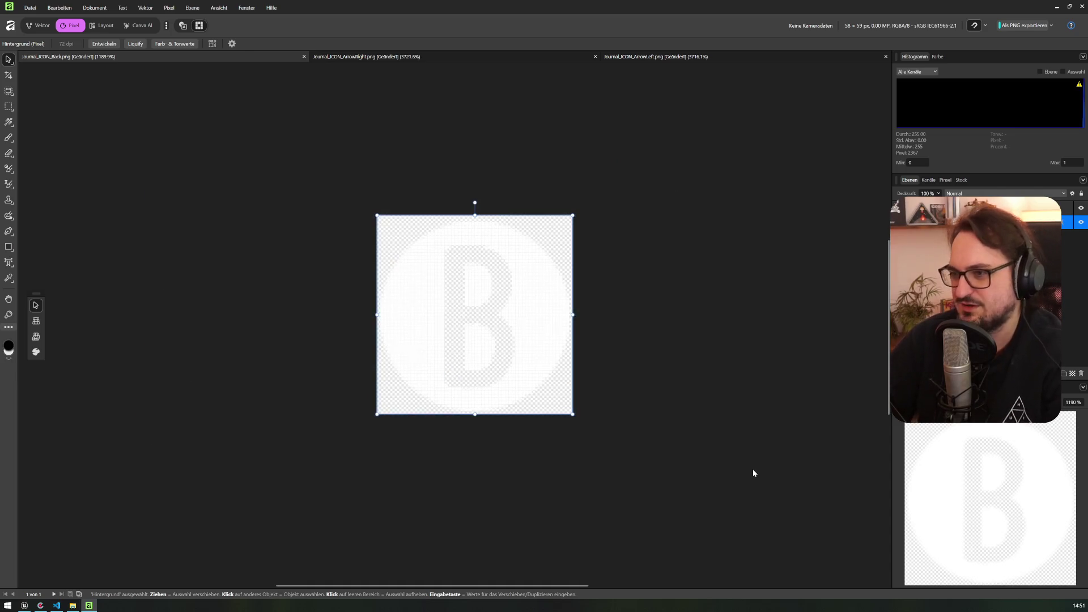
# - Export the white right arrow as Journal_ICON_ArrowRight_white.png
pyautogui.click(335, 57)
pyautogui.click(30, 7)
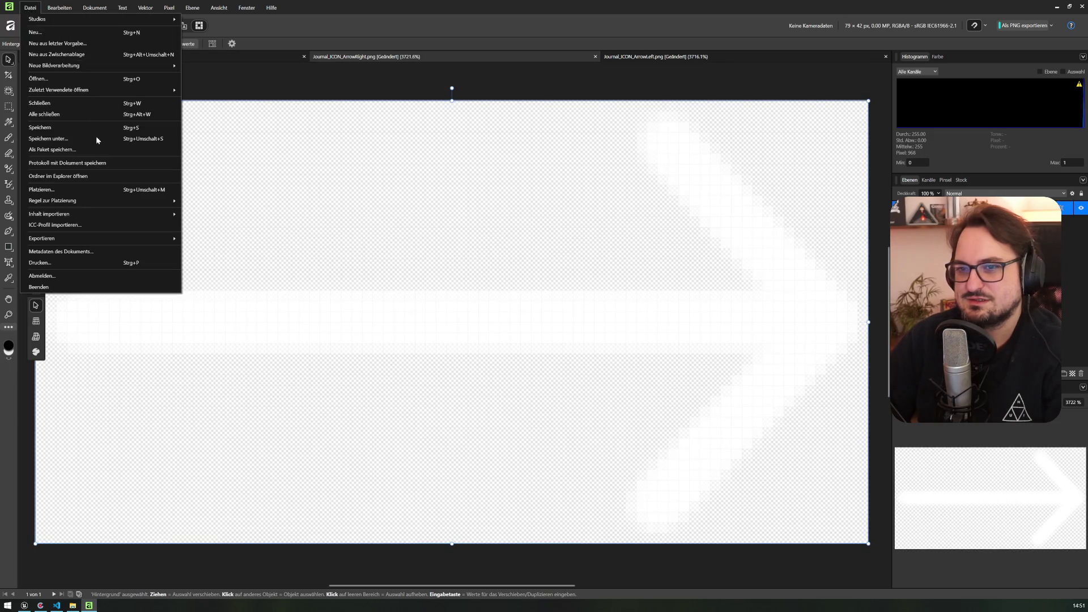
pyautogui.moveTo(164, 238)
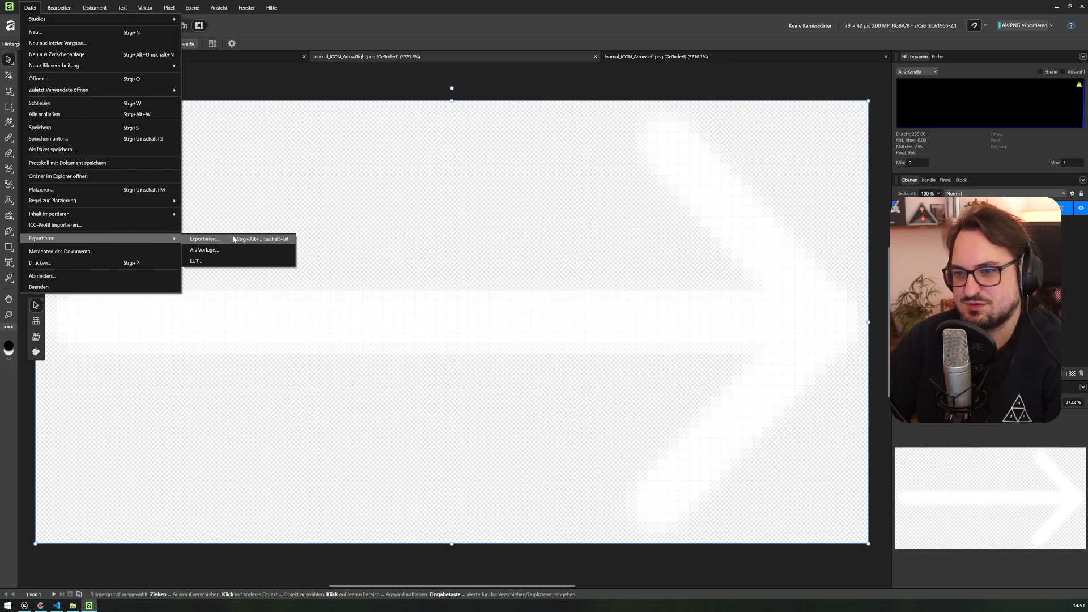
pyautogui.click(236, 239)
pyautogui.click(566, 428)
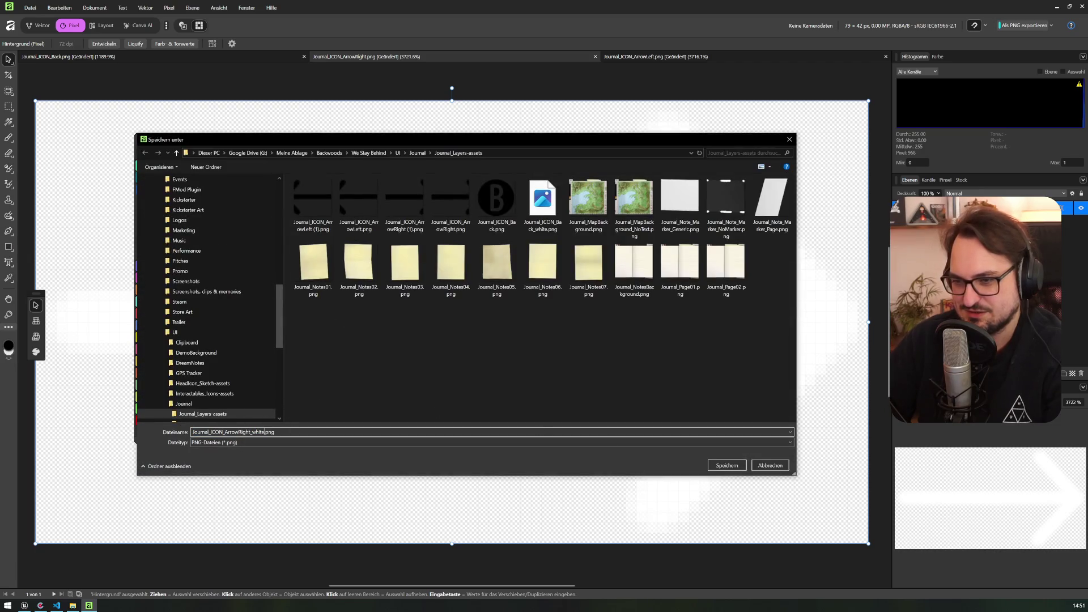
pyautogui.click(737, 468)
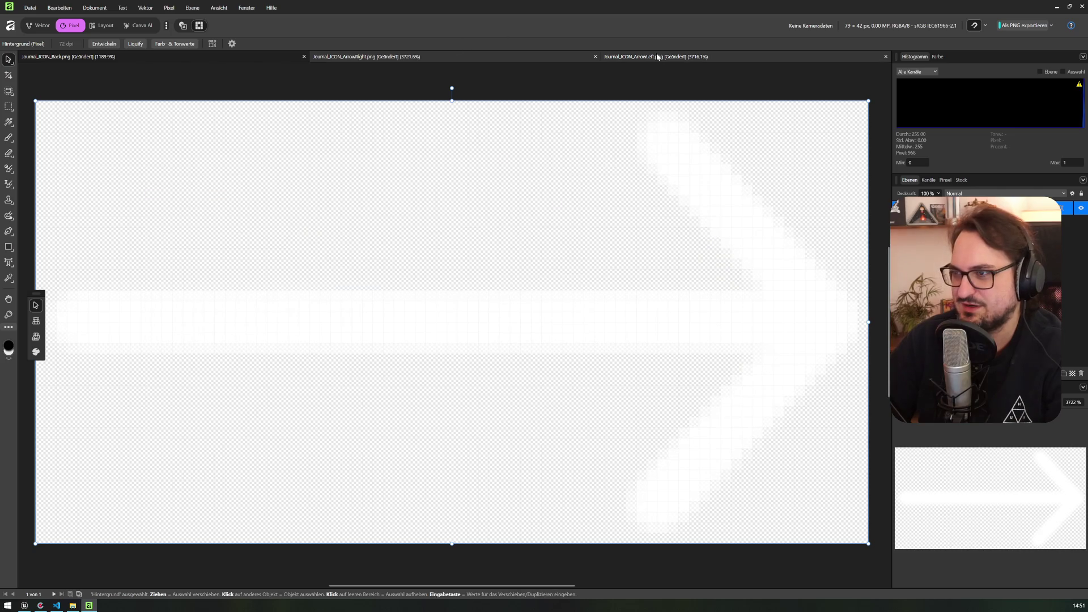
# - Export the white left arrow as Journal_ICON_ArrowLeft_white.png, then show the assets folder in Explorer
pyautogui.click(656, 57)
pyautogui.click(30, 8)
pyautogui.moveTo(85, 238)
pyautogui.click(244, 245)
pyautogui.click(568, 427)
pyautogui.click(255, 431)
pyautogui.click(711, 463)
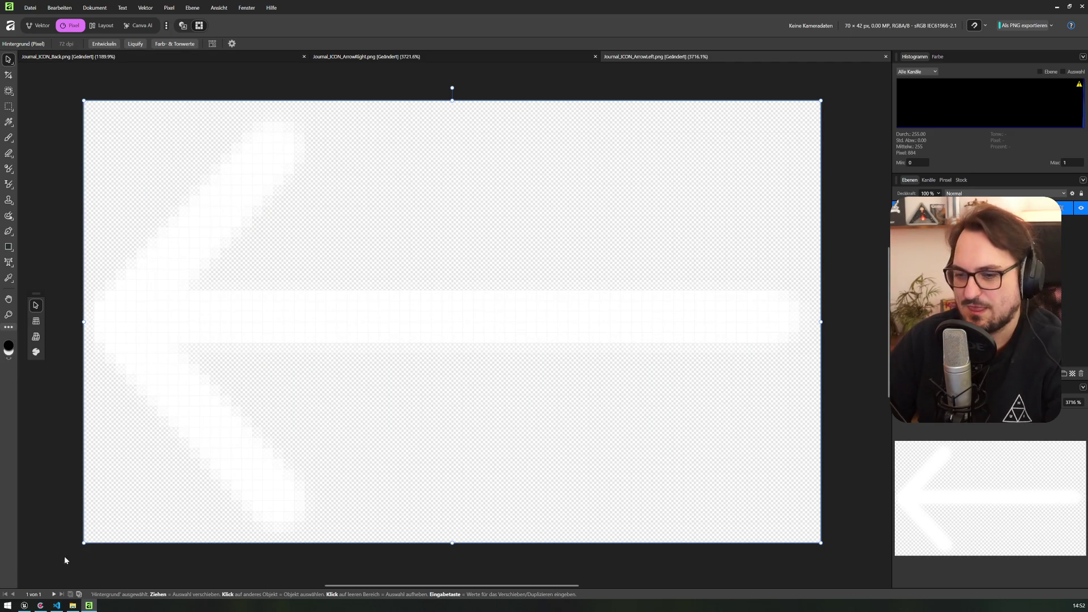
pyautogui.click(72, 606)
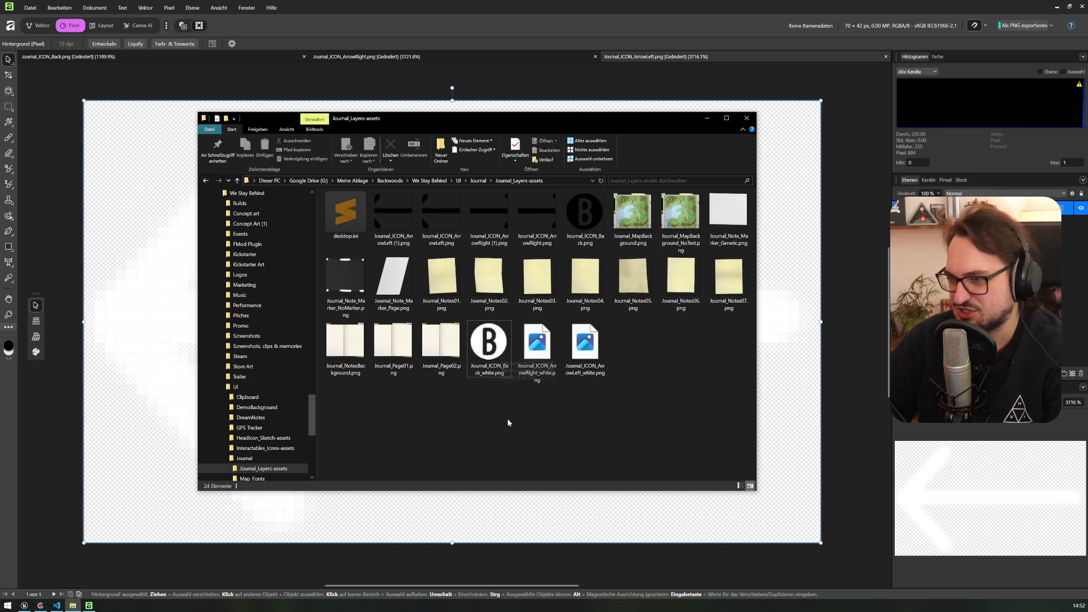
# - Compare previews of Journal_ICON_Back_white.png and Journal_ICON_Back.png, then select the three _white PNGs
pyautogui.keyDown('ctrl'); pyautogui.scroll(1, 501, 372); pyautogui.keyUp('ctrl')
pyautogui.click(624, 344)
pyautogui.doubleClick(624, 344)
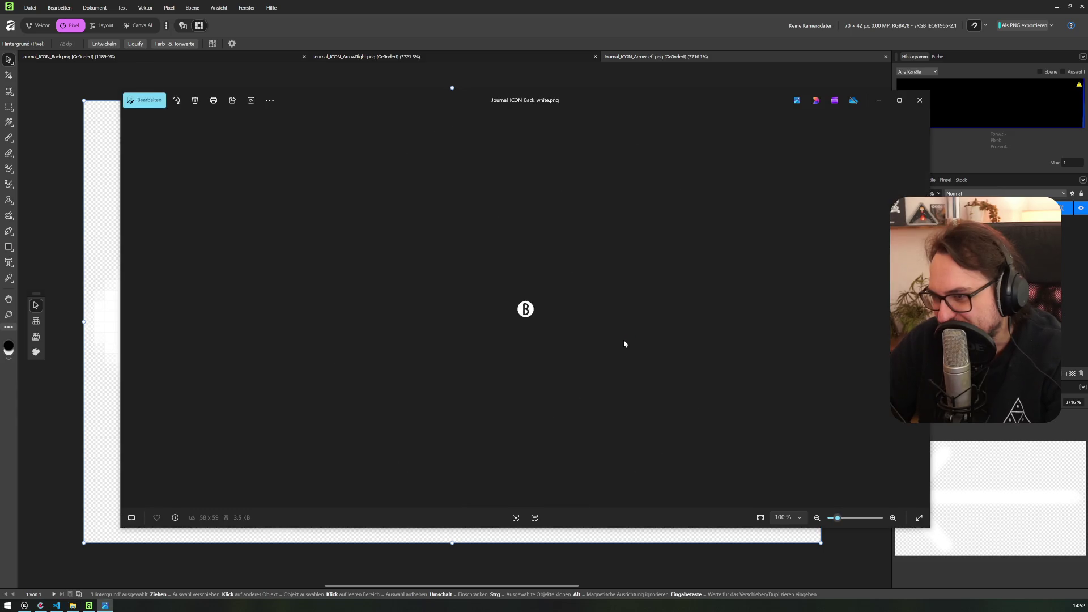
pyautogui.scroll(5, 539, 306)
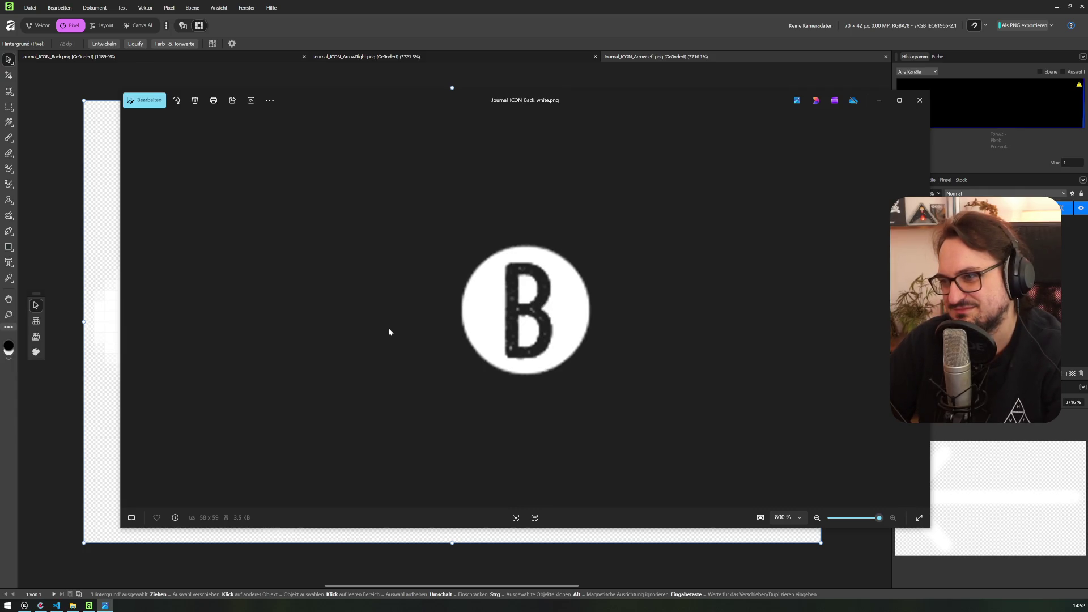
pyautogui.click(920, 99)
pyautogui.click(630, 217)
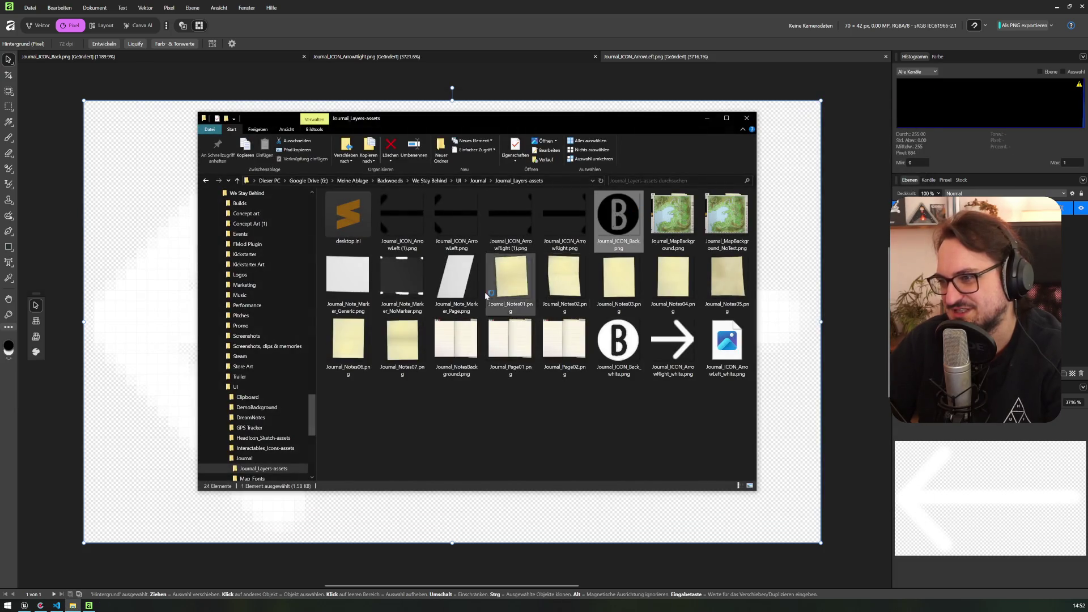
pyautogui.press('Return')
pyautogui.scroll(5, 530, 322)
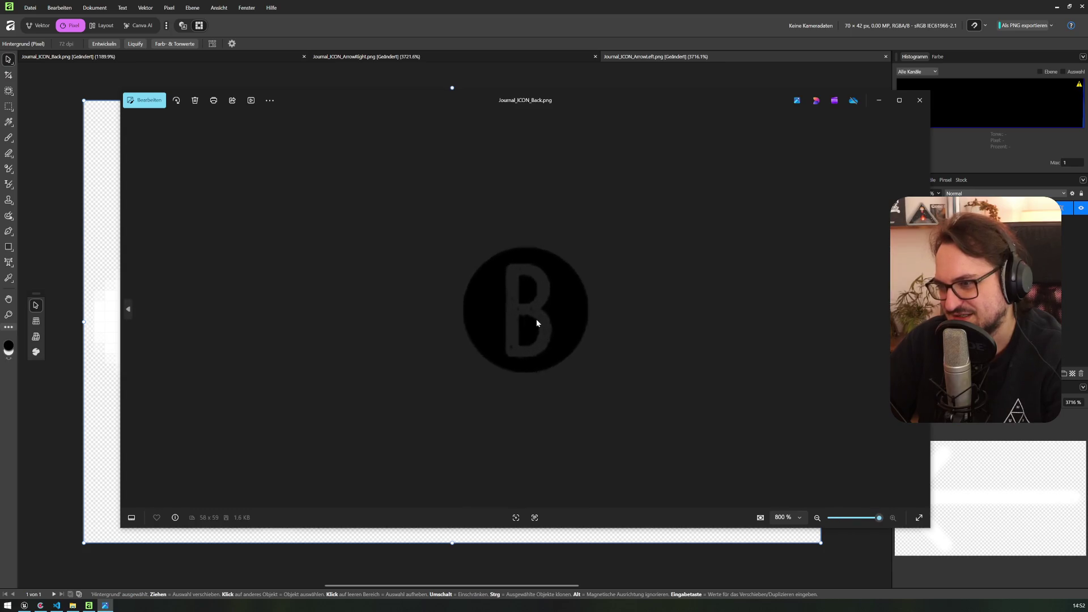
pyautogui.click(919, 100)
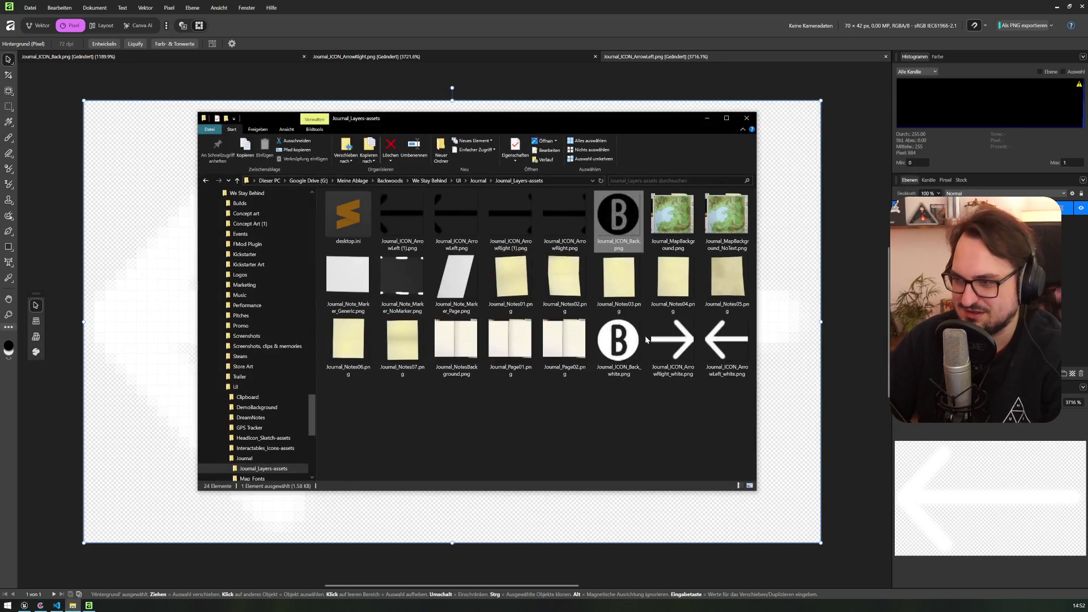
pyautogui.click(618, 340)
pyautogui.keyDown('shift'); pyautogui.click(726, 340); pyautogui.keyUp('shift')
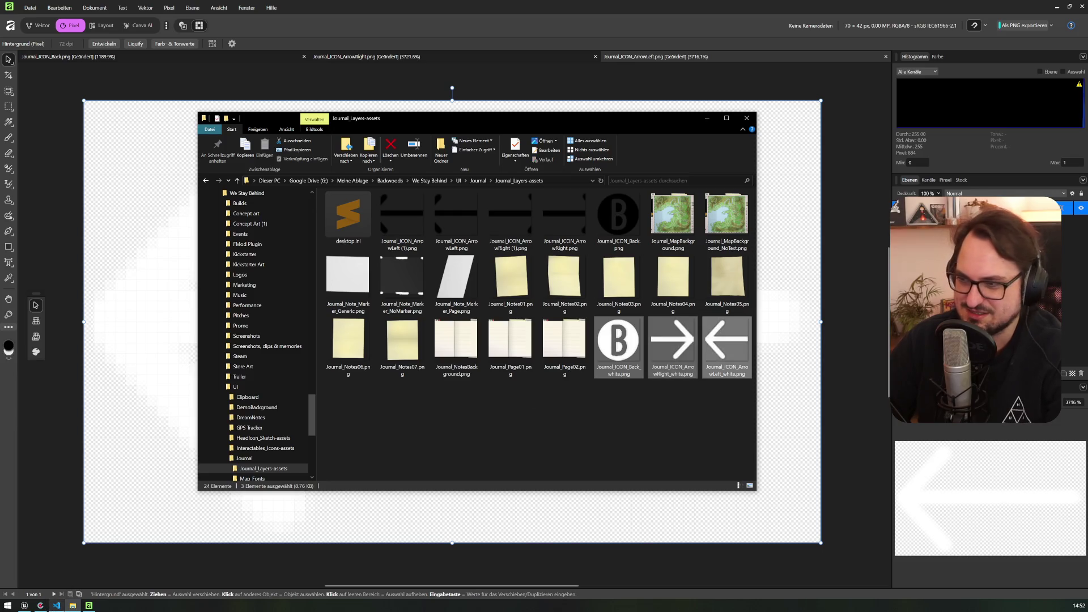
# - Import the three white icon PNGs into the Content Browser's Journal Map folder
pyautogui.click(24, 606)
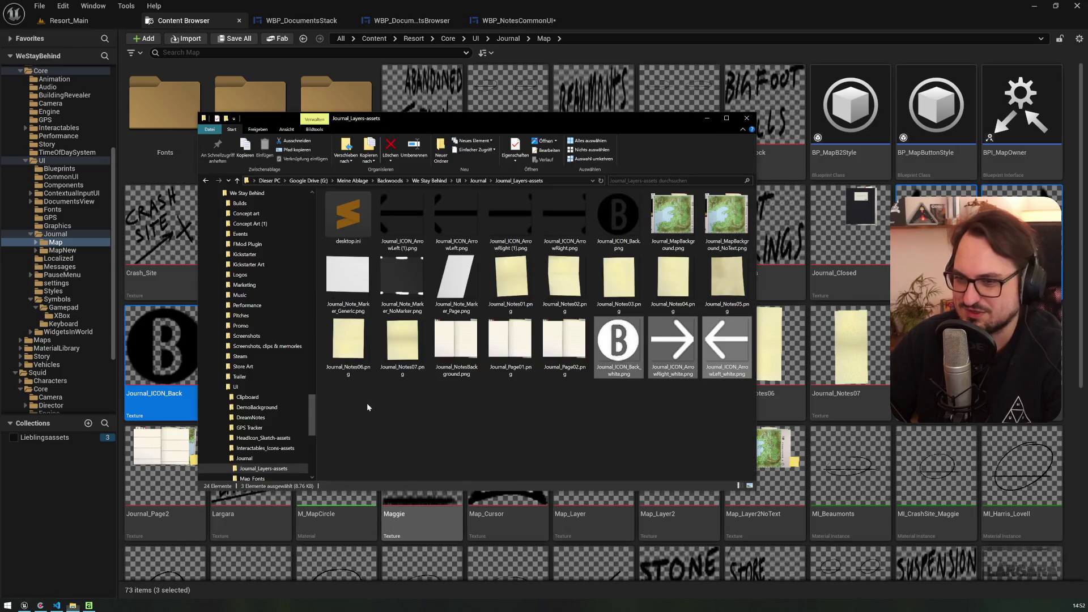
pyautogui.moveTo(618, 340)
pyautogui.mouseDown()
pyautogui.moveTo(151, 465)
pyautogui.moveTo(152, 476)
pyautogui.mouseUp()
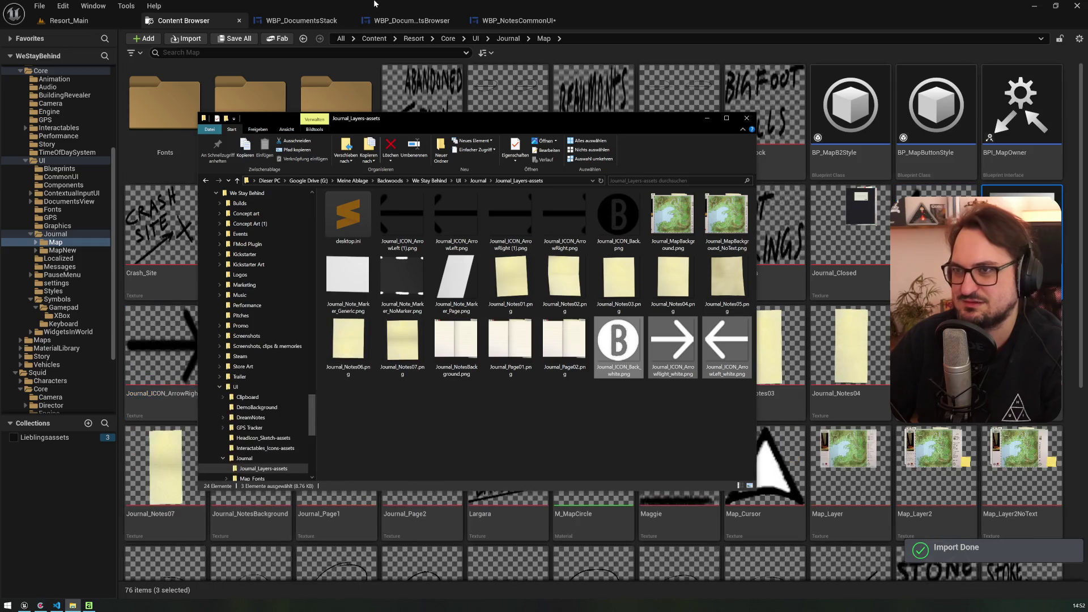
pyautogui.click(374, 4)
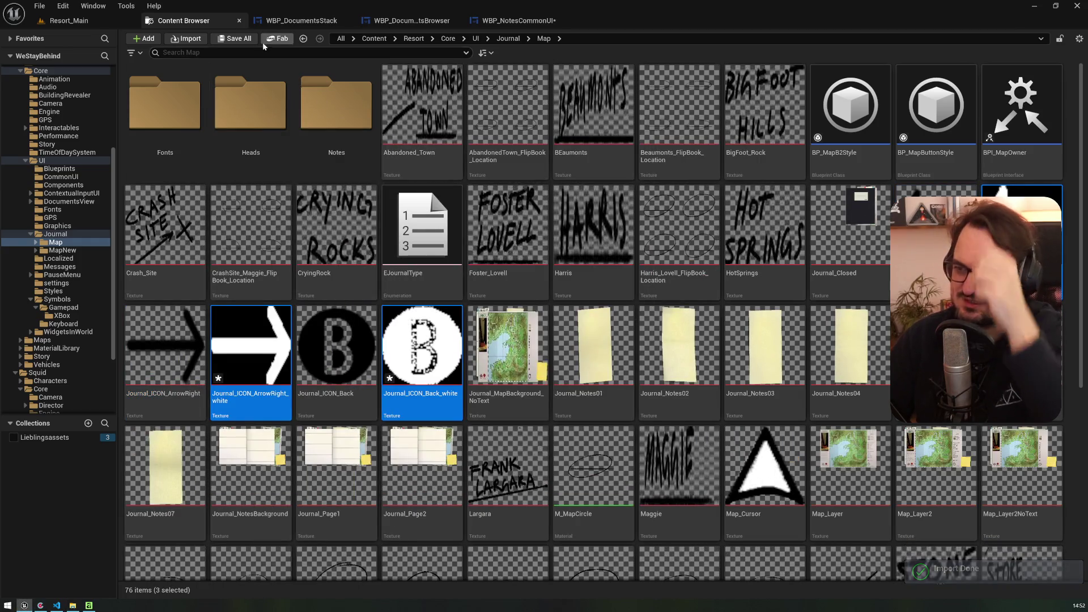
pyautogui.click(422, 351)
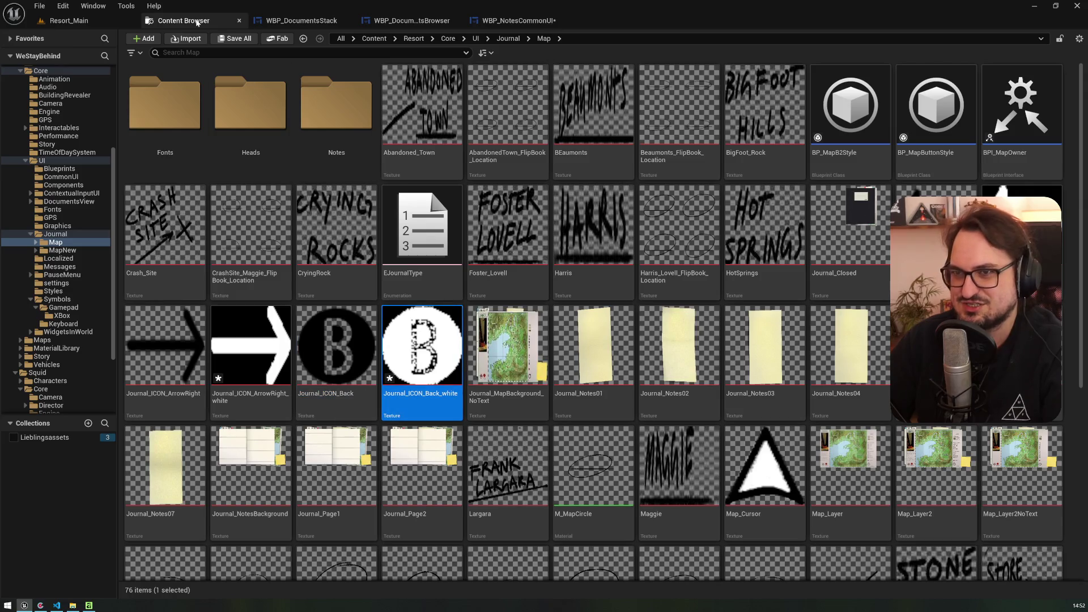
# - Open the WBP_NotesCommonUI designer and select ImgClose in the Hierarchy
pyautogui.click(300, 21)
pyautogui.click(411, 20)
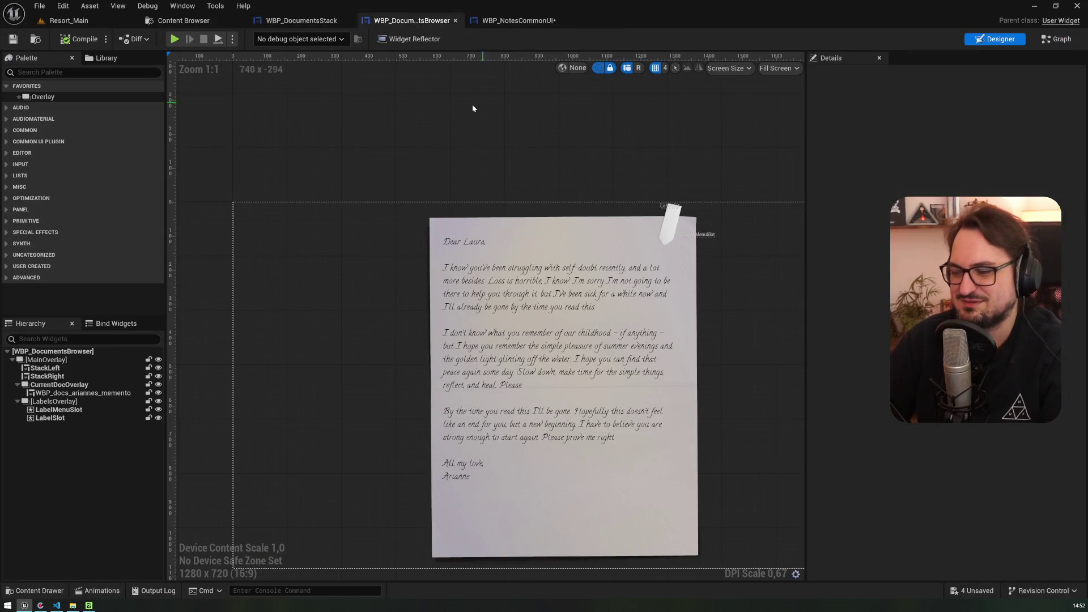
pyautogui.click(518, 21)
pyautogui.click(60, 575)
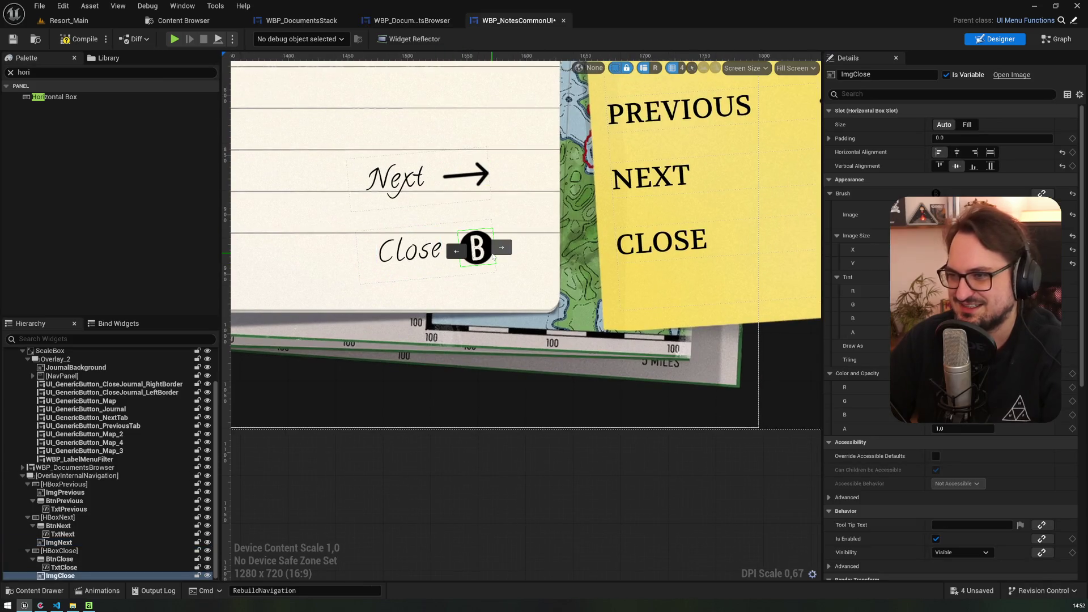
pyautogui.scroll(2, 482, 249)
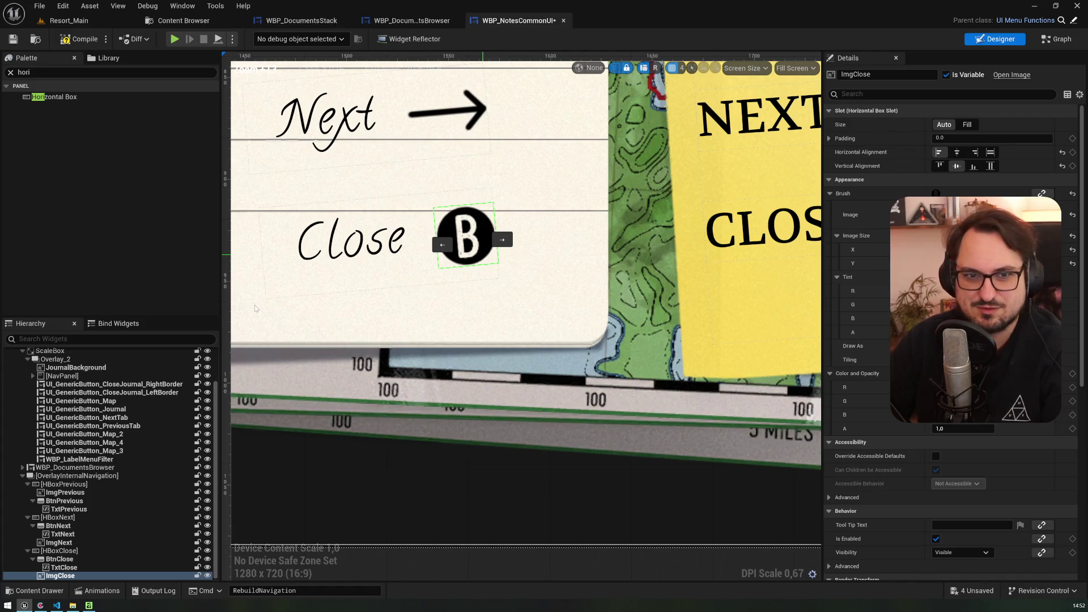
# - Set ImgClose's Brush Image to Journal_ICON_Back_white
pyautogui.click(301, 21)
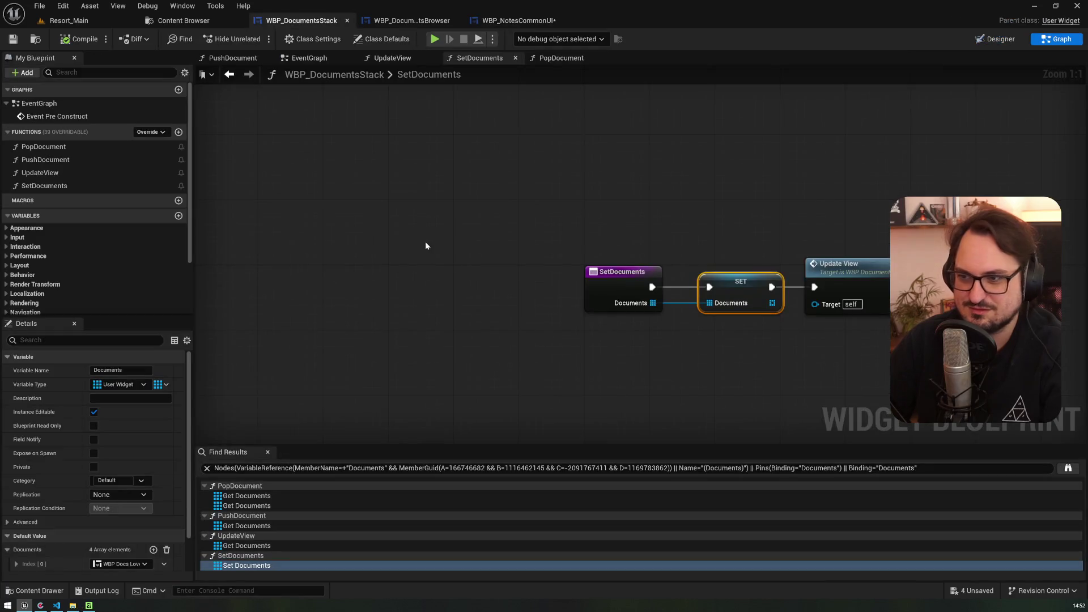
pyautogui.click(518, 21)
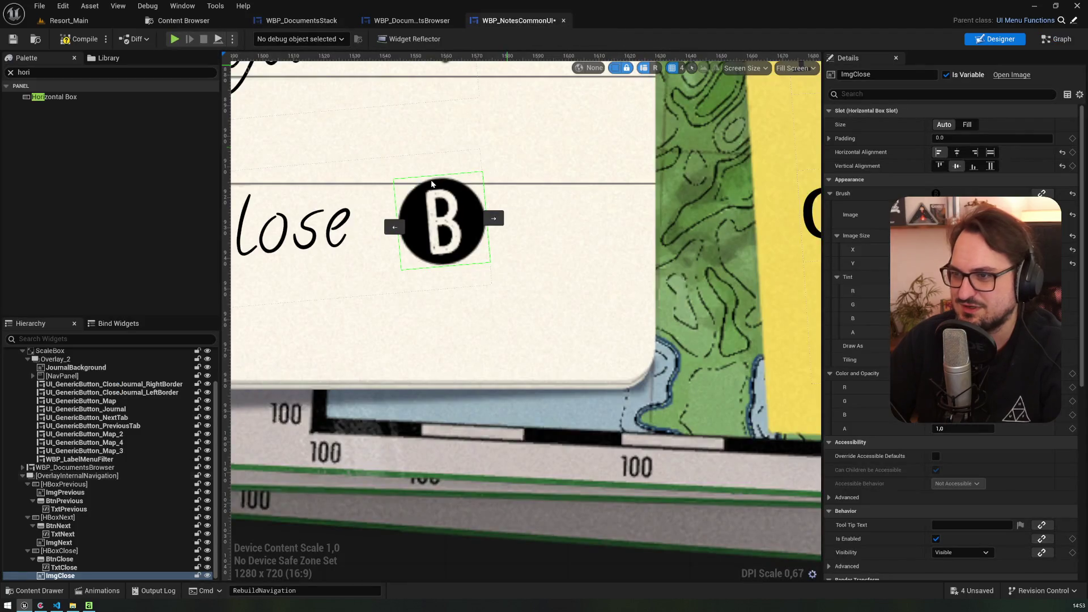
pyautogui.scroll(1, 432, 183)
pyautogui.click(974, 212)
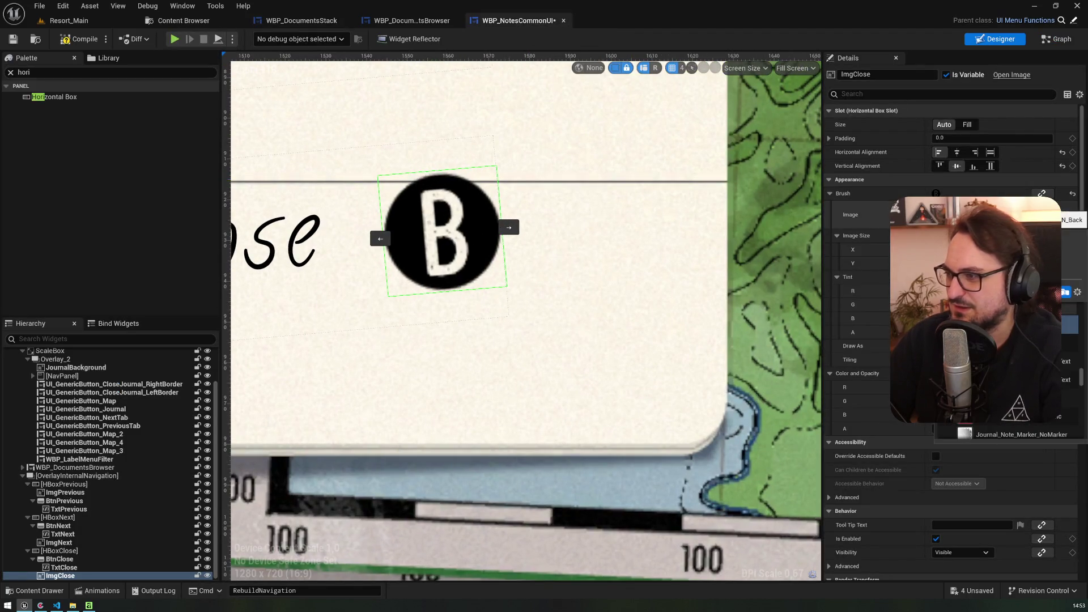
pyautogui.click(1068, 343)
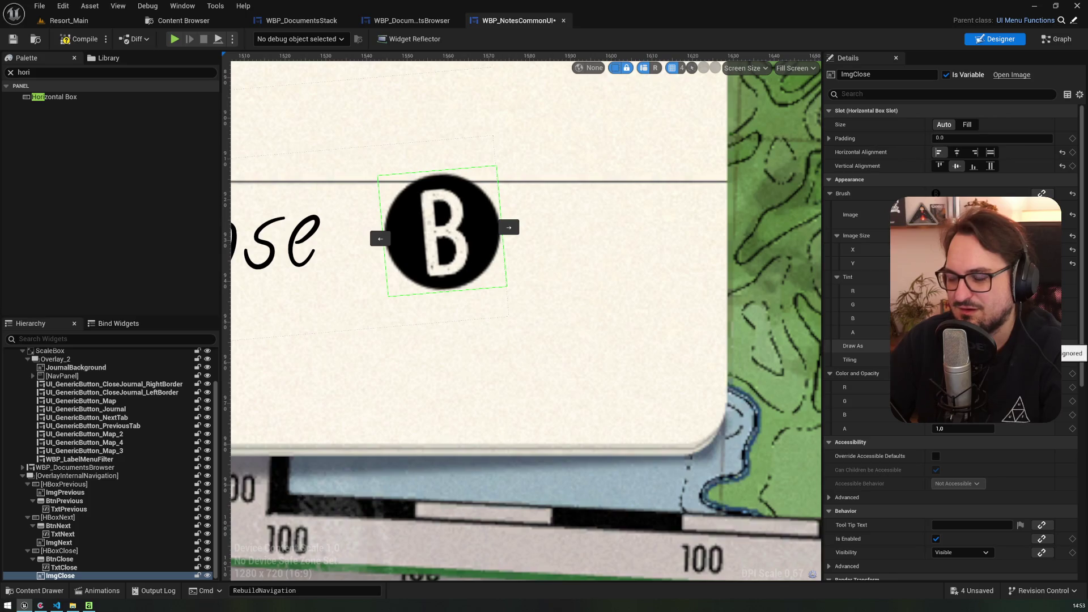
pyautogui.click(974, 214)
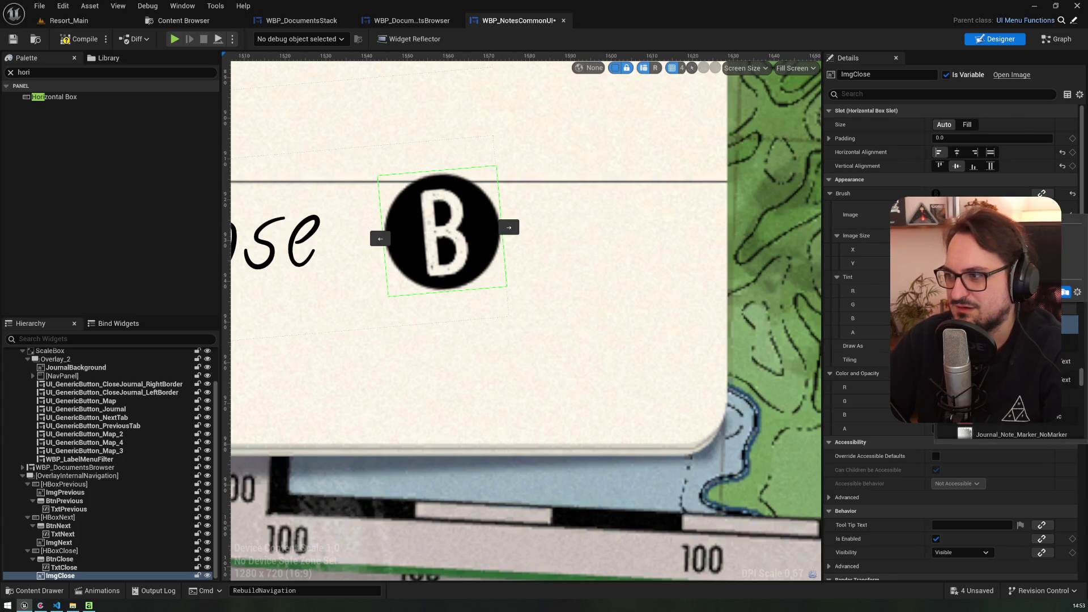
pyautogui.click(974, 267)
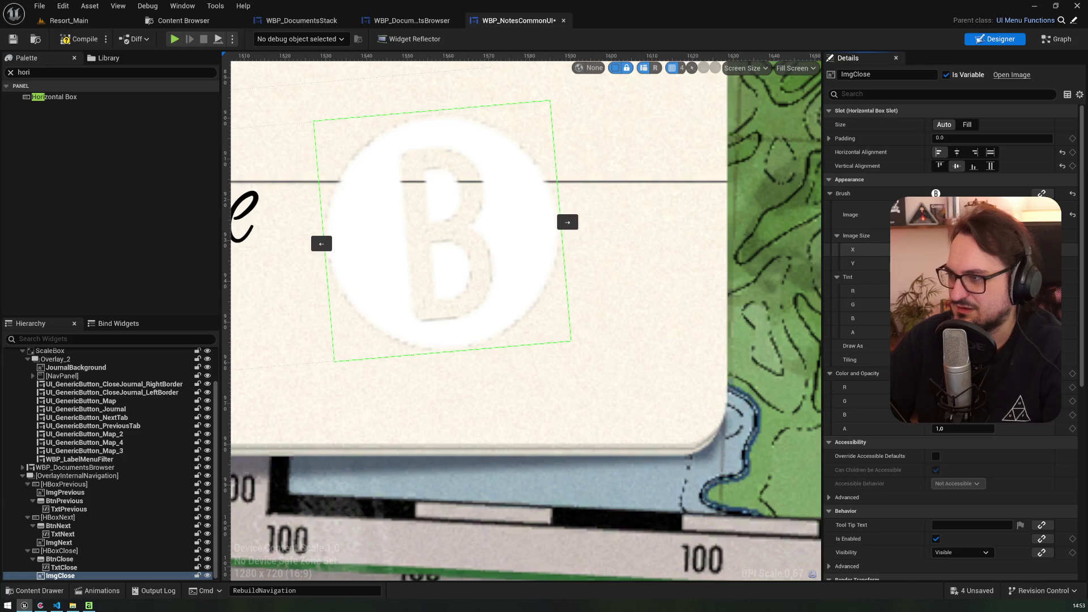
# - Adjust ImgClose's Image Size X and Y so the white B stays round
pyautogui.press('Return')
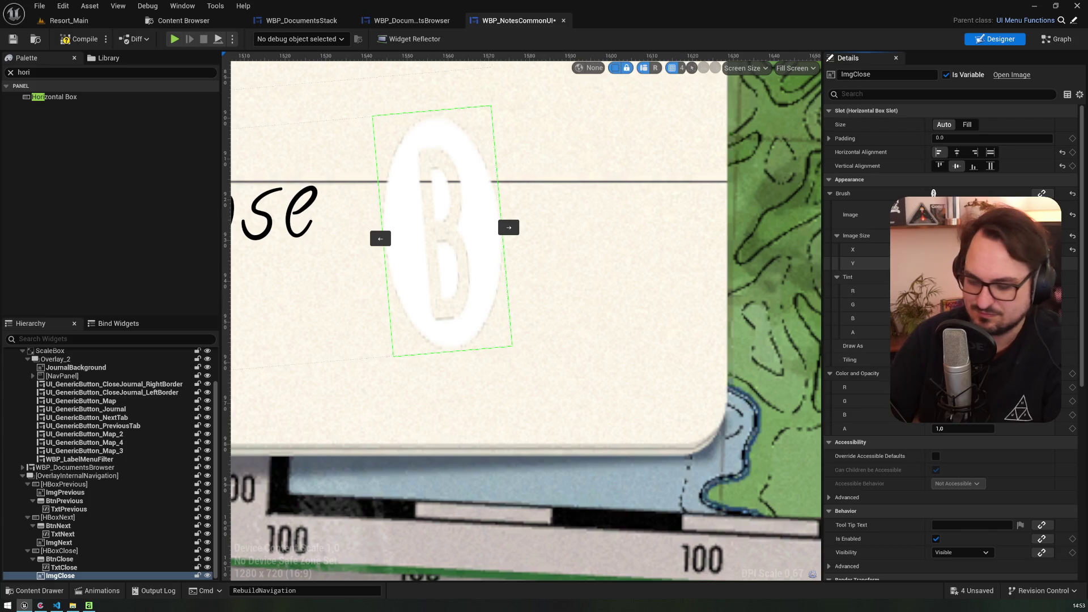
pyautogui.press('Return')
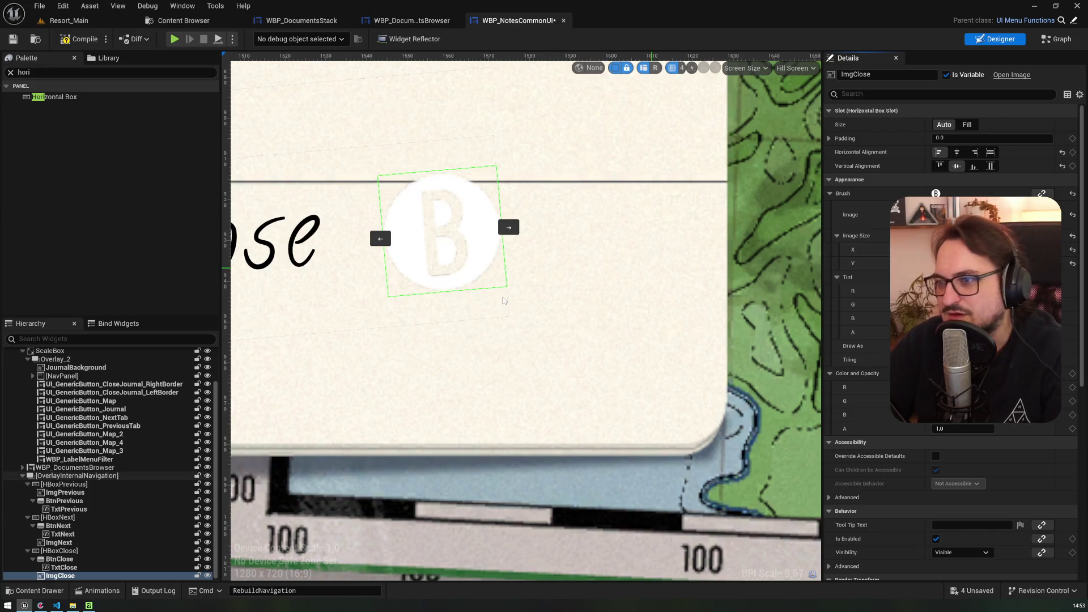
pyautogui.click(503, 300)
pyautogui.scroll(-1, 503, 300)
pyautogui.scroll(-3, 540, 247)
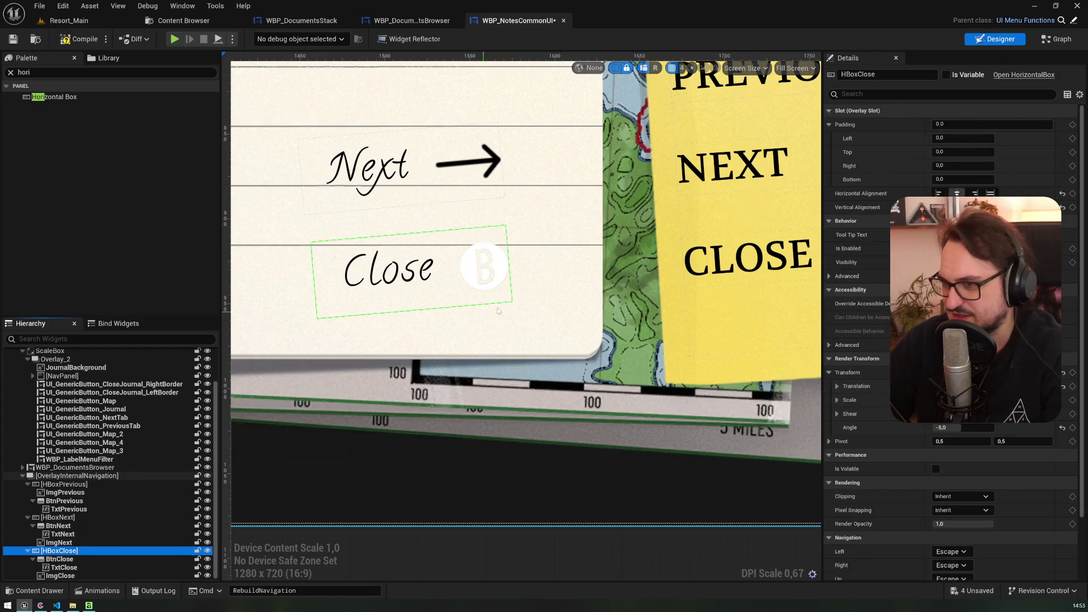
# - Tint the Close B icon black
pyautogui.click(476, 260)
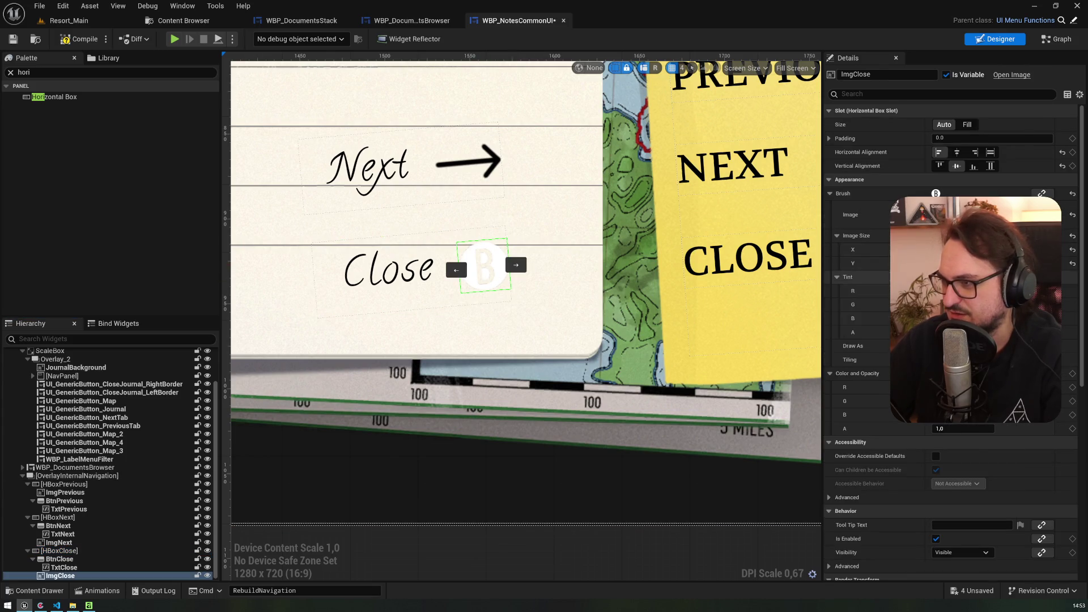
pyautogui.click(963, 373)
pyautogui.moveTo(970, 449); pyautogui.dragTo(911, 450)
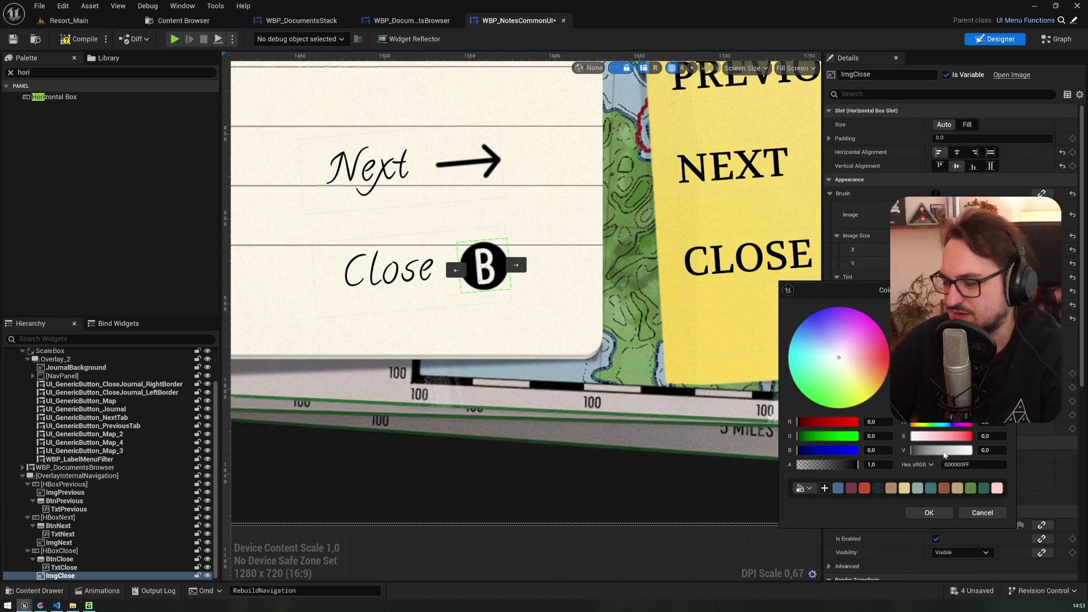
pyautogui.click(918, 514)
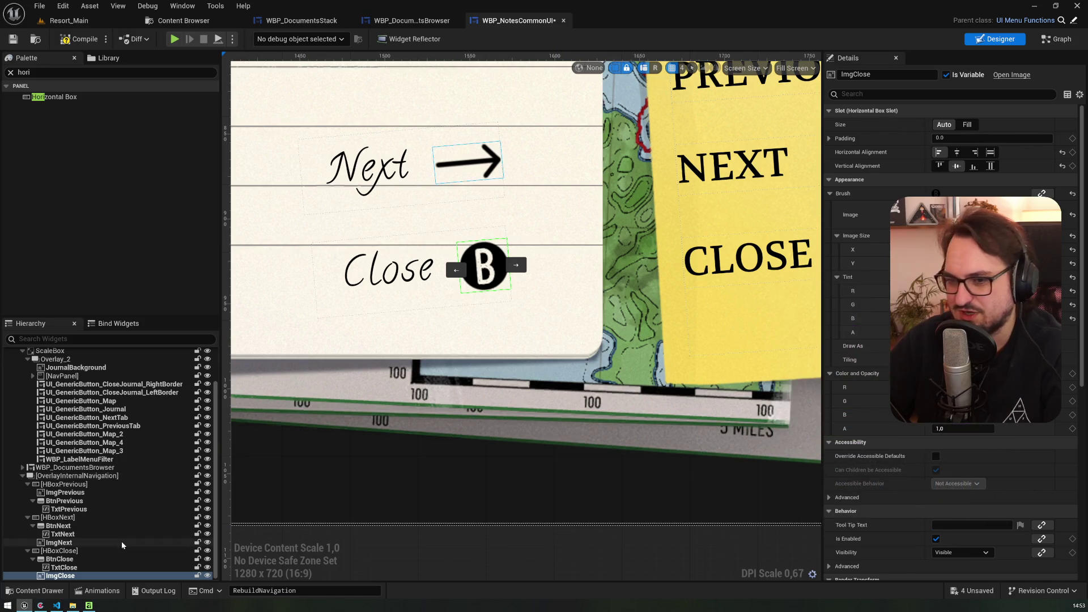
pyautogui.click(76, 576)
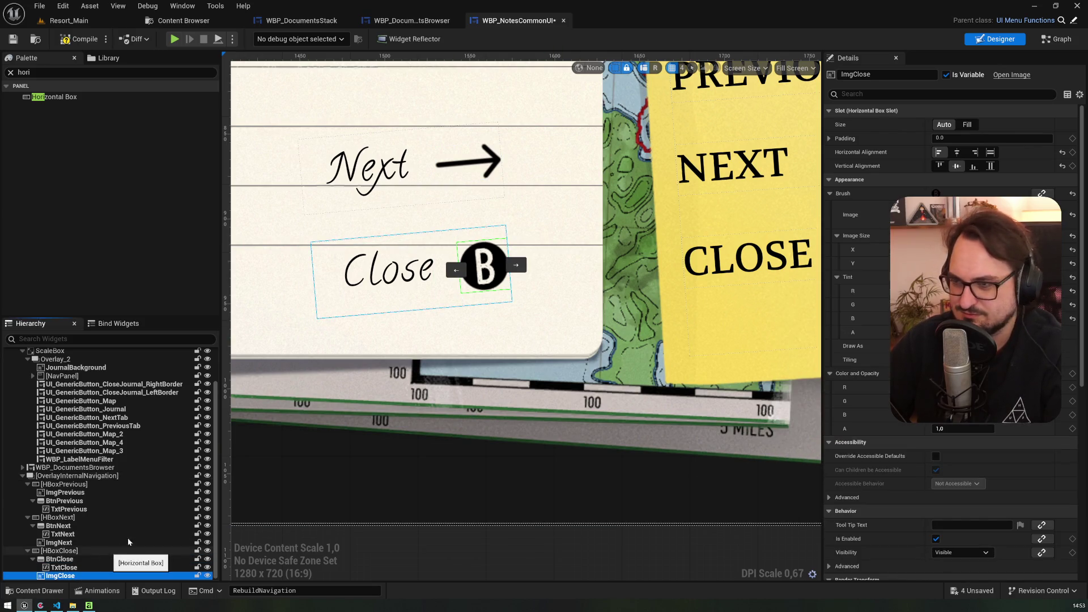
# - Duplicate the icon as ImgClose_1, assign its texture, and match Image Size Y to X
pyautogui.hotkey('ctrl', 'd')
pyautogui.click(980, 214)
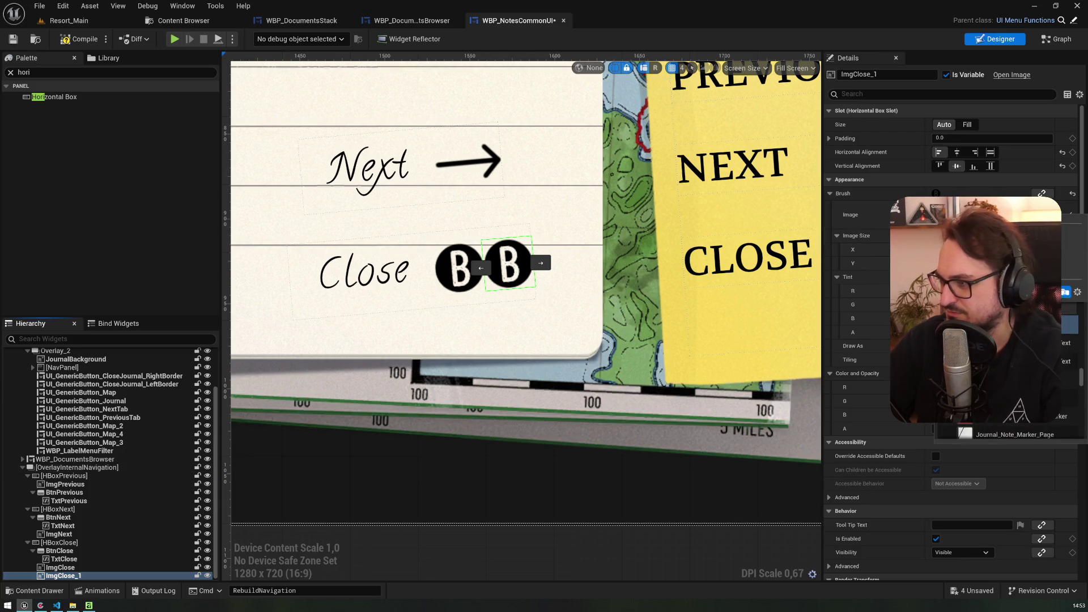
pyautogui.press('Return')
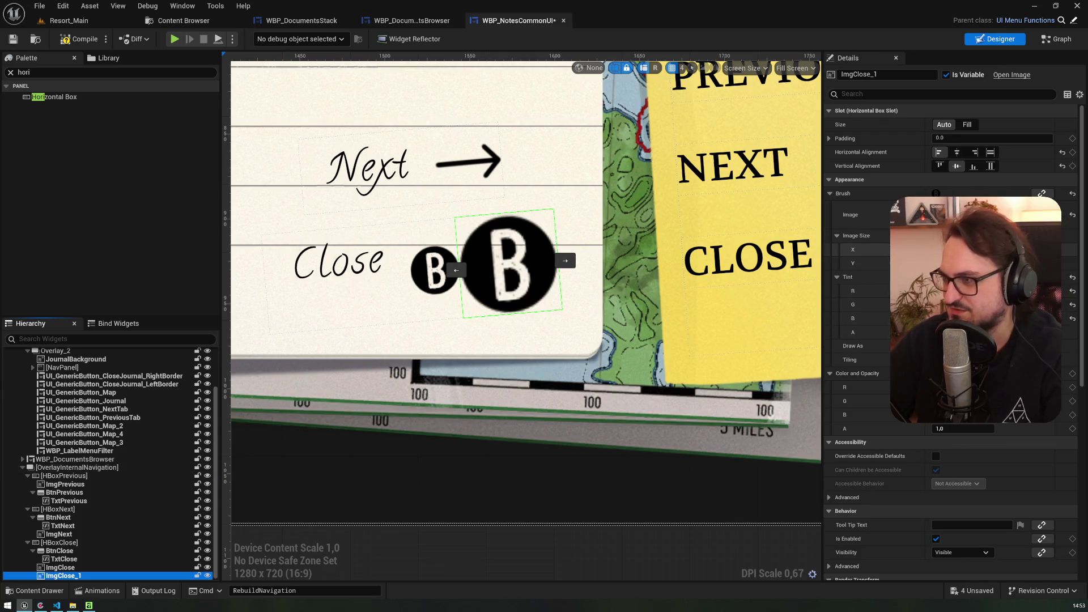
pyautogui.press('Return')
pyautogui.press('Tab')
pyautogui.press('Return')
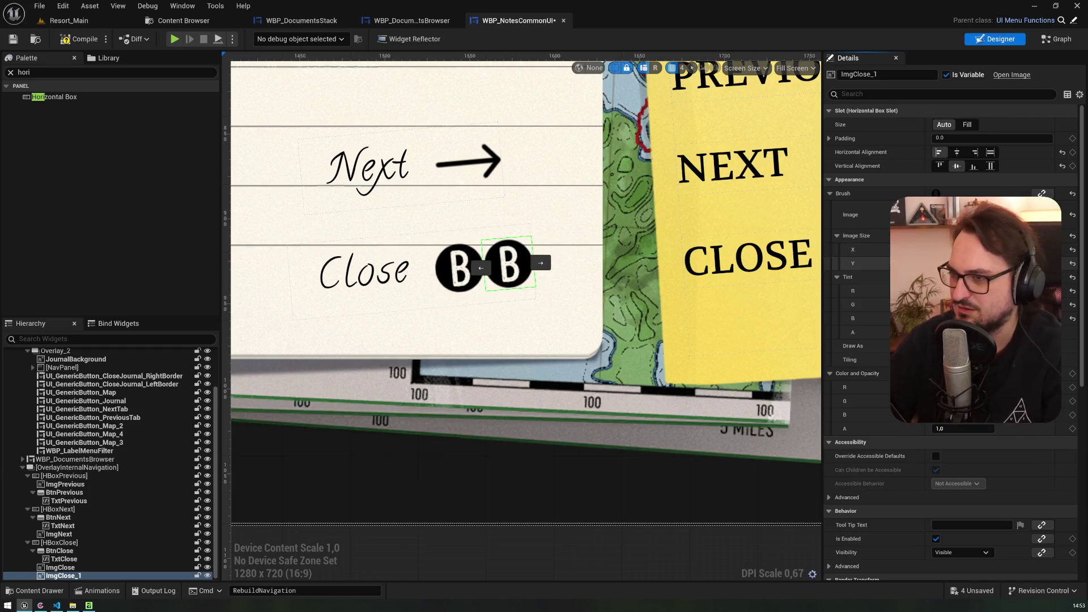
pyautogui.click(422, 341)
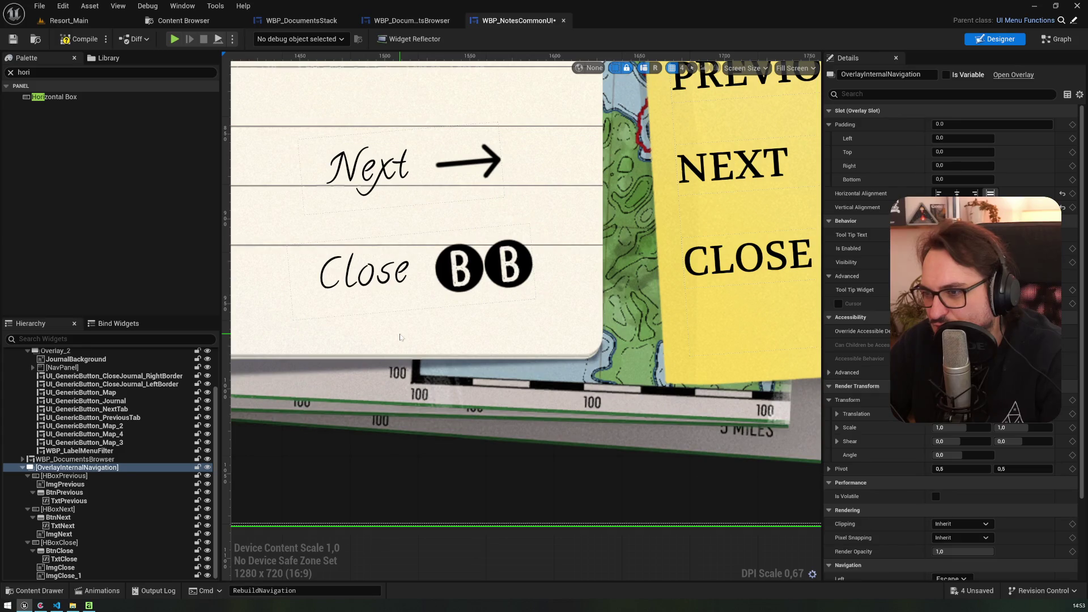
pyautogui.scroll(-4, 400, 337)
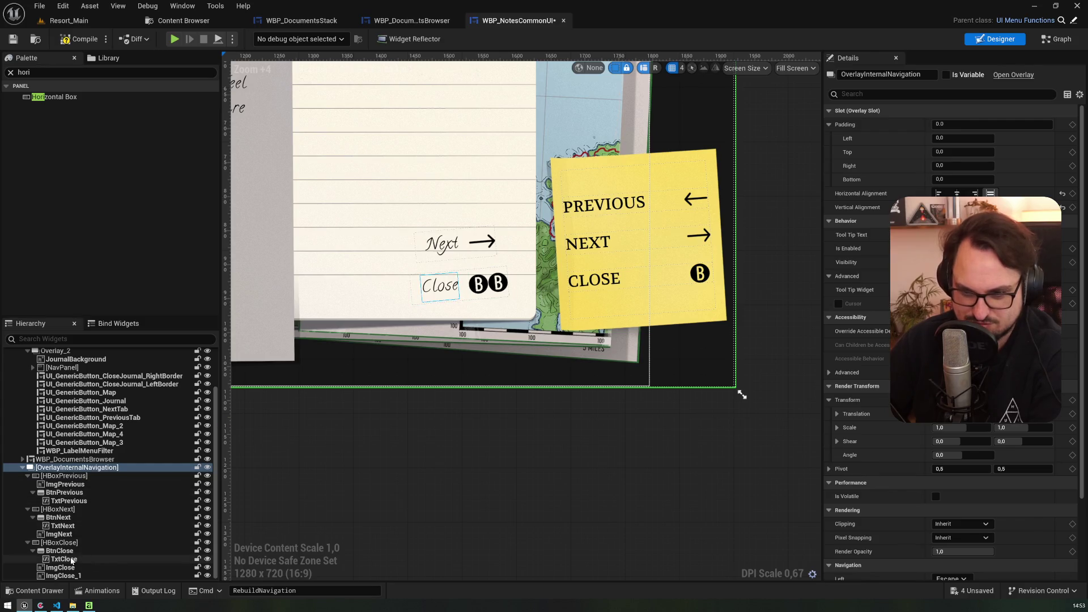
# - Delete the duplicate B icon by Close, then narrow the Next arrow image and tint it black
pyautogui.click(61, 575)
pyautogui.press('Delete')
pyautogui.click(59, 542)
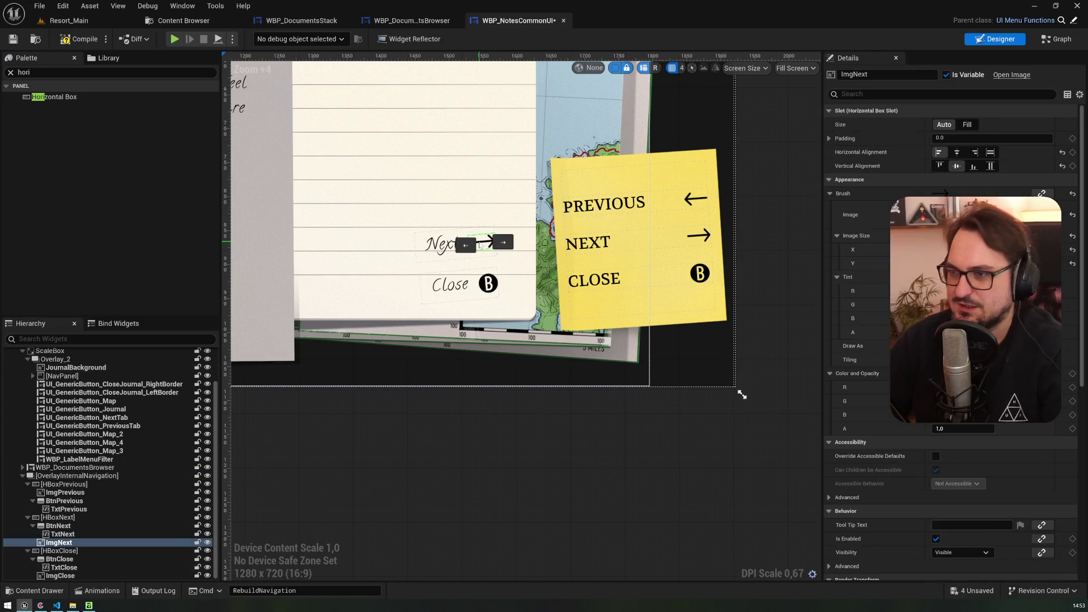
pyautogui.moveTo(941, 249); pyautogui.dragTo(986, 249)
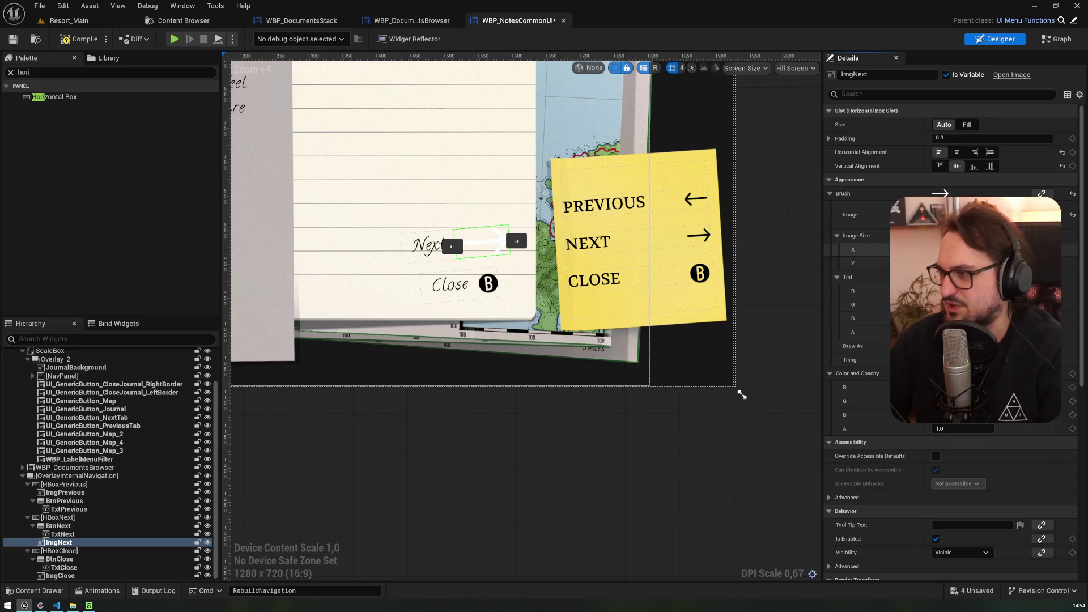
pyautogui.press('Tab')
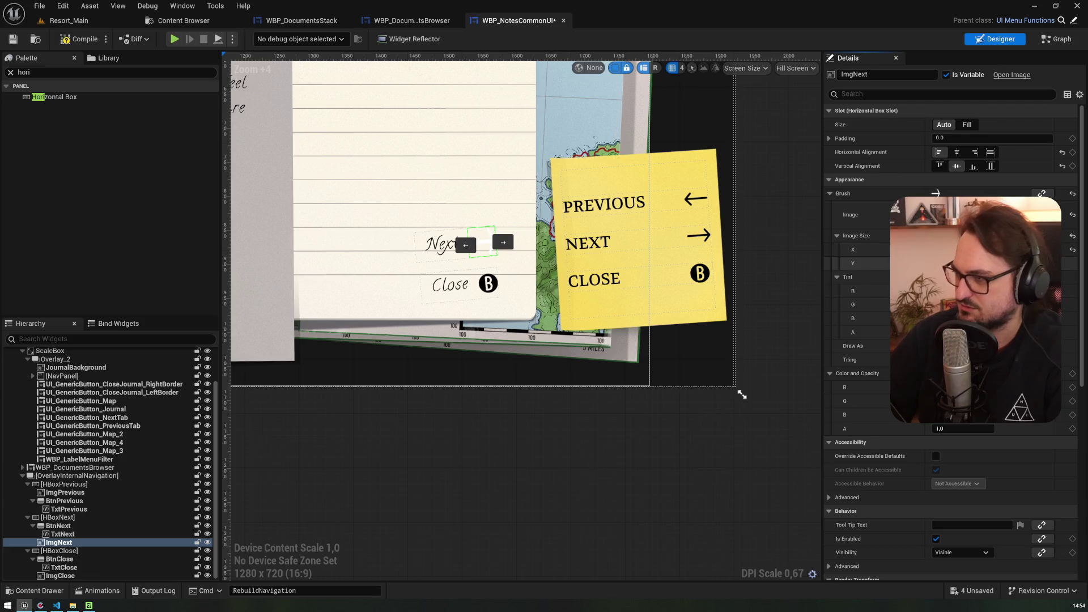
pyautogui.press('Tab')
pyautogui.press('Return')
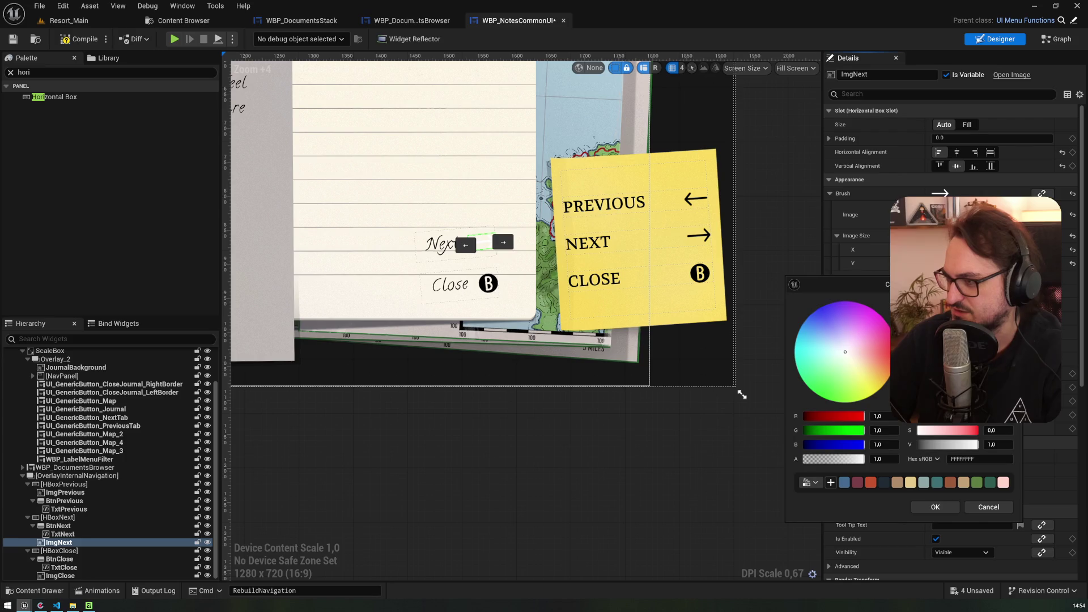
pyautogui.click(933, 506)
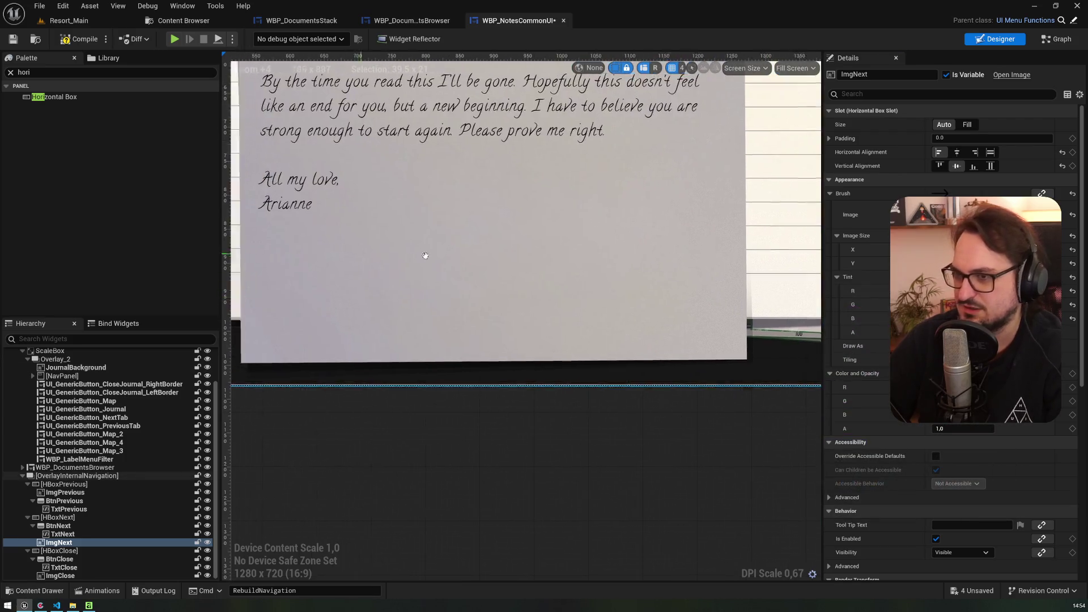
# - Give the Previous image the left arrow icon, a narrower width and a black tint
pyautogui.click(361, 268)
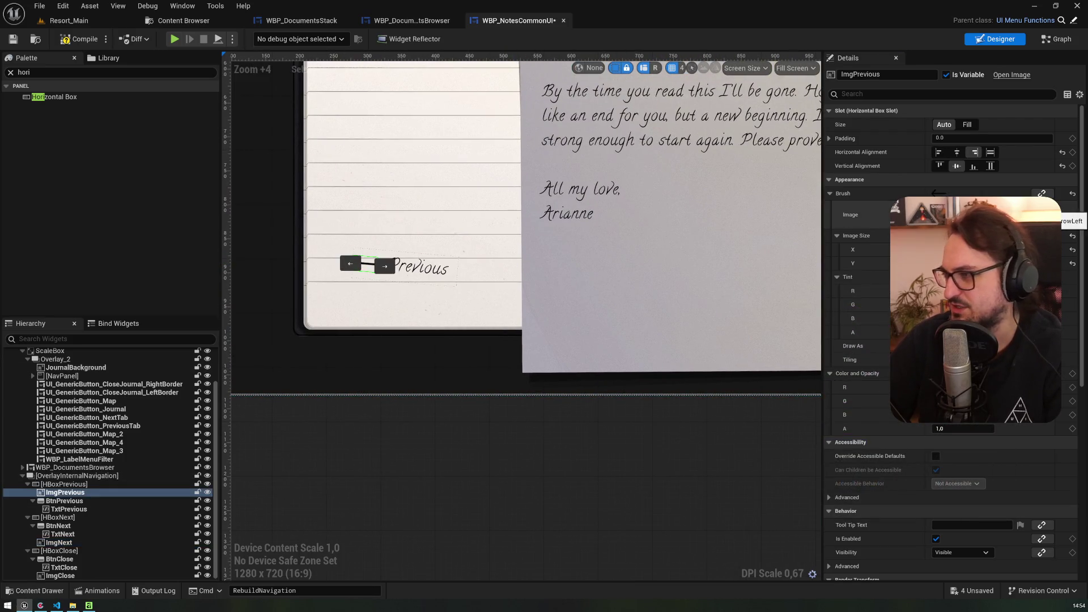
pyautogui.click(974, 216)
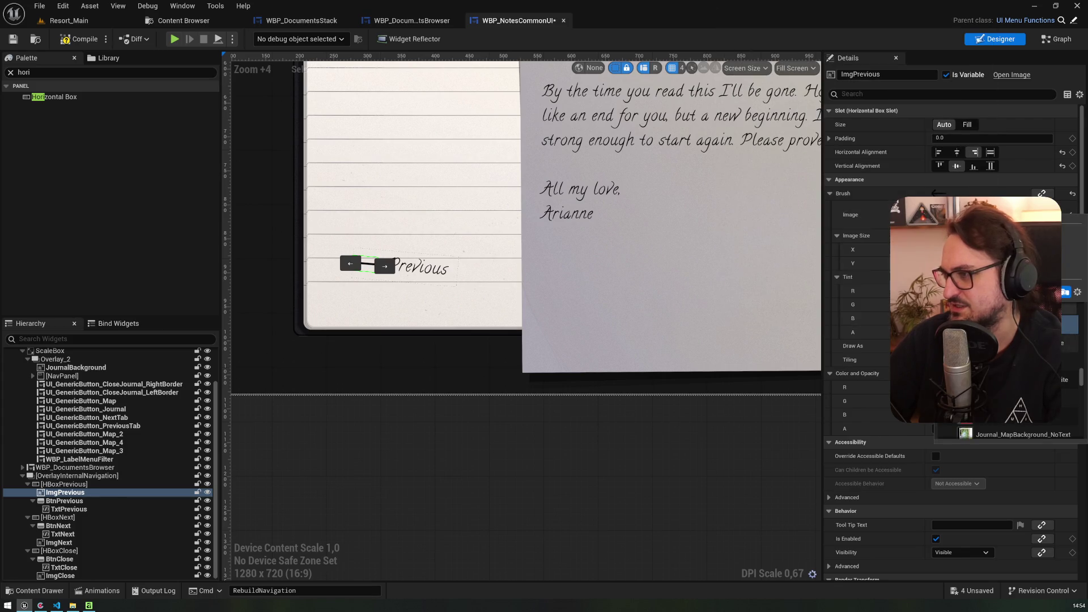
pyautogui.click(997, 421)
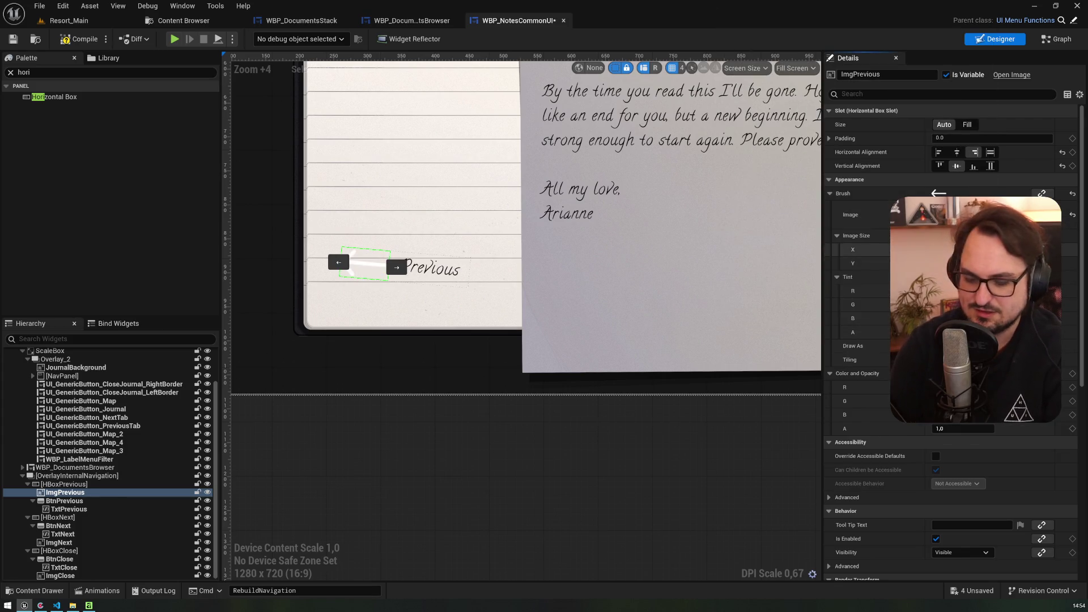
pyautogui.press('Return')
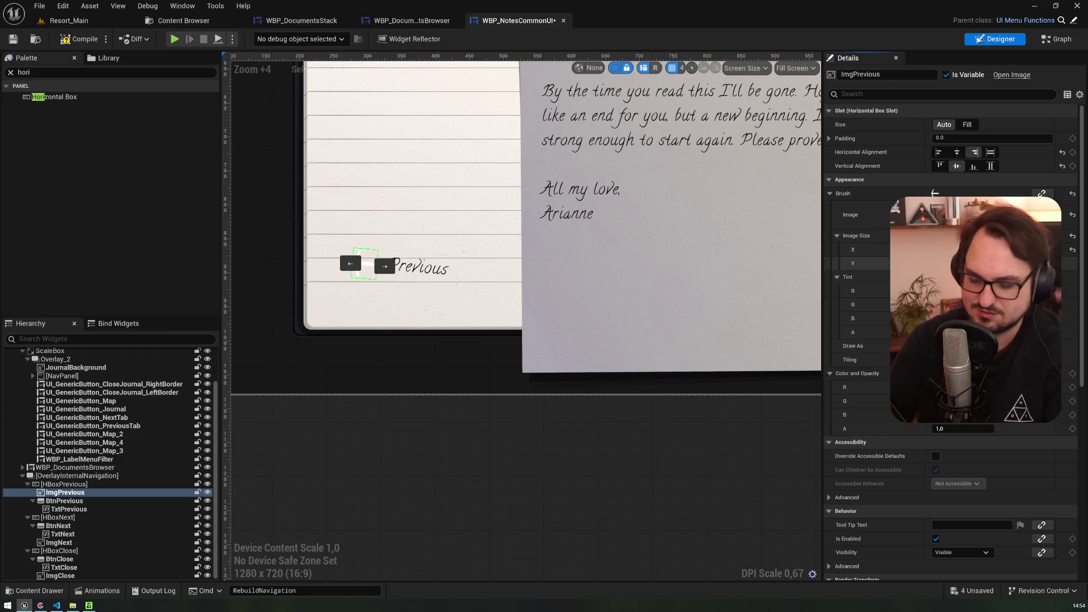
pyautogui.click(963, 277)
pyautogui.moveTo(963, 443); pyautogui.dragTo(908, 443)
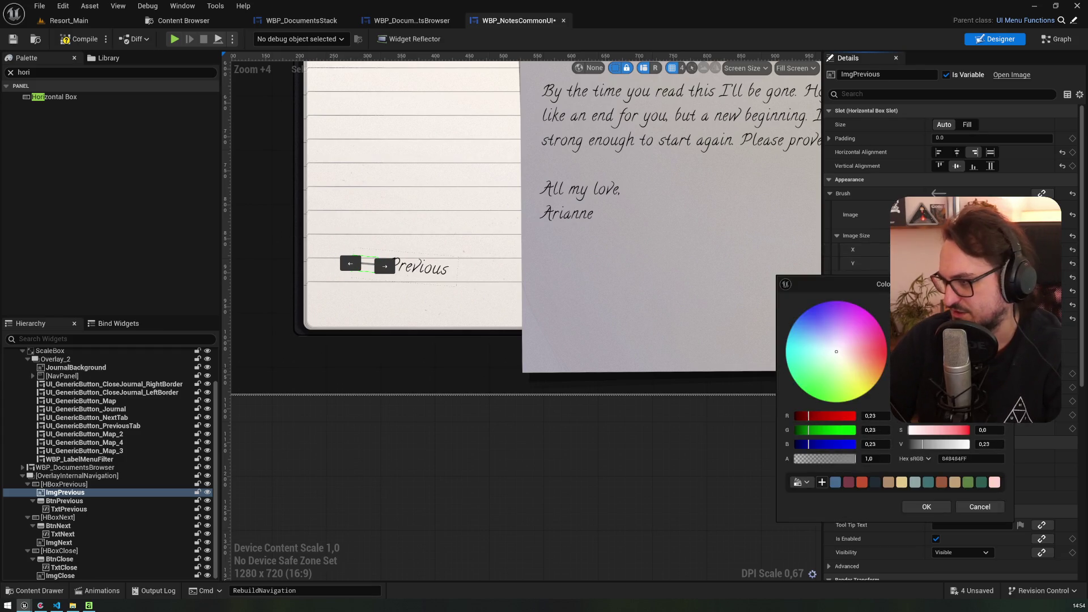
pyautogui.click(925, 505)
pyautogui.click(471, 236)
pyautogui.scroll(-5, 471, 236)
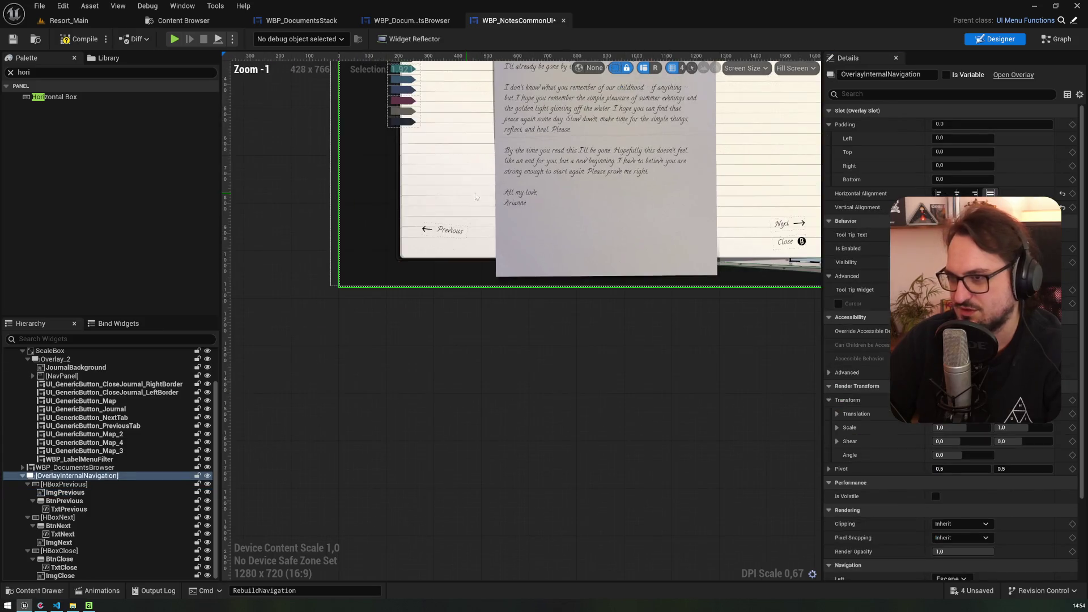
# - Quit Affinity Photo, answering Nein to discard changes in all three open icon documents
pyautogui.click(89, 605)
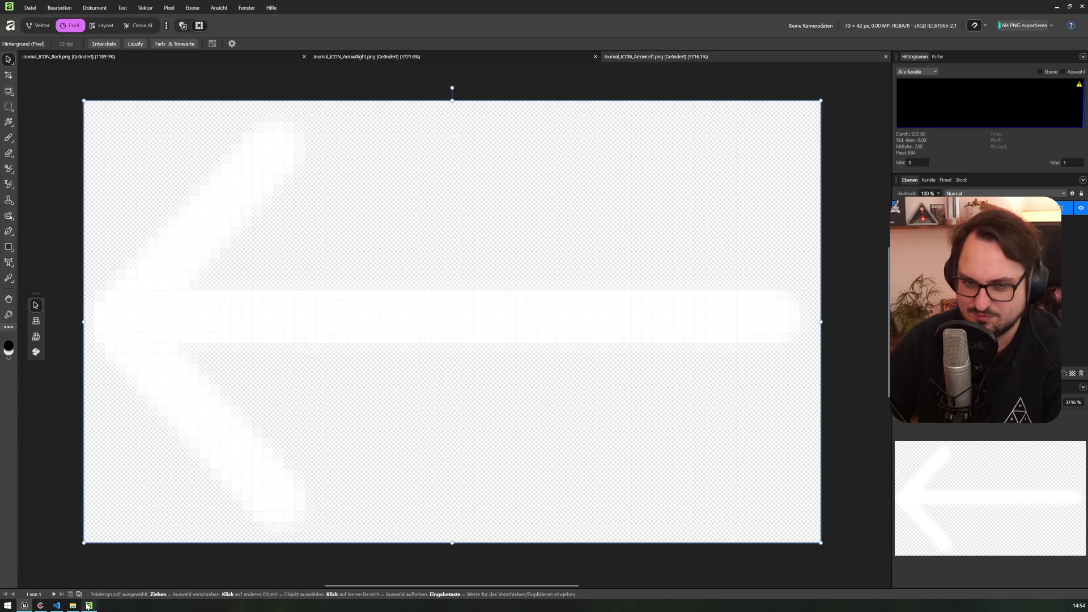
pyautogui.click(1080, 8)
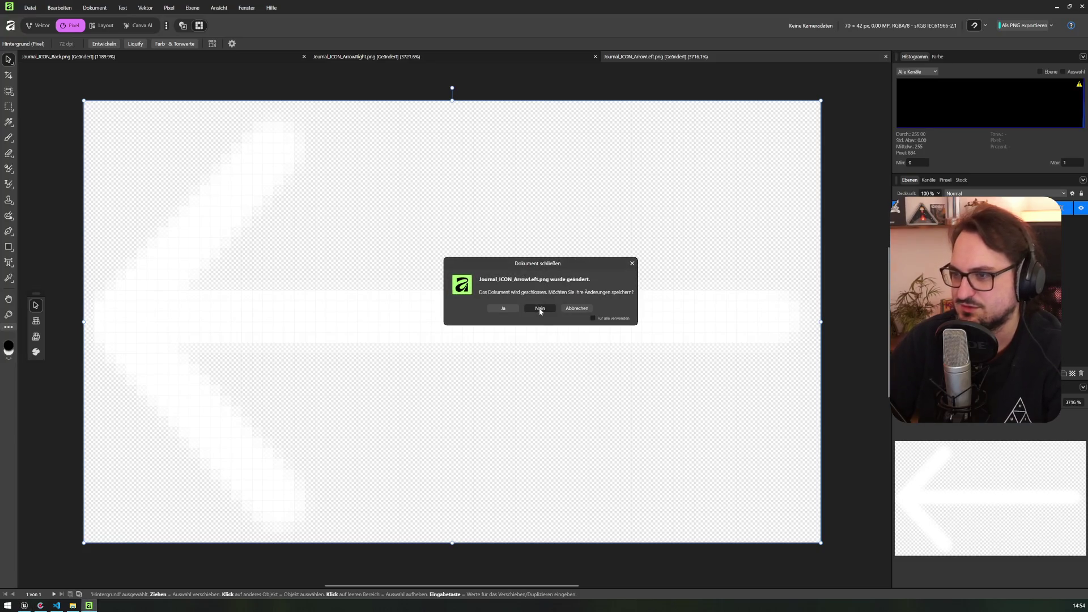
pyautogui.click(539, 309)
pyautogui.click(539, 309)
pyautogui.click(539, 309)
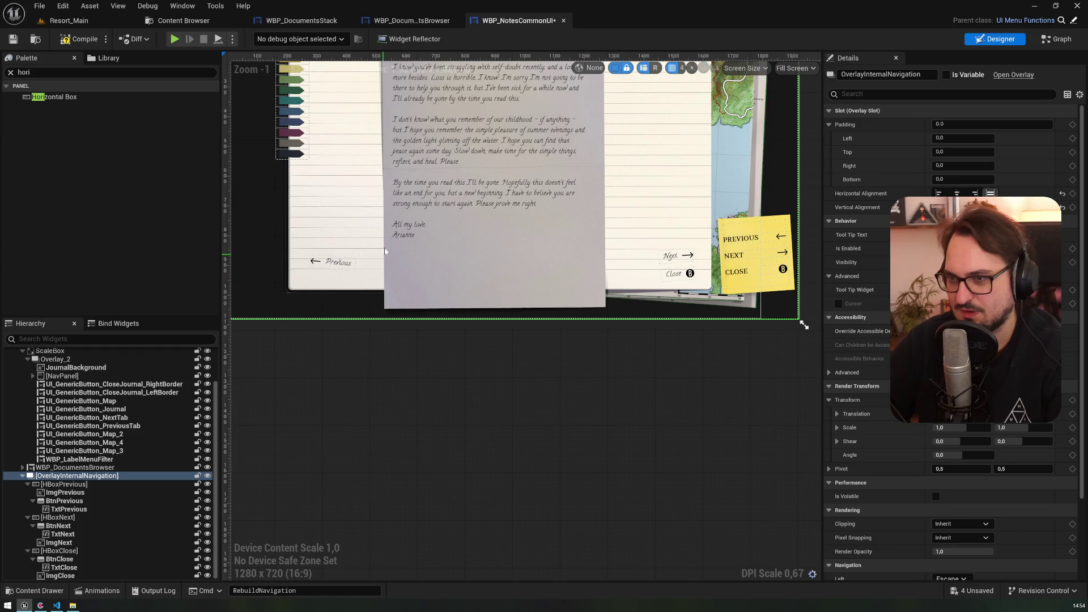
pyautogui.moveTo(384, 228); pyautogui.dragTo(368, 262)
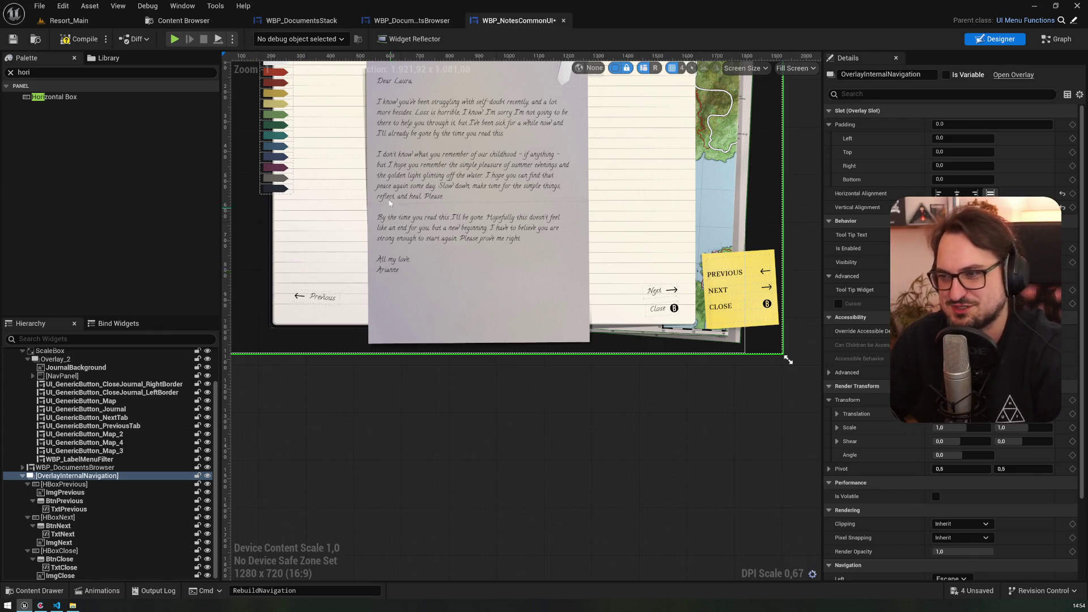
pyautogui.scroll(-2, 383, 232)
pyautogui.scroll(2, 367, 294)
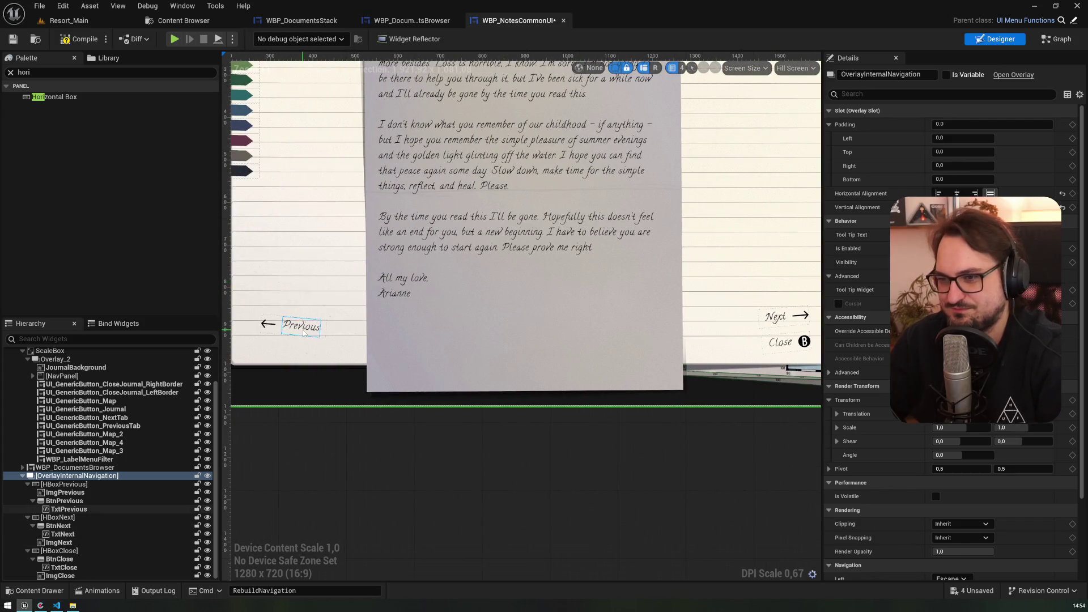
pyautogui.click(264, 332)
pyautogui.click(273, 325)
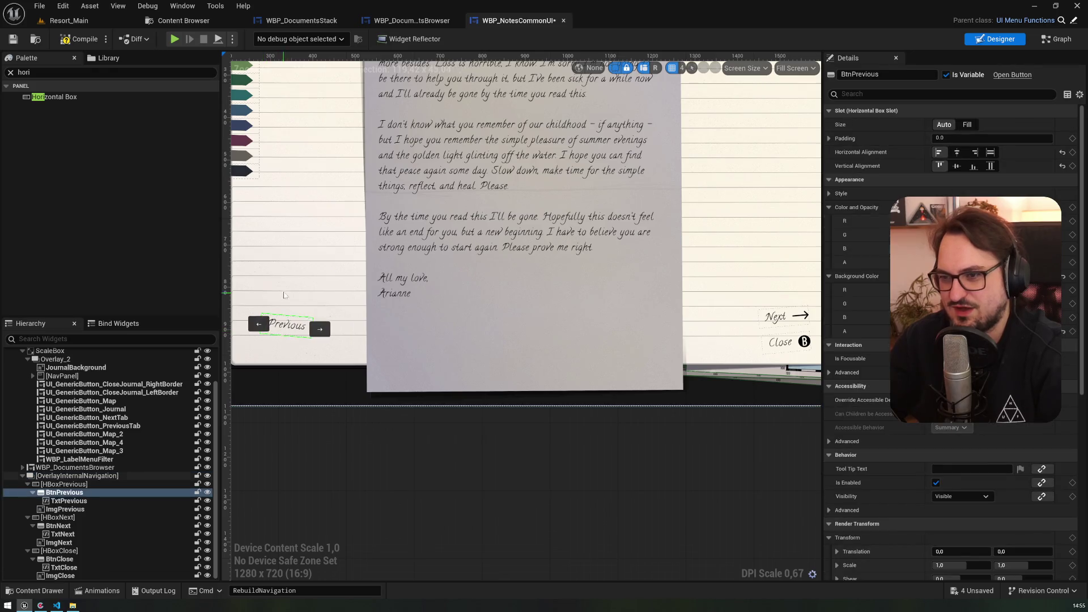
pyautogui.scroll(5, 317, 307)
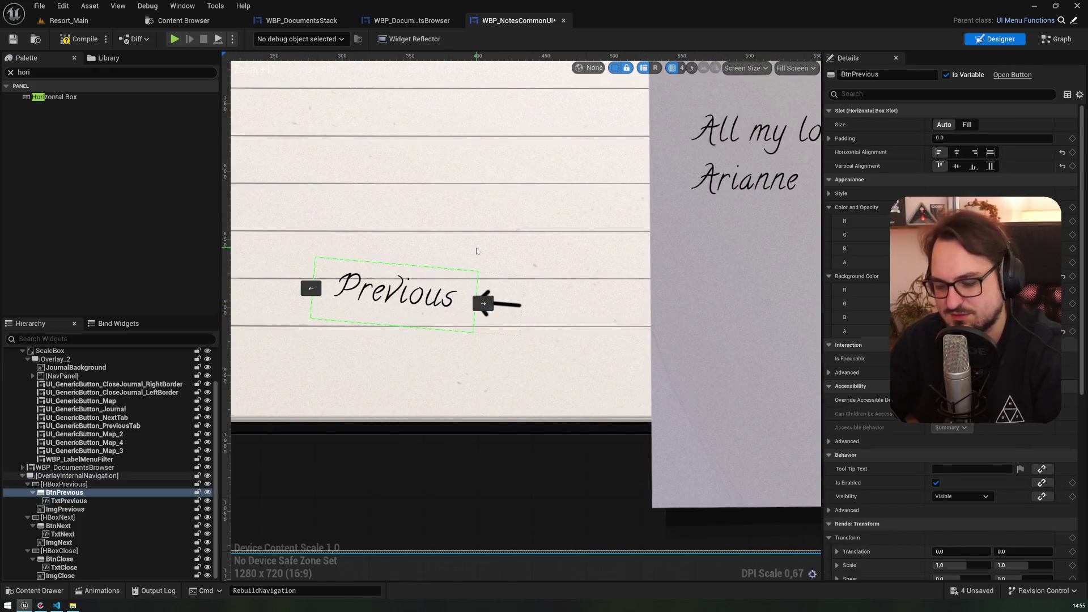
pyautogui.hotkey('ctrl', 'z')
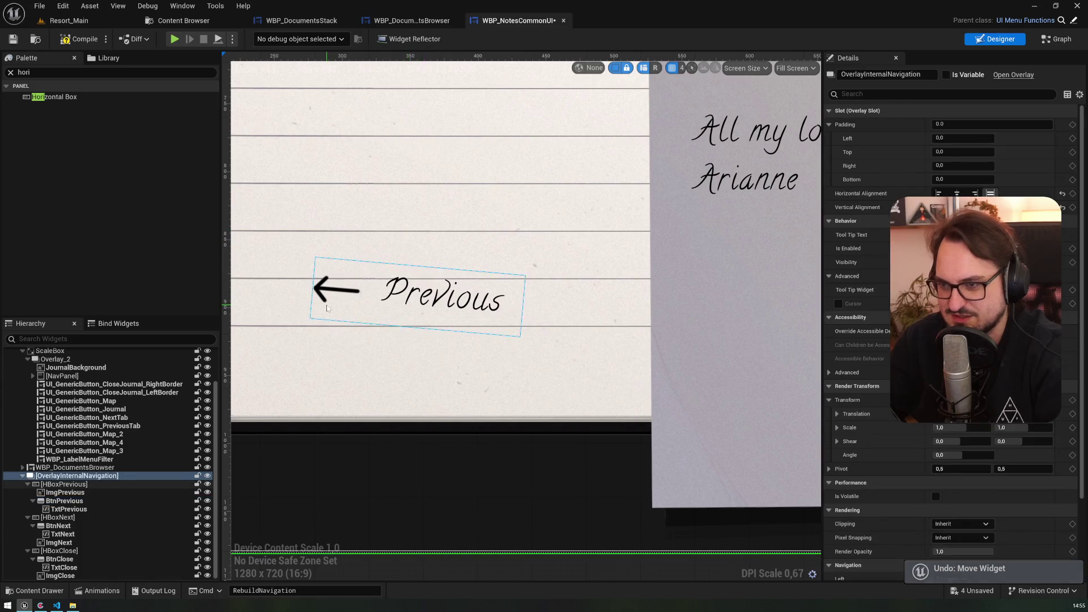
pyautogui.click(410, 300)
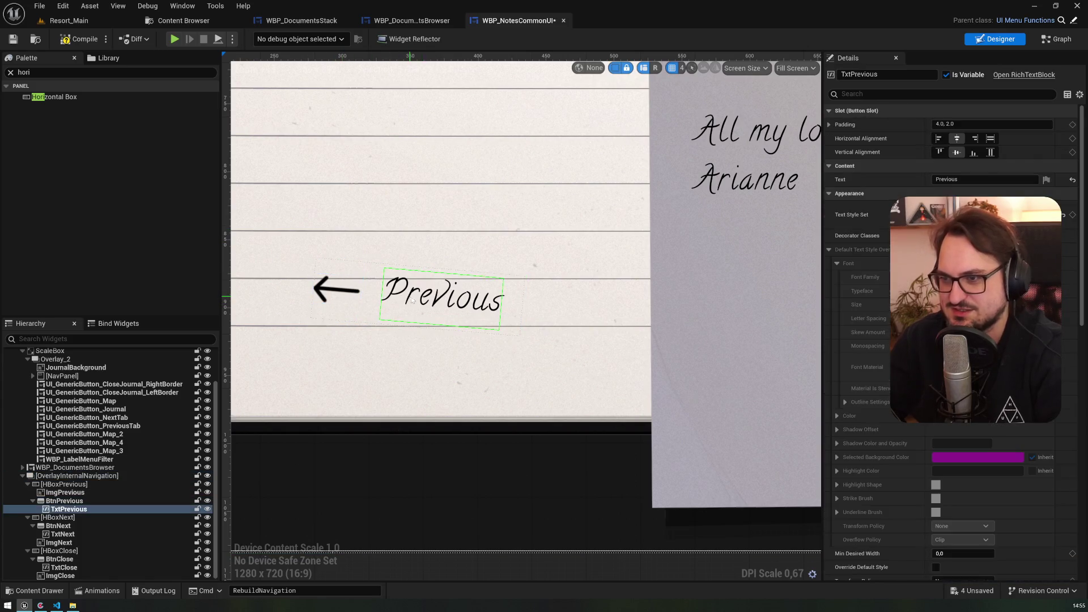
pyautogui.click(972, 152)
pyautogui.click(957, 153)
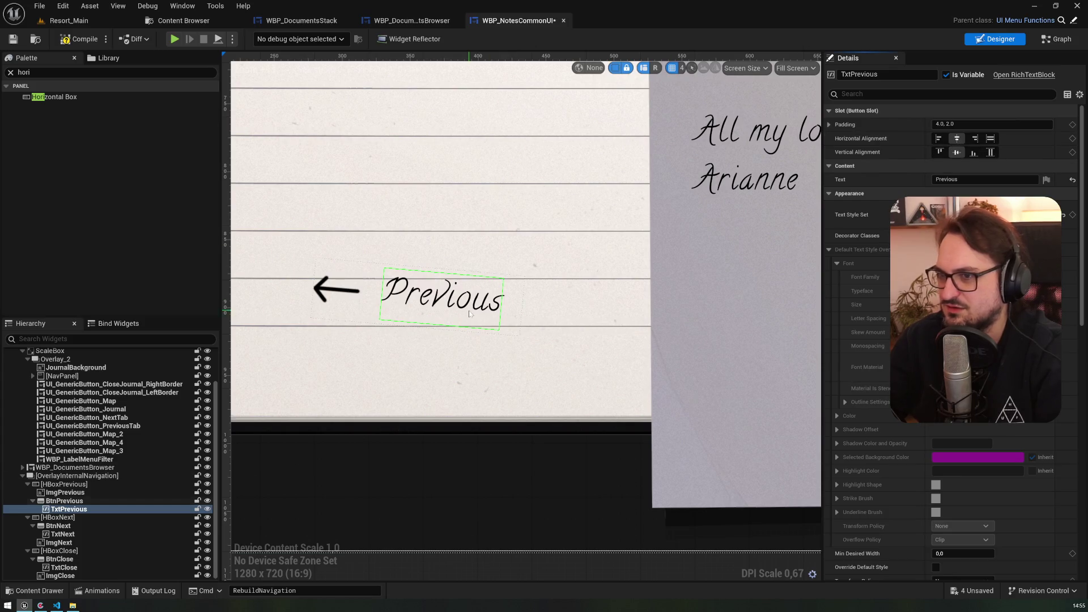
pyautogui.scroll(-5, 426, 275)
pyautogui.moveTo(426, 275); pyautogui.dragTo(458, 278)
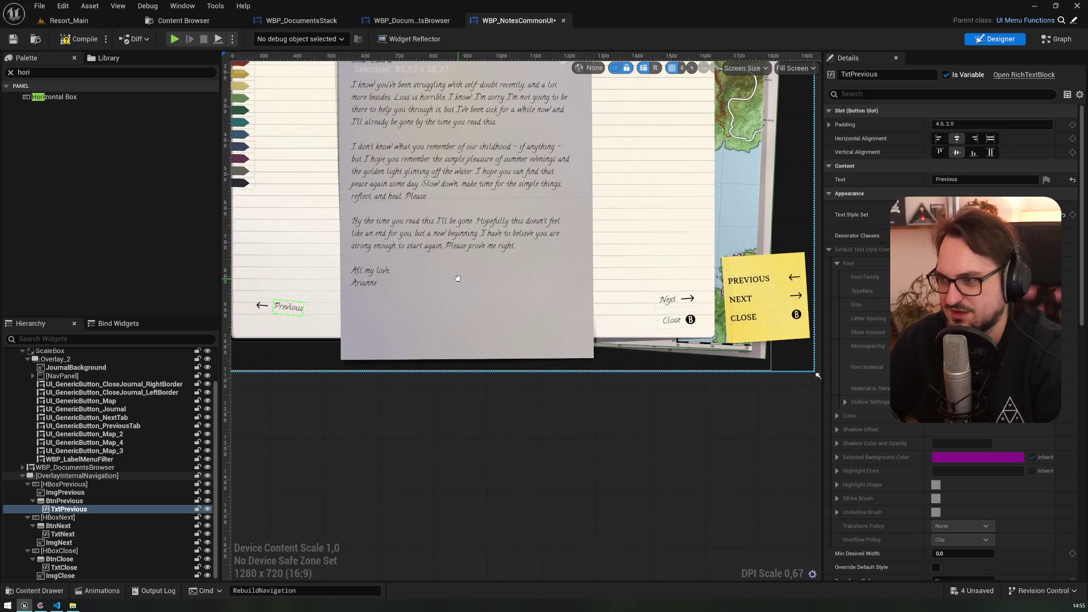
pyautogui.click(269, 311)
pyautogui.click(277, 293)
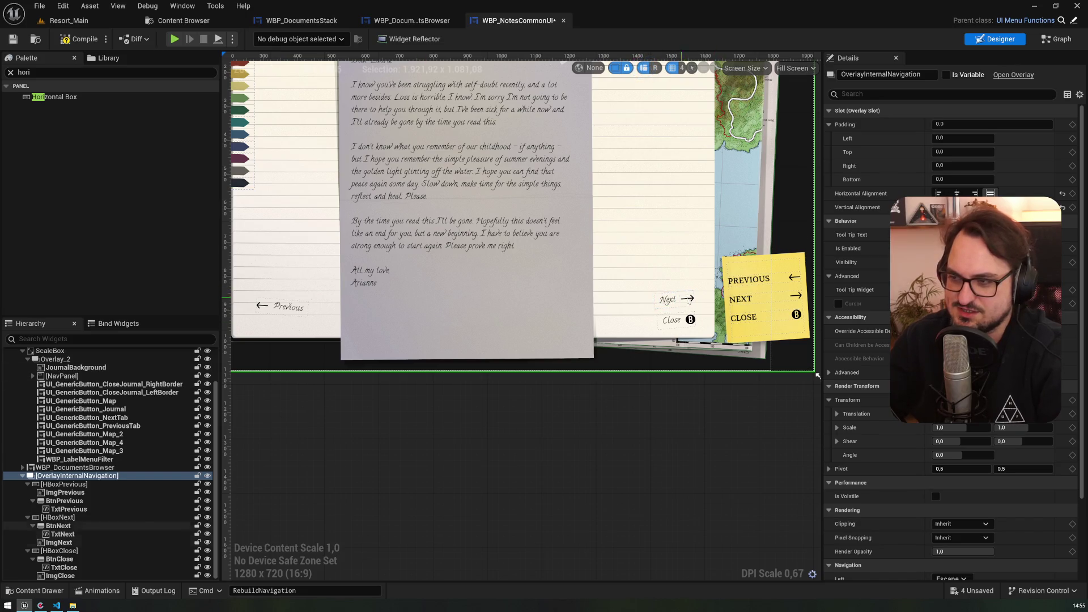
pyautogui.click(51, 485)
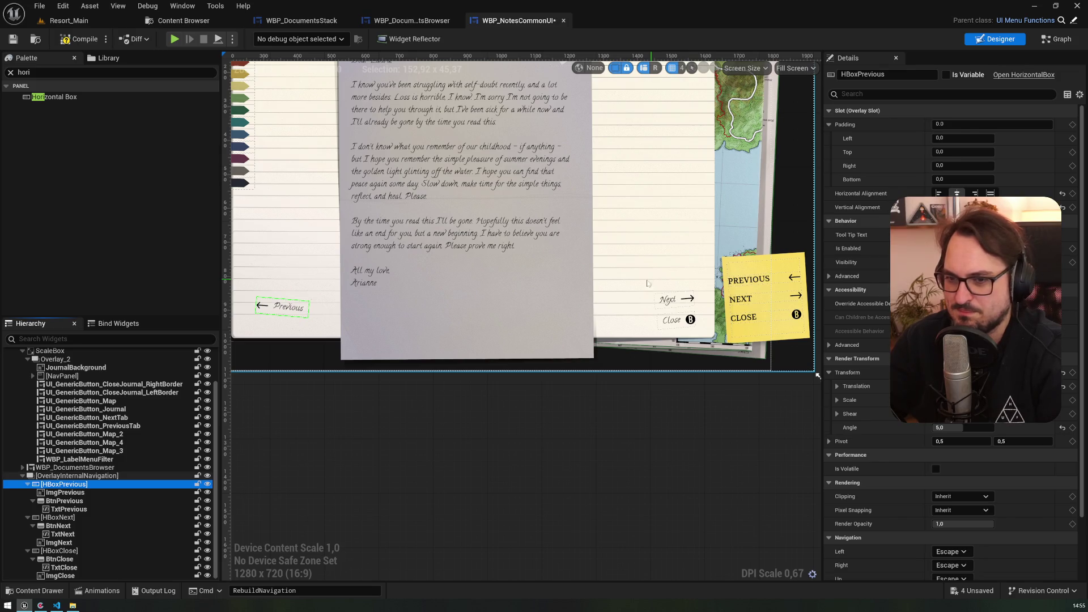
pyautogui.click(56, 518)
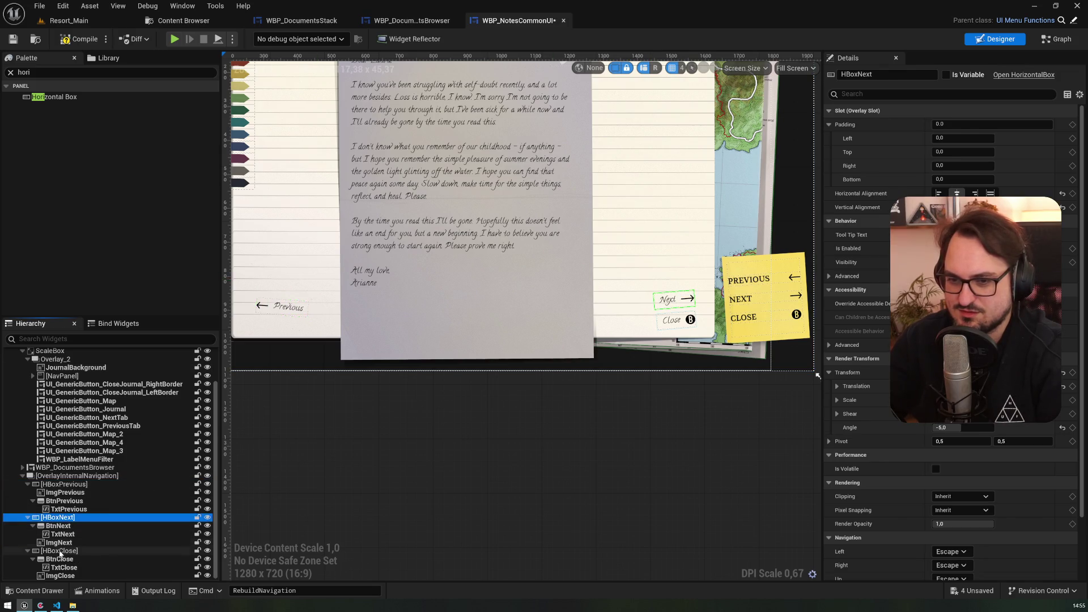
pyautogui.click(61, 551)
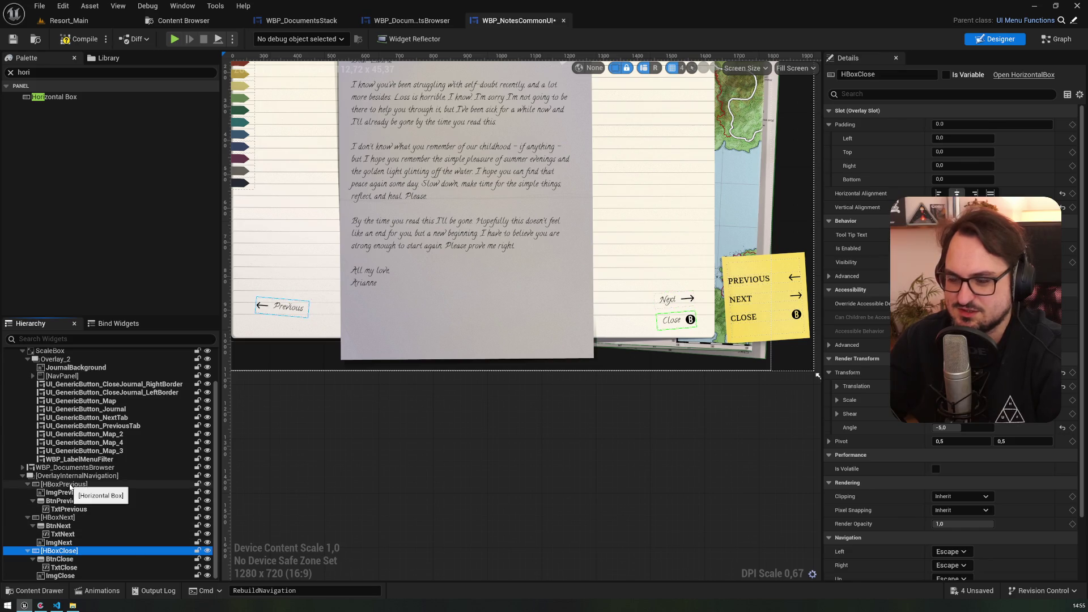
pyautogui.click(67, 484)
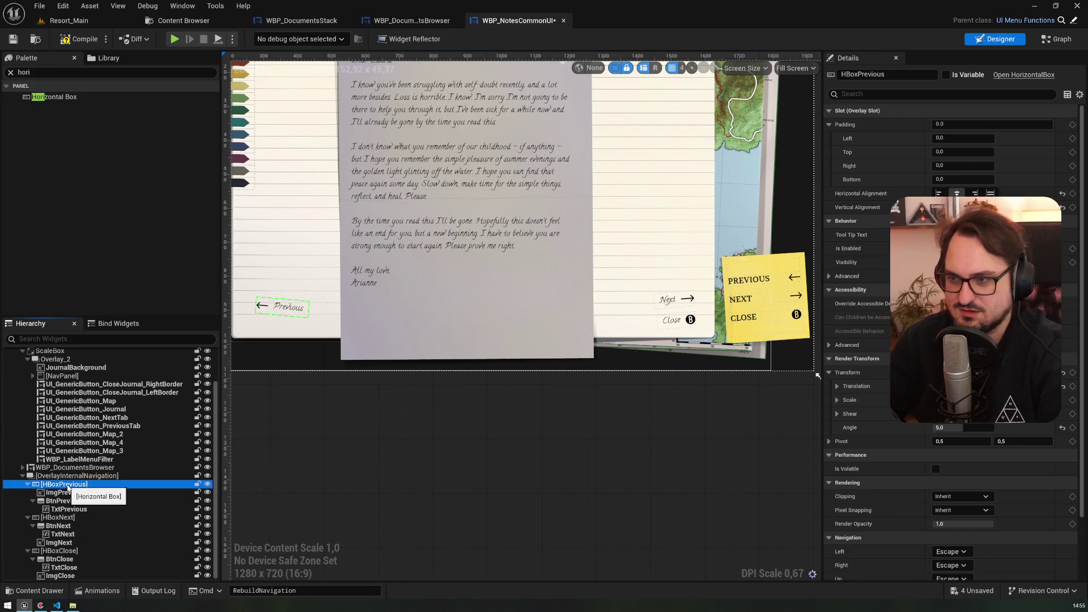
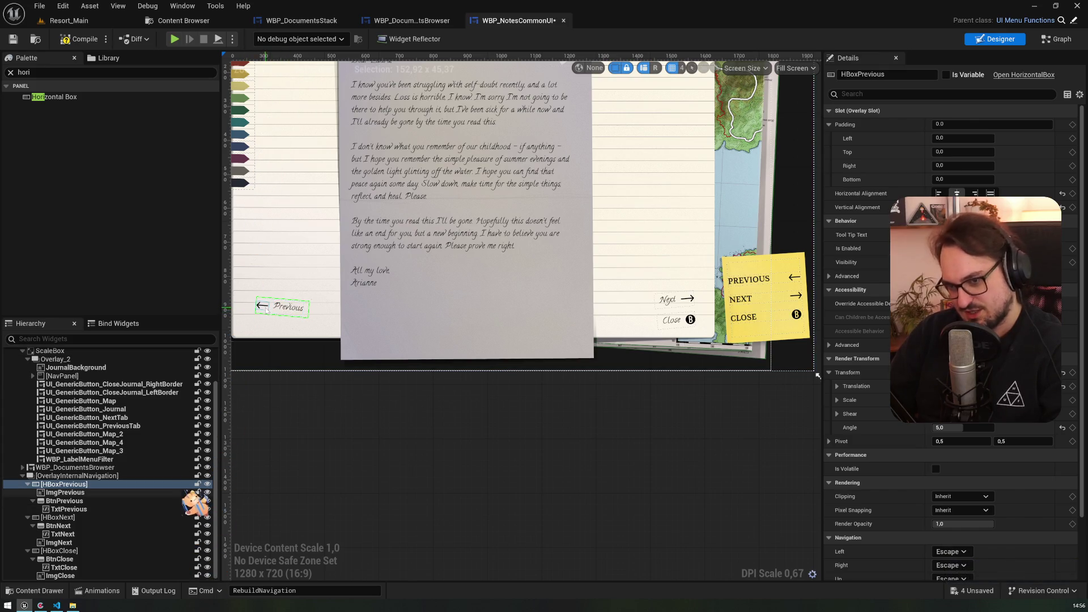
# - Check ImgPrevious and HBoxPrevious in the Hierarchy, then bring up the Content Browser
pyautogui.click(117, 492)
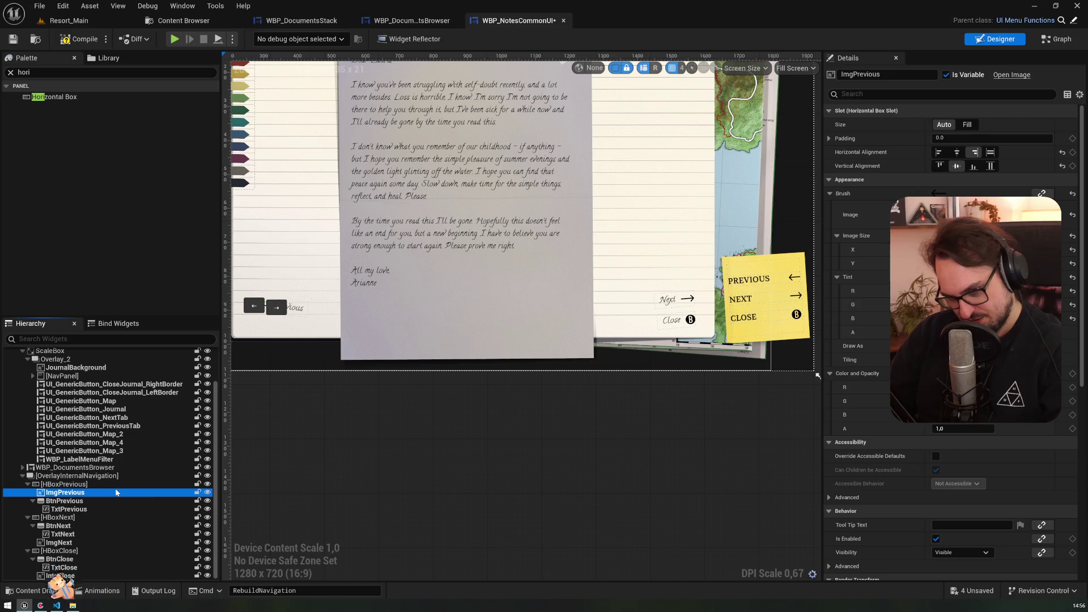
pyautogui.click(116, 485)
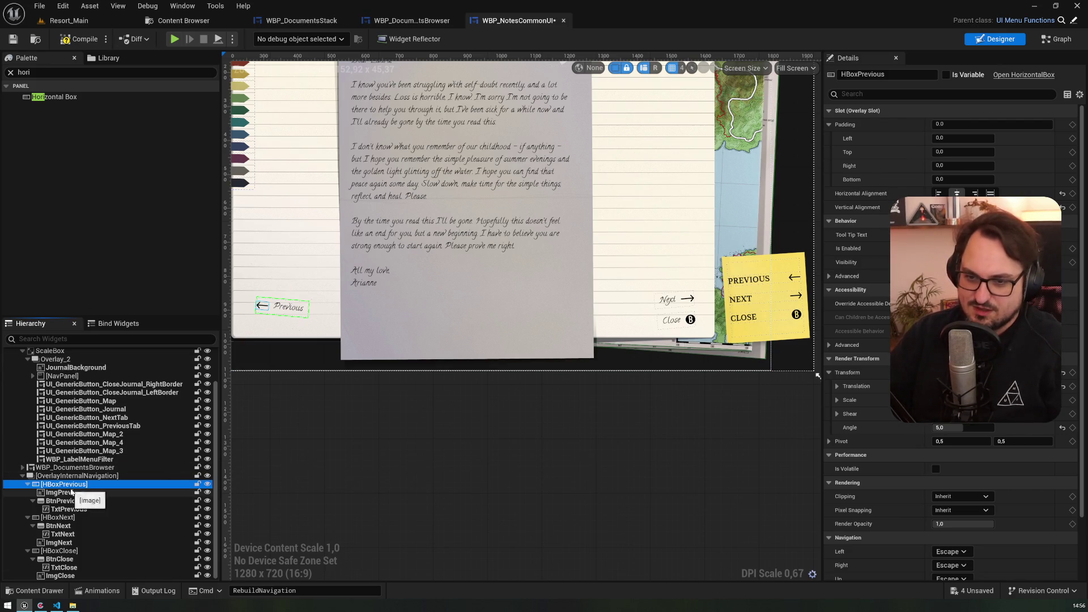
pyautogui.click(183, 20)
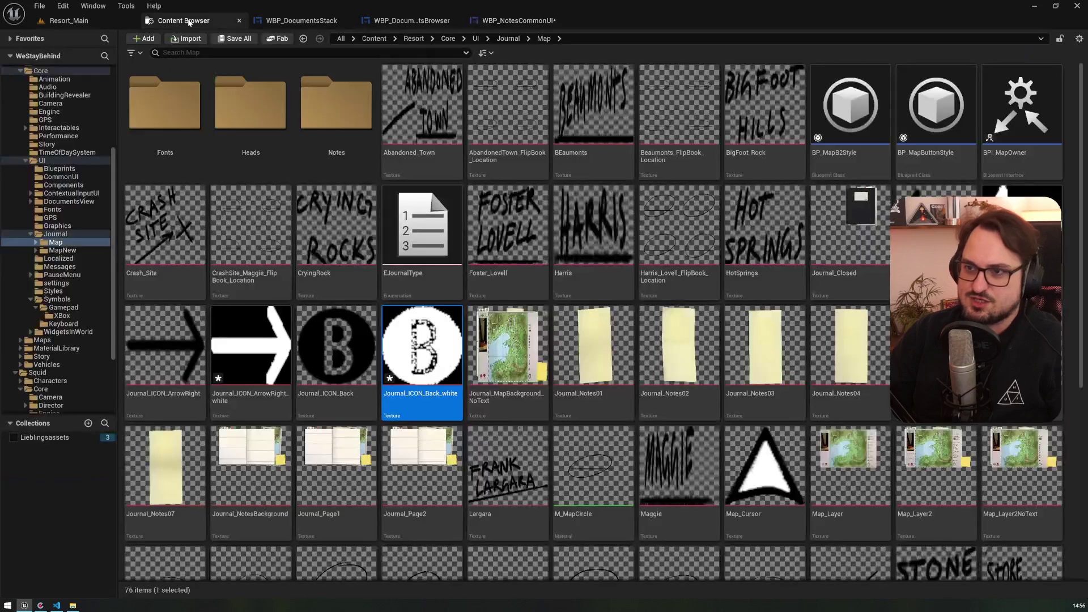
# - Create a widget blueprint in UI/DocumentsView named WBP_HorizontalButtonWithImage
pyautogui.click(88, 193)
pyautogui.click(87, 203)
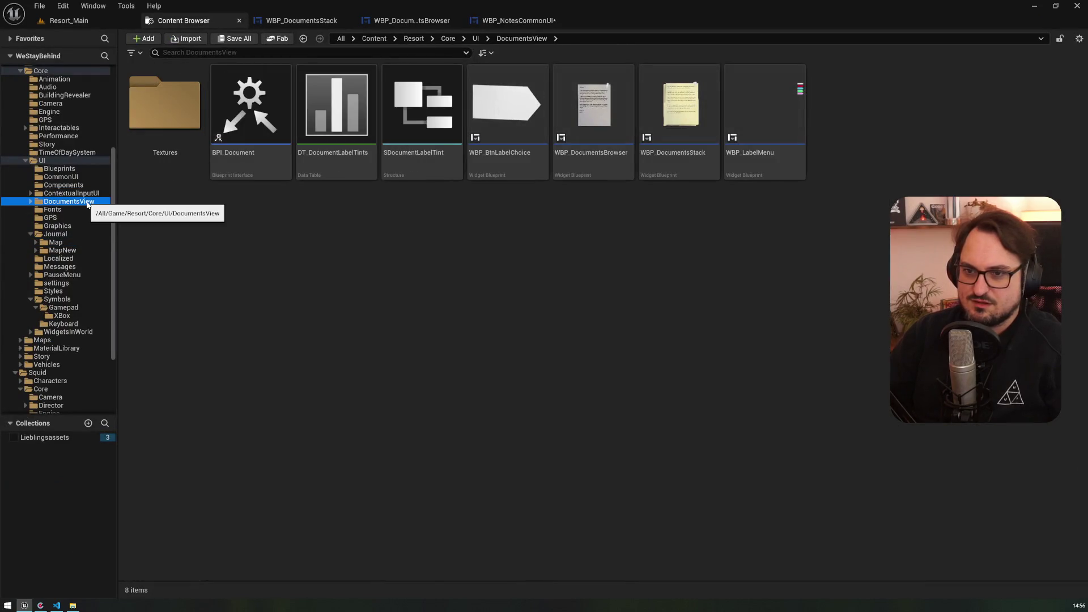
pyautogui.click(75, 234)
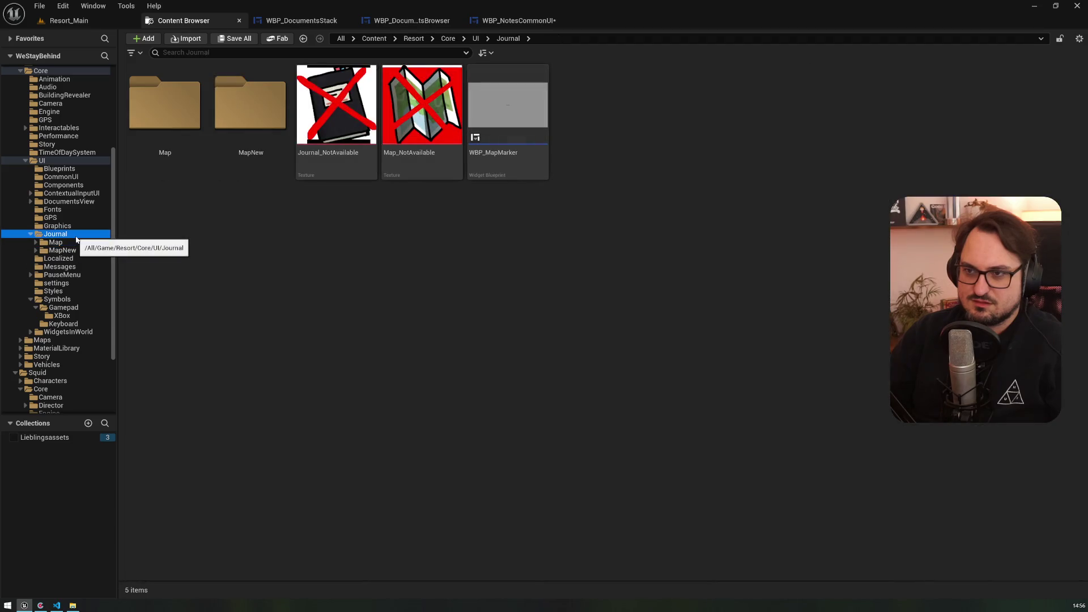
pyautogui.click(81, 203)
pyautogui.click(441, 178)
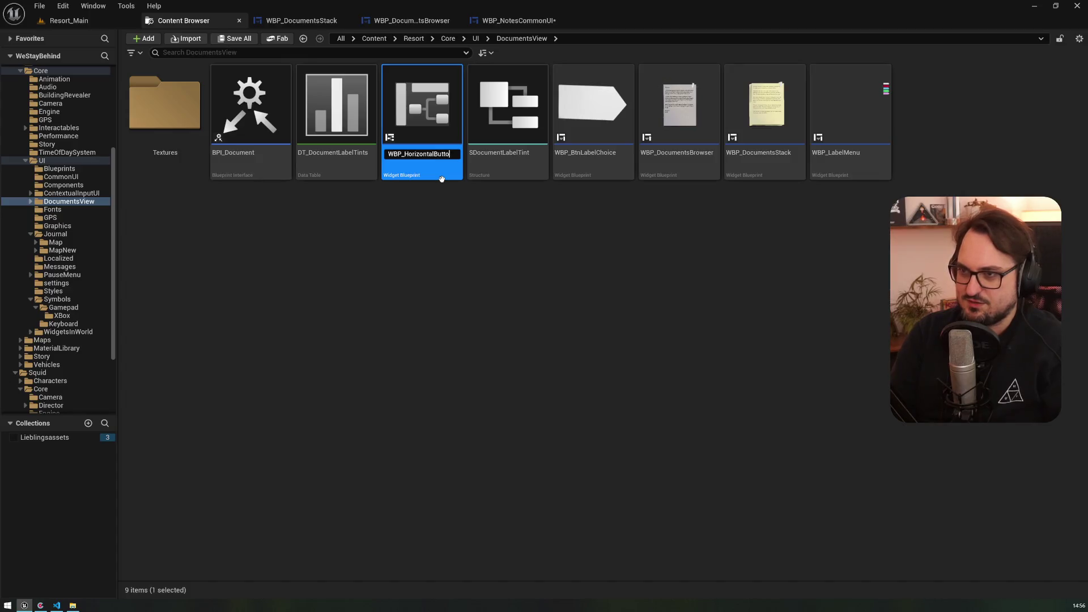
pyautogui.press('Return')
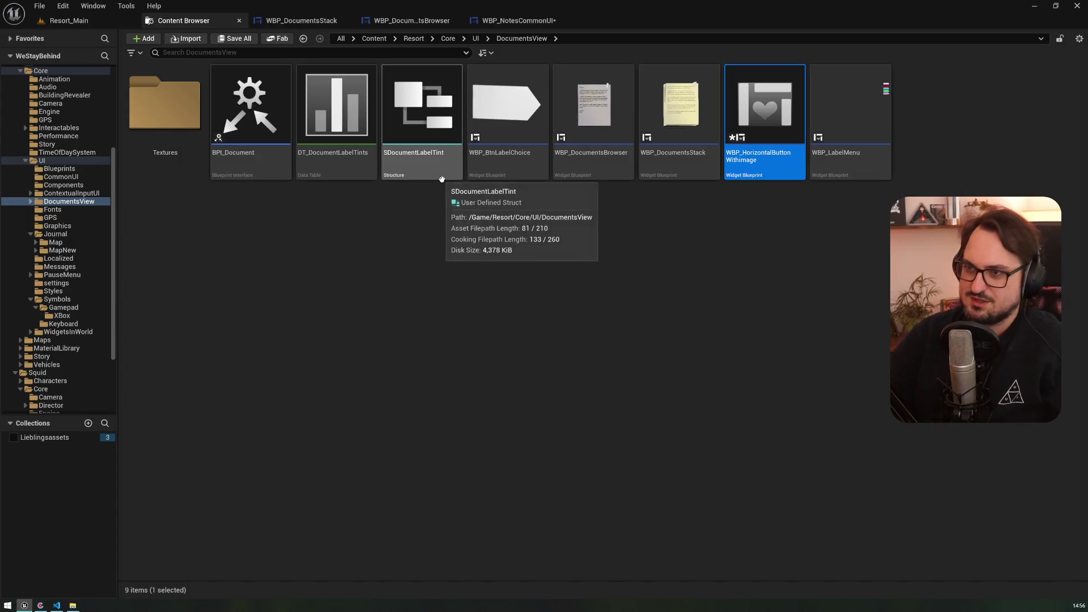
pyautogui.click(744, 159)
pyautogui.press('End')
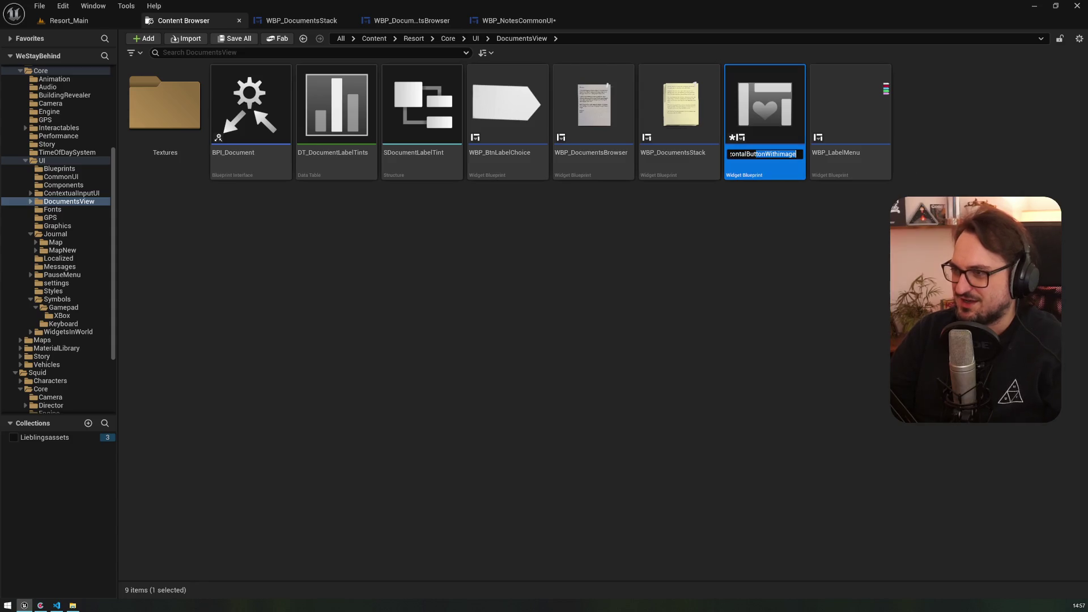
pyautogui.write('WithImage')
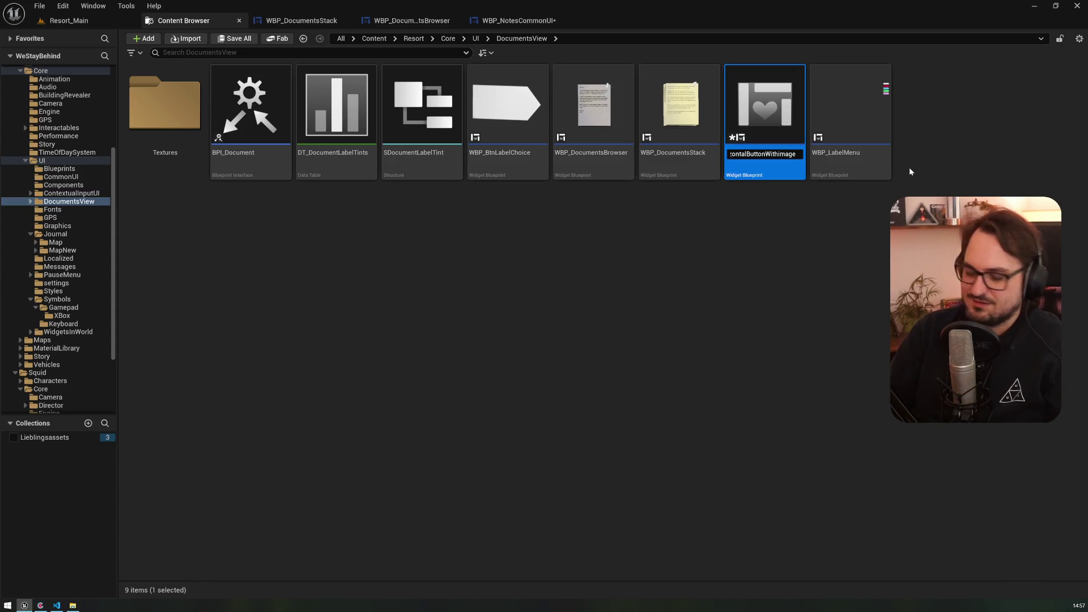
pyautogui.press('Return')
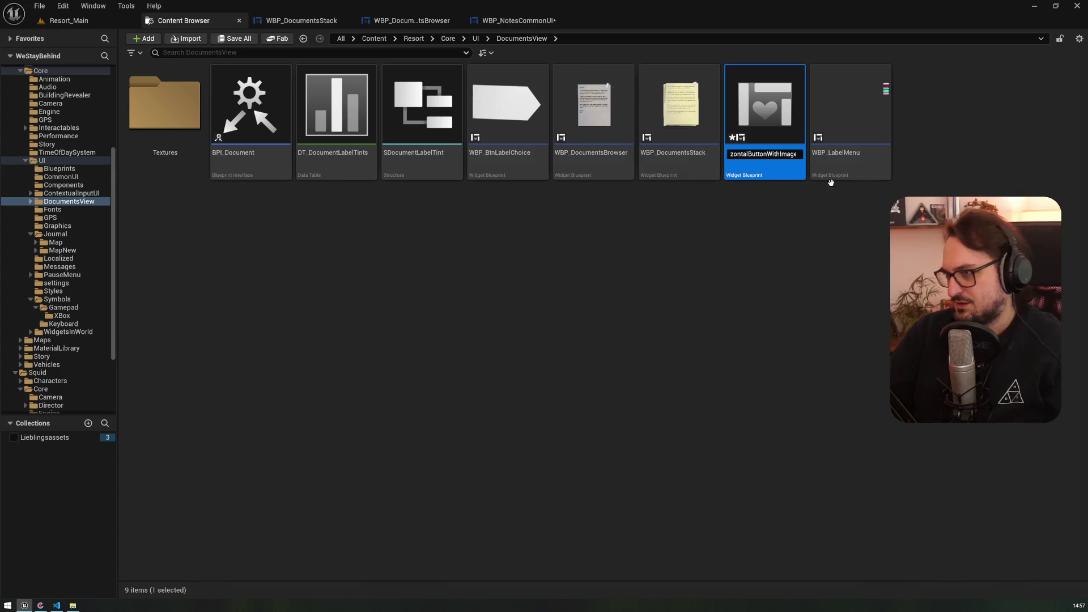
# - Open WBP_HorizontalButtonWithImage, dock its editor among the main tabs, and return to WBP_NotesCommonUI
pyautogui.doubleClick(756, 155)
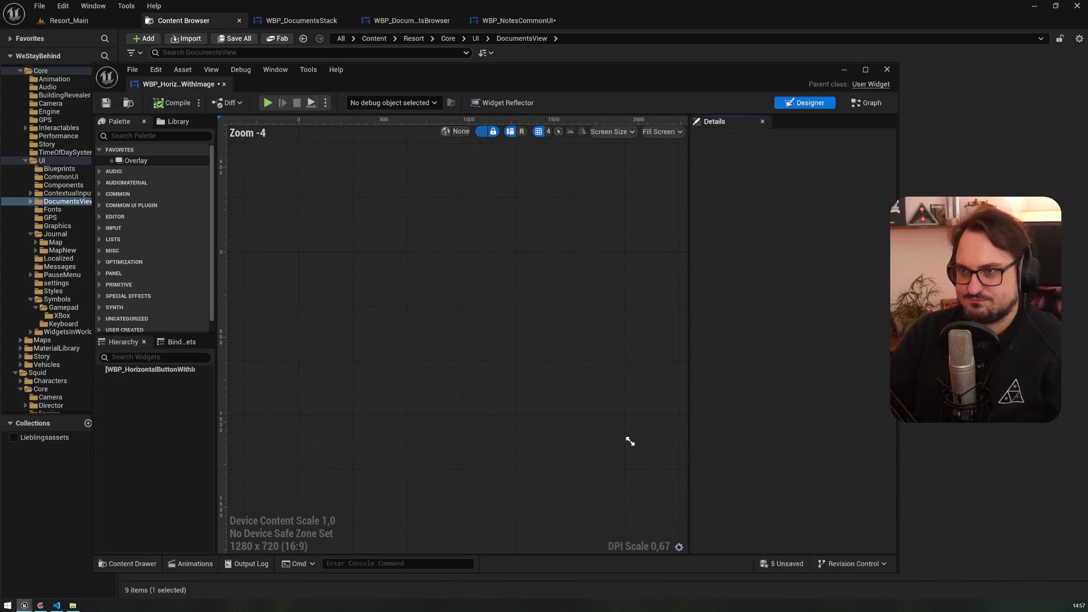
pyautogui.click(405, 24)
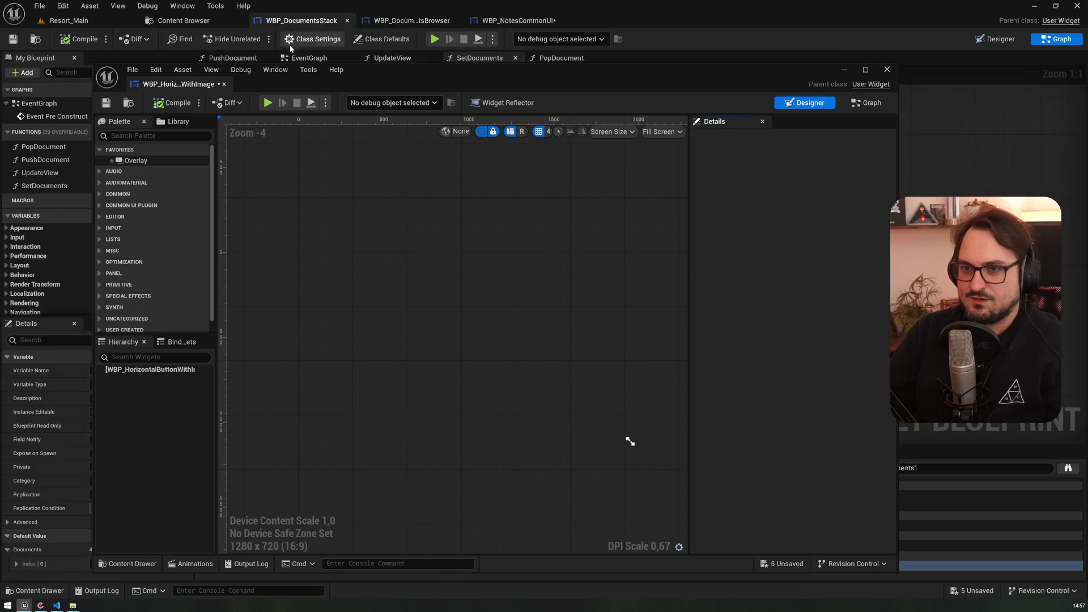
pyautogui.moveTo(181, 83); pyautogui.dragTo(615, 21)
pyautogui.click(514, 20)
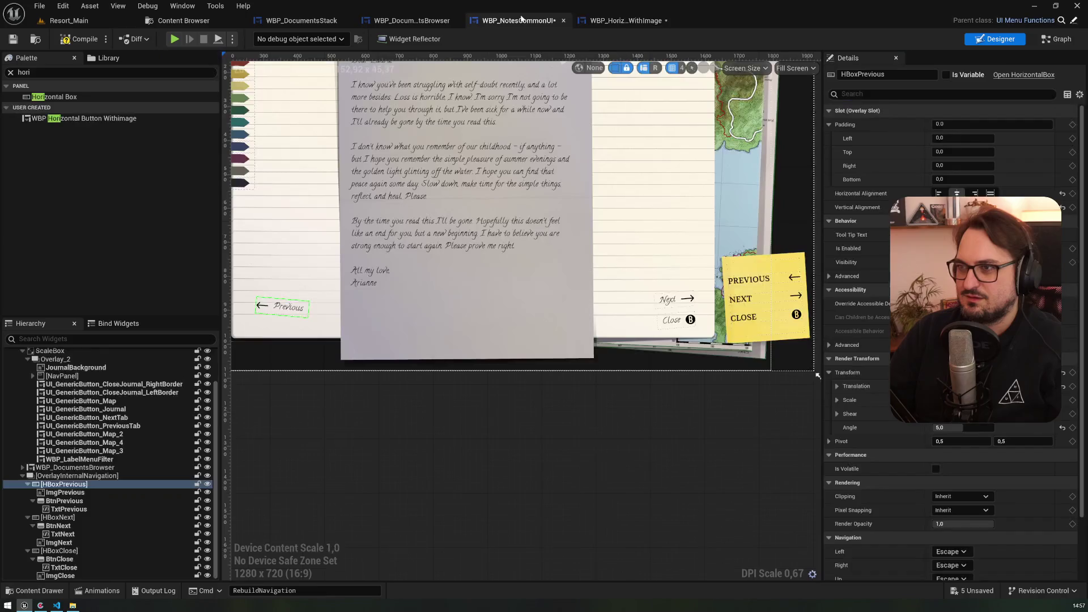
# - Copy HBoxPrevious from WBP_NotesCommonUI and paste it into the new widget's root
pyautogui.click(134, 484)
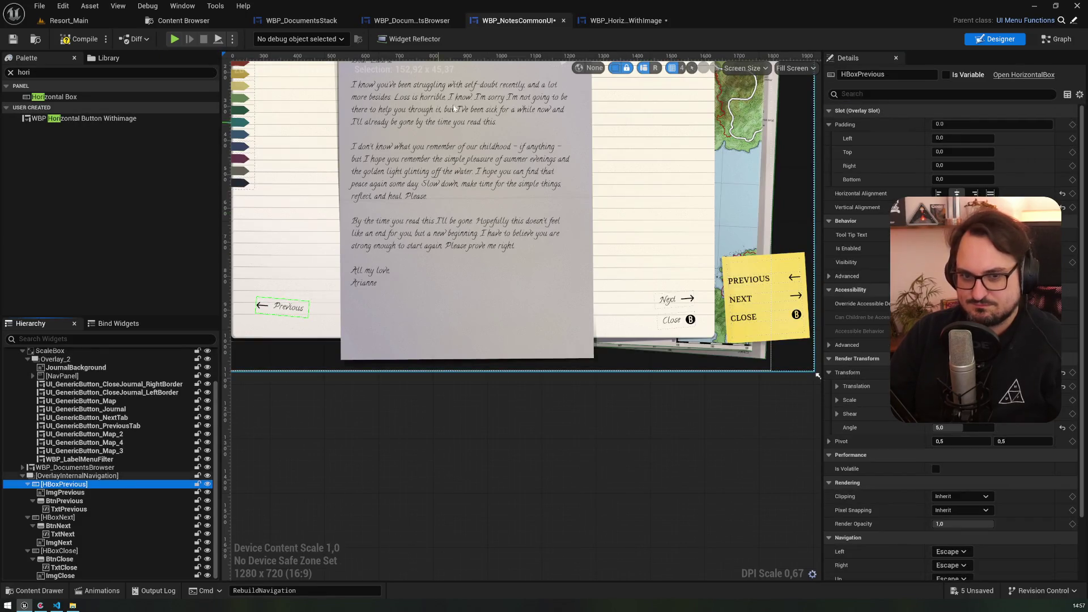
pyautogui.click(601, 20)
pyautogui.click(44, 352)
pyautogui.hotkey('ctrl', 'v')
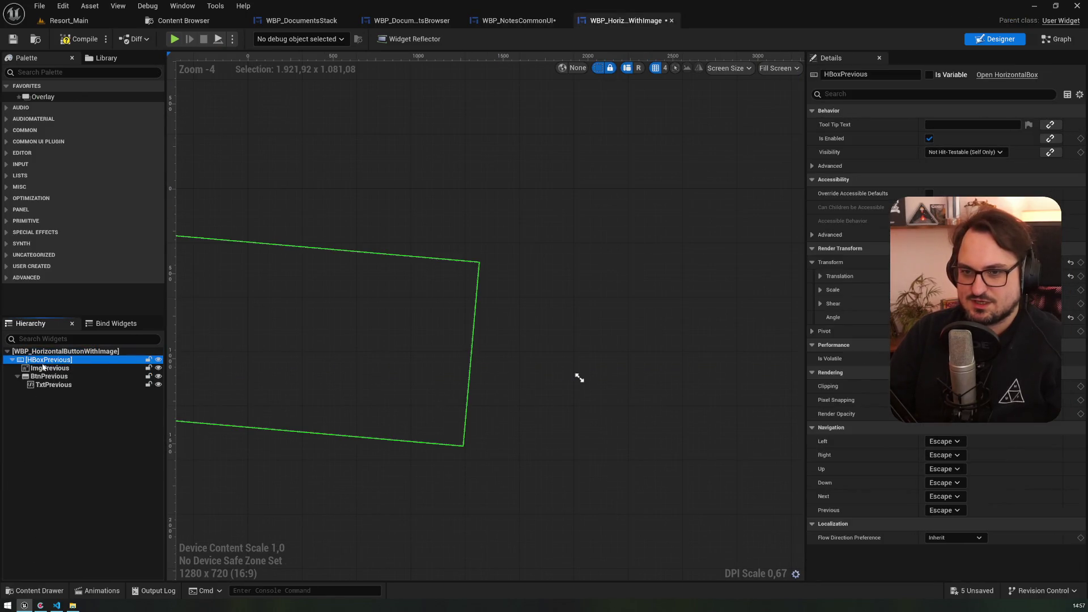
pyautogui.click(49, 368)
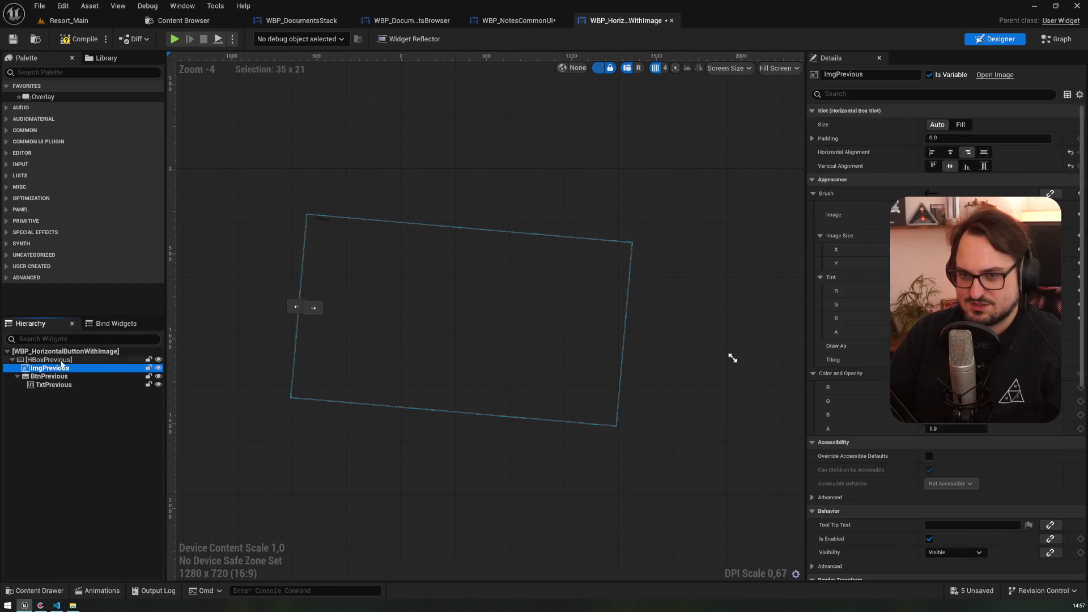
pyautogui.click(49, 360)
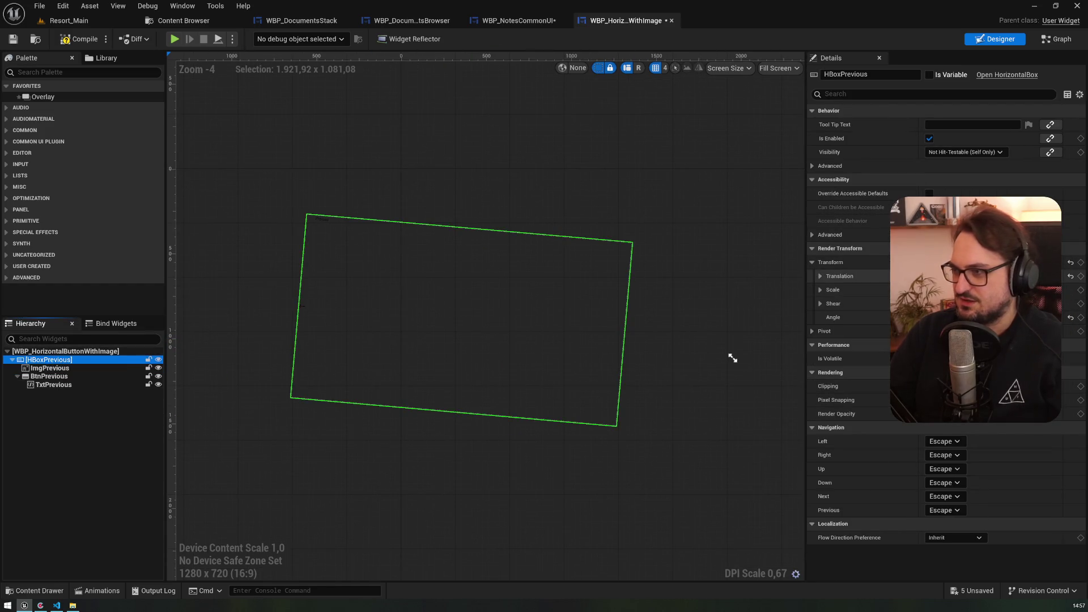
# - Reset the pasted box's transform, fit the preview area to it, and vertically center BtnPrevious
pyautogui.moveTo(941, 276)
pyautogui.mouseDown()
pyautogui.moveTo(974, 276)
pyautogui.moveTo(997, 317)
pyautogui.mouseUp()
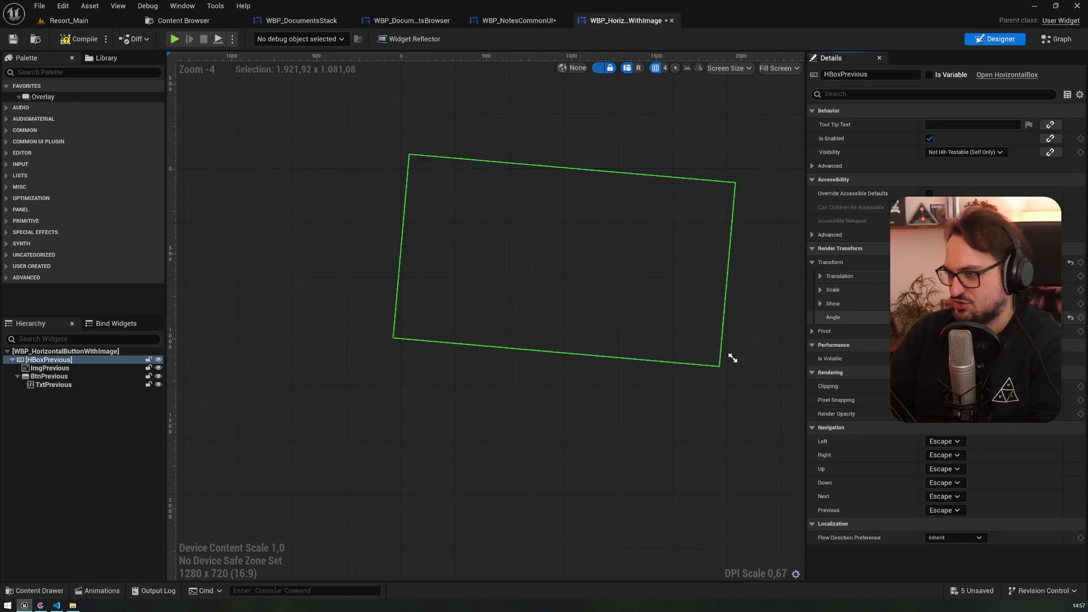
pyautogui.hotkey('ctrl', 'z')
pyautogui.scroll(4, 454, 220)
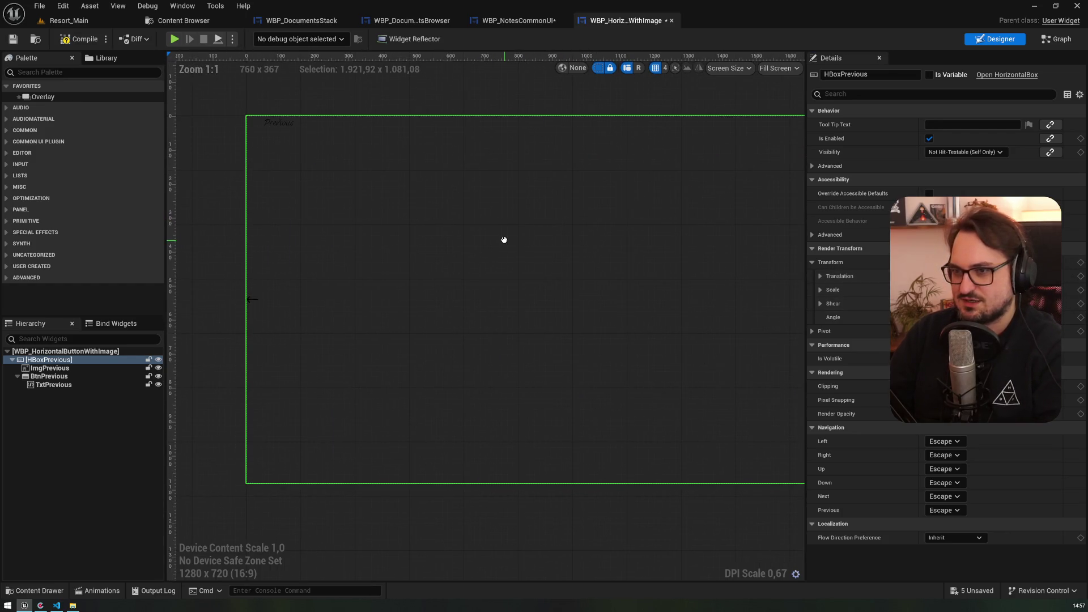
pyautogui.scroll(-4, 537, 408)
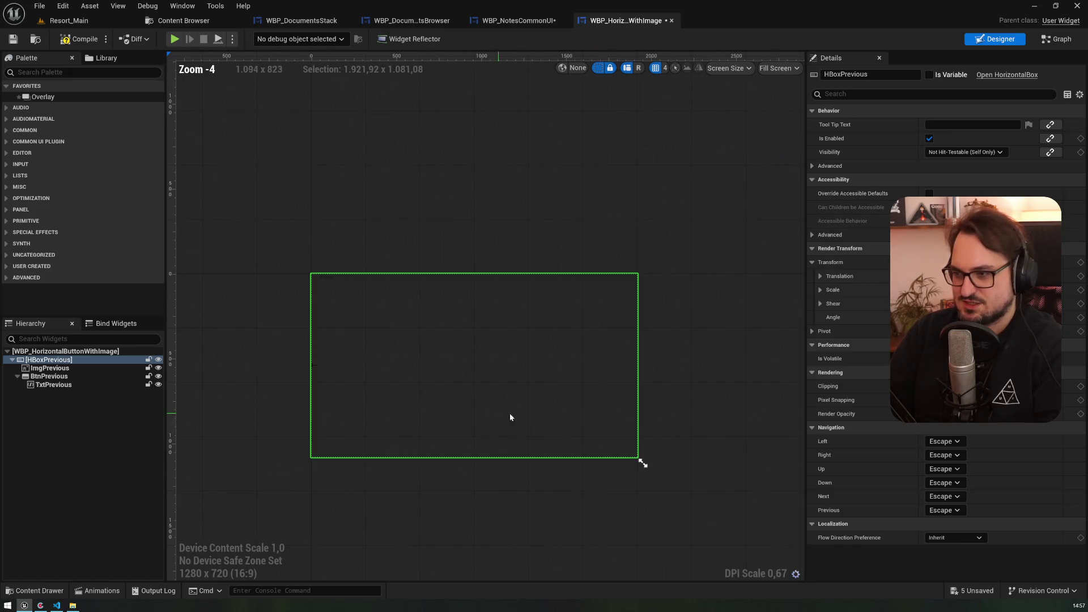
pyautogui.moveTo(639, 460); pyautogui.dragTo(348, 299)
pyautogui.scroll(11, 348, 299)
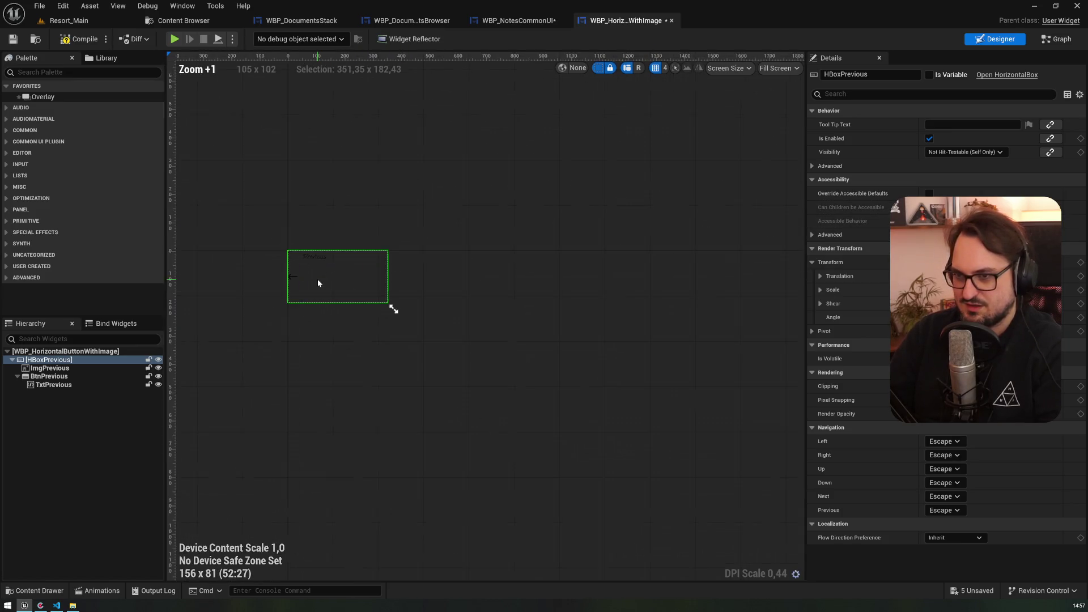
pyautogui.moveTo(532, 359)
pyautogui.mouseDown()
pyautogui.moveTo(522, 267)
pyautogui.moveTo(521, 403)
pyautogui.moveTo(527, 328)
pyautogui.moveTo(529, 354)
pyautogui.mouseUp()
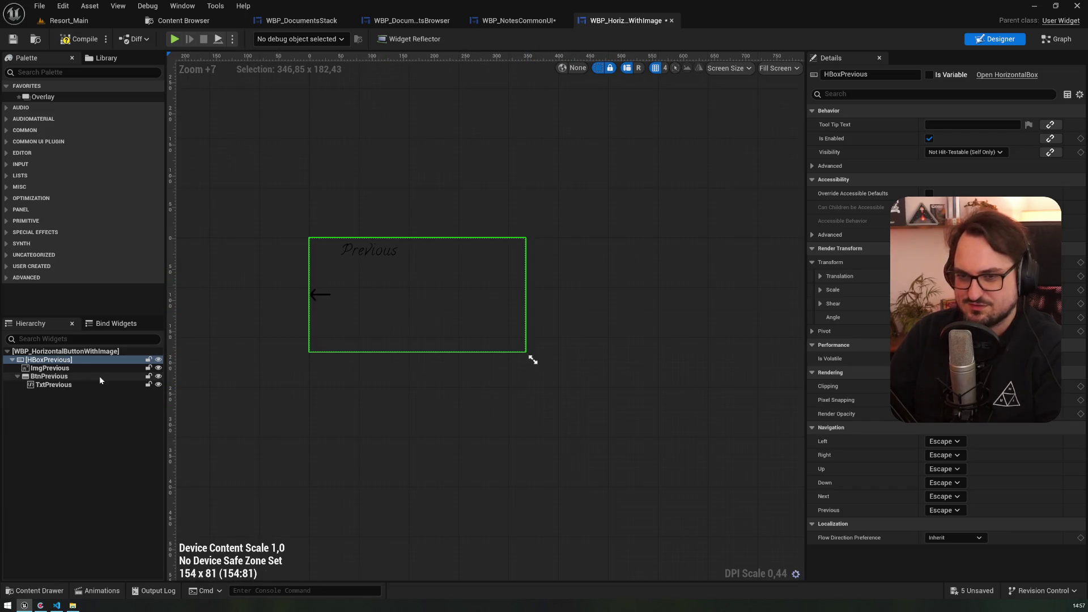
pyautogui.click(368, 252)
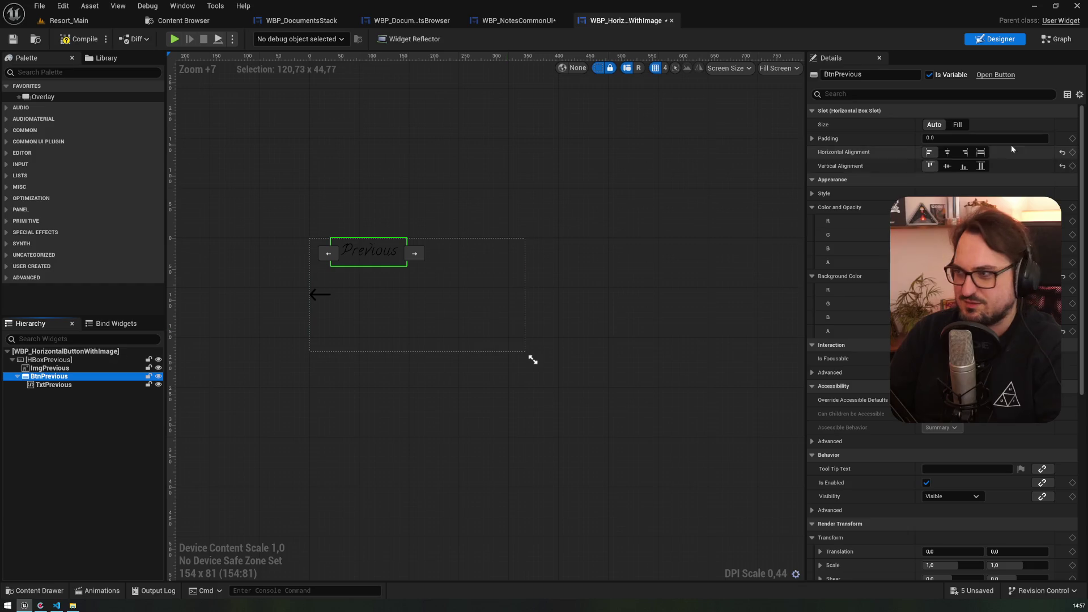
pyautogui.click(949, 165)
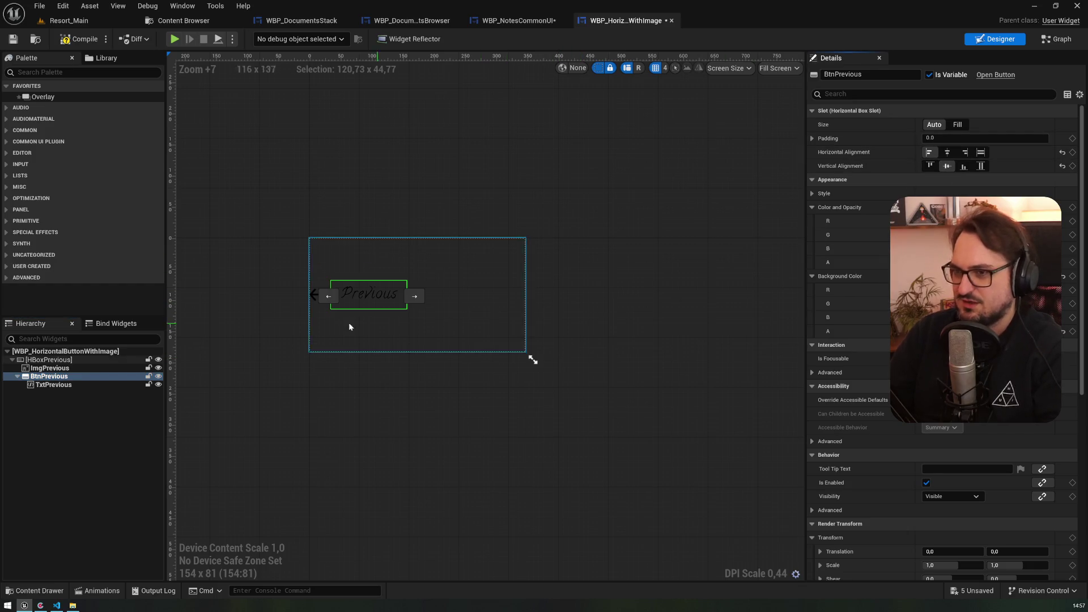
# - Mark HBoxPrevious as a variable, review its child widgets, save, and switch to the Graph
pyautogui.click(51, 360)
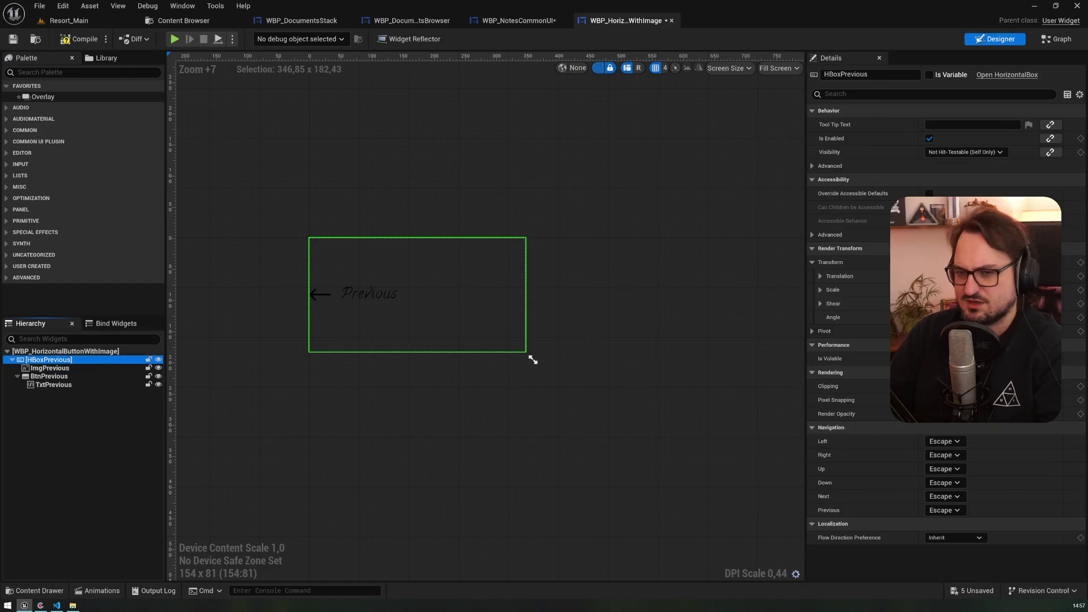
pyautogui.click(63, 376)
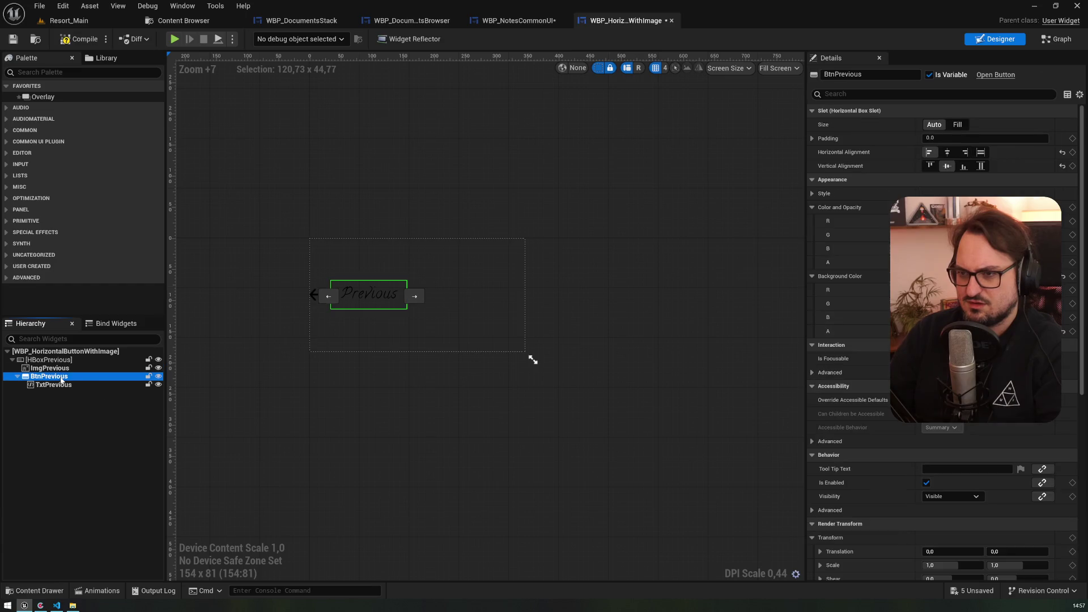
pyautogui.click(50, 368)
pyautogui.click(339, 312)
pyautogui.click(928, 75)
pyautogui.click(57, 368)
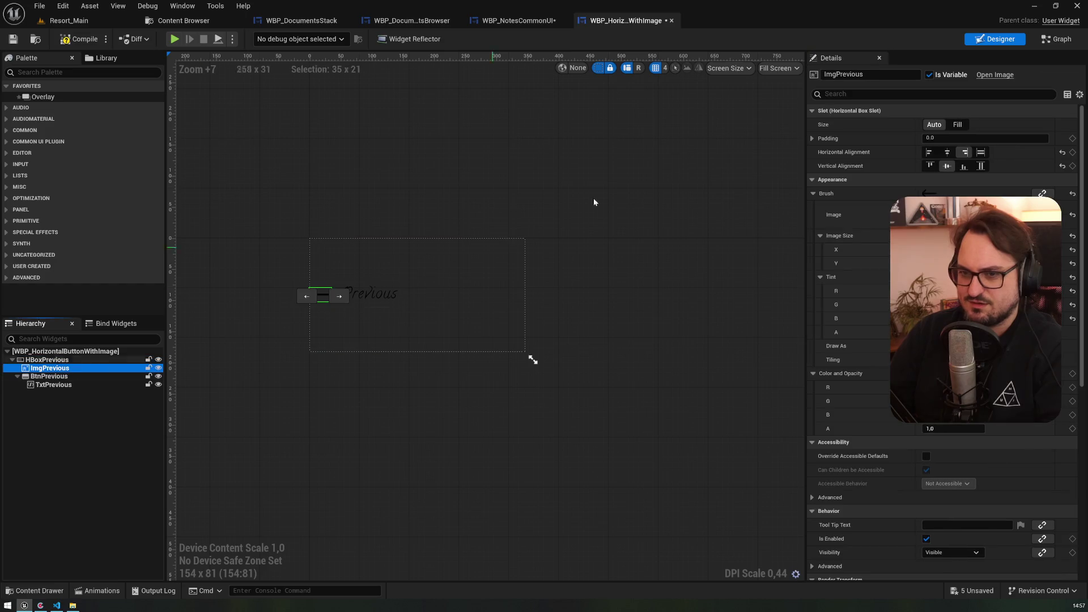
pyautogui.click(57, 376)
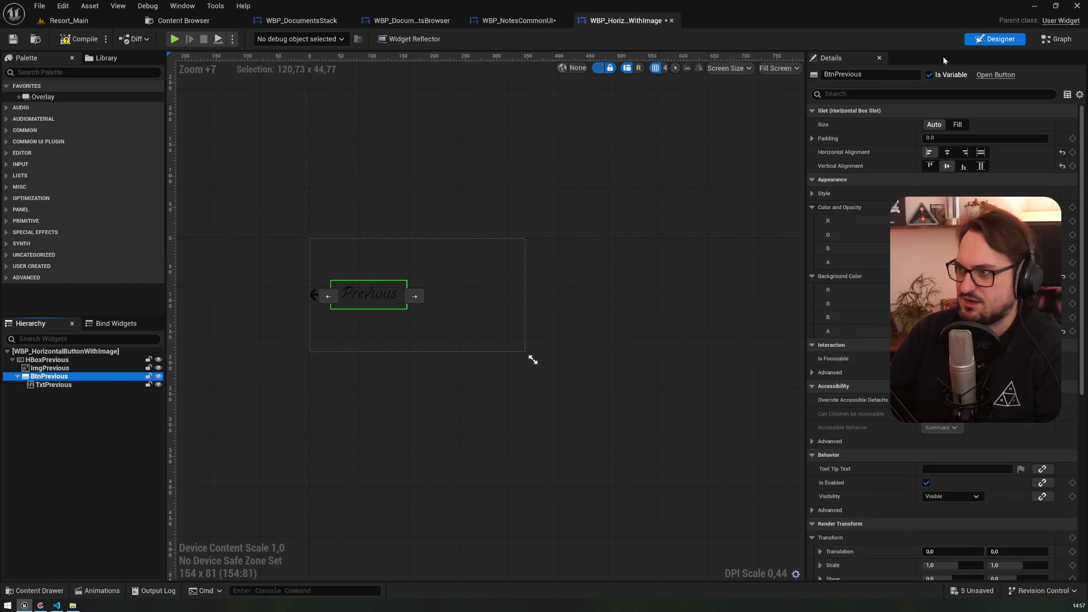
pyautogui.click(120, 384)
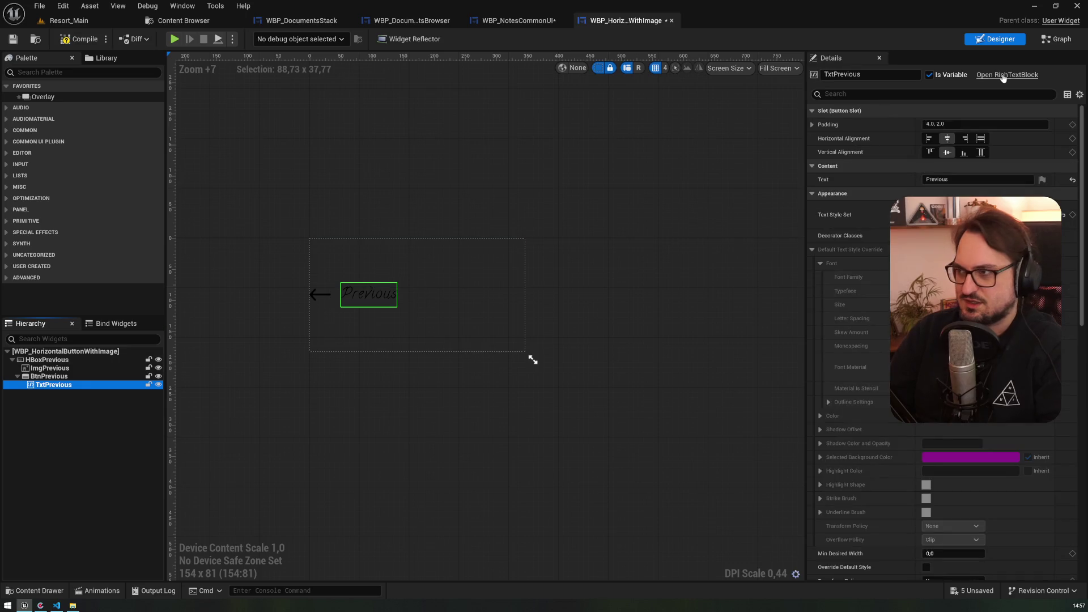
pyautogui.click(15, 42)
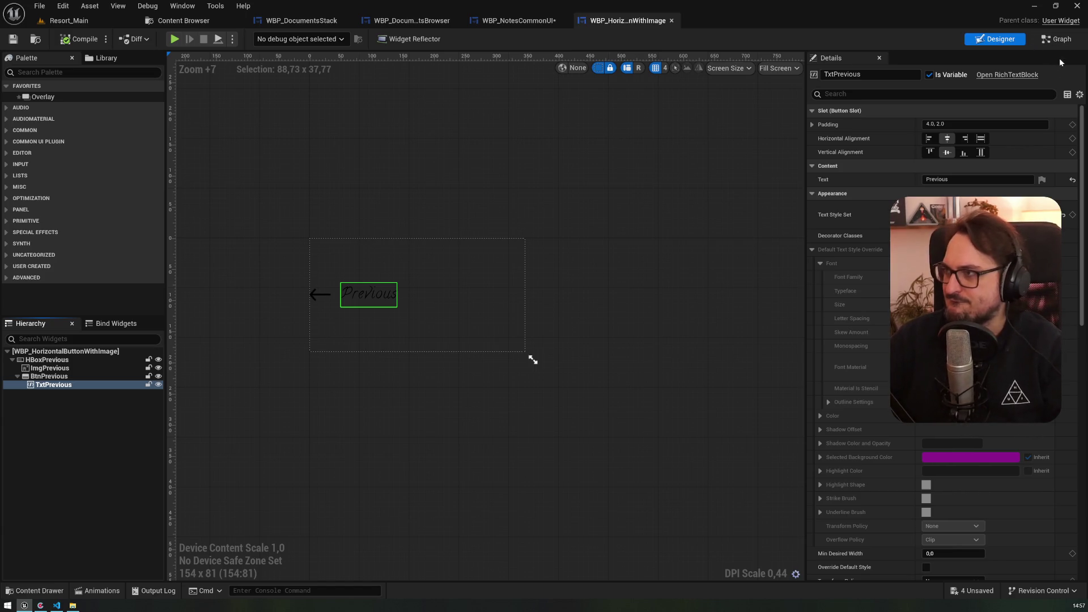
pyautogui.click(1056, 41)
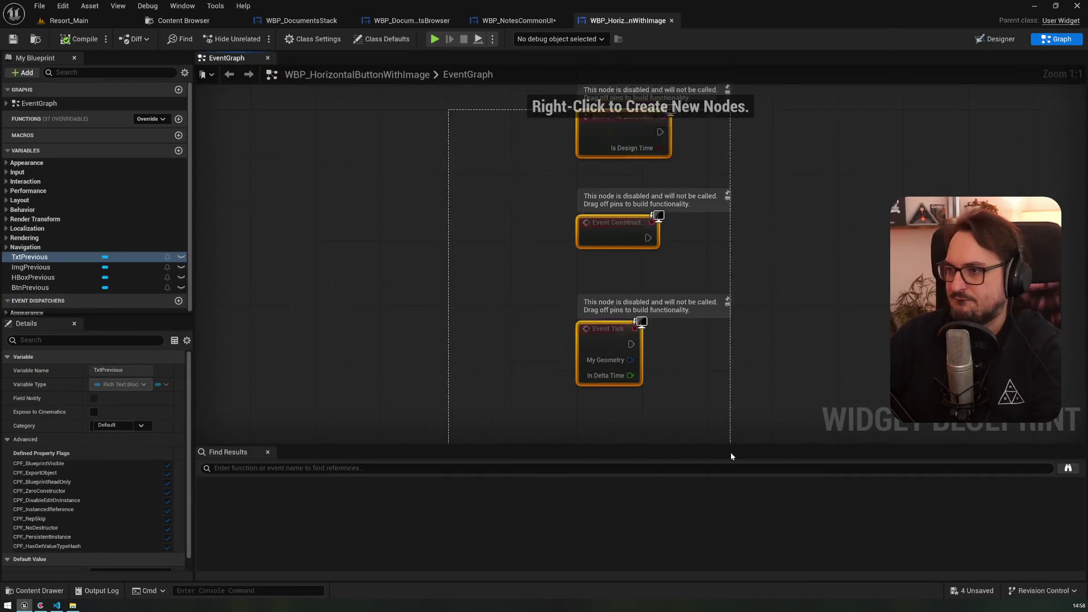
# - Delete the default event nodes and add a new variable named ImageRight
pyautogui.press('Delete')
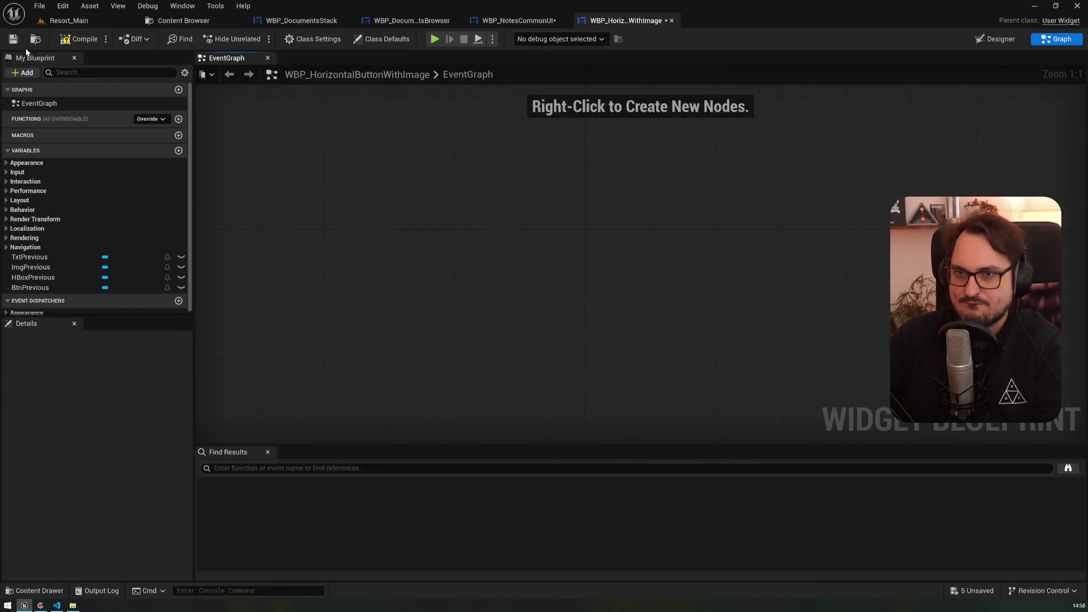
pyautogui.click(523, 22)
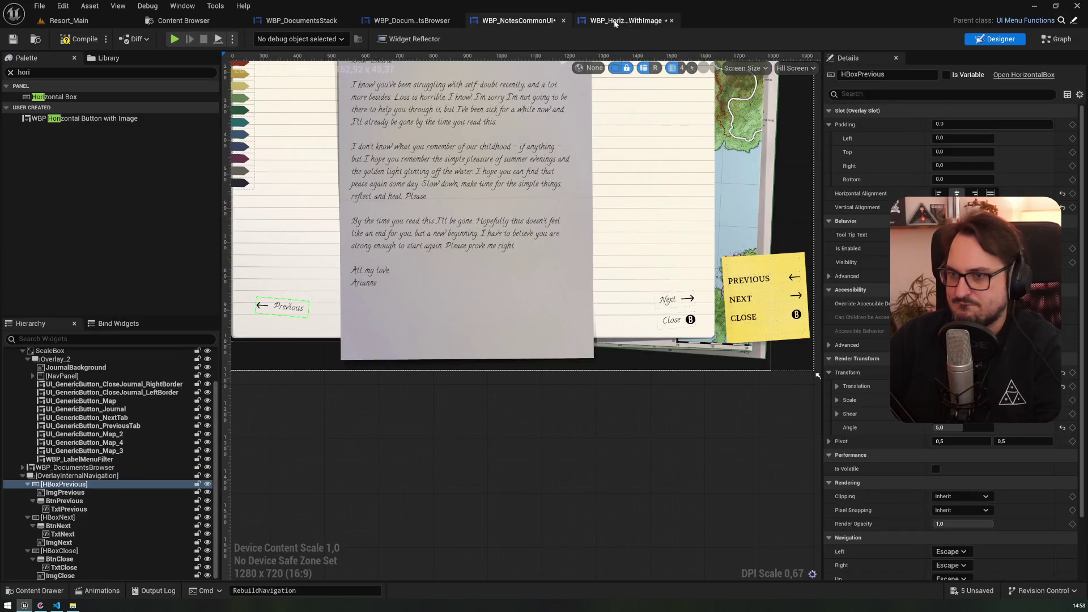
pyautogui.click(626, 20)
pyautogui.click(179, 151)
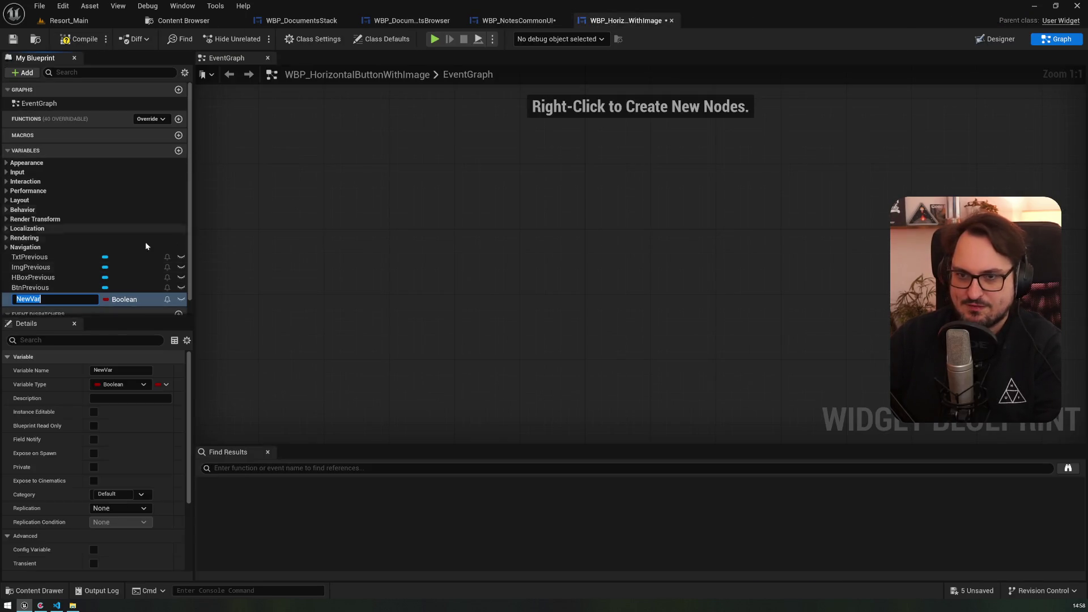
pyautogui.write('Button')
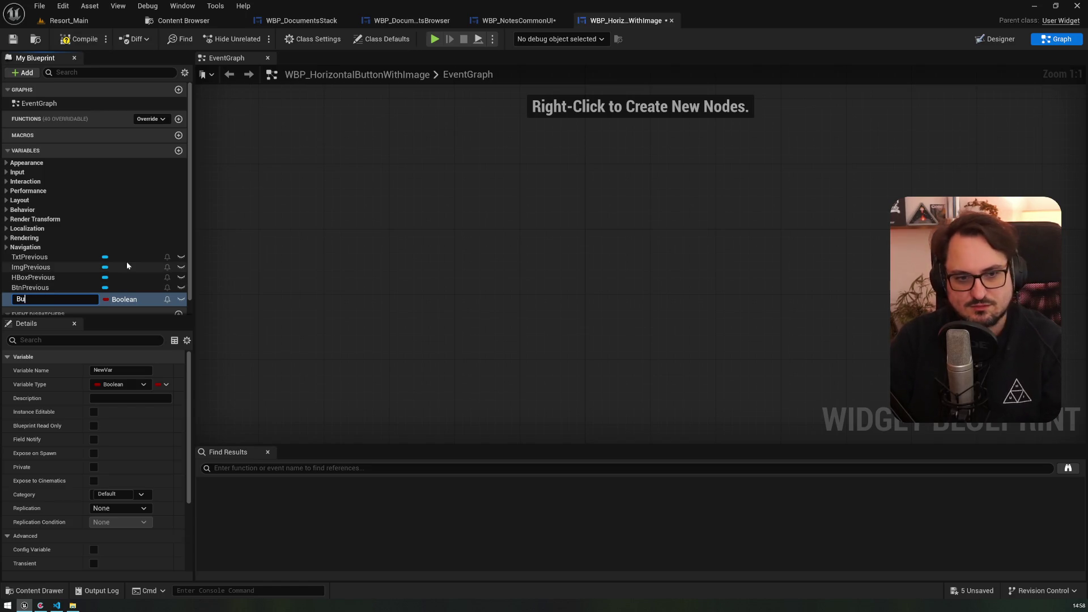
pyautogui.hotkey('ctrl', 'a')
pyautogui.write('ImageR')
pyautogui.press('BackSpace')
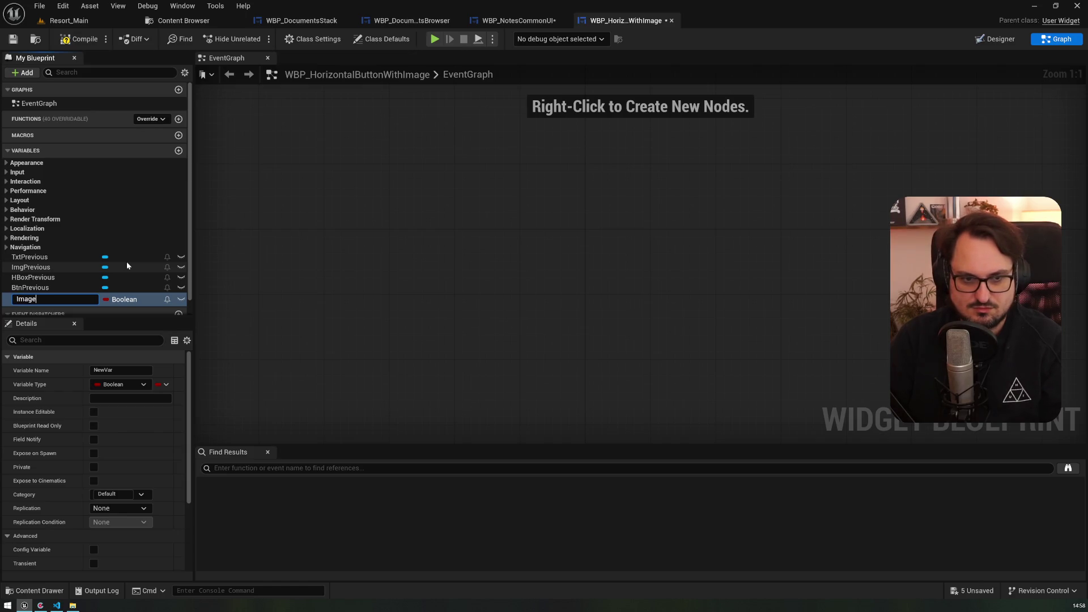
pyautogui.write('Right')
pyautogui.press('Return')
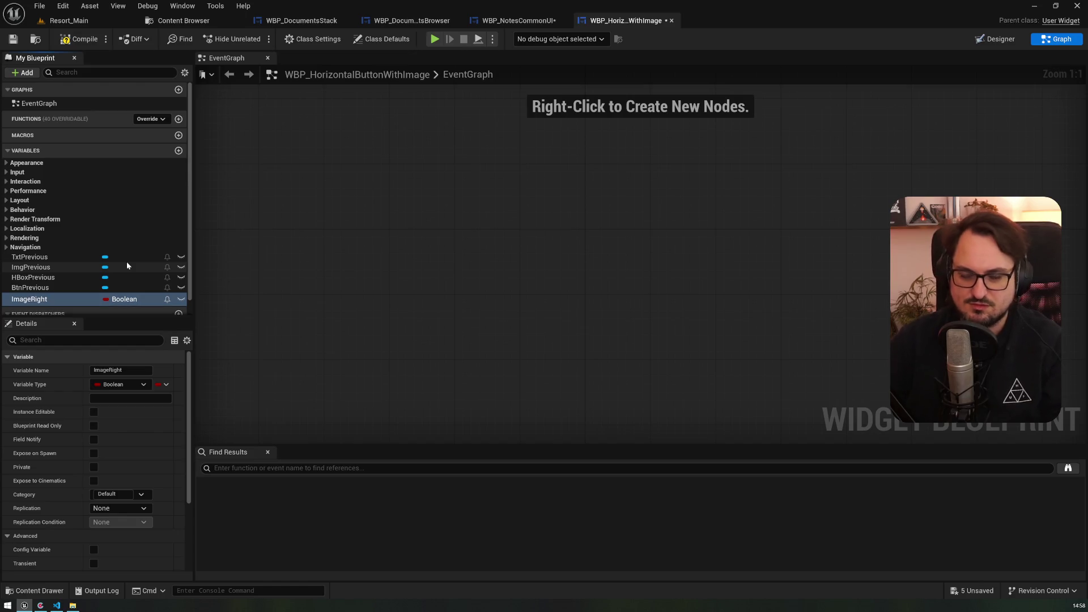
# - Rename the variable to ImagePositionRight, then to MirrorBtnImgPosition
pyautogui.click(60, 299)
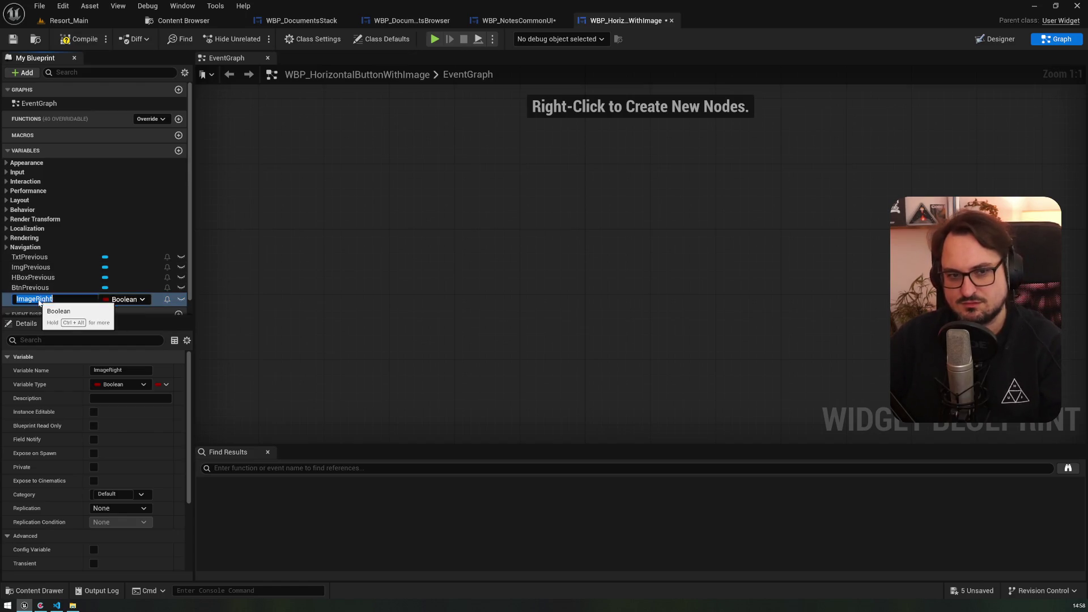
pyautogui.press('End')
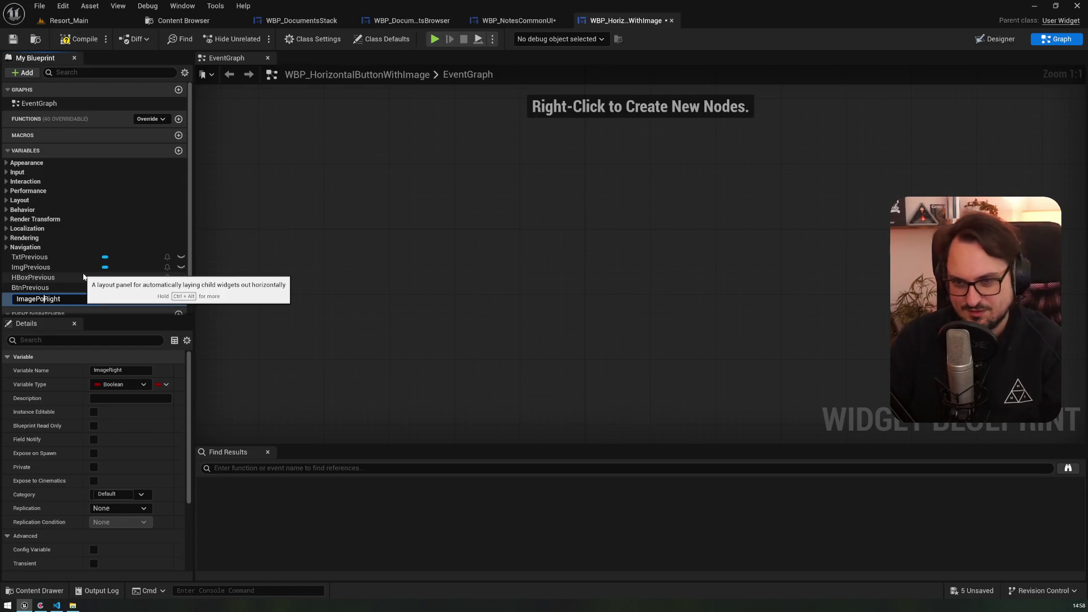
pyautogui.write('sition')
pyautogui.press('Return')
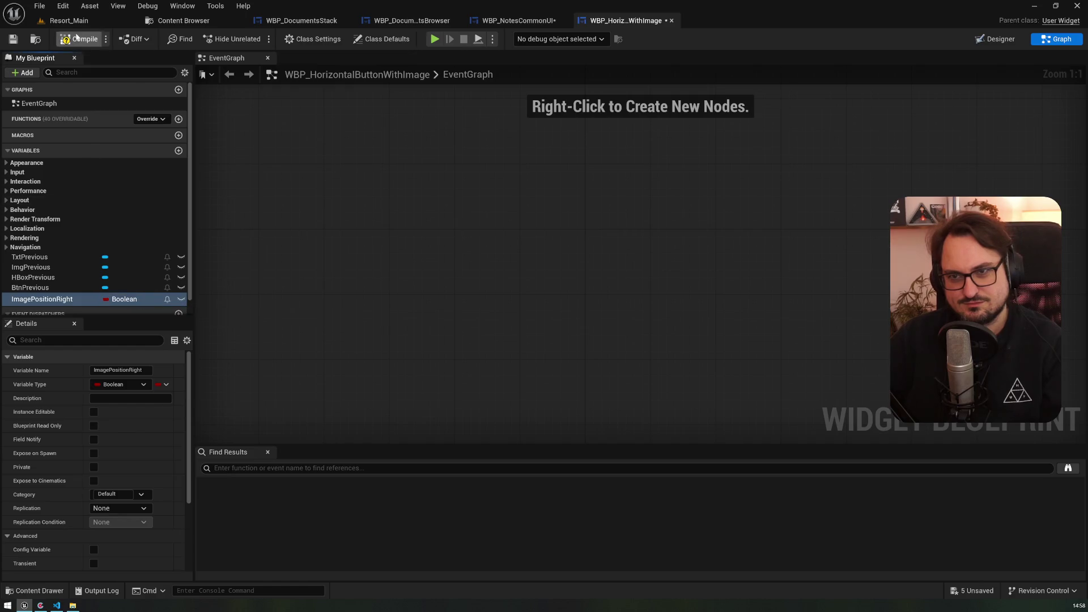
pyautogui.click(46, 300)
pyautogui.press('F2')
pyautogui.write('Mi')
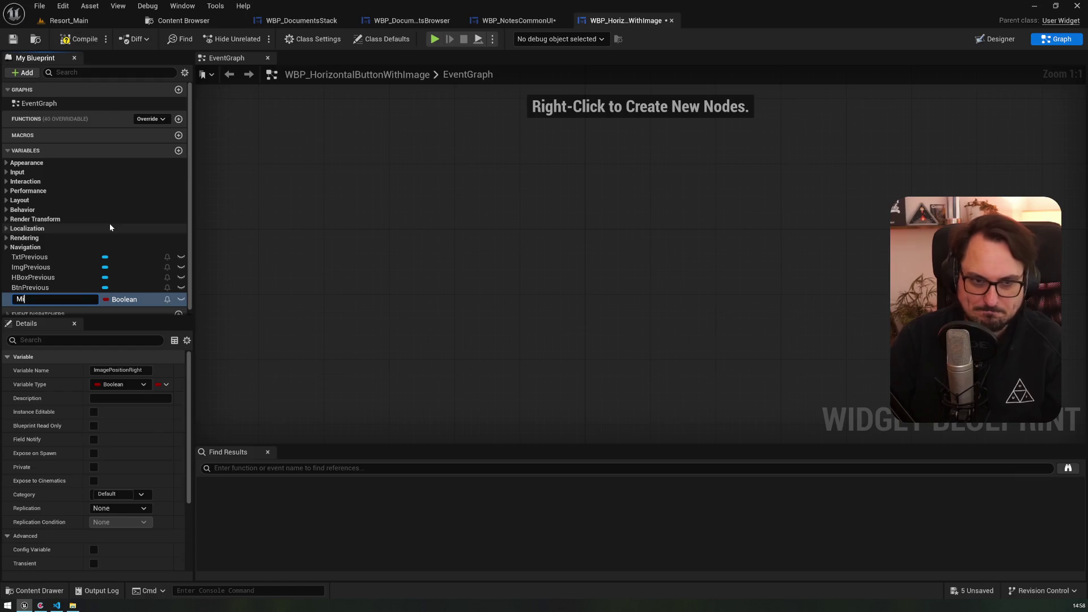
pyautogui.write('rrorBtnImgPosition')
pyautogui.press('Return')
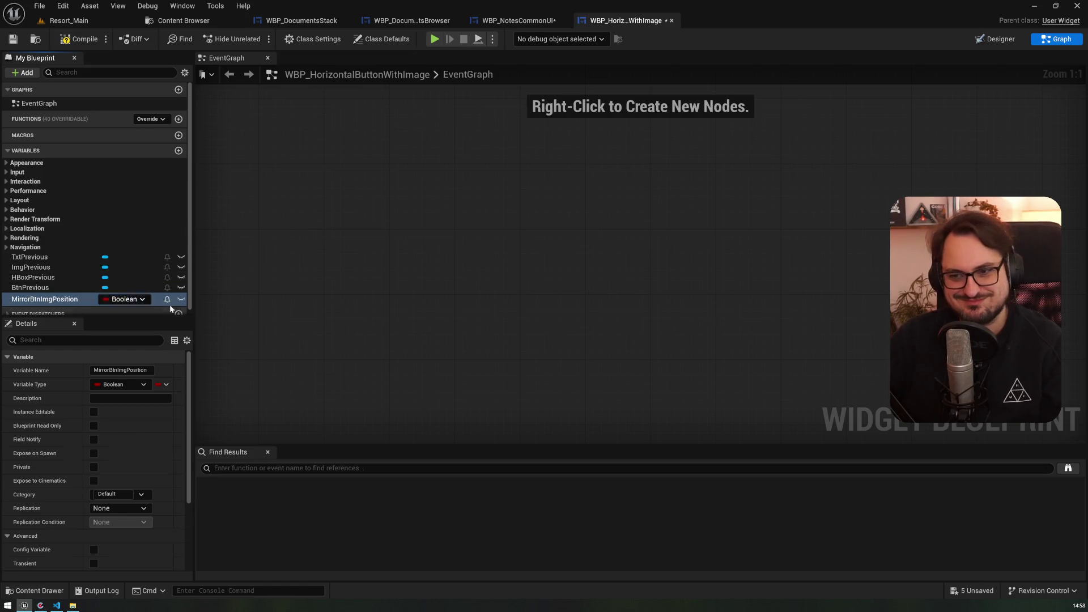
# - Make MirrorBtnImgPosition instance editable and compile the widget blueprint
pyautogui.click(181, 299)
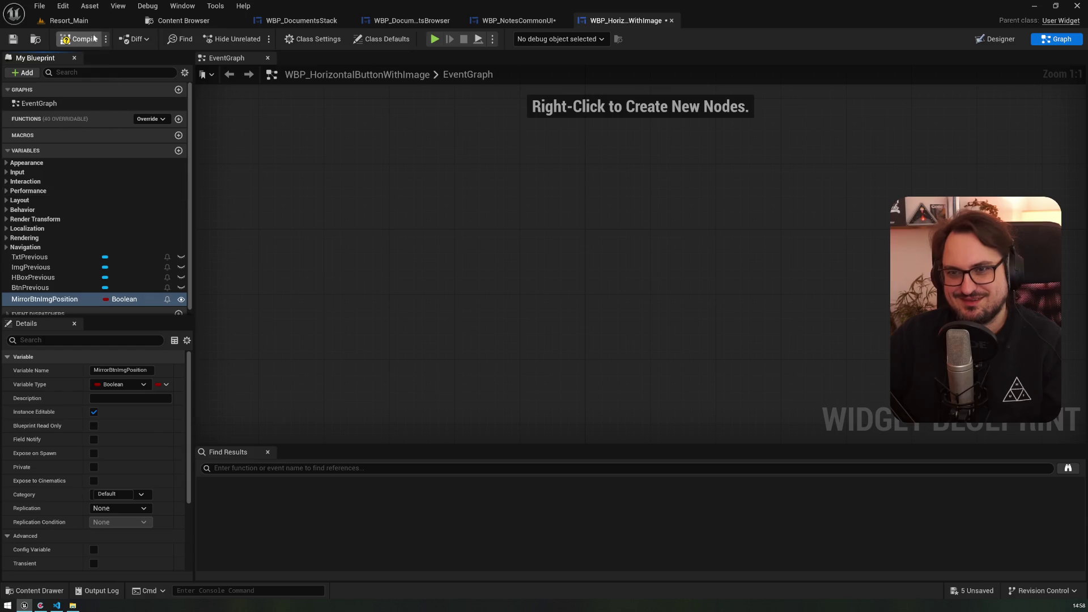
pyautogui.click(13, 39)
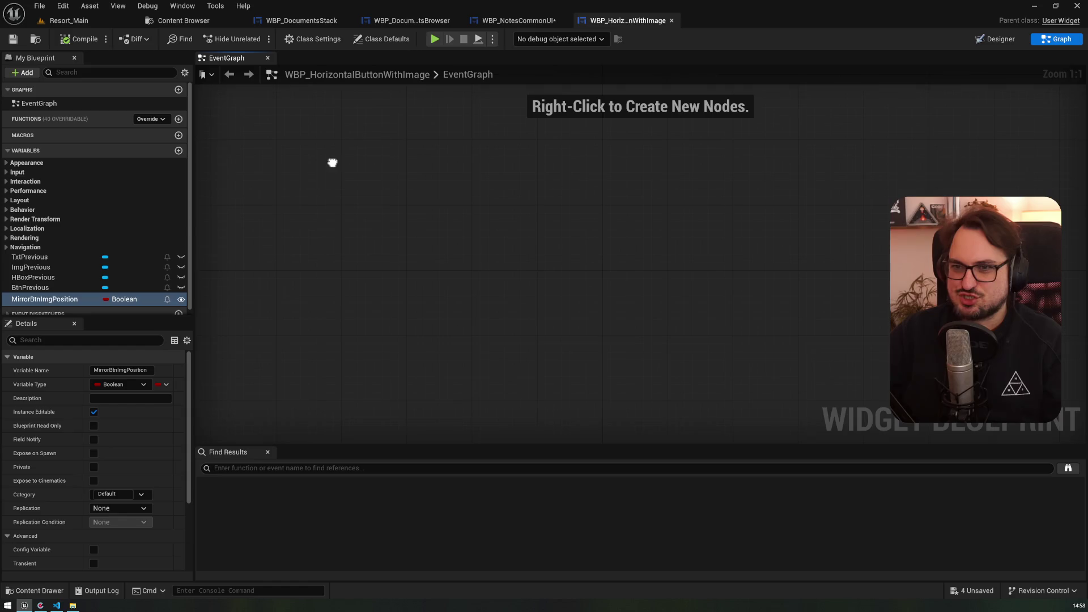
pyautogui.rightClick(352, 171)
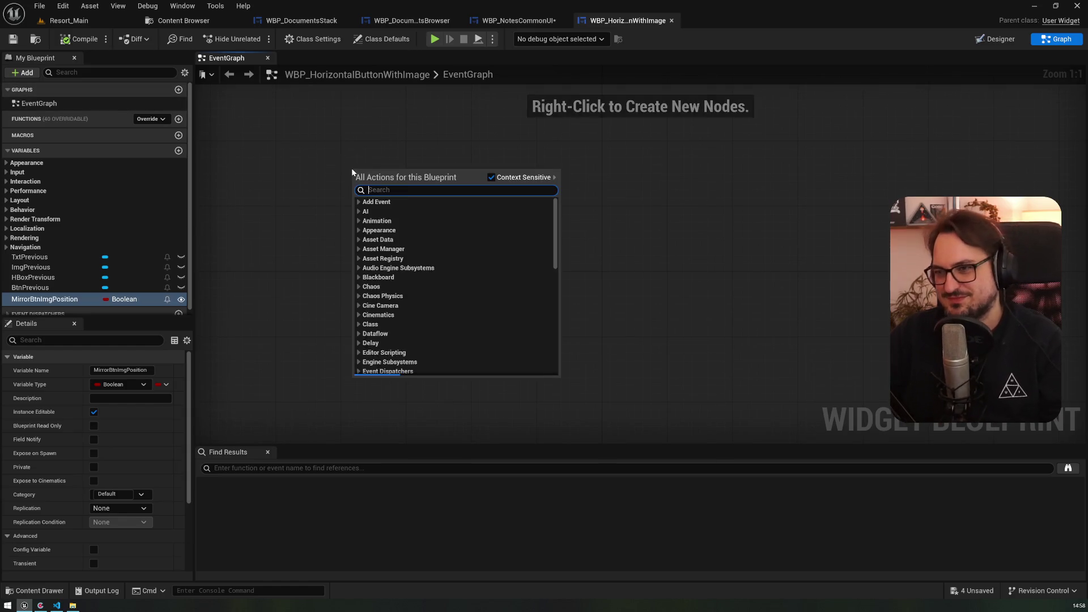
# - Add Event Pre Construct driving a Branch conditioned on MirrorBtnImgPosition
pyautogui.write('pre')
pyautogui.press('Return')
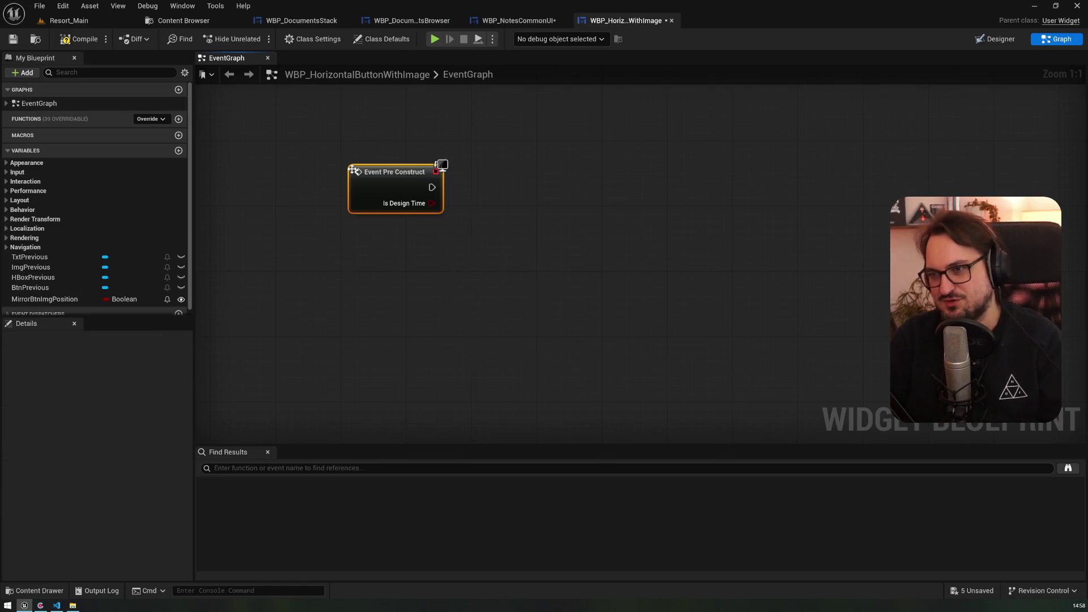
pyautogui.moveTo(49, 322); pyautogui.dragTo(49, 485)
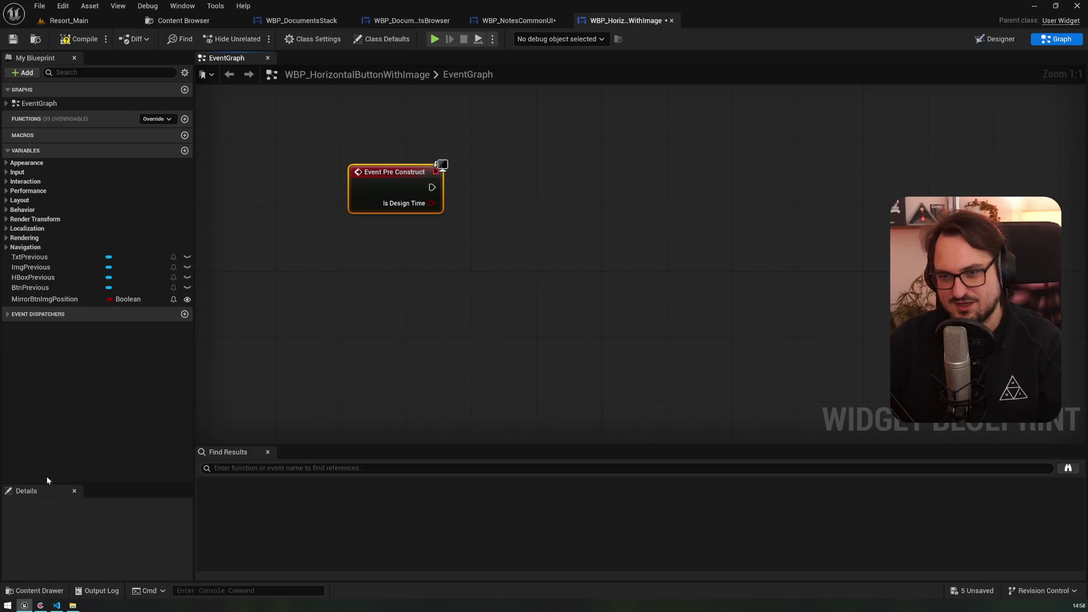
pyautogui.moveTo(44, 299); pyautogui.dragTo(425, 264)
pyautogui.click(490, 201)
pyautogui.moveTo(431, 257)
pyautogui.mouseDown()
pyautogui.moveTo(498, 237)
pyautogui.moveTo(512, 180)
pyautogui.mouseUp()
pyautogui.moveTo(432, 187); pyautogui.dragTo(489, 187)
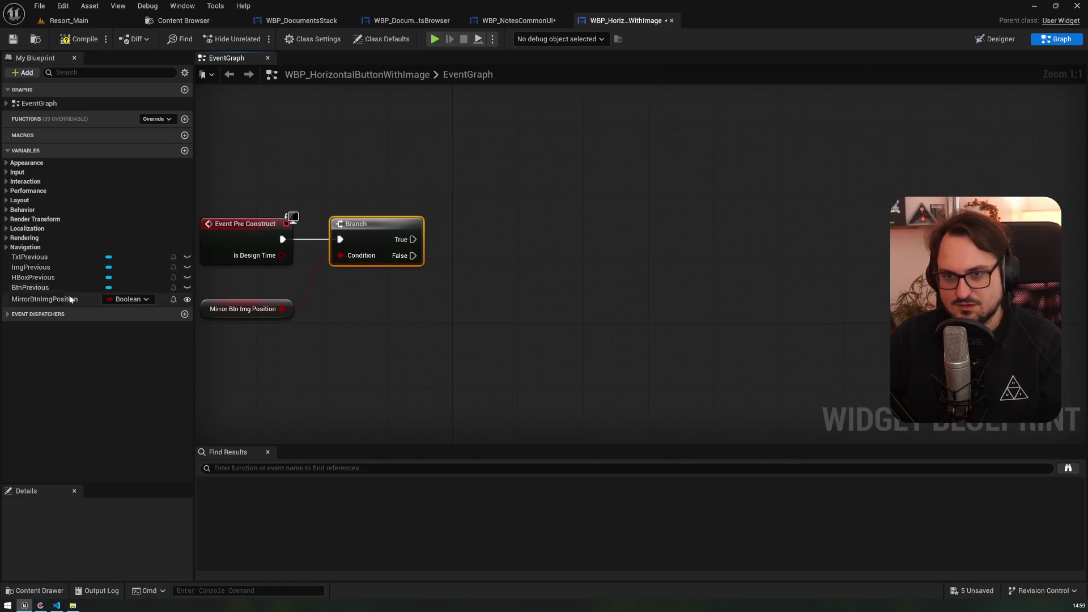
# - Place HBox, Img and Txt Previous getters and add Get Child At from HBox Previous
pyautogui.moveTo(54, 277)
pyautogui.mouseDown()
pyautogui.moveTo(401, 311)
pyautogui.moveTo(391, 303)
pyautogui.moveTo(187, 295)
pyautogui.moveTo(396, 338)
pyautogui.mouseUp()
pyautogui.moveTo(31, 257); pyautogui.dragTo(494, 334)
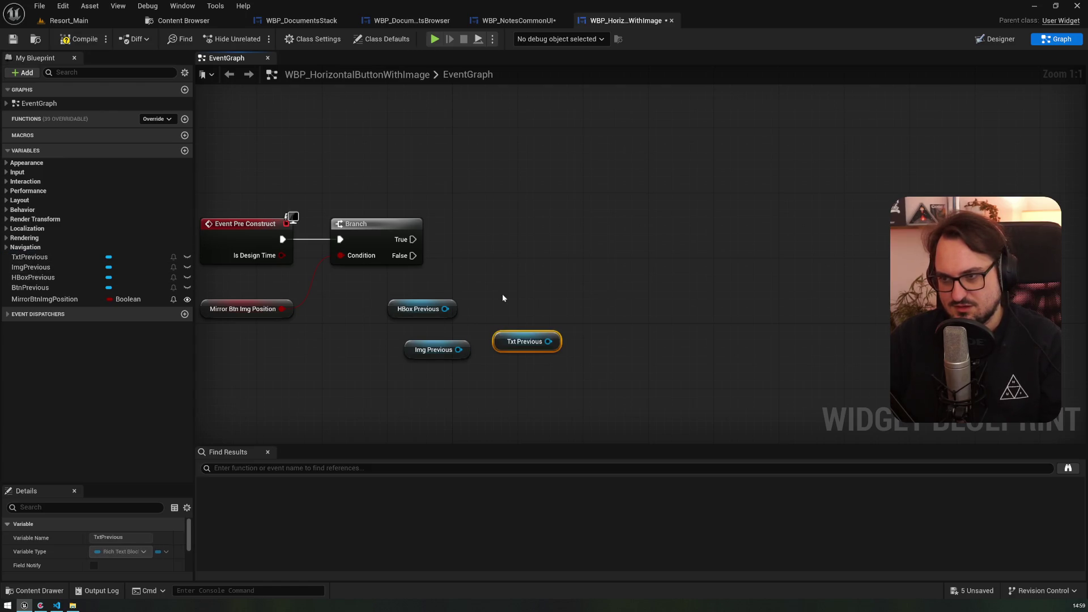
pyautogui.moveTo(445, 309); pyautogui.dragTo(477, 229)
pyautogui.write('child')
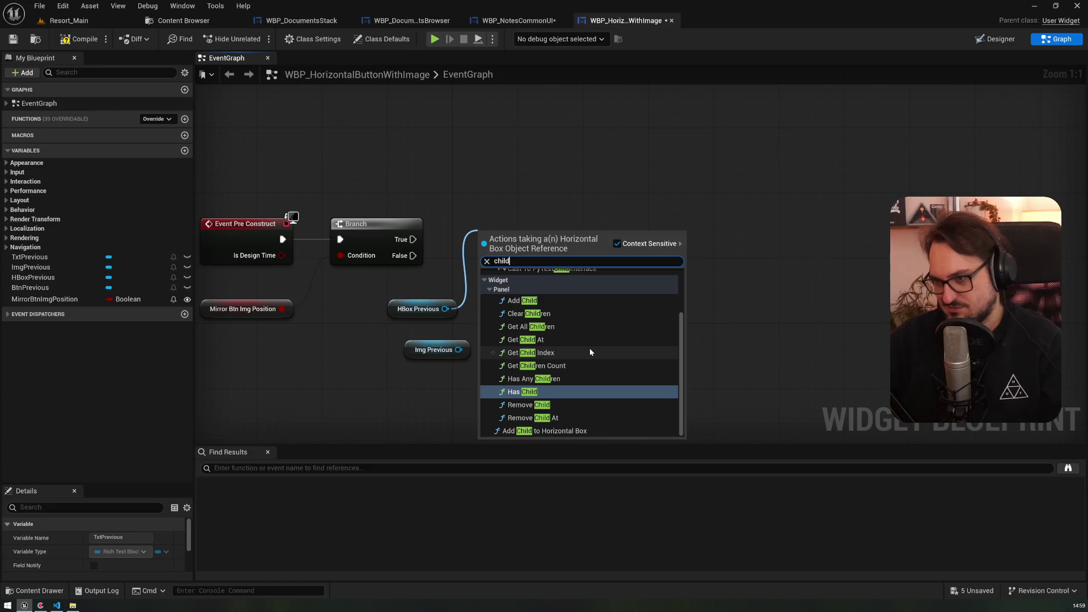
pyautogui.scroll(1, 589, 352)
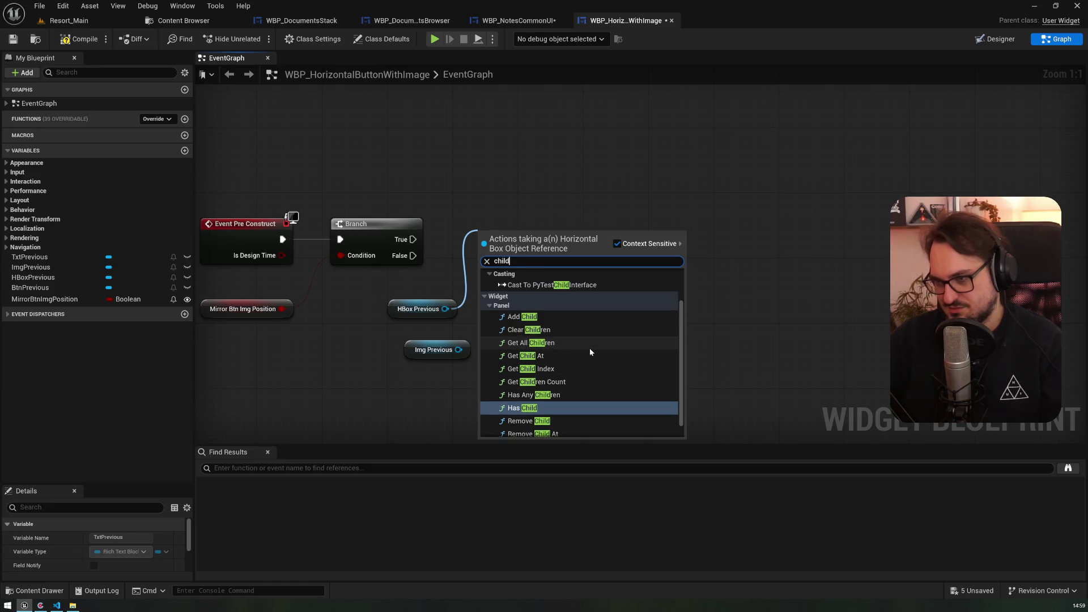
pyautogui.scroll(-1, 589, 352)
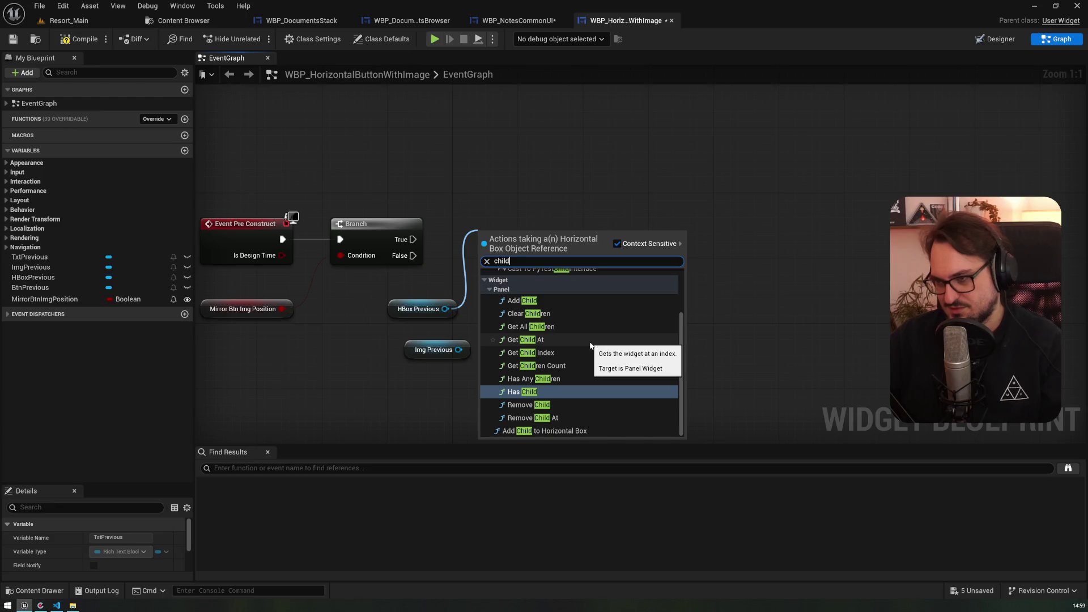
pyautogui.click(589, 341)
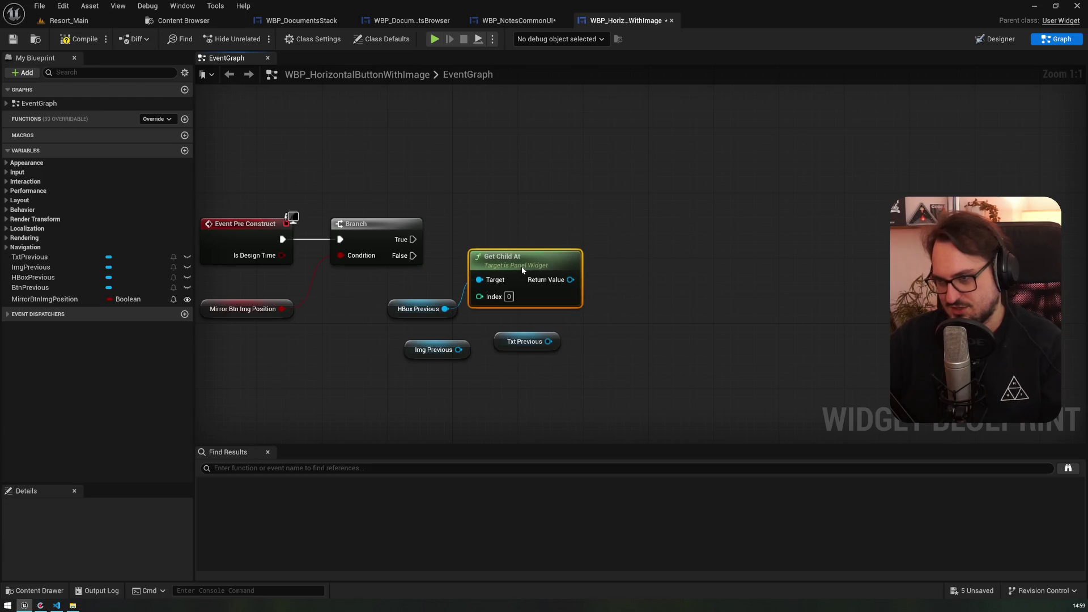
# - Delete the Img and Txt Previous getters and duplicate Get Child At with index 1
pyautogui.moveTo(464, 382); pyautogui.dragTo(505, 332)
pyautogui.press('Delete')
pyautogui.click(519, 261)
pyautogui.hotkey('ctrl', 'c')
pyautogui.hotkey('ctrl', 'v')
pyautogui.moveTo(445, 309); pyautogui.dragTo(478, 345)
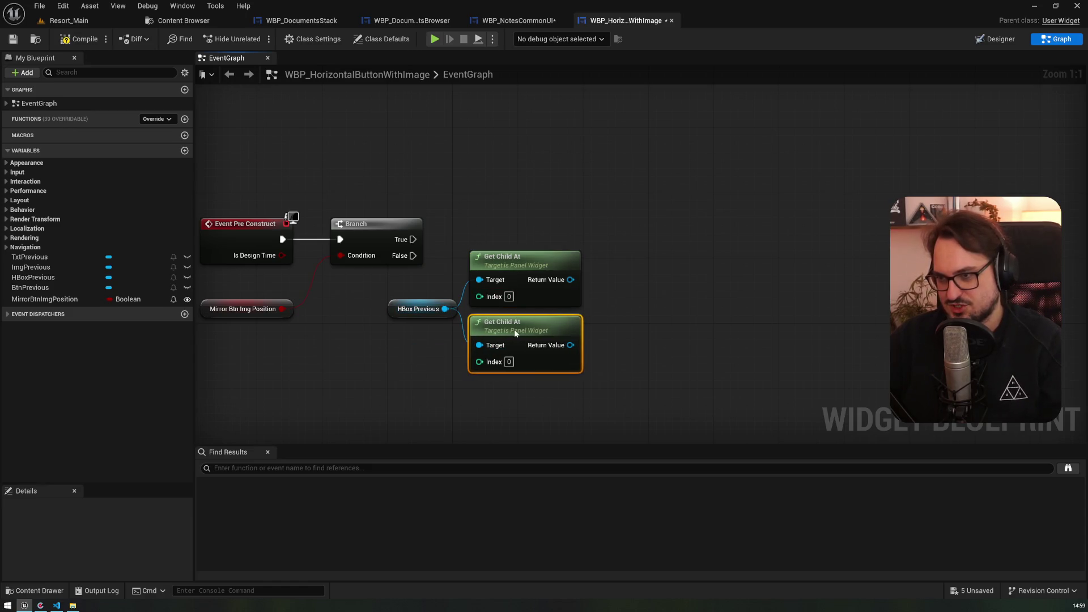
pyautogui.click(509, 362)
pyautogui.write('1')
pyautogui.click(634, 311)
pyautogui.moveTo(612, 276); pyautogui.dragTo(563, 287)
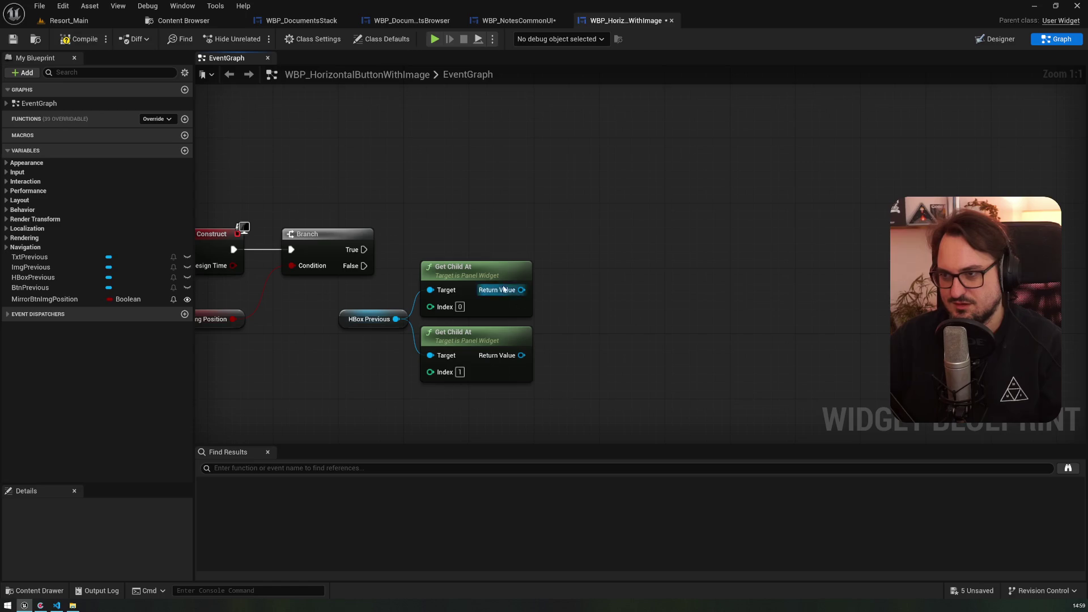
# - Add Add Child and Get All Children nodes from HBox Previous
pyautogui.moveTo(396, 319); pyautogui.dragTo(580, 188)
pyautogui.write('add child')
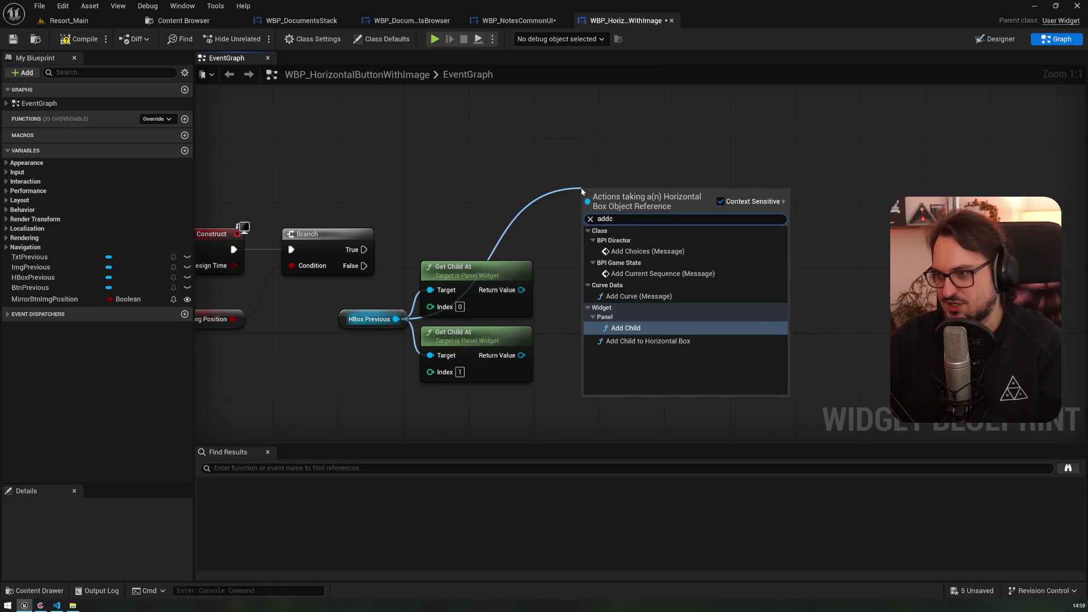
pyautogui.press('Return')
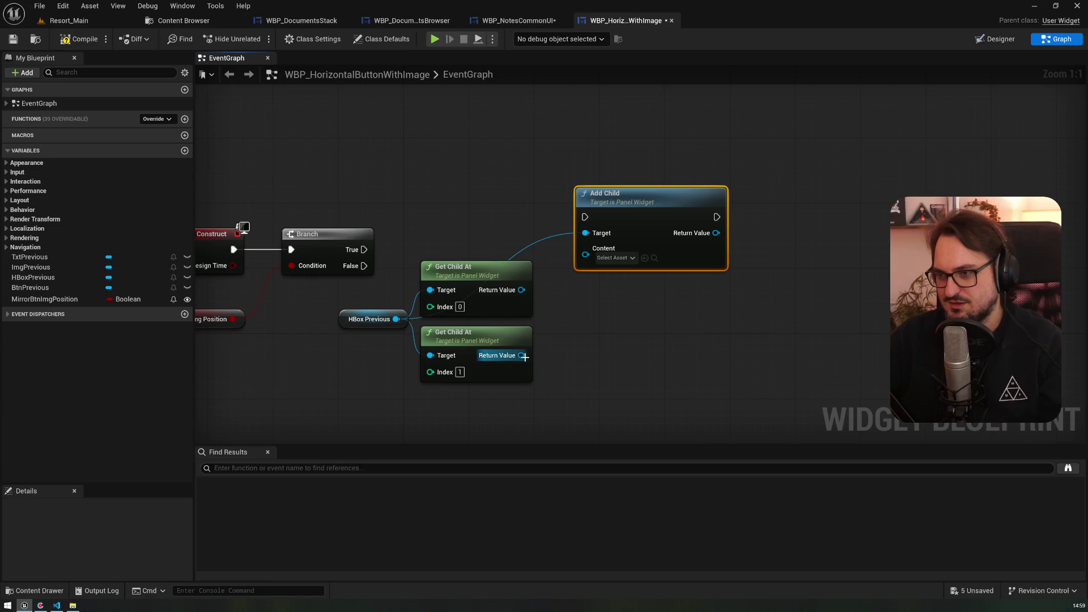
pyautogui.moveTo(396, 319); pyautogui.dragTo(489, 179)
pyautogui.write('rem')
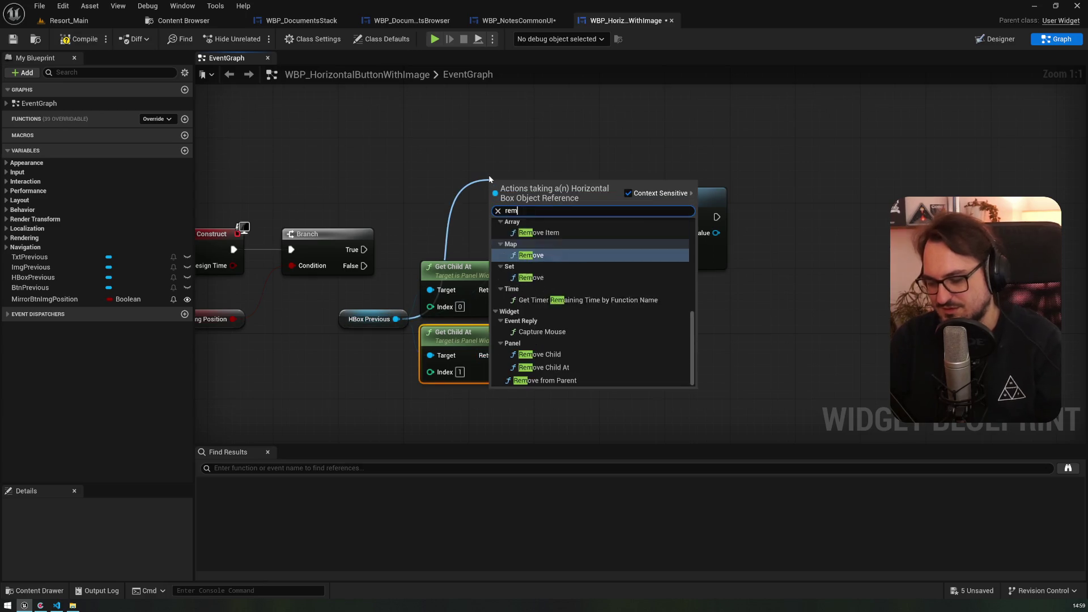
pyautogui.write('ovechi')
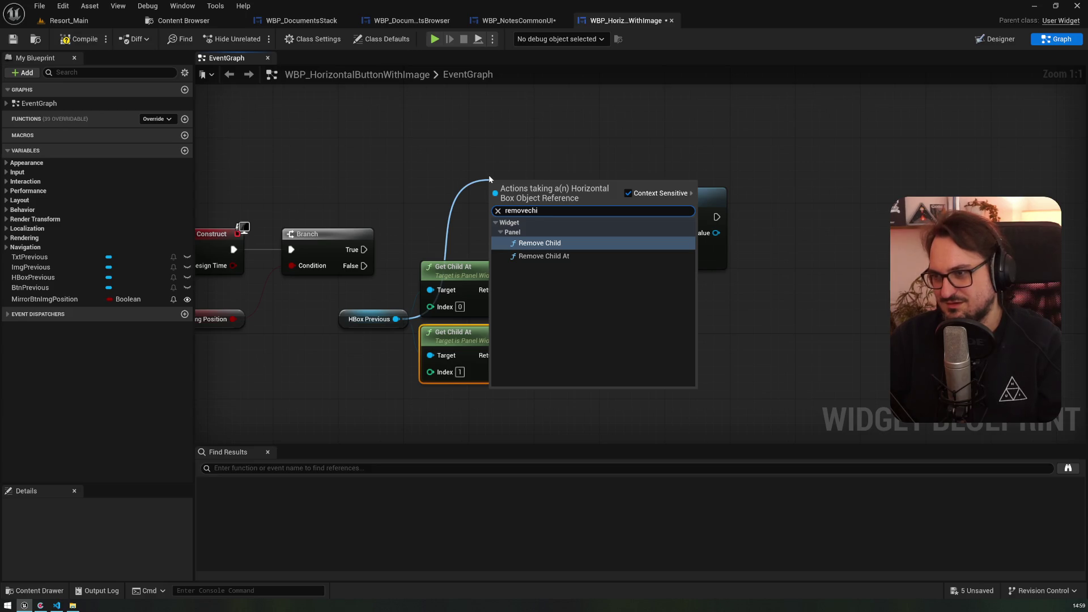
pyautogui.hotkey('ctrl', 'a')
pyautogui.write('children')
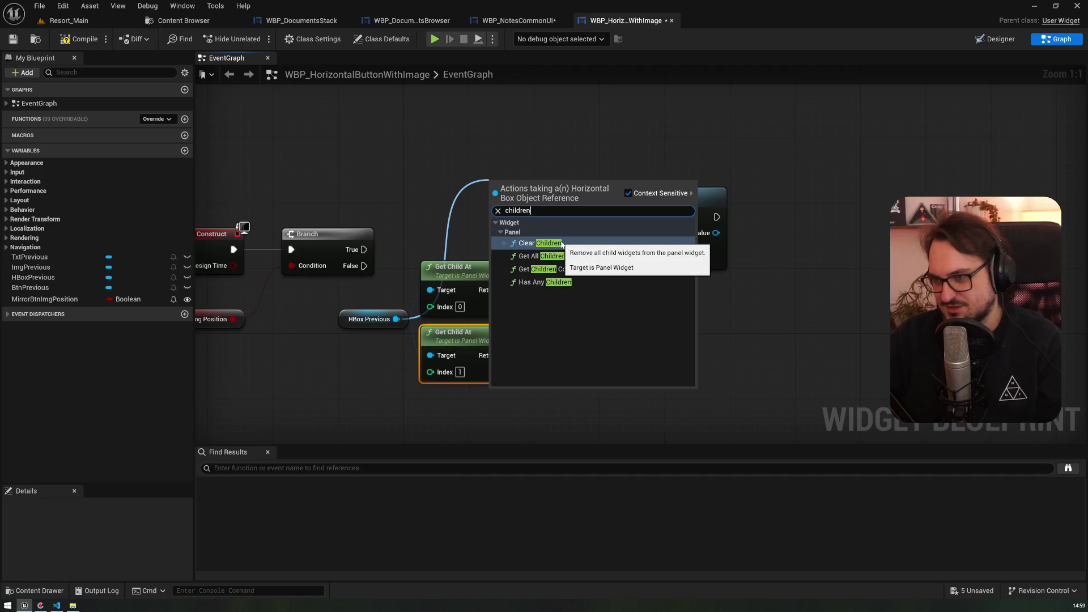
pyautogui.click(538, 256)
# - Add Clear Children from HBox Previous and delete Add Child and both Get Child At nodes
pyautogui.moveTo(510, 186); pyautogui.dragTo(462, 163)
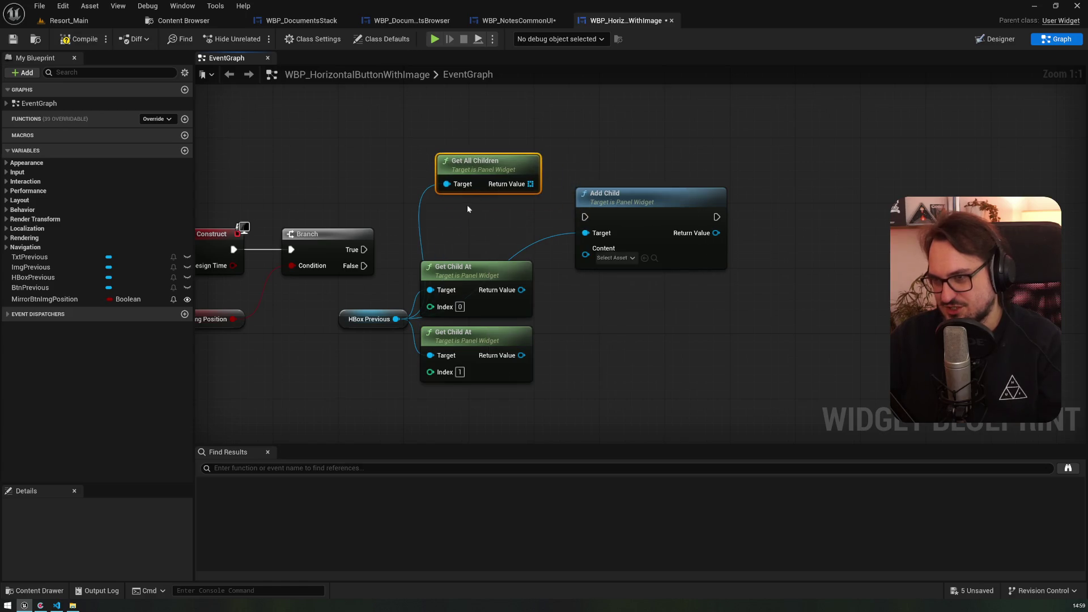
pyautogui.moveTo(396, 319); pyautogui.dragTo(390, 148)
pyautogui.write('clearc')
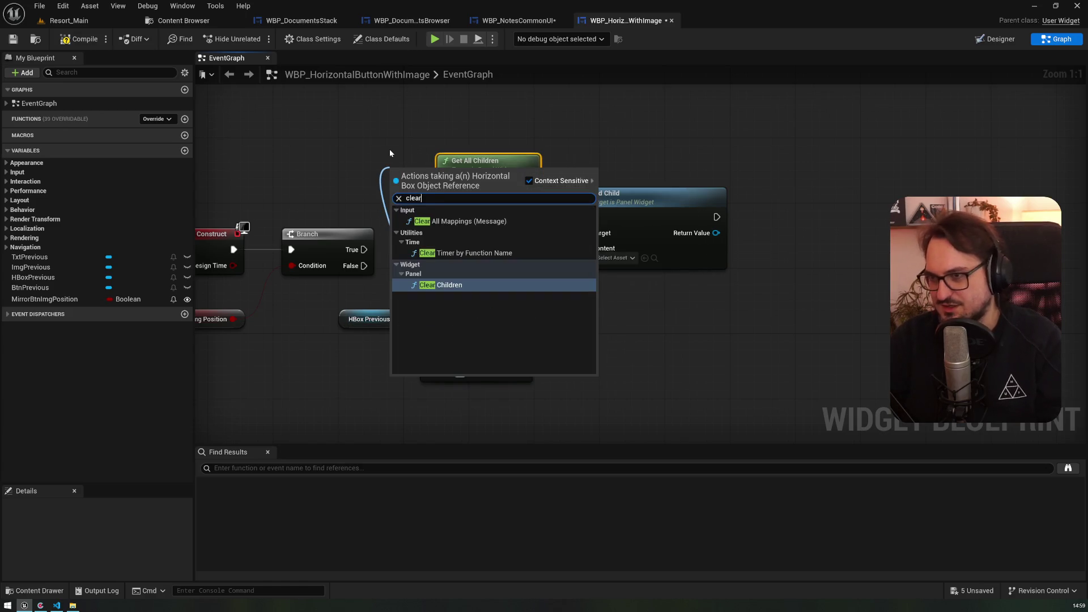
pyautogui.press('Return')
pyautogui.click(609, 198)
pyautogui.moveTo(463, 394); pyautogui.dragTo(582, 285)
pyautogui.keyDown('shift'); pyautogui.click(622, 236); pyautogui.keyUp('shift')
pyautogui.press('Delete')
# - Arrange Clear Children and Get All Children around HBox Previous and select all three
pyautogui.moveTo(419, 169)
pyautogui.mouseDown()
pyautogui.moveTo(570, 220)
pyautogui.moveTo(597, 216)
pyautogui.mouseUp()
pyautogui.moveTo(475, 163); pyautogui.dragTo(498, 351)
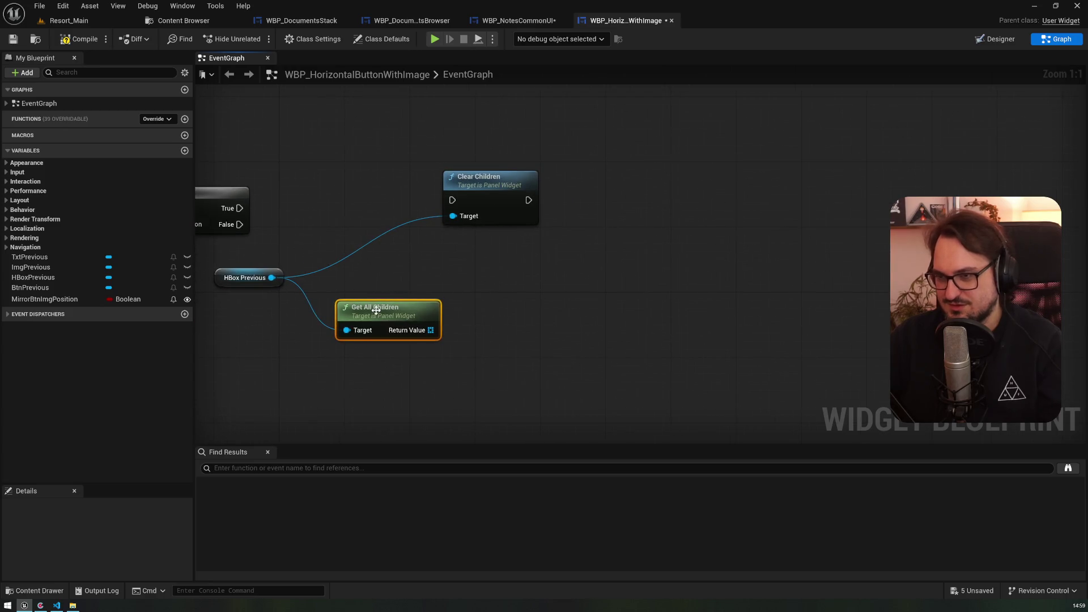
pyautogui.moveTo(479, 189); pyautogui.dragTo(396, 230)
pyautogui.moveTo(381, 374); pyautogui.dragTo(619, 251)
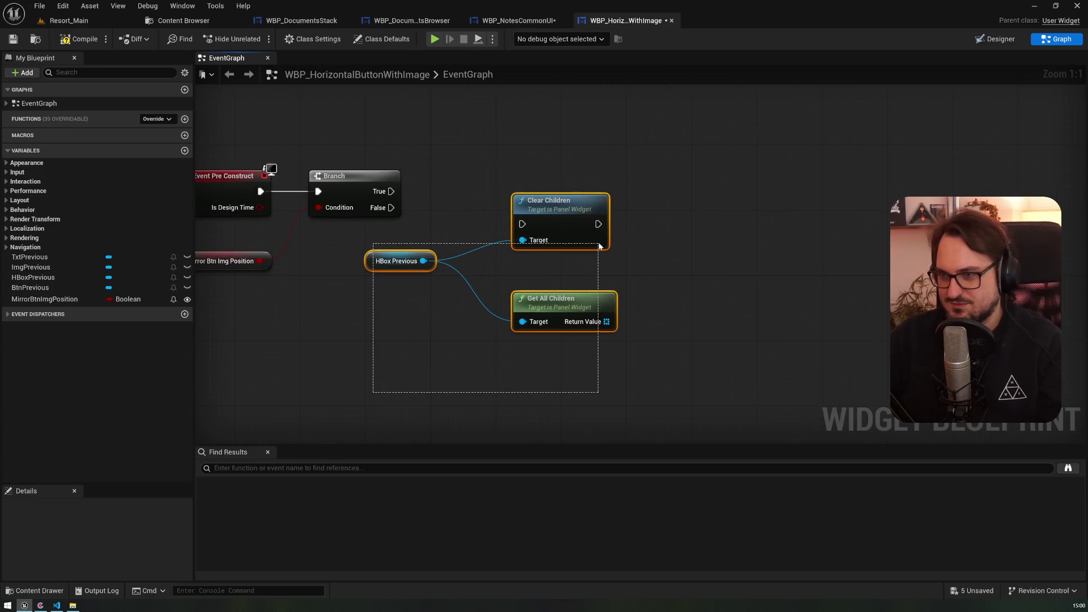
# - Collapse the selected nodes into a function named RepositionHBoxChildren and open it
pyautogui.rightClick(574, 225)
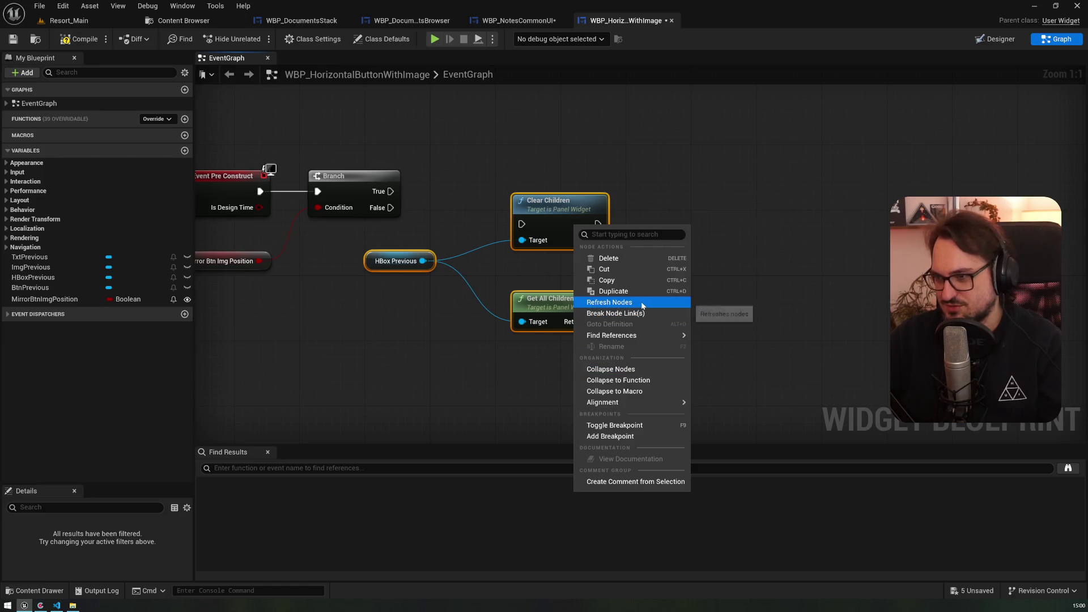
pyautogui.click(635, 379)
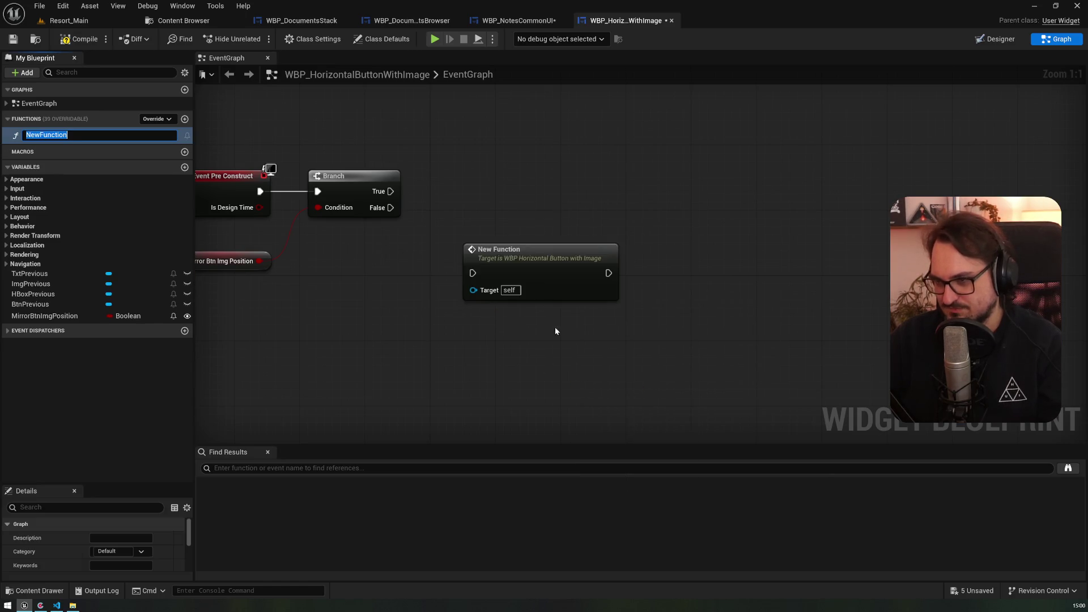
pyautogui.write('RepositionHB')
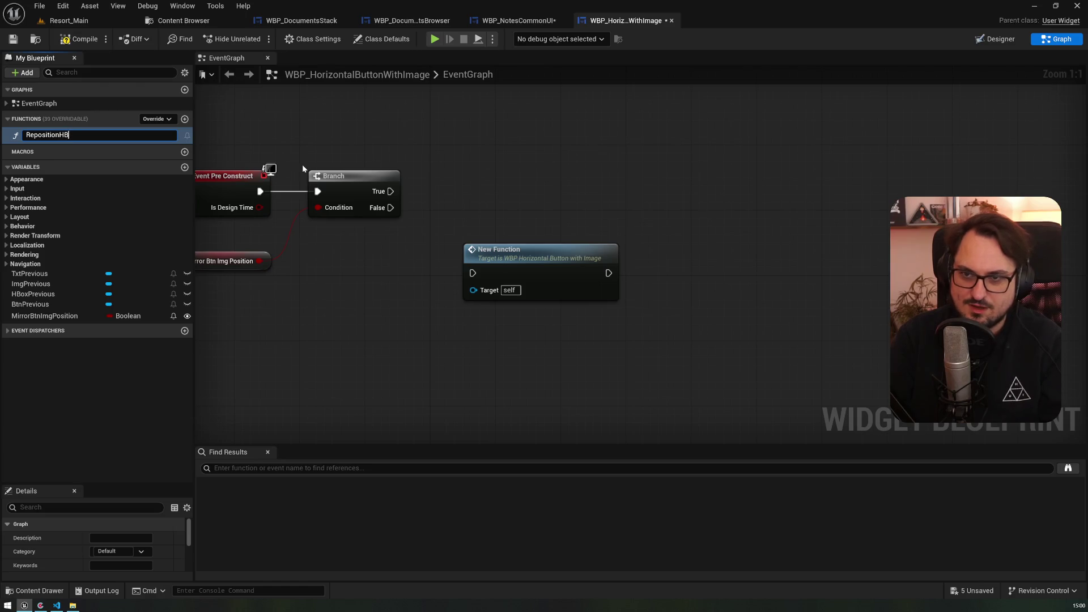
pyautogui.write('oxChildren')
pyautogui.press('Return')
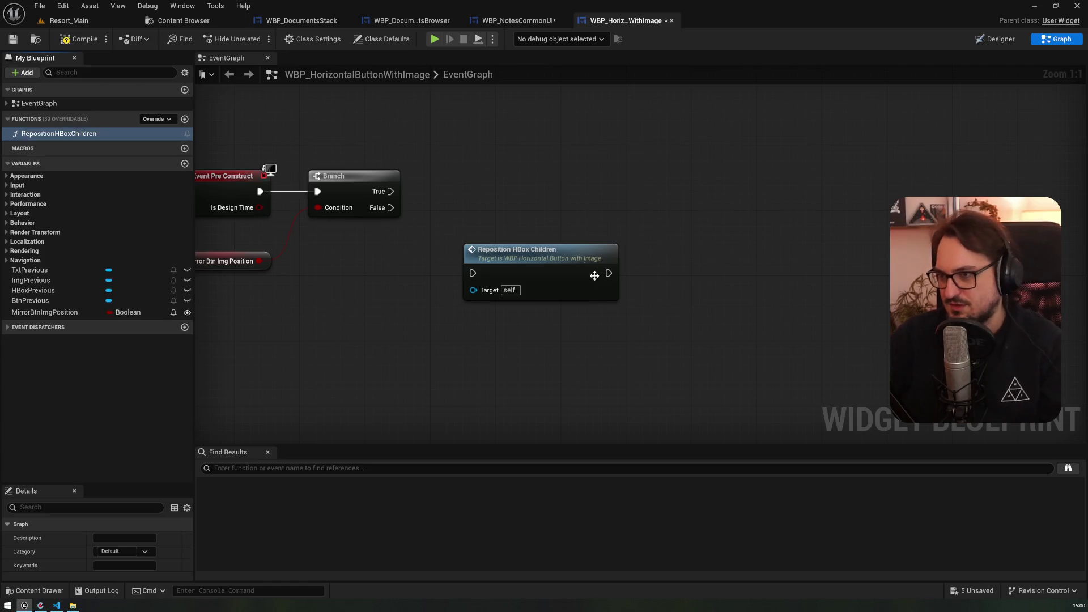
pyautogui.doubleClick(561, 257)
# - Promote Get All Children's Return Value to a local variable named Children
pyautogui.moveTo(576, 294)
pyautogui.mouseDown()
pyautogui.moveTo(634, 292)
pyautogui.moveTo(629, 283)
pyautogui.mouseUp()
pyautogui.write('prom')
pyautogui.press('Up')
pyautogui.press('Return')
pyautogui.write('Children')
pyautogui.press('Return')
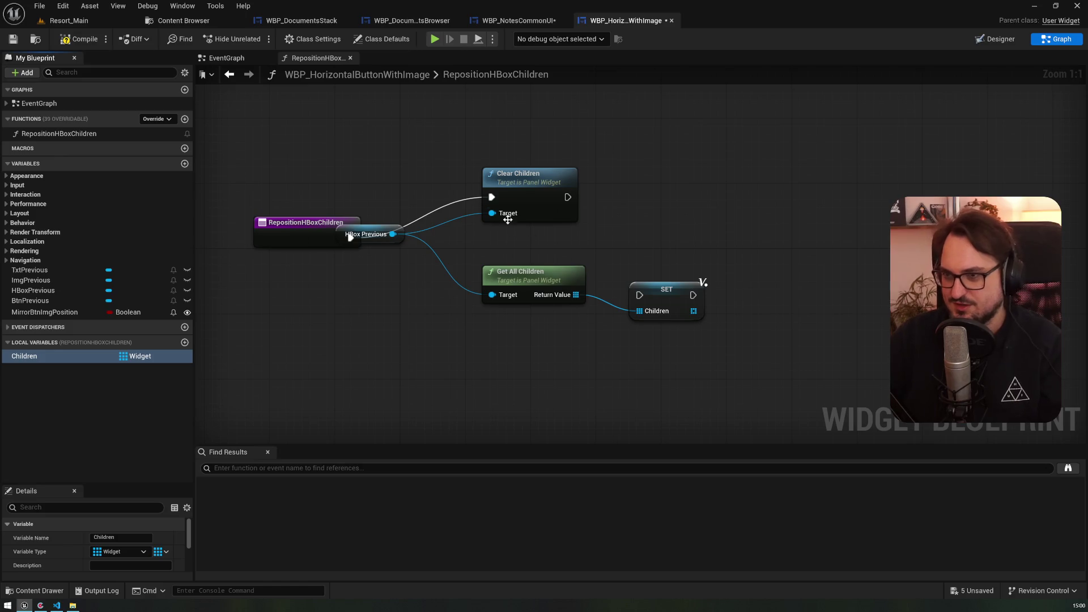
pyautogui.moveTo(377, 240); pyautogui.dragTo(351, 337)
# - Rearrange the function's nodes so the SET node runs before Clear Children
pyautogui.moveTo(518, 275); pyautogui.dragTo(463, 338)
pyautogui.moveTo(516, 180)
pyautogui.mouseDown()
pyautogui.moveTo(484, 241)
pyautogui.moveTo(458, 224)
pyautogui.mouseUp()
pyautogui.moveTo(668, 293)
pyautogui.mouseDown()
pyautogui.moveTo(579, 230)
pyautogui.moveTo(587, 235)
pyautogui.mouseUp()
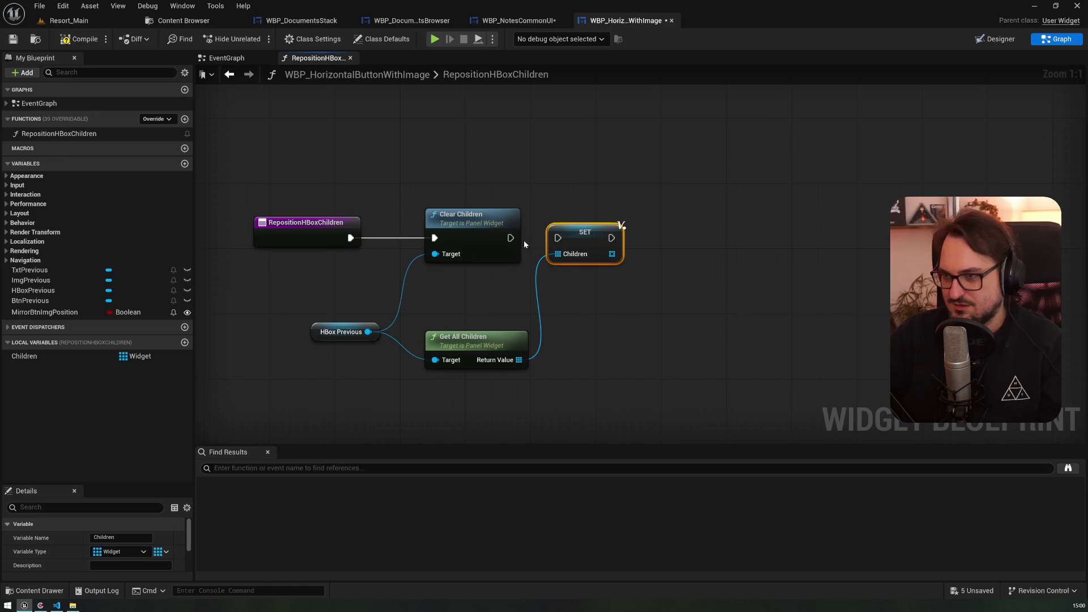
pyautogui.moveTo(523, 220); pyautogui.dragTo(775, 220)
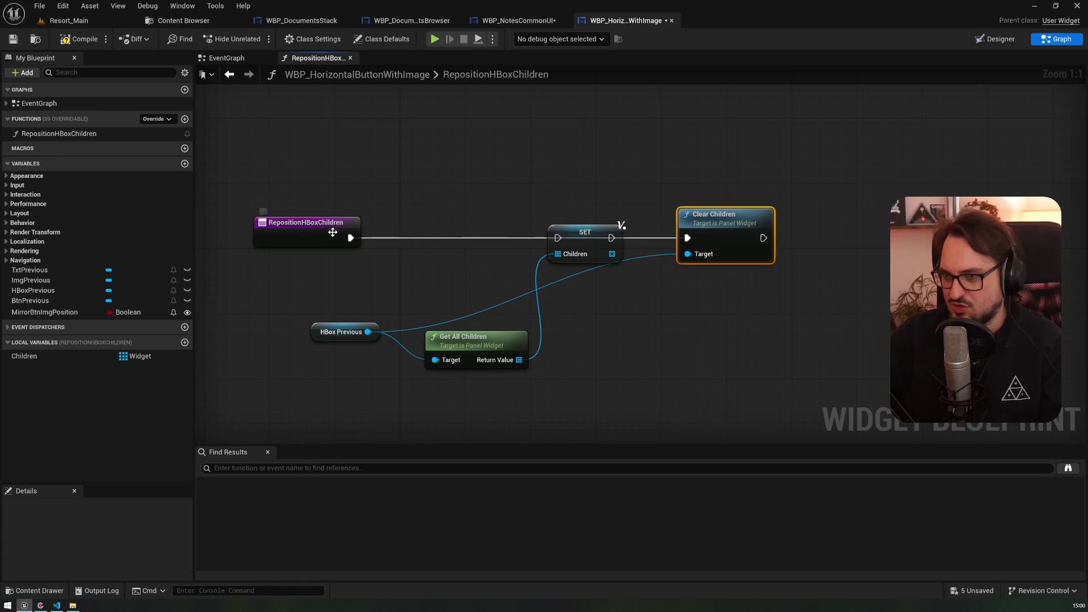
pyautogui.moveTo(630, 239)
pyautogui.mouseDown()
pyautogui.moveTo(532, 240)
pyautogui.moveTo(687, 238)
pyautogui.moveTo(625, 225)
pyautogui.mouseUp()
pyautogui.moveTo(454, 337); pyautogui.dragTo(429, 280)
pyautogui.moveTo(324, 338); pyautogui.dragTo(415, 338)
pyautogui.moveTo(633, 243); pyautogui.dragTo(640, 234)
# - Duplicate the HBox Previous reference and create an Add Child node from it
pyautogui.click(447, 332)
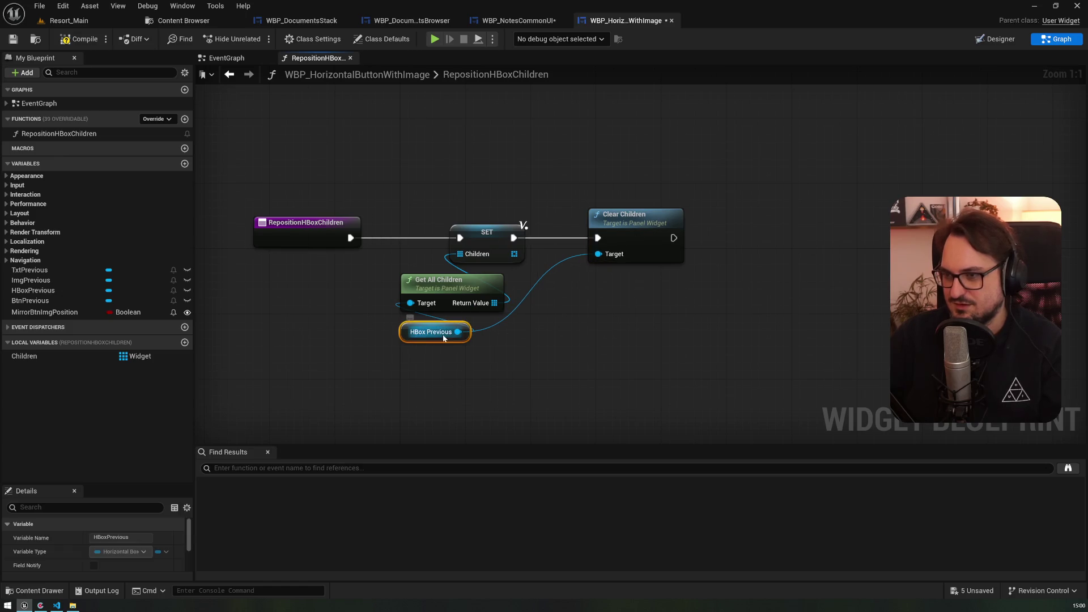
pyautogui.hotkey('ctrl', 'w')
pyautogui.moveTo(555, 326); pyautogui.dragTo(607, 297)
pyautogui.write('add')
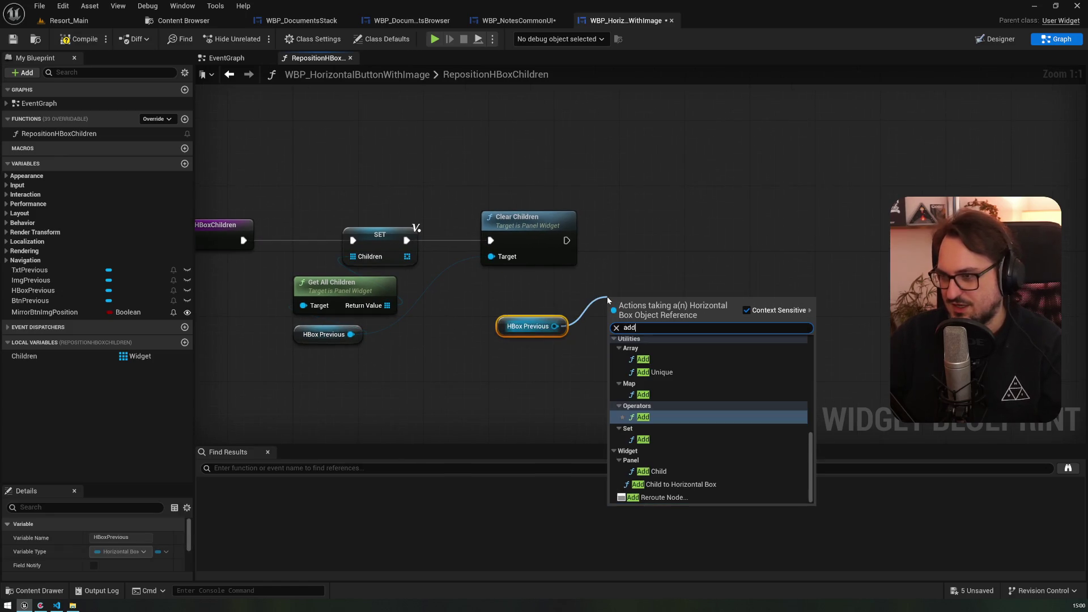
pyautogui.write('chi')
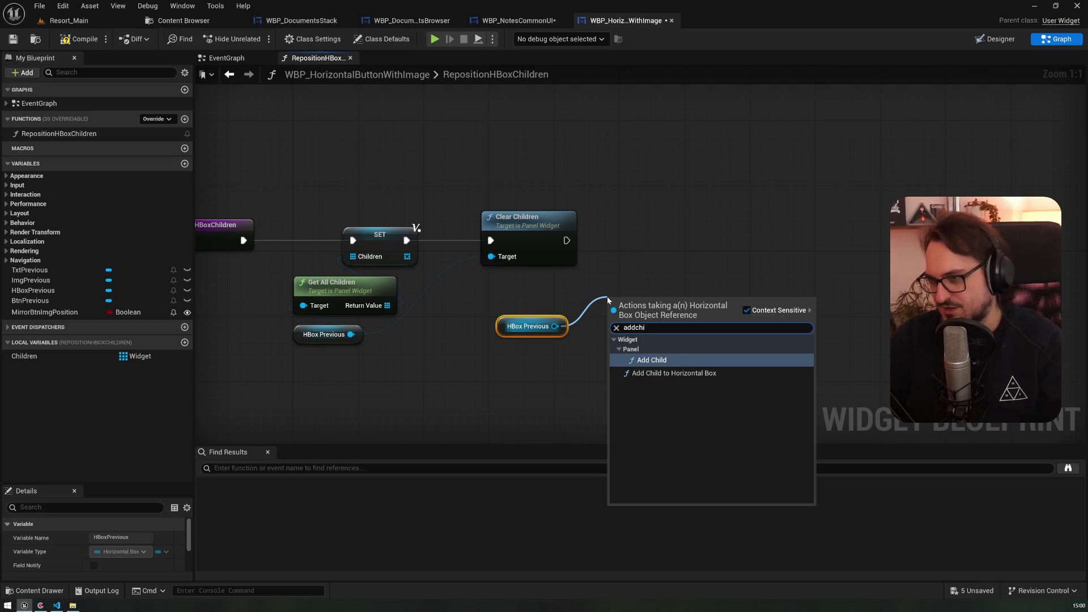
pyautogui.press('Return')
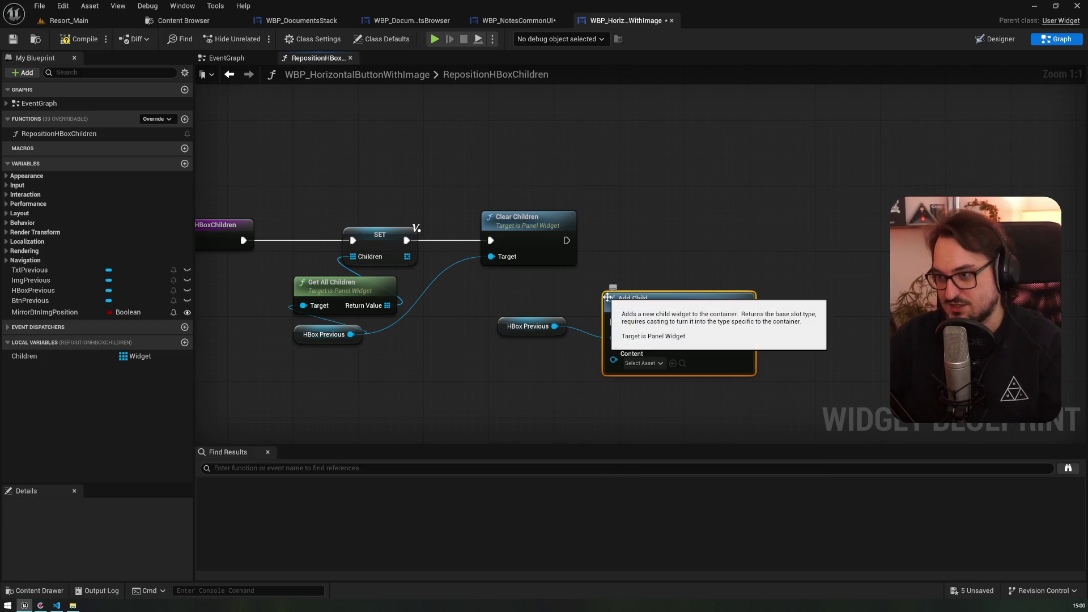
pyautogui.moveTo(516, 346)
pyautogui.mouseDown()
pyautogui.moveTo(422, 324)
pyautogui.moveTo(513, 298)
pyautogui.mouseUp()
pyautogui.moveTo(436, 304); pyautogui.dragTo(598, 304)
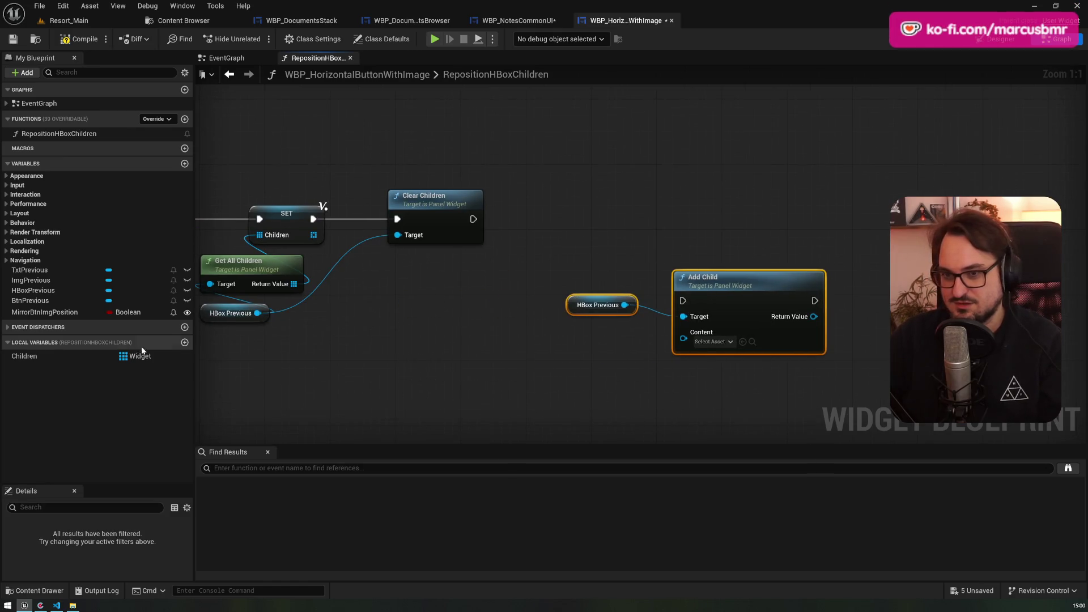
# - Add a Reverse for Each Loop over Children after Clear Children, calling Add Child with each Array Element
pyautogui.moveTo(24, 356)
pyautogui.mouseDown()
pyautogui.moveTo(453, 315)
pyautogui.moveTo(529, 264)
pyautogui.mouseUp()
pyautogui.write('for')
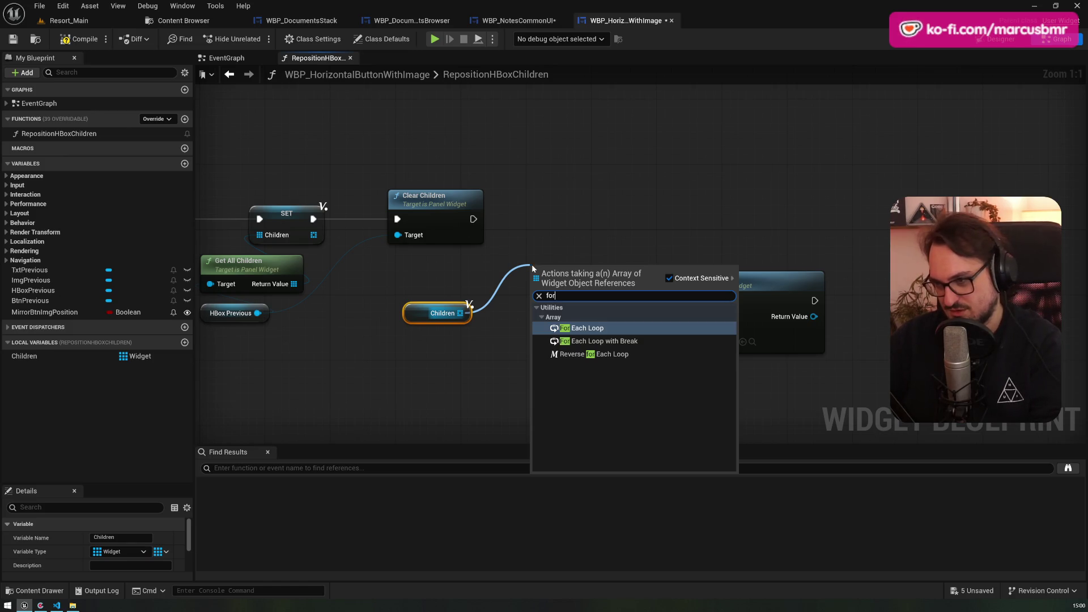
pyautogui.press('Down')
pyautogui.press('Down')
pyautogui.press('Return')
pyautogui.moveTo(533, 265)
pyautogui.mouseDown()
pyautogui.moveTo(553, 185)
pyautogui.moveTo(557, 202)
pyautogui.mouseUp()
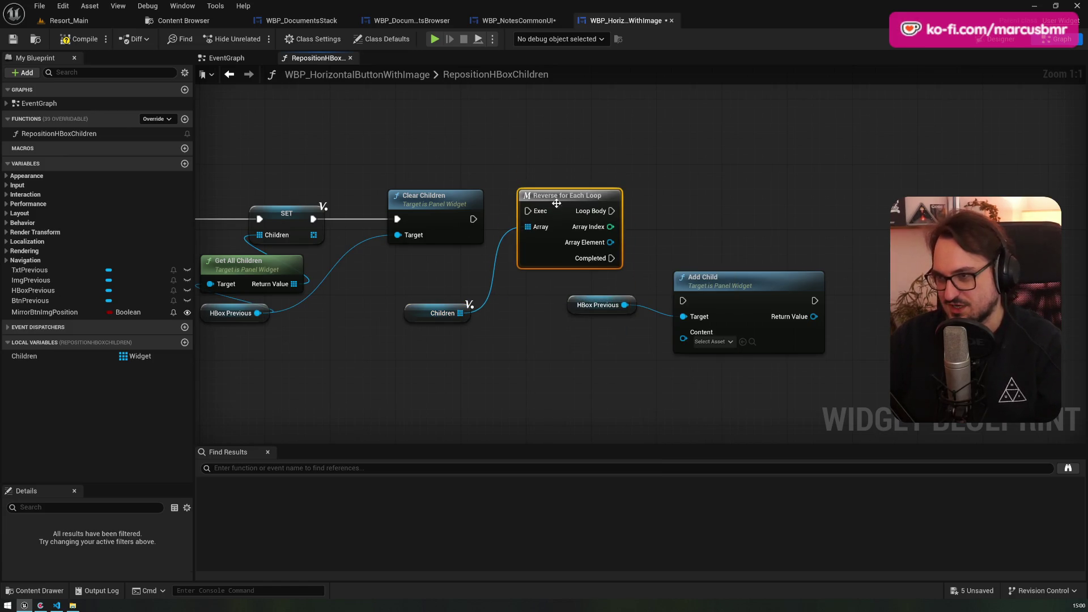
pyautogui.moveTo(473, 219); pyautogui.dragTo(564, 208)
pyautogui.moveTo(619, 250); pyautogui.dragTo(683, 338)
pyautogui.moveTo(739, 286); pyautogui.dragTo(729, 203)
pyautogui.moveTo(619, 219); pyautogui.dragTo(674, 219)
pyautogui.moveTo(588, 311); pyautogui.dragTo(684, 287)
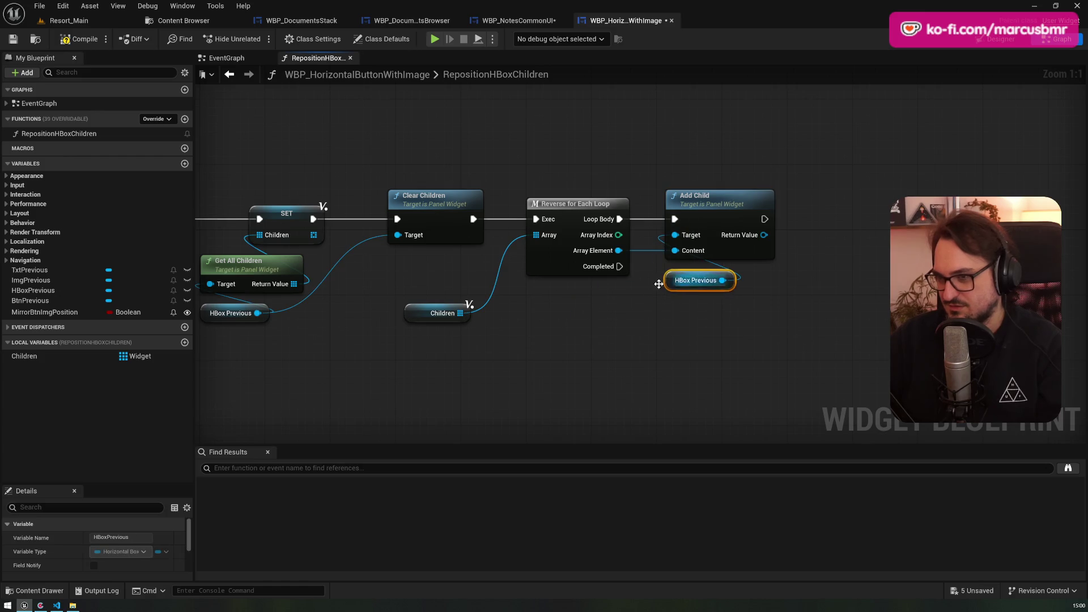
pyautogui.moveTo(423, 315); pyautogui.dragTo(546, 290)
# - Connect a pasted HBox Previous to Clear Children's Target, then compile and save
pyautogui.click(396, 310)
pyautogui.hotkey('ctrl', 'c')
pyautogui.hotkey('ctrl', 'v')
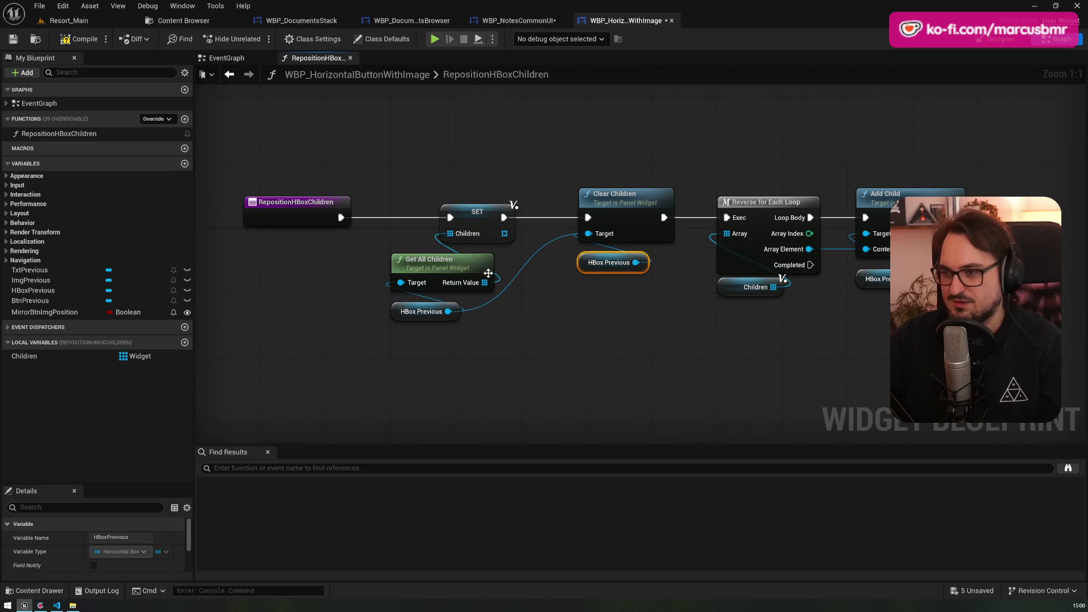
pyautogui.moveTo(588, 233); pyautogui.dragTo(498, 294)
pyautogui.moveTo(635, 262); pyautogui.dragTo(588, 233)
pyautogui.click(79, 38)
pyautogui.click(13, 39)
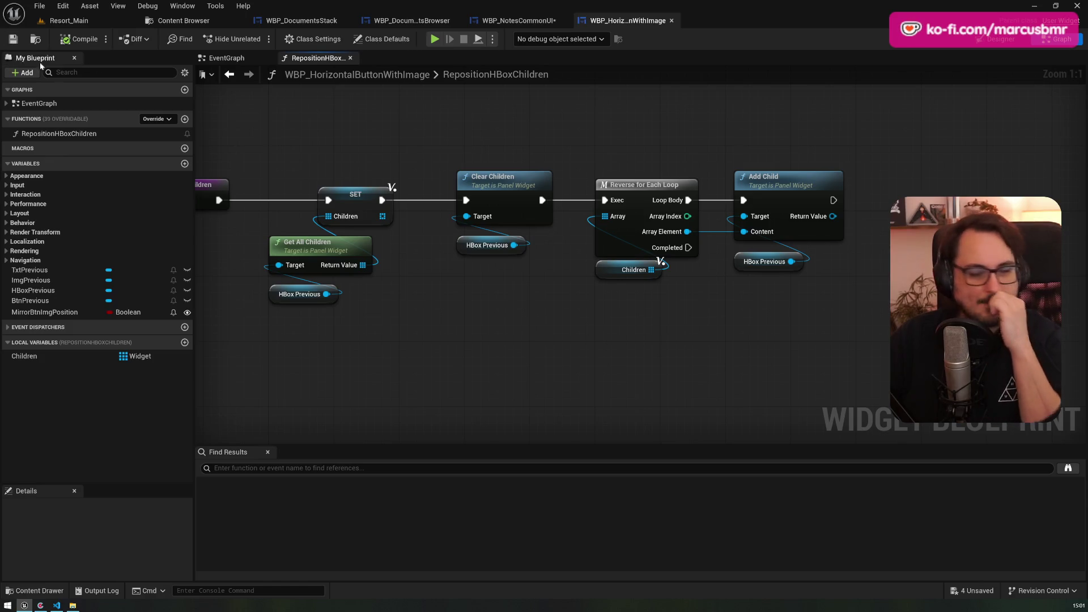
# - In the EventGraph, call Reposition HBox Children from the Branch's True output and save
pyautogui.moveTo(457, 280); pyautogui.dragTo(458, 303)
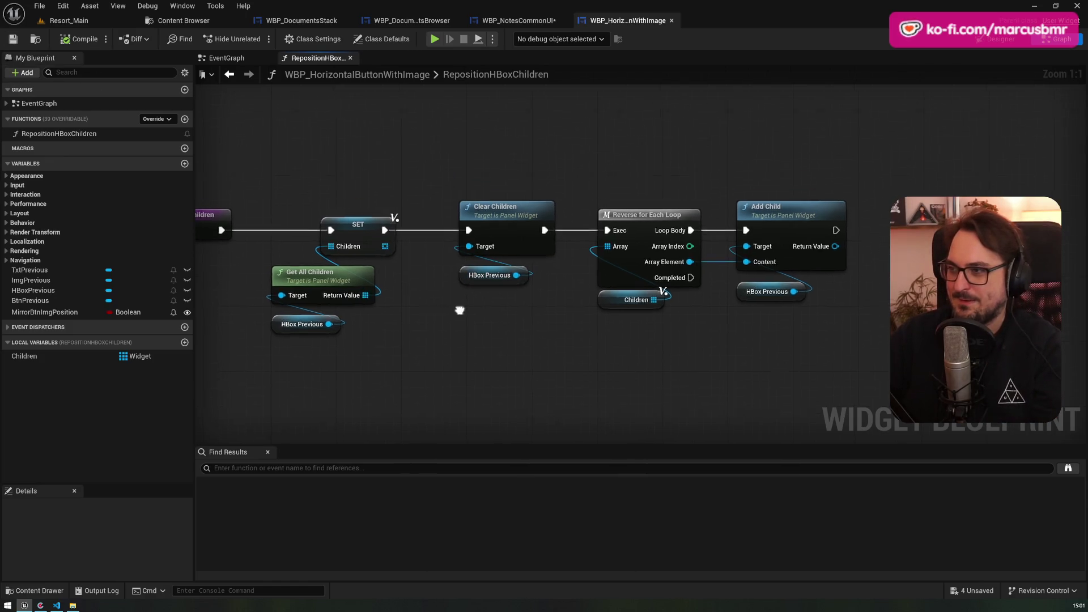
pyautogui.hotkey('alt', 'Left')
pyautogui.moveTo(543, 196); pyautogui.dragTo(545, 187)
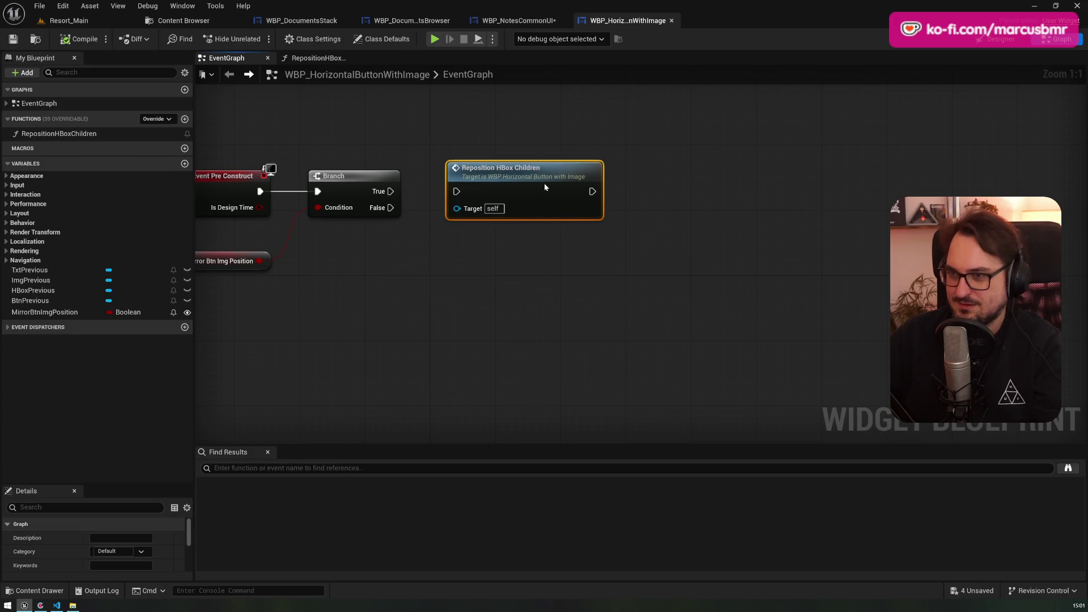
pyautogui.moveTo(390, 191); pyautogui.dragTo(456, 192)
pyautogui.press('Home')
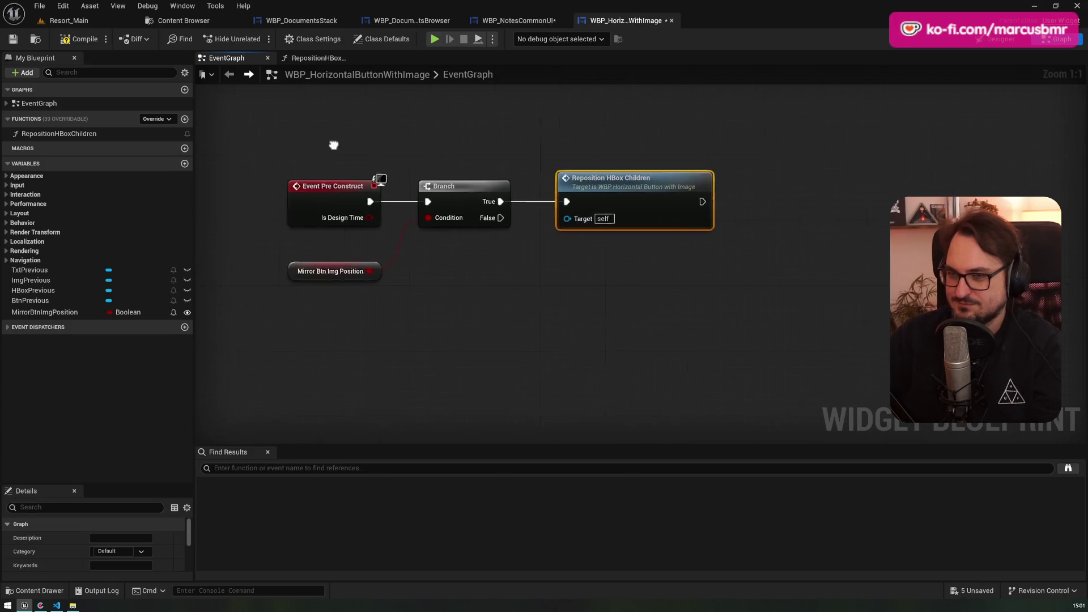
pyautogui.click(13, 38)
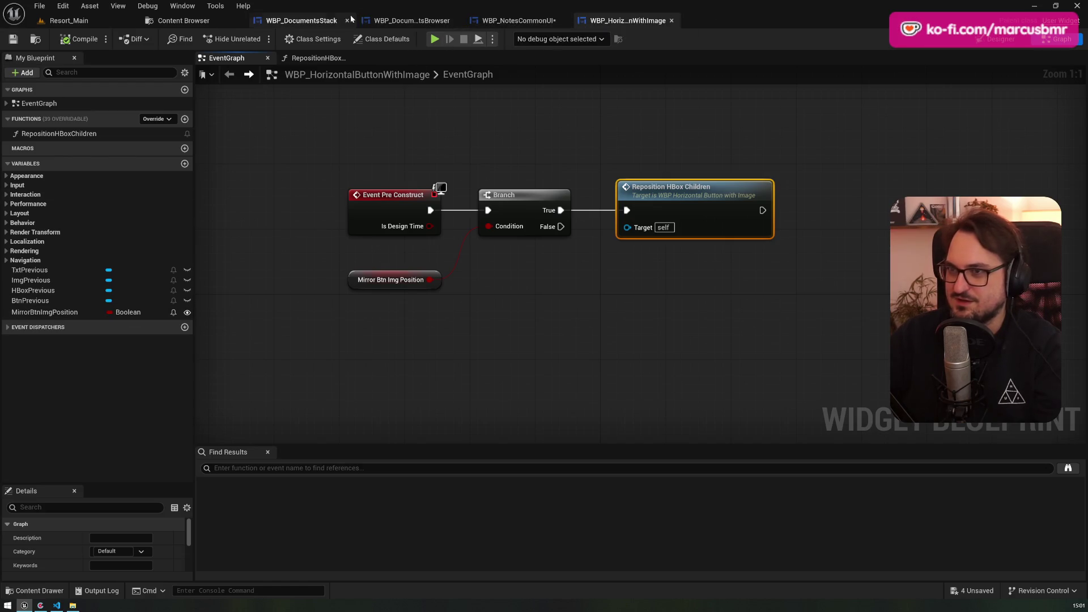
pyautogui.click(321, 20)
# - Add a WBP Horizontal Button with Image to WBP_NotesCommonUI's hierarchy and tick Mirror Btn Img Position
pyautogui.click(412, 21)
pyautogui.click(509, 21)
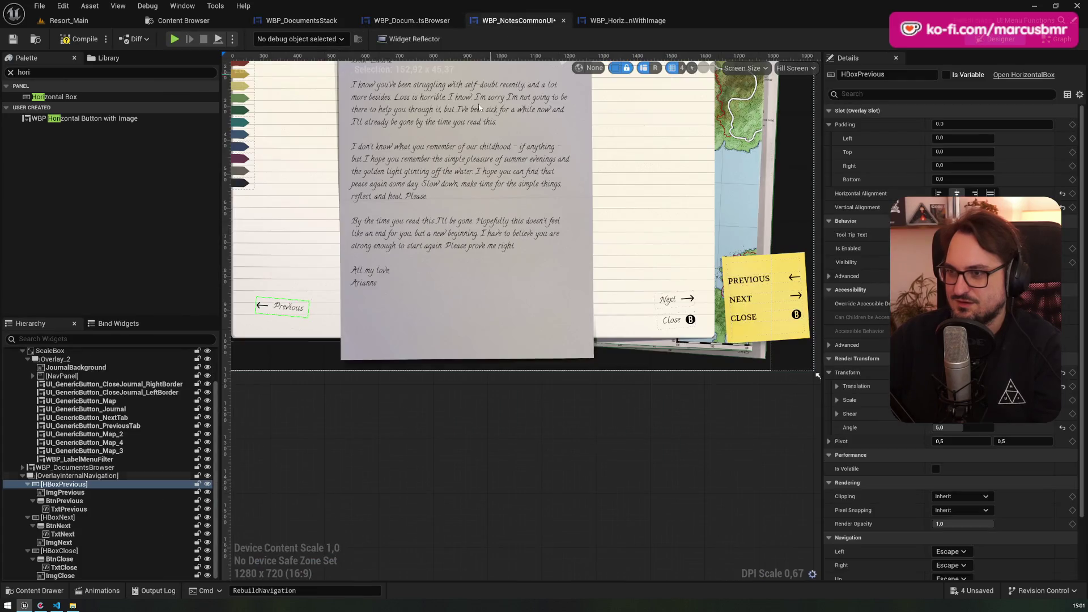
pyautogui.moveTo(69, 123)
pyautogui.mouseDown()
pyautogui.moveTo(101, 144)
pyautogui.moveTo(62, 363)
pyautogui.moveTo(60, 326)
pyautogui.moveTo(60, 498)
pyautogui.moveTo(57, 478)
pyautogui.moveTo(486, 274)
pyautogui.moveTo(348, 166)
pyautogui.mouseUp()
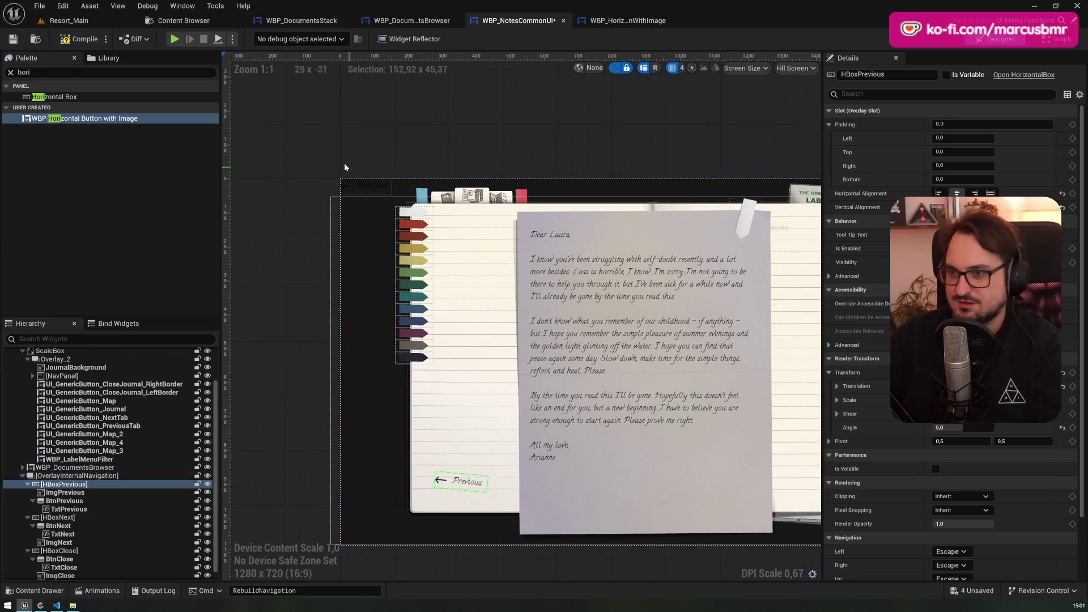
pyautogui.scroll(11, 348, 166)
pyautogui.moveTo(85, 479); pyautogui.dragTo(85, 482)
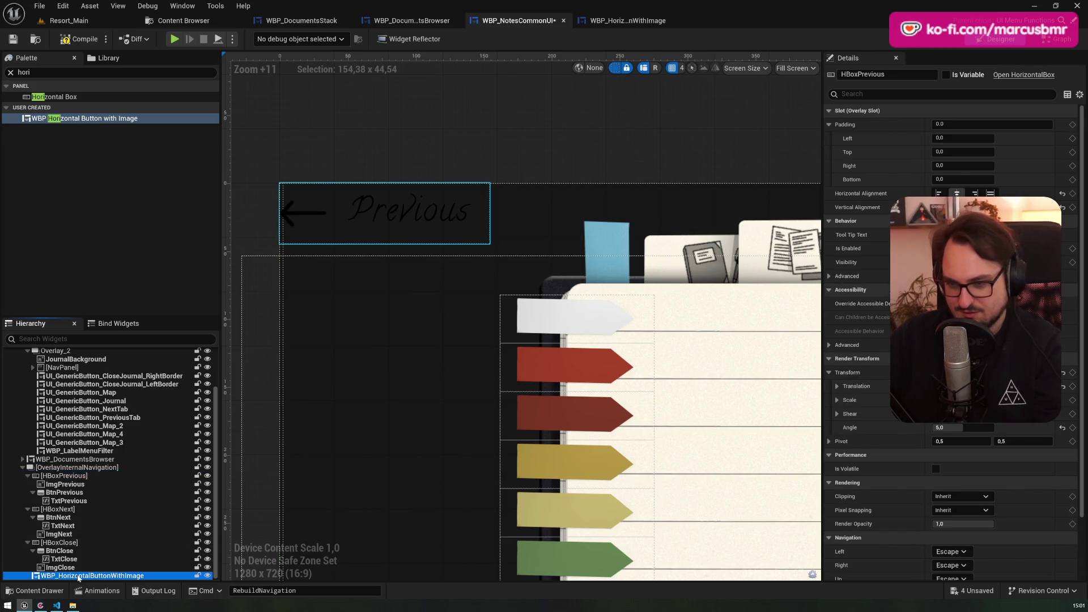
pyautogui.click(85, 575)
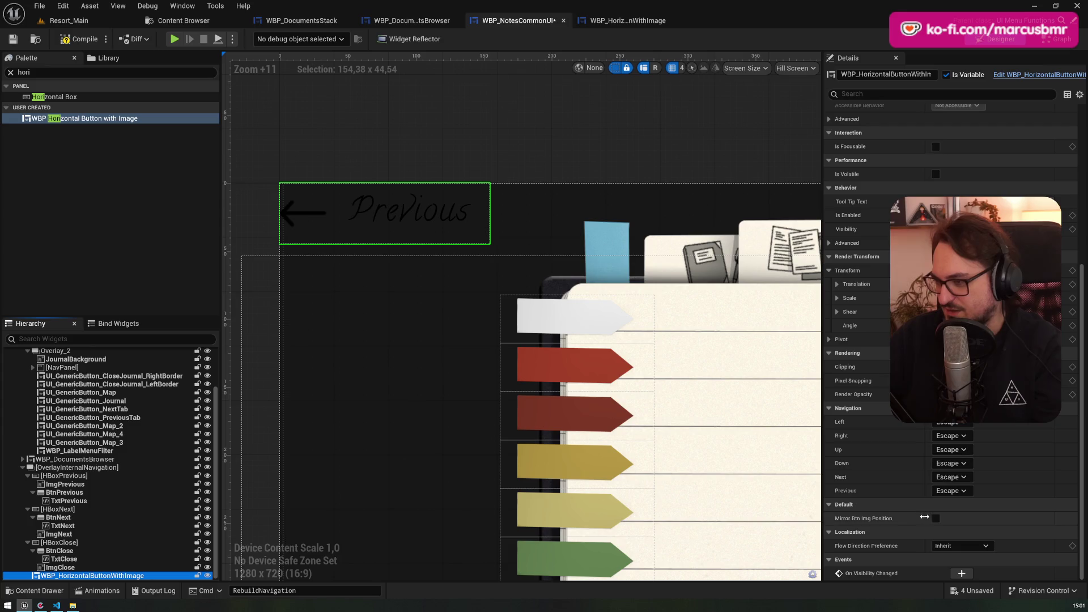
pyautogui.click(935, 519)
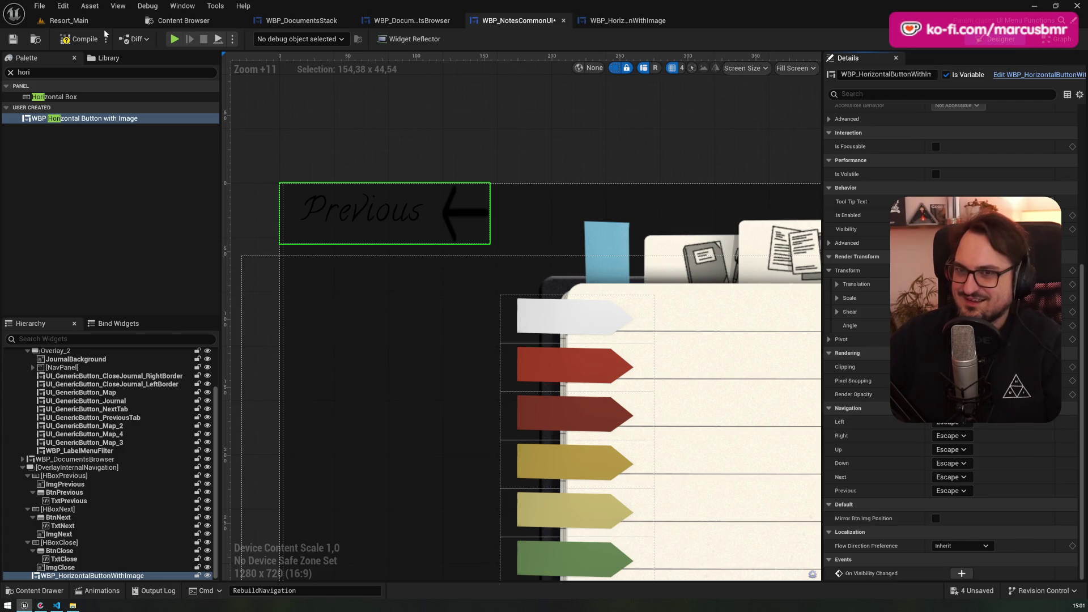
# - Compile WBP_NotesCommonUI, tick Mirror Btn Img Position, and recompile to test the arrow
pyautogui.click(84, 42)
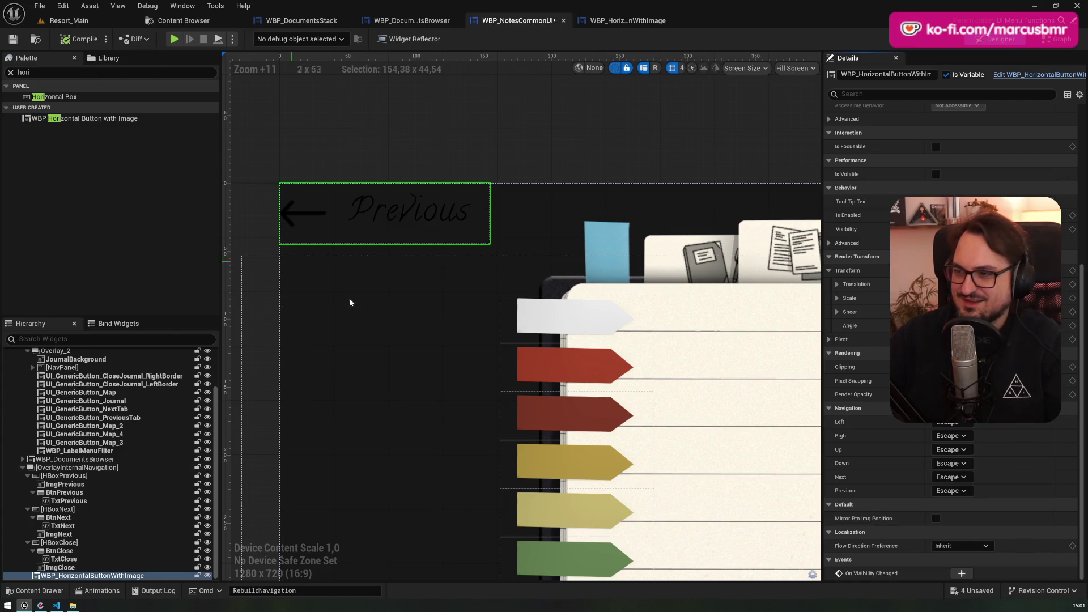
pyautogui.click(936, 519)
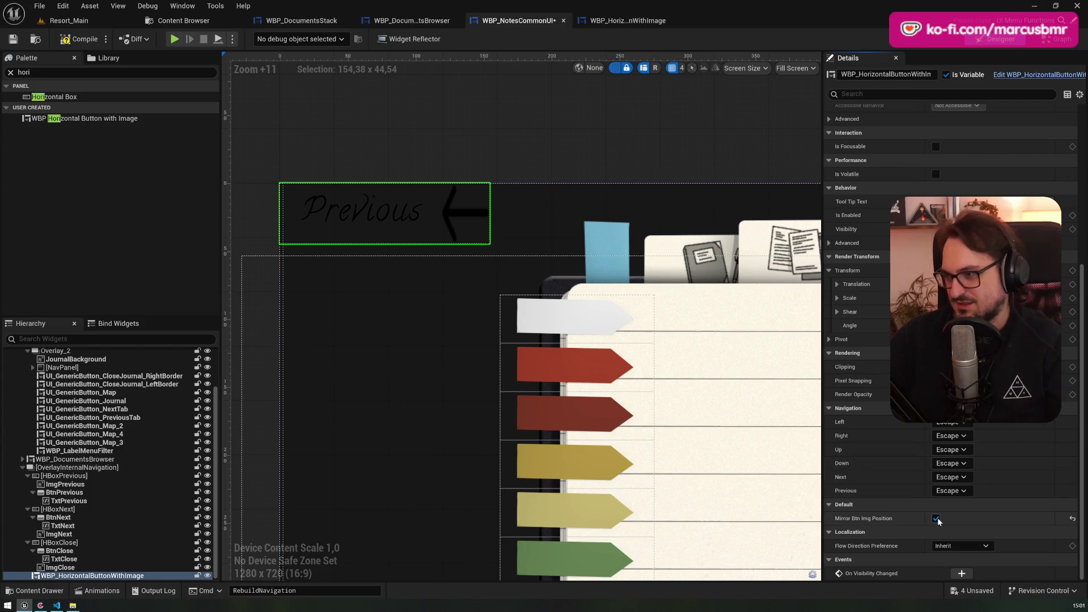
pyautogui.click(84, 40)
# - Look through the open blueprint tabs and return to WBP_HorizontalButtonWithImage's EventGraph
pyautogui.click(630, 26)
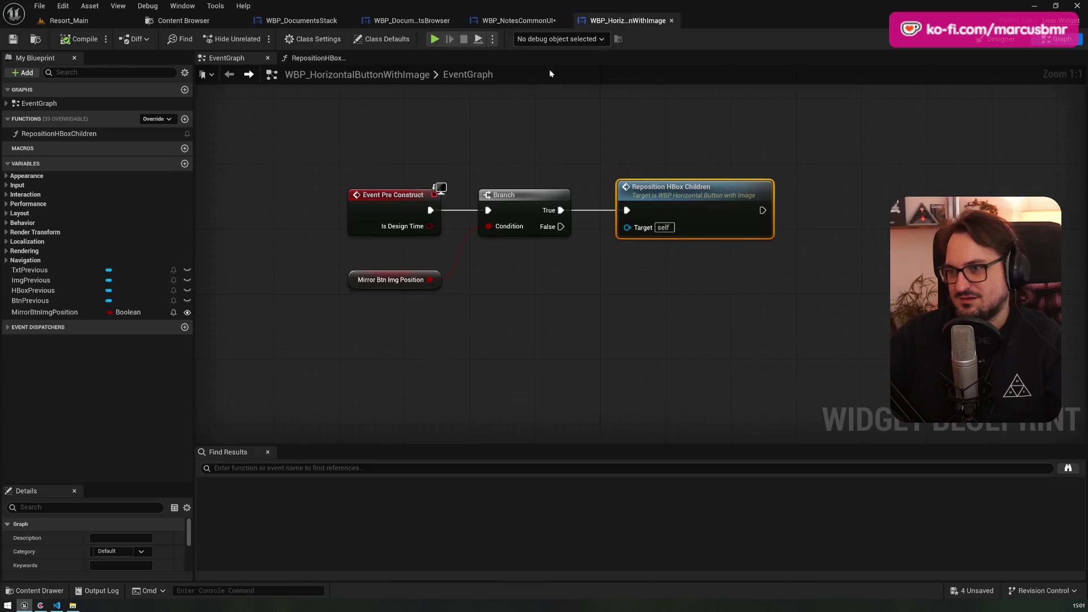
pyautogui.click(408, 21)
pyautogui.click(295, 23)
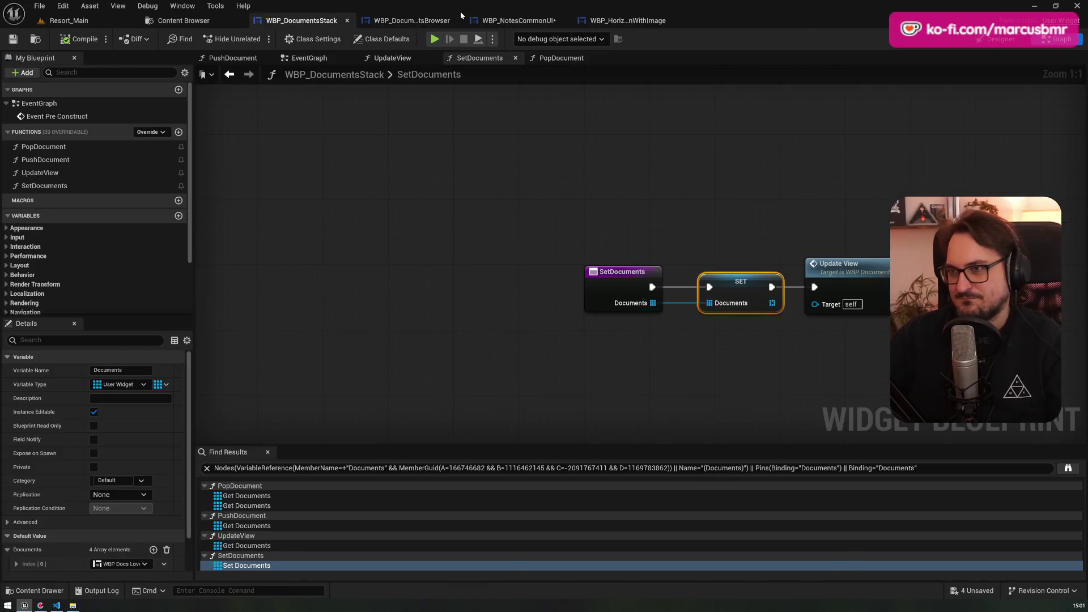
pyautogui.click(482, 20)
pyautogui.click(412, 20)
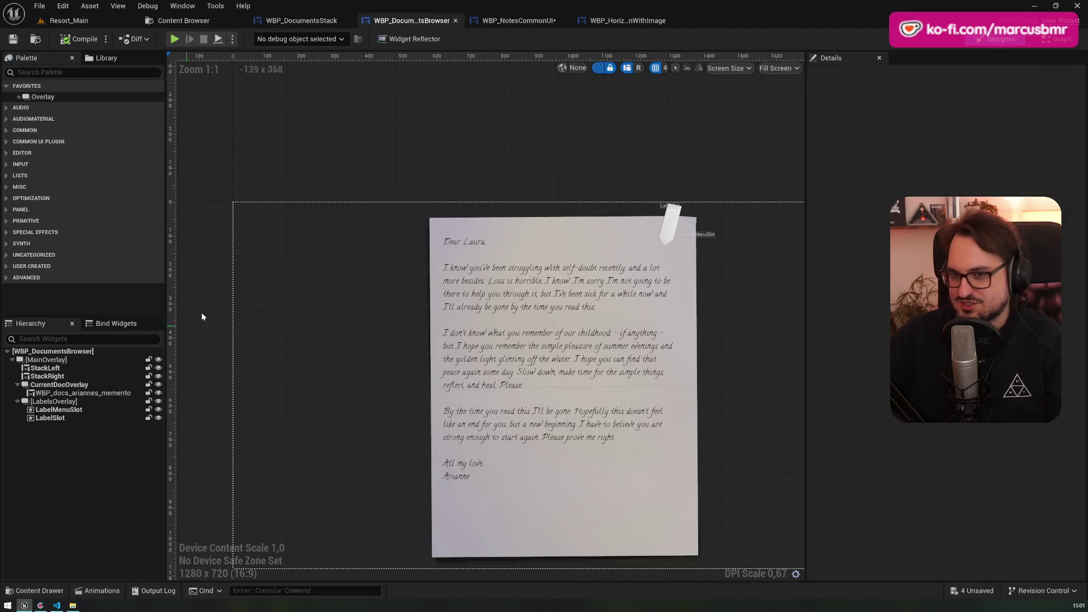
pyautogui.click(535, 23)
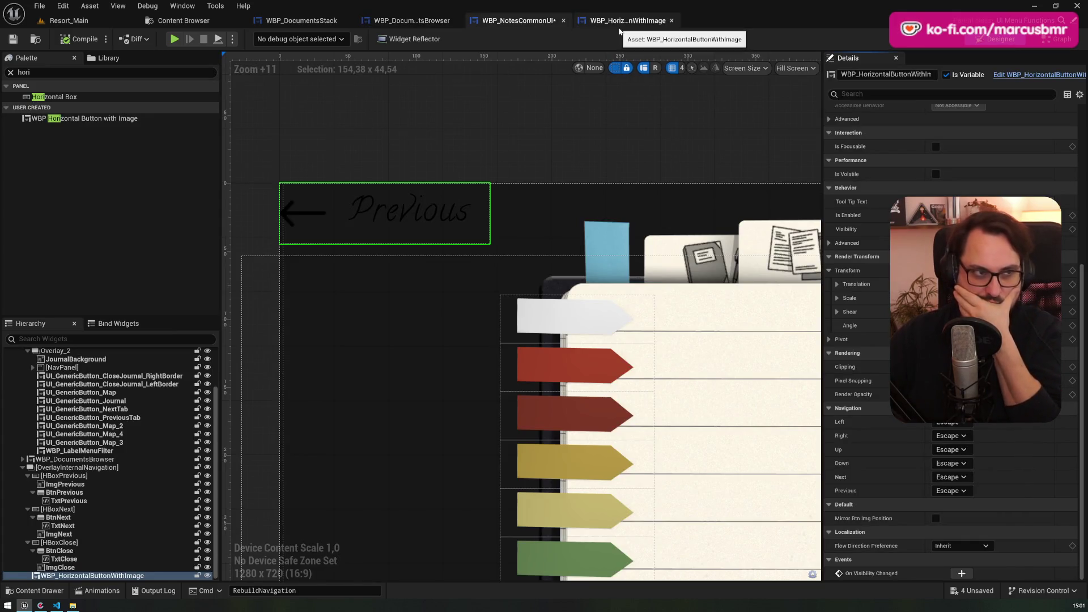
pyautogui.click(619, 29)
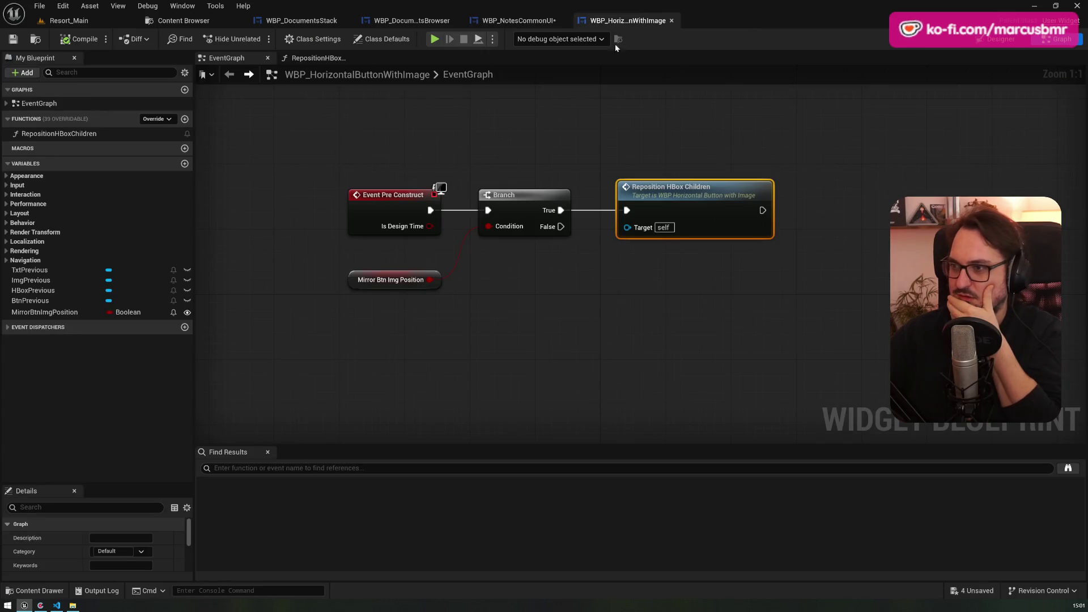
# - Look over the RepositionHBoxChildren loop and Add Child nodes, then go back to WBP_NotesCommonUI
pyautogui.doubleClick(677, 196)
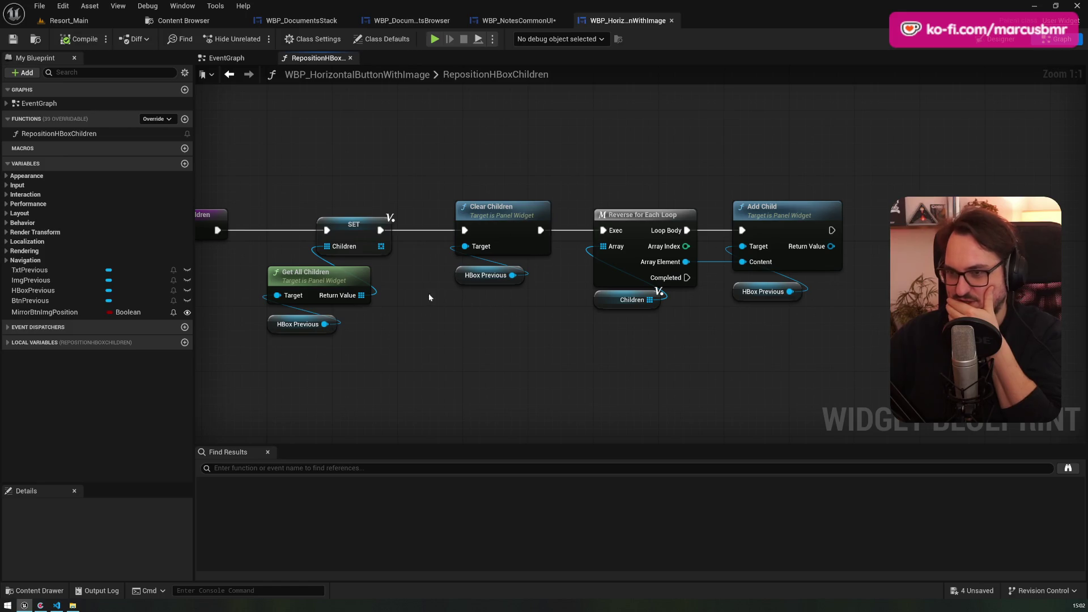
pyautogui.moveTo(515, 298)
pyautogui.mouseDown()
pyautogui.moveTo(484, 274)
pyautogui.moveTo(904, 277)
pyautogui.mouseUp()
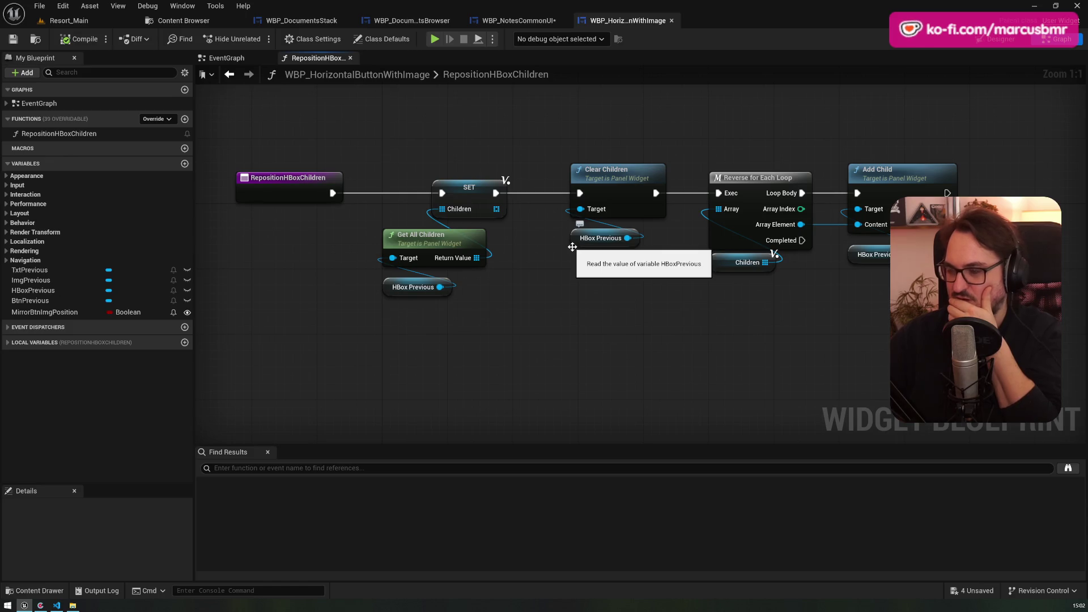
pyautogui.click(304, 22)
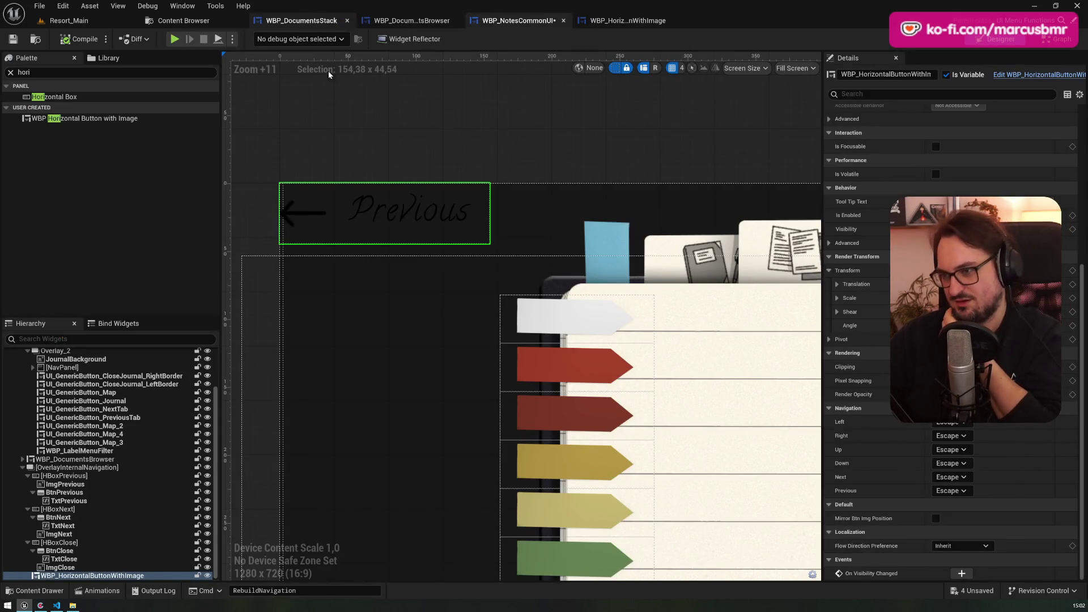
# - Tick Mirror Btn Img Position on the Previous button, compile, and check whether the arrow stays mirrored
pyautogui.scroll(-9, 445, 255)
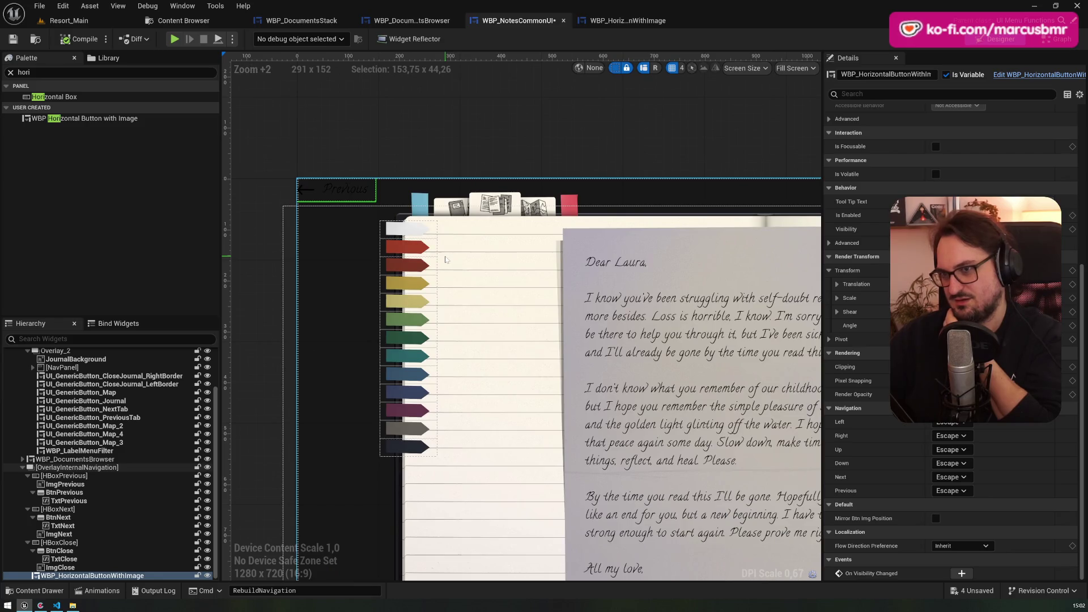
pyautogui.scroll(-3, 445, 259)
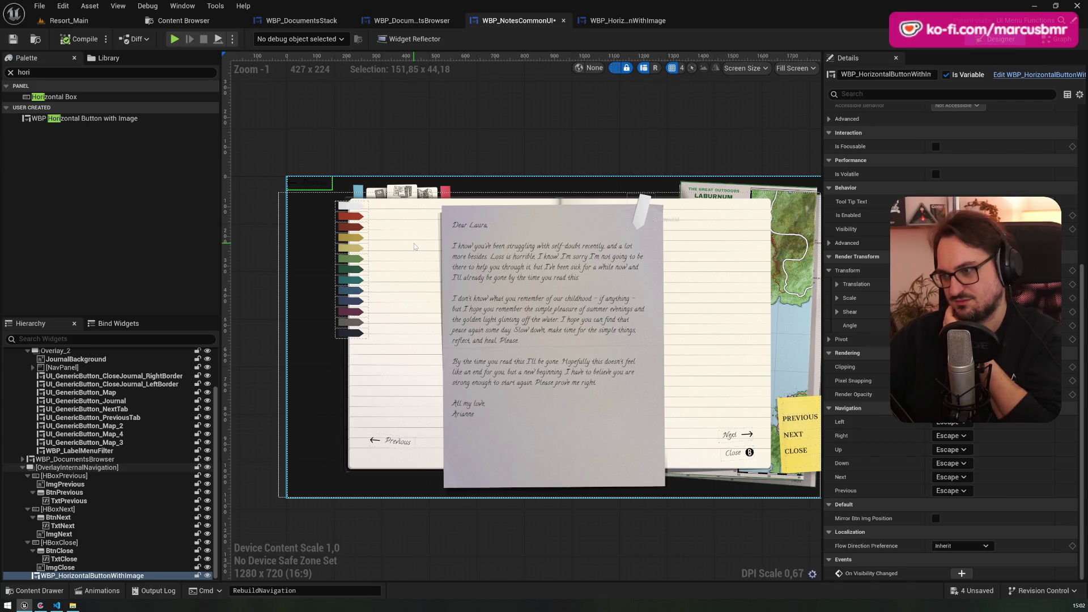
pyautogui.scroll(13, 301, 194)
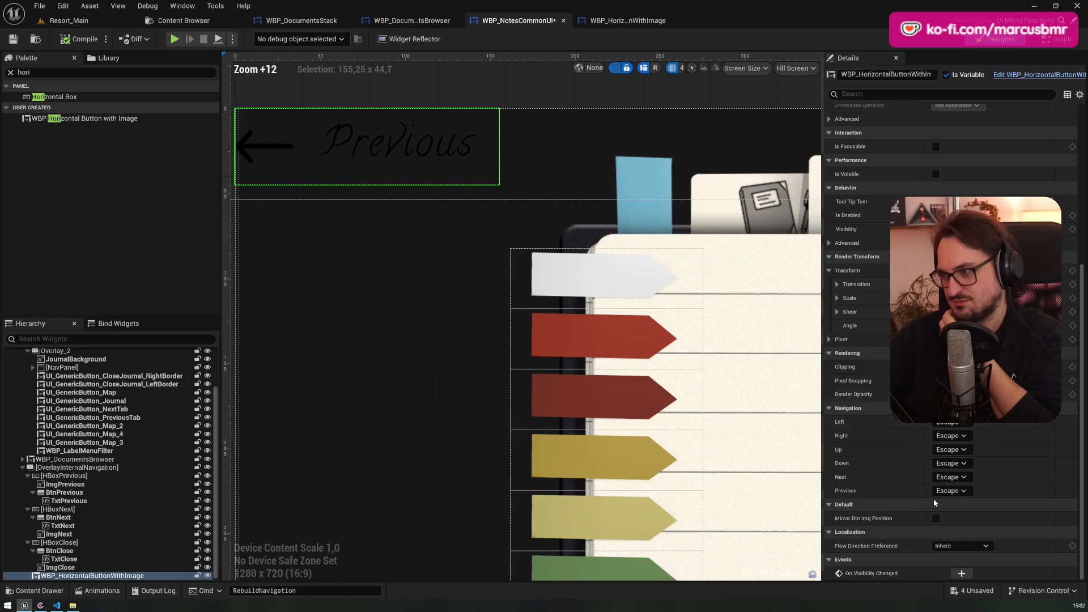
pyautogui.click(936, 519)
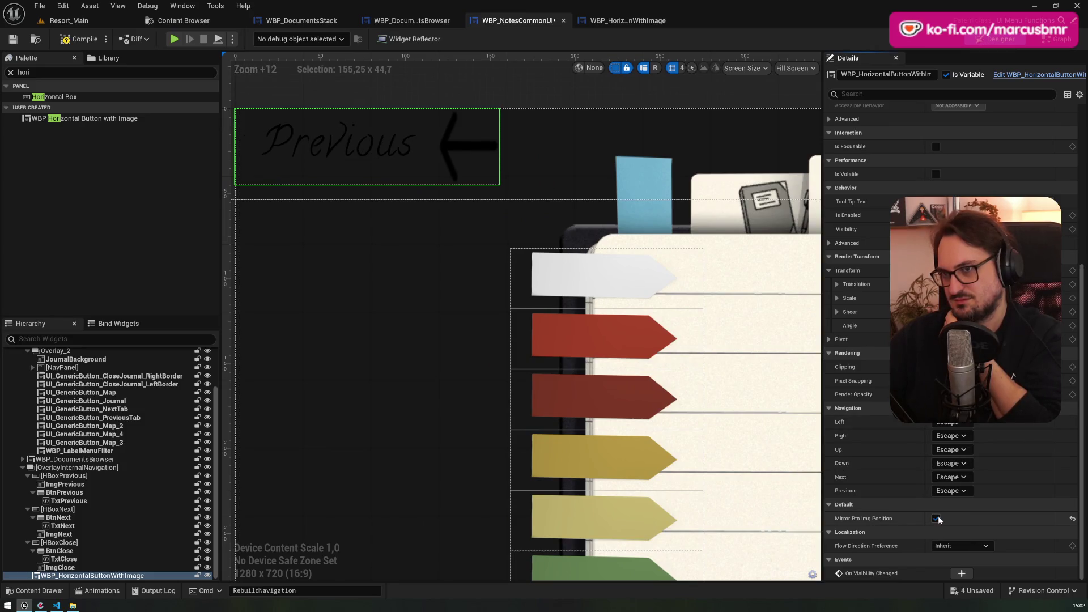
pyautogui.click(81, 38)
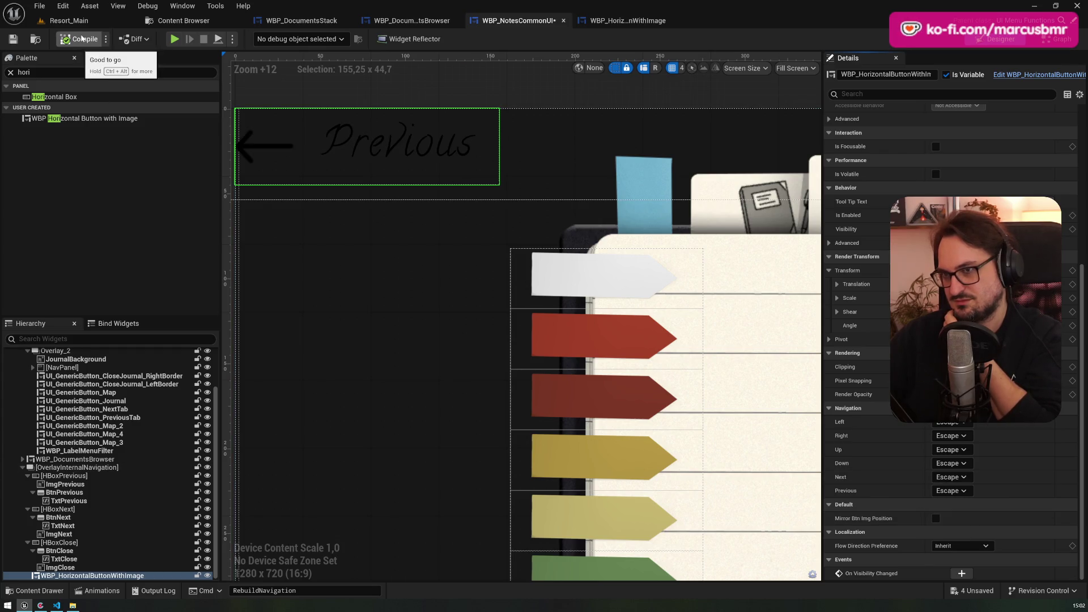
pyautogui.click(636, 22)
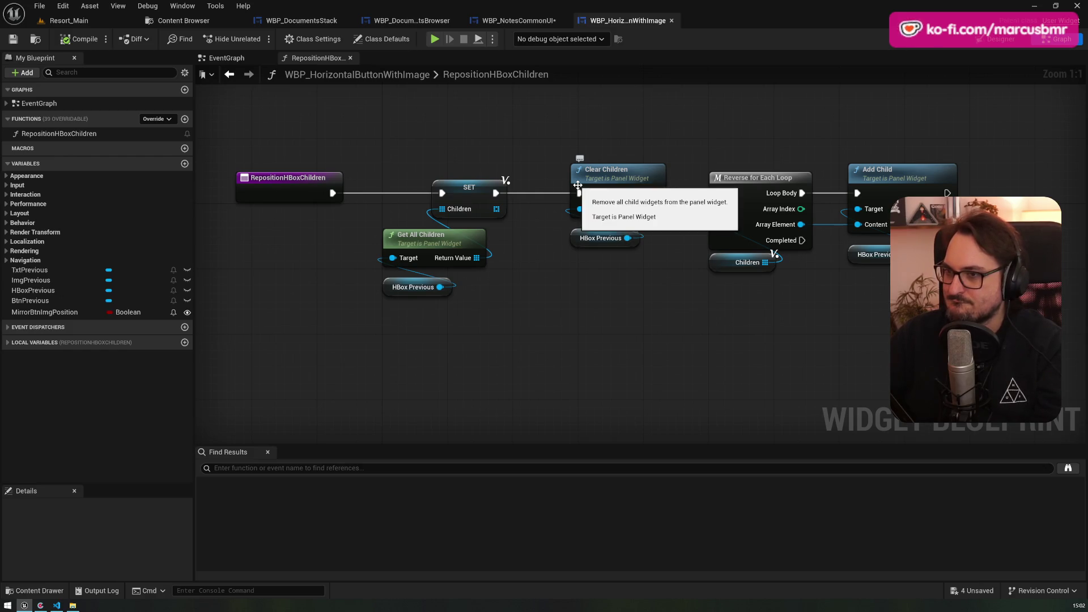
# - Pan across the RepositionHBoxChildren graph, then show the button widget's Designer layout
pyautogui.moveTo(577, 186); pyautogui.dragTo(405, 165)
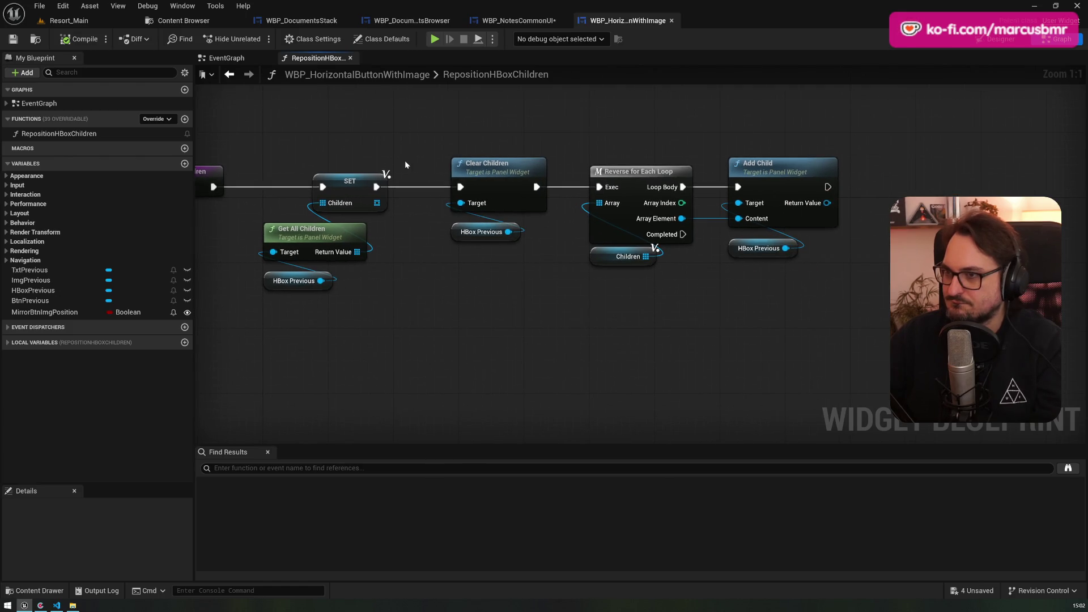
pyautogui.moveTo(405, 161); pyautogui.dragTo(519, 152)
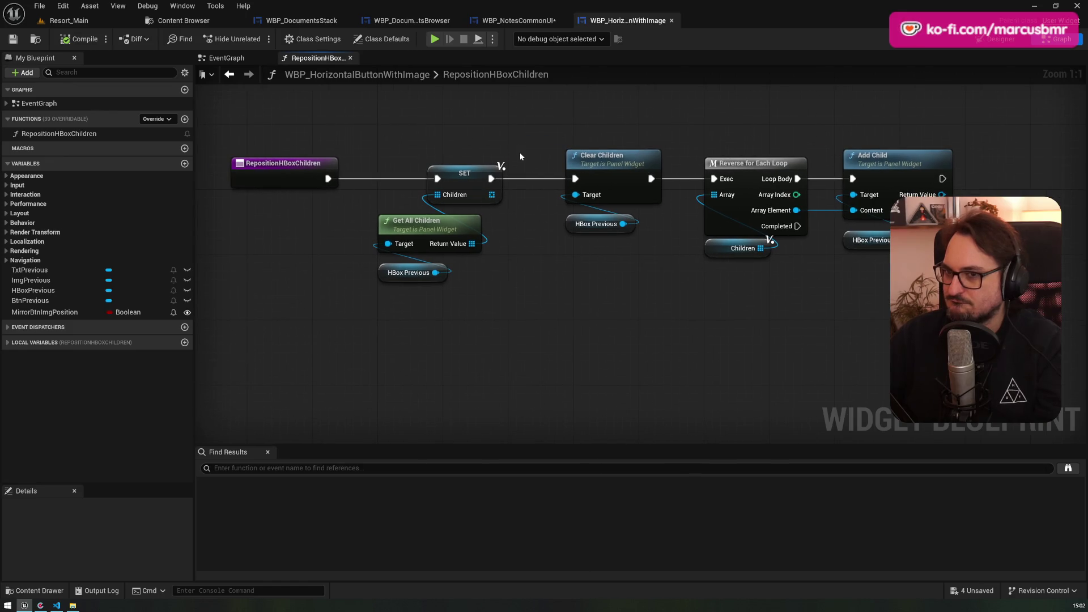
pyautogui.click(1010, 41)
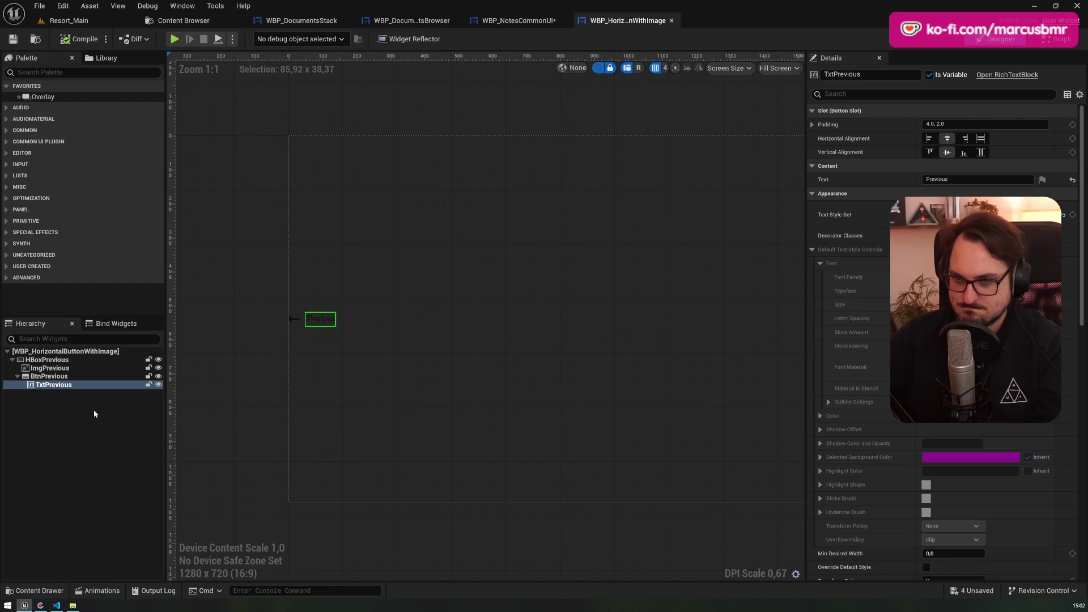
# - Review the alignment settings of ImgPrevious and BtnPrevious in the Hierarchy
pyautogui.click(63, 369)
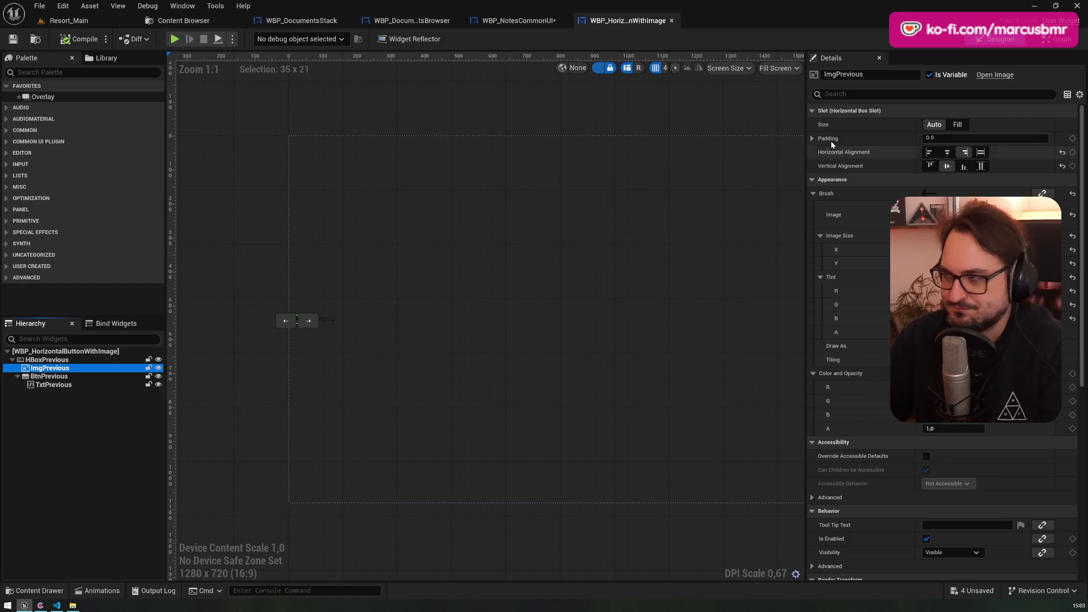
pyautogui.click(48, 376)
pyautogui.click(50, 368)
pyautogui.click(62, 376)
pyautogui.click(56, 369)
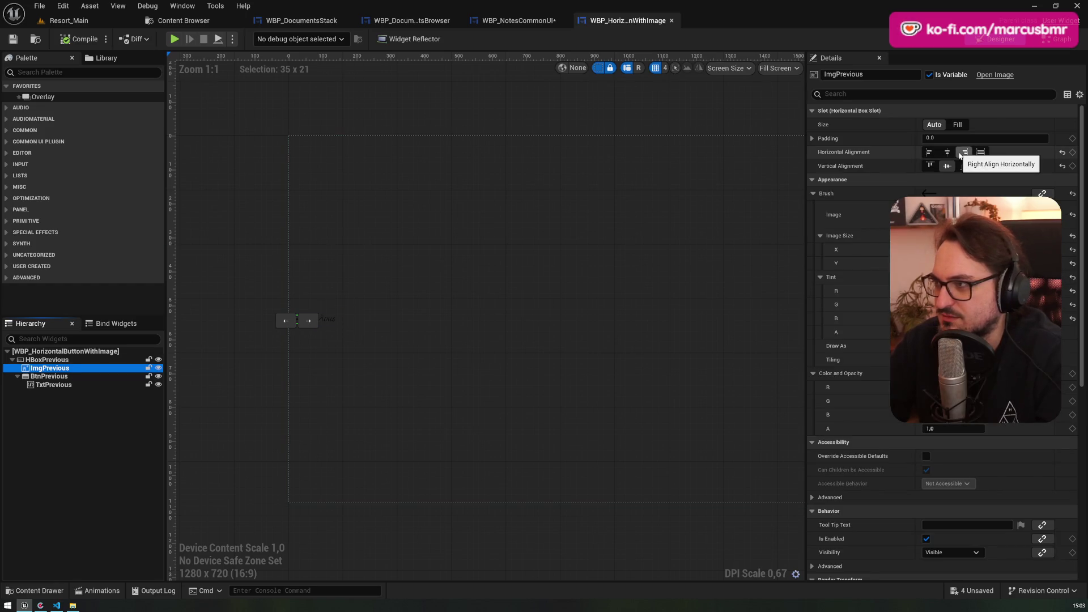
pyautogui.scroll(10, 431, 323)
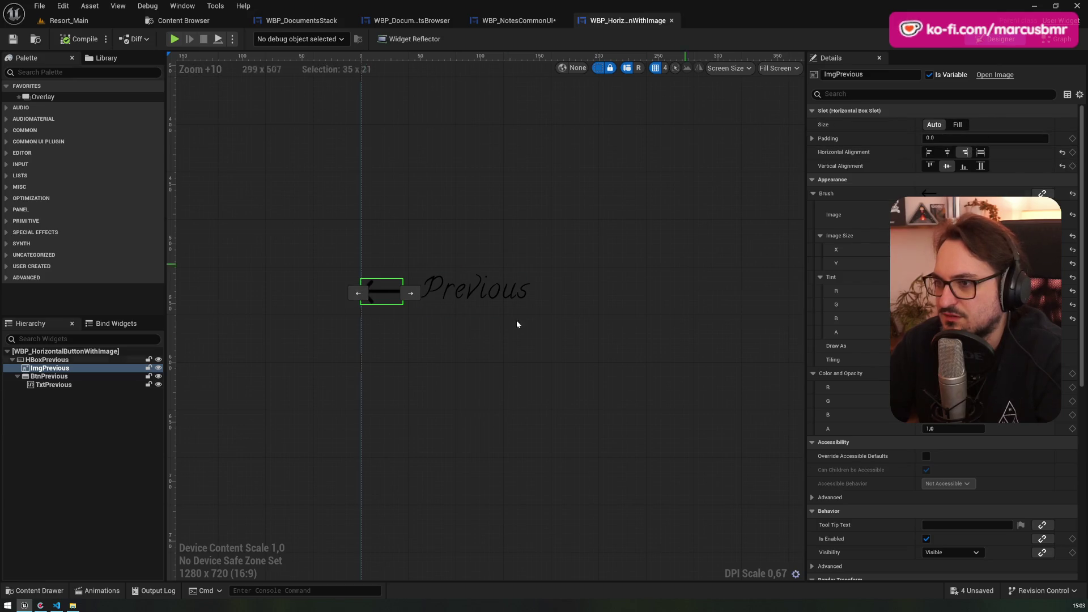
pyautogui.click(137, 376)
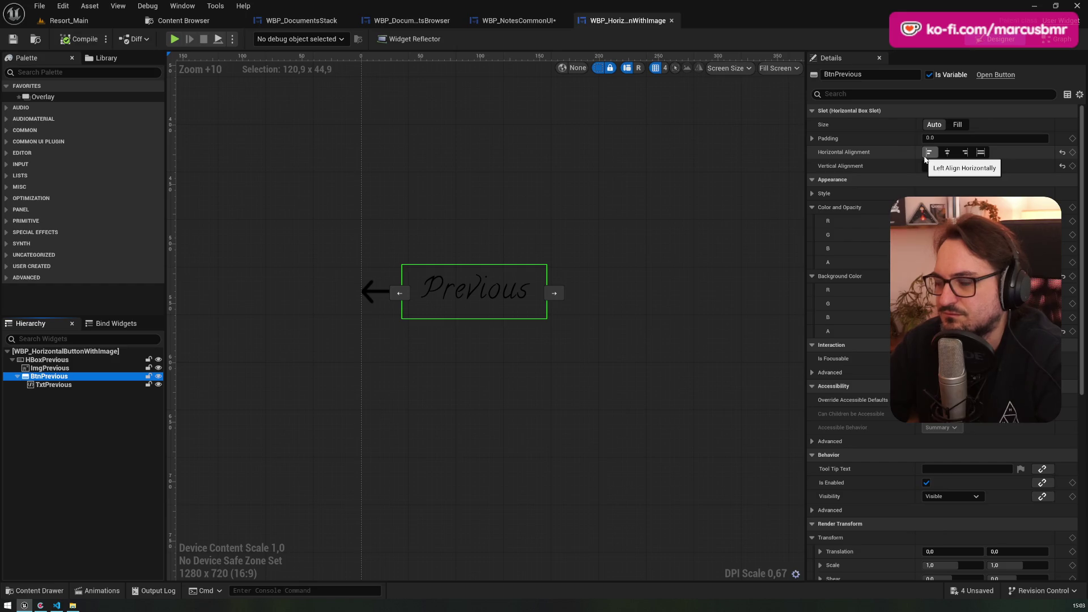
# - Back in the graph, move Add Child and its HBox Previous reference further right
pyautogui.click(1060, 39)
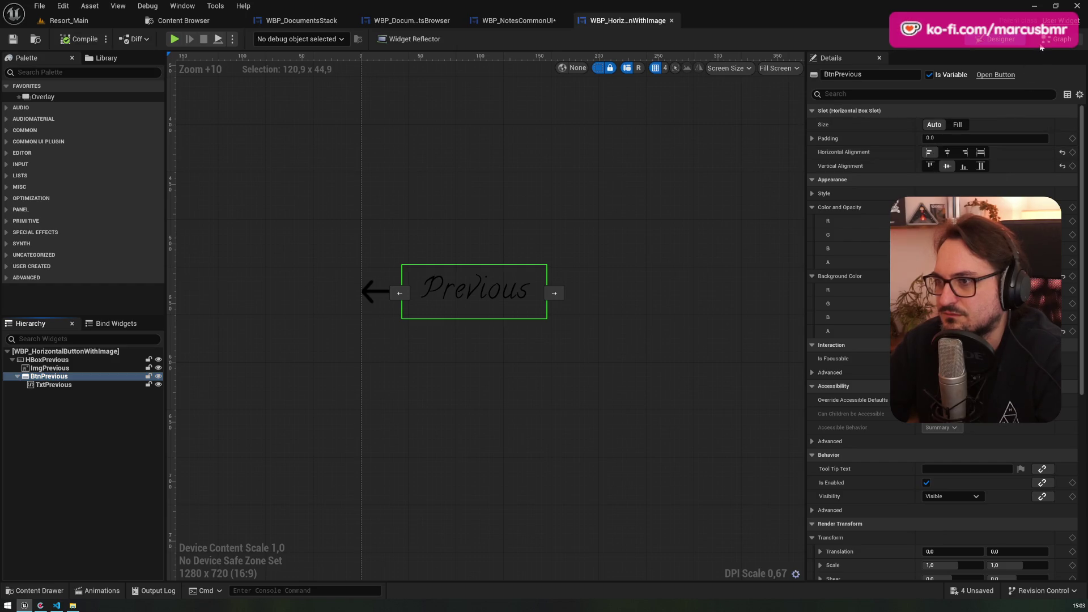
pyautogui.moveTo(746, 260); pyautogui.dragTo(618, 130)
pyautogui.moveTo(660, 155); pyautogui.dragTo(862, 153)
pyautogui.moveTo(573, 193); pyautogui.dragTo(634, 208)
# - Search for a suitable alignment node off Array Element, then recheck the designer layout
pyautogui.write('setali')
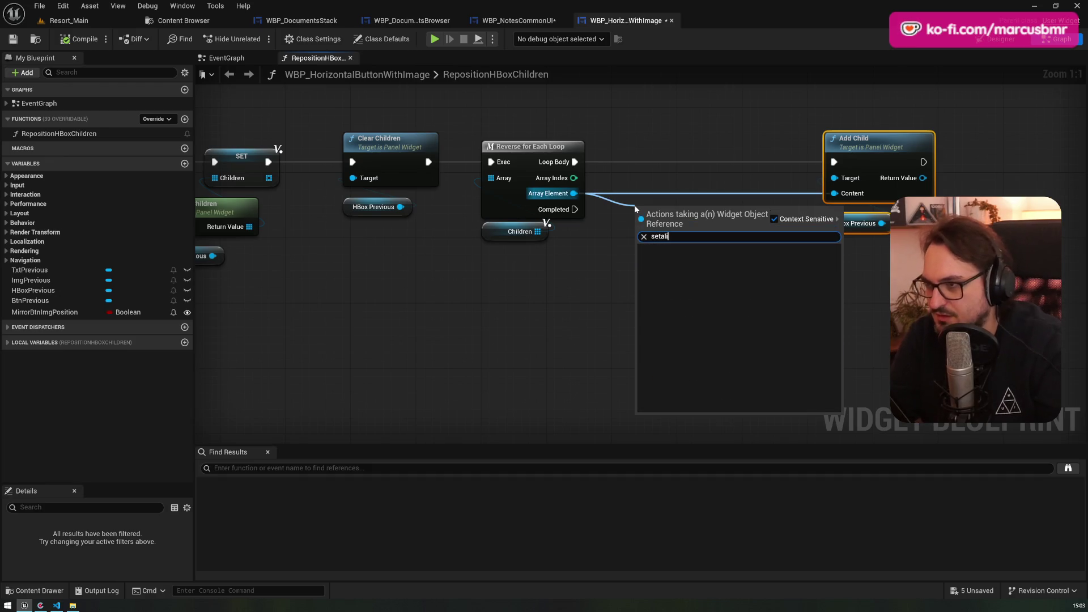
pyautogui.press('BackSpace')
pyautogui.press('BackSpace')
pyautogui.press('BackSpace')
pyautogui.write('algien')
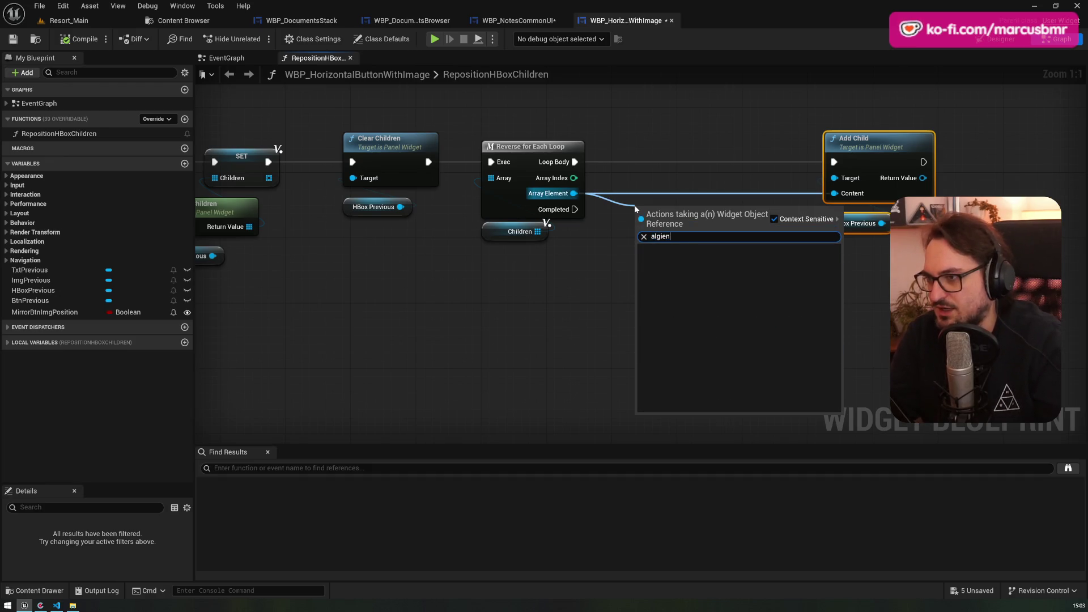
pyautogui.press('BackSpace')
pyautogui.press('BackSpace')
pyautogui.press('BackSpace')
pyautogui.write('getsl')
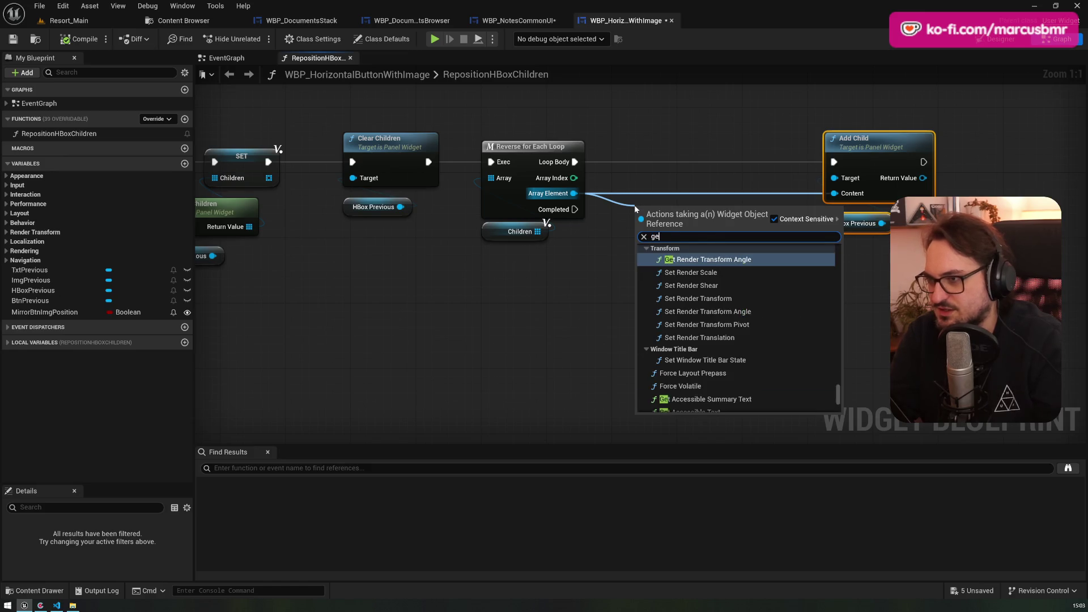
pyautogui.press('BackSpace')
pyautogui.press('BackSpace')
pyautogui.press('BackSpace')
pyautogui.write('olv')
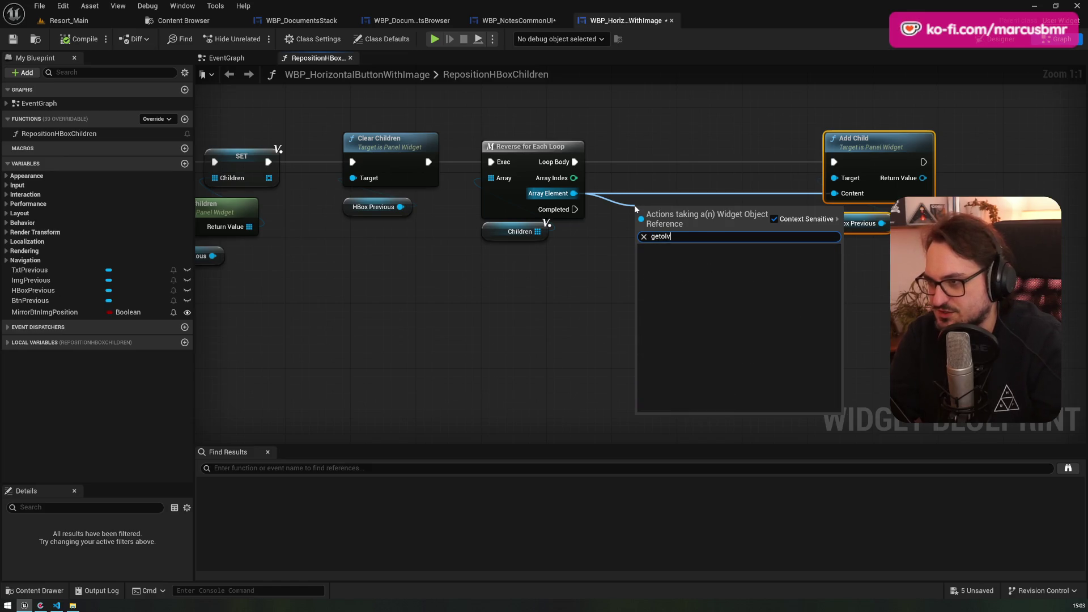
pyautogui.write('get')
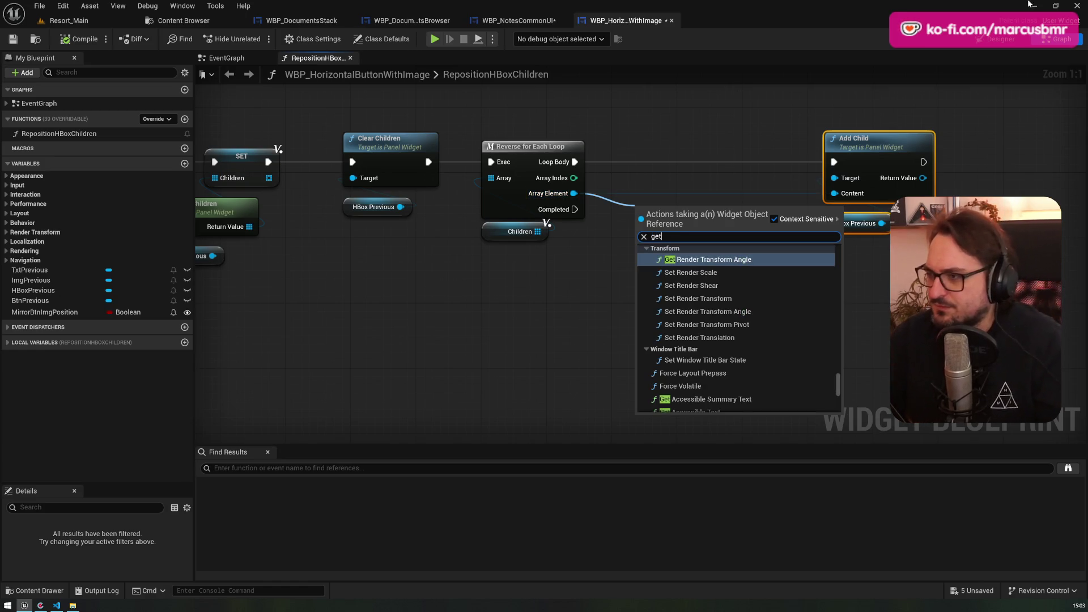
pyautogui.press('Escape')
pyautogui.click(1001, 39)
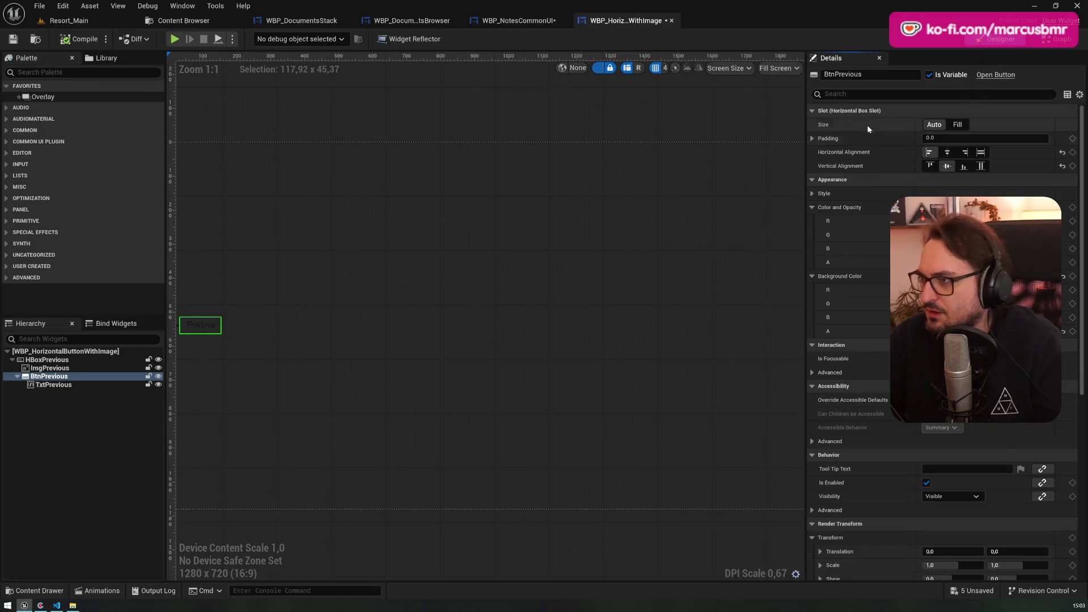
pyautogui.click(1052, 38)
# - Convert the loop's Array Element with a Slot as Horizontal Box Slot node
pyautogui.moveTo(574, 193)
pyautogui.mouseDown()
pyautogui.moveTo(609, 205)
pyautogui.moveTo(621, 196)
pyautogui.mouseUp()
pyautogui.write('geth')
pyautogui.press('BackSpace')
pyautogui.press('BackSpace')
pyautogui.press('BackSpace')
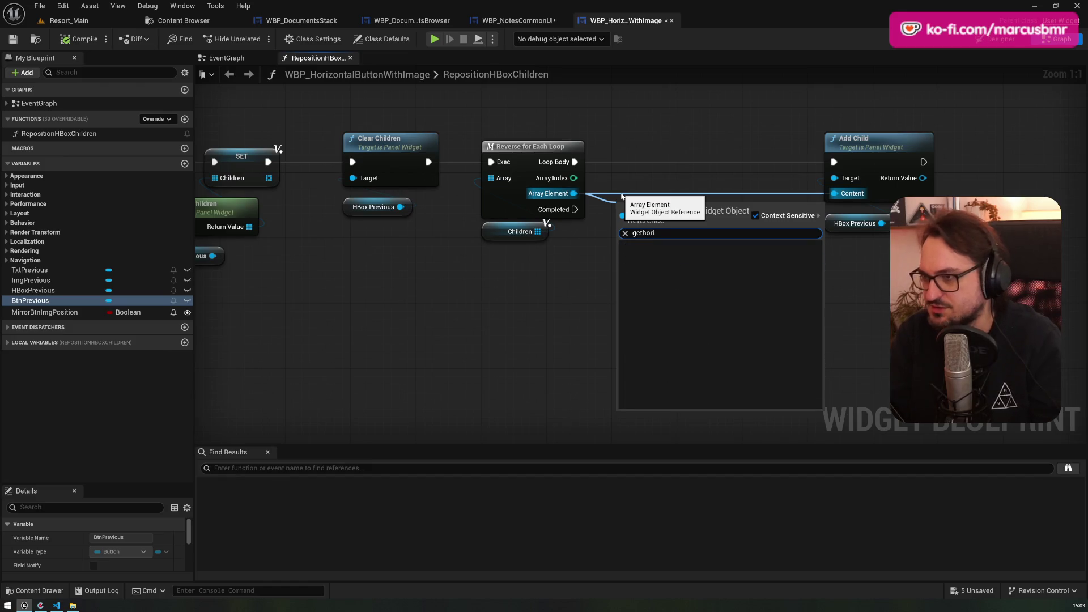
pyautogui.write('horizontal')
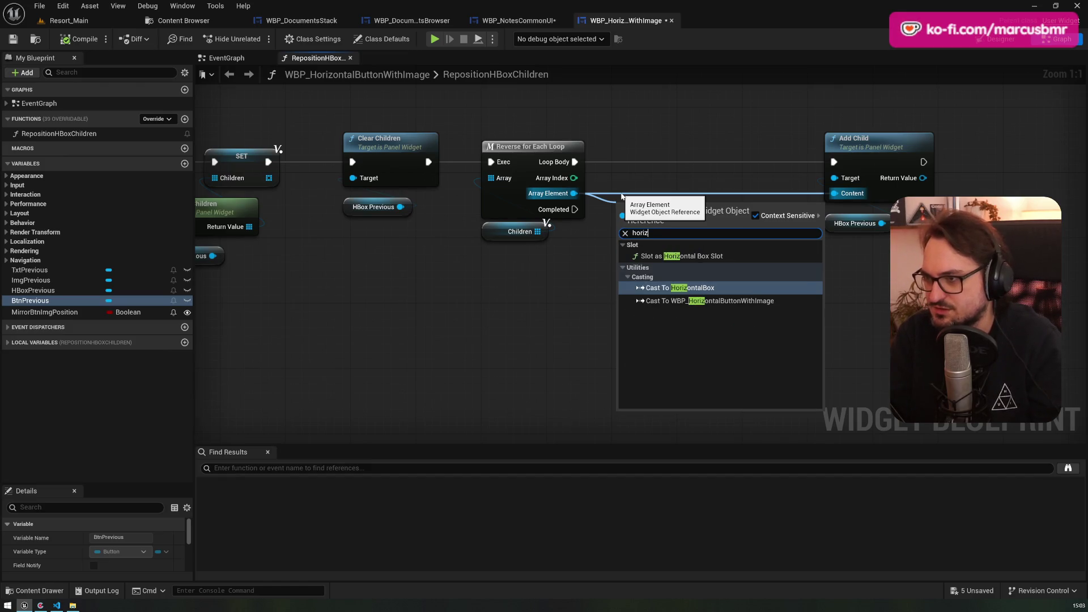
pyautogui.press('Return')
# - Try an alignment setter off the slot and delete the unwanted vertical alignment node
pyautogui.moveTo(679, 246)
pyautogui.mouseDown()
pyautogui.moveTo(650, 273)
pyautogui.moveTo(715, 270)
pyautogui.mouseUp()
pyautogui.write('setalig')
pyautogui.press('BackSpace')
pyautogui.press('BackSpace')
pyautogui.press('BackSpace')
pyautogui.write('alignm')
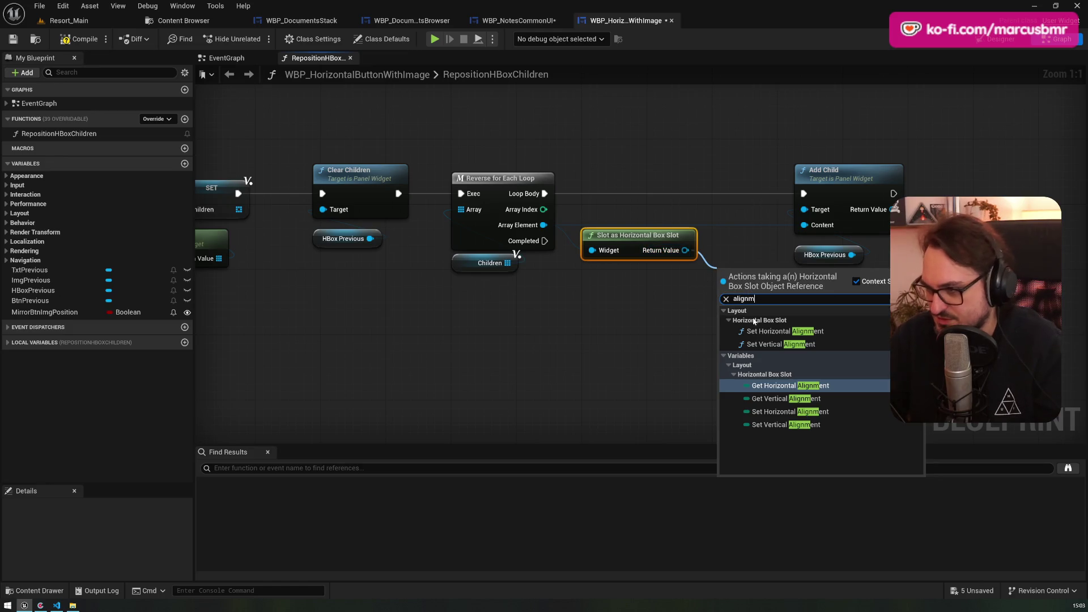
pyautogui.click(780, 332)
pyautogui.click(1000, 40)
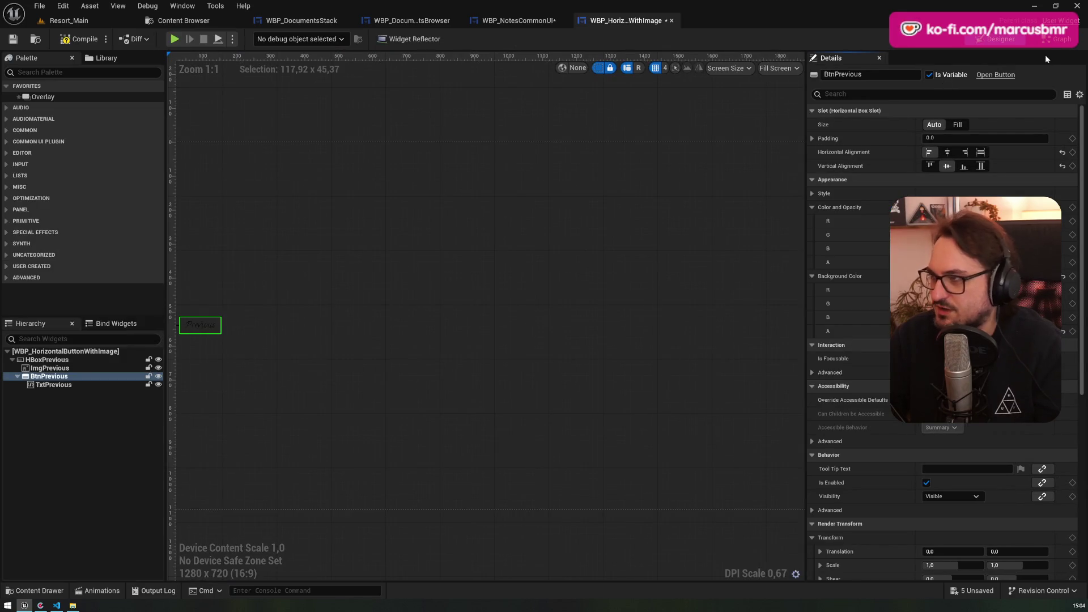
pyautogui.click(1057, 38)
pyautogui.moveTo(701, 363); pyautogui.dragTo(731, 334)
pyautogui.press('Delete')
# - Add Set Horizontal Alignment on the slot and run it from the loop body
pyautogui.moveTo(685, 250); pyautogui.dragTo(730, 295)
pyautogui.write('sethori')
pyautogui.press('Return')
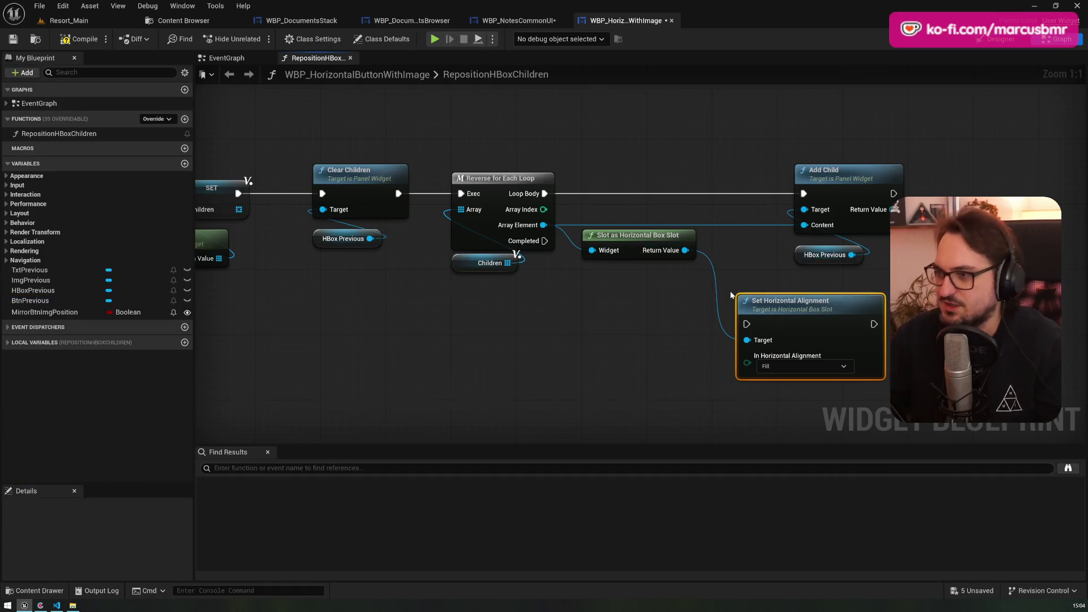
pyautogui.moveTo(842, 207); pyautogui.dragTo(991, 185)
pyautogui.moveTo(788, 317); pyautogui.dragTo(806, 189)
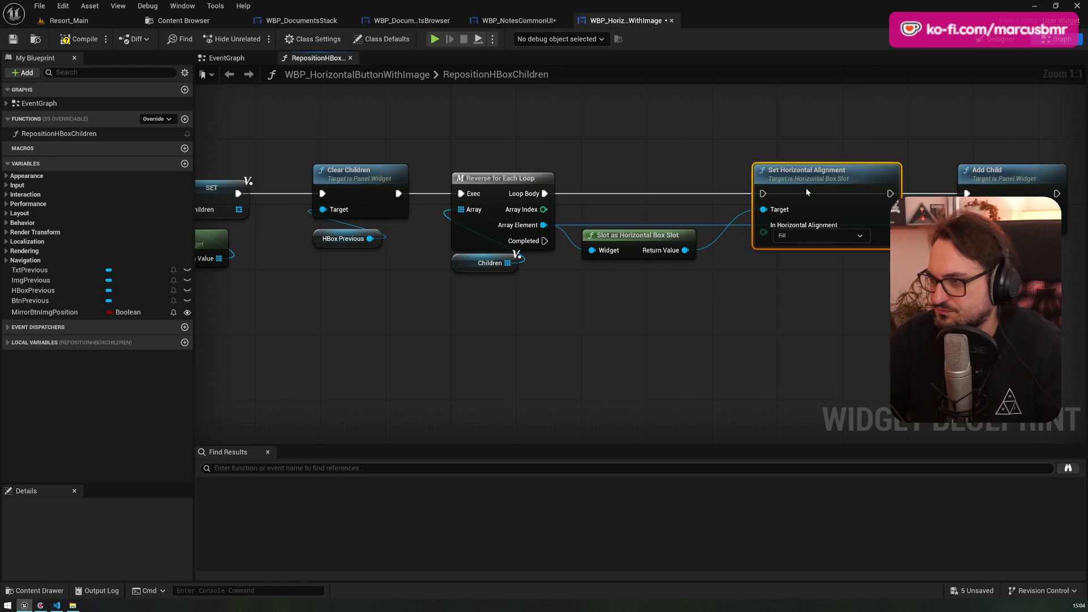
pyautogui.moveTo(545, 193); pyautogui.dragTo(763, 194)
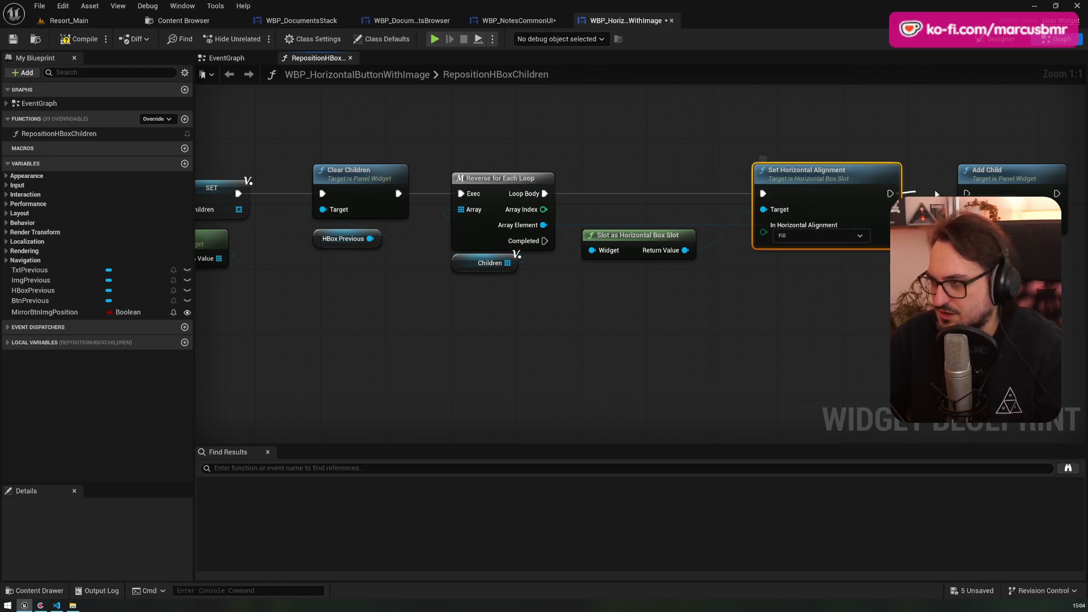
# - Feed the alignment from a Select on Array Index: Option 0 Right, Option 1 Left
pyautogui.moveTo(763, 233); pyautogui.dragTo(727, 304)
pyautogui.write('select')
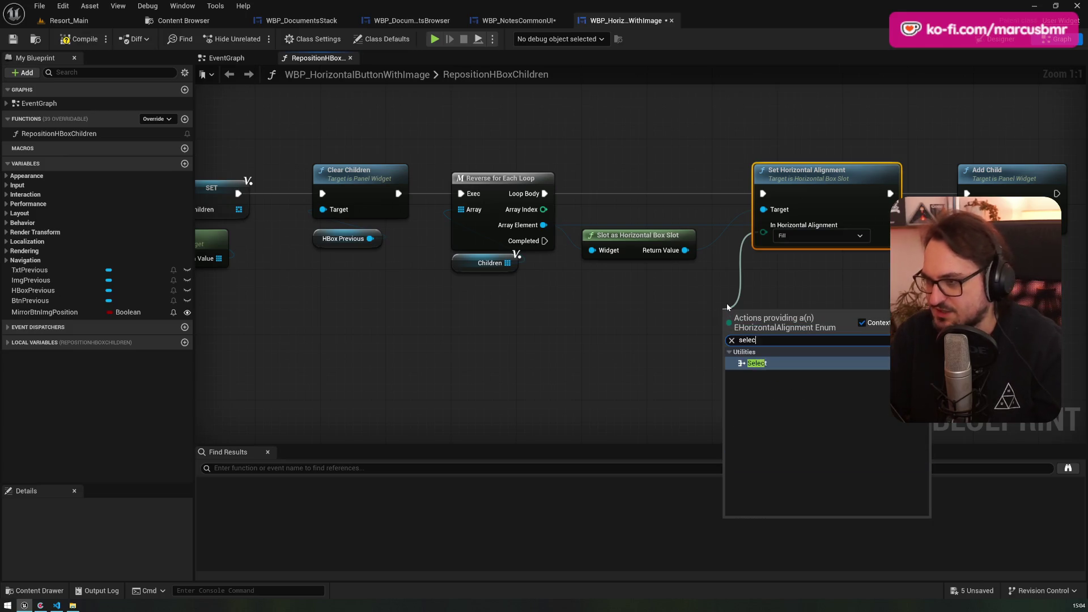
pyautogui.press('Return')
pyautogui.moveTo(544, 209)
pyautogui.mouseDown()
pyautogui.moveTo(728, 406)
pyautogui.moveTo(731, 389)
pyautogui.mouseUp()
pyautogui.moveTo(759, 317)
pyautogui.mouseDown()
pyautogui.moveTo(753, 304)
pyautogui.moveTo(718, 327)
pyautogui.mouseUp()
pyautogui.click(718, 327)
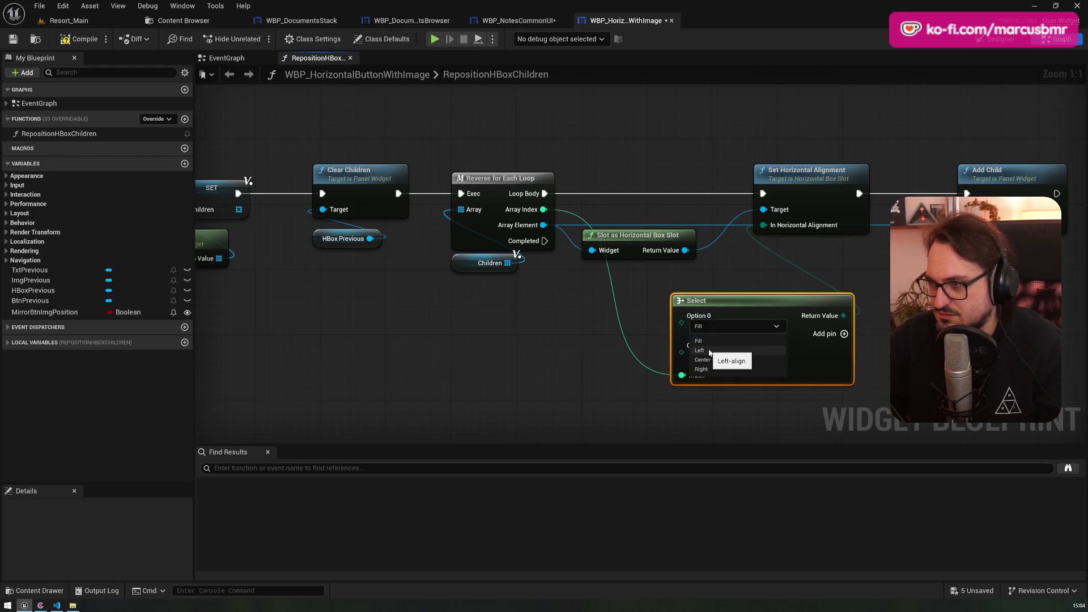
pyautogui.click(703, 369)
pyautogui.click(709, 356)
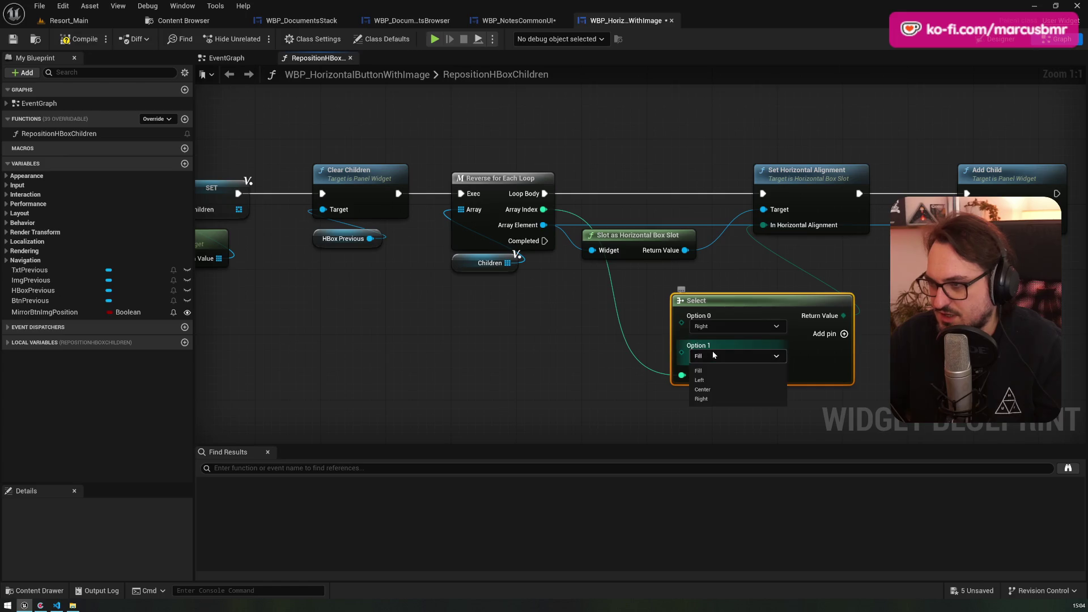
pyautogui.click(709, 378)
pyautogui.moveTo(723, 305); pyautogui.dragTo(633, 297)
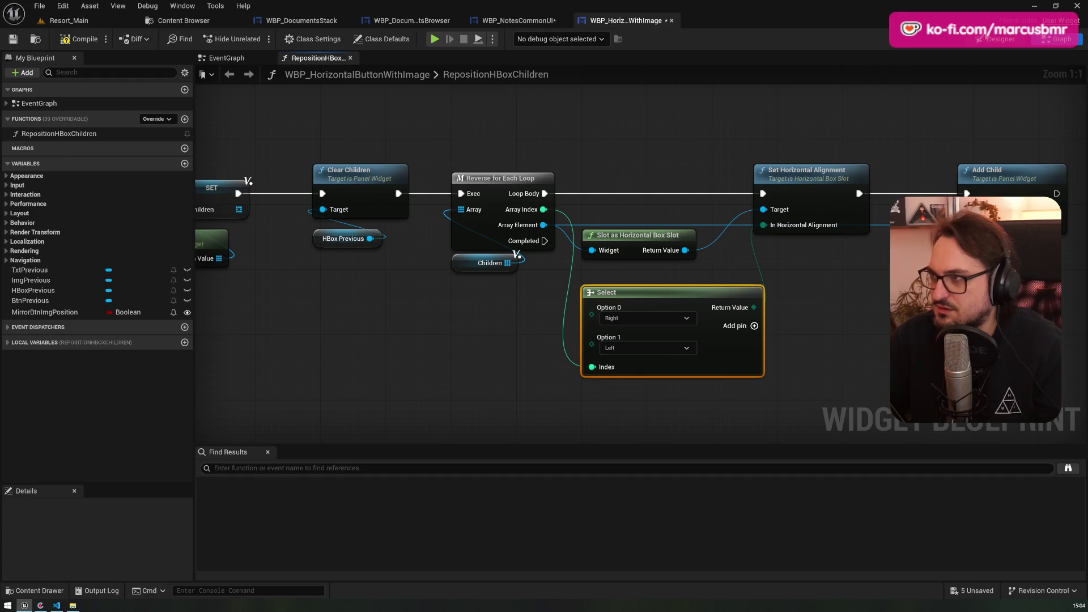
pyautogui.click(985, 38)
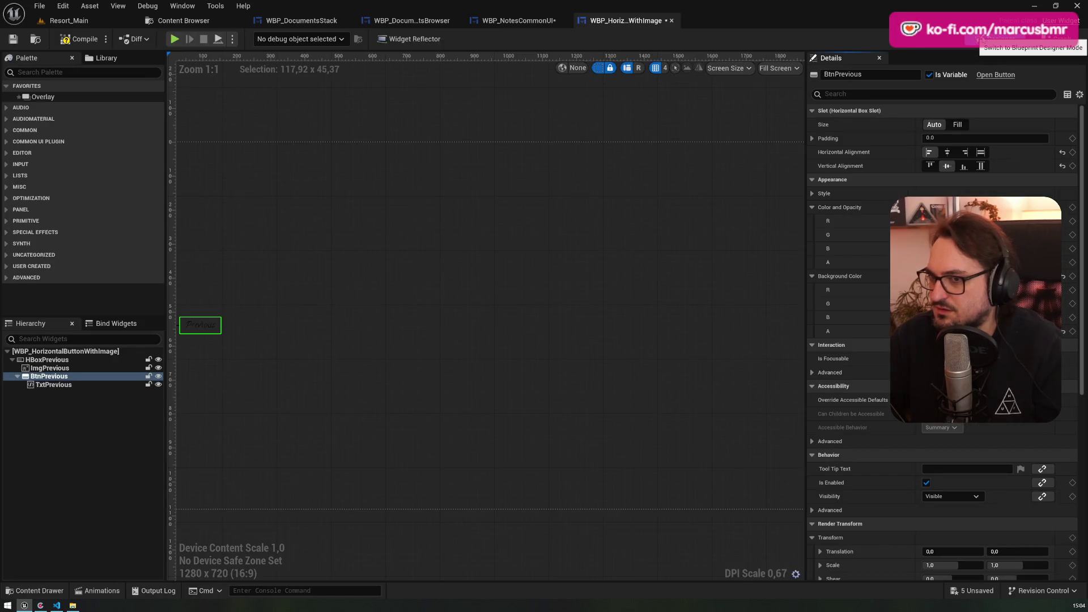
# - Compile the button widget, confirm mirroring puts the Previous arrow right, then turn mirroring back off
pyautogui.click(56, 45)
pyautogui.click(519, 20)
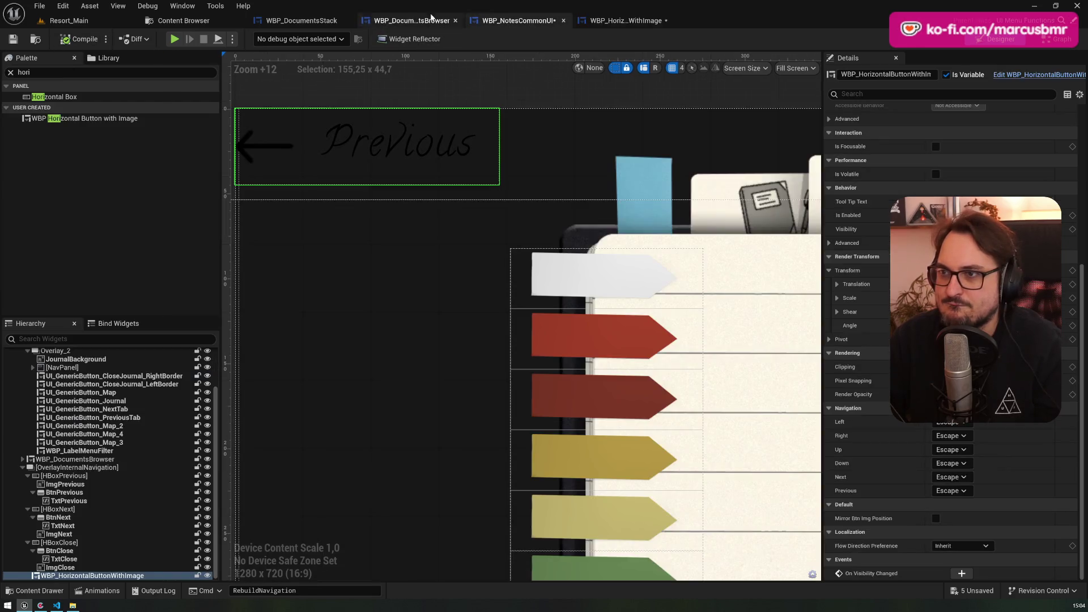
pyautogui.click(935, 519)
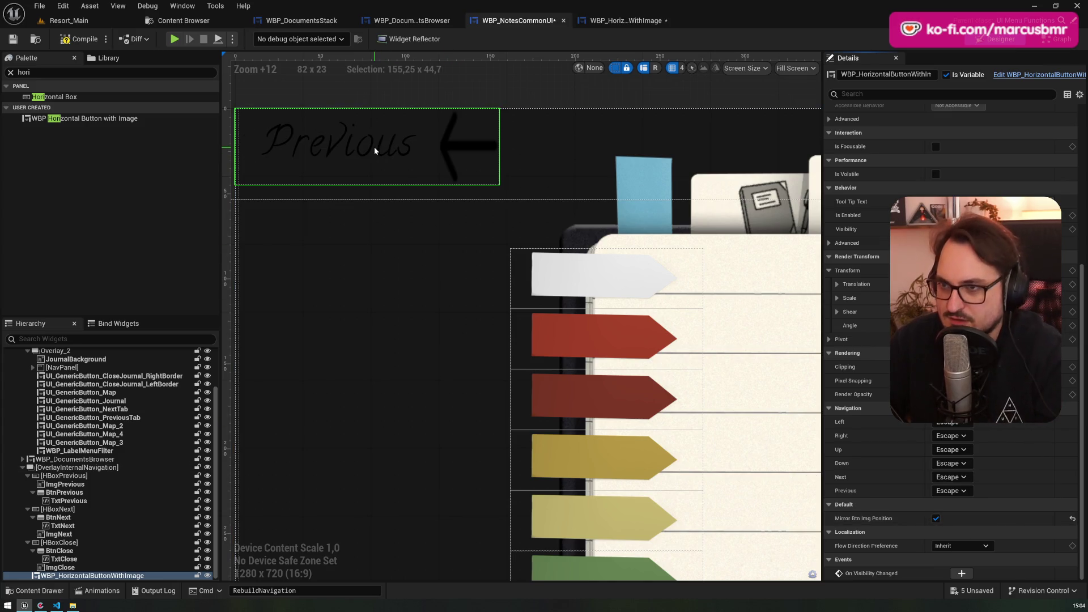
pyautogui.click(936, 517)
pyautogui.click(79, 40)
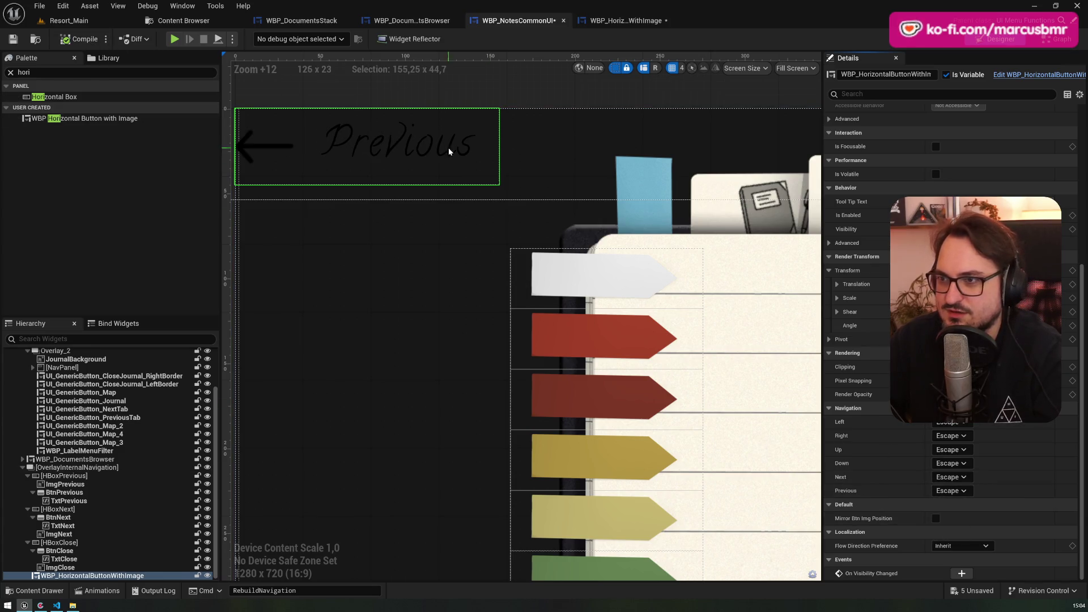
pyautogui.click(606, 23)
pyautogui.click(502, 23)
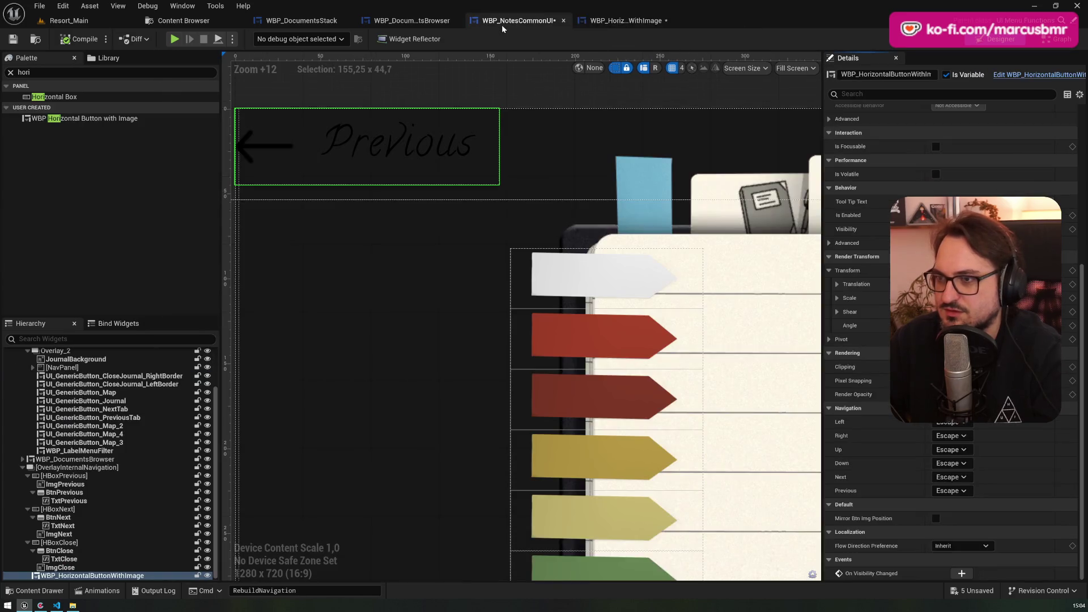
pyautogui.click(412, 21)
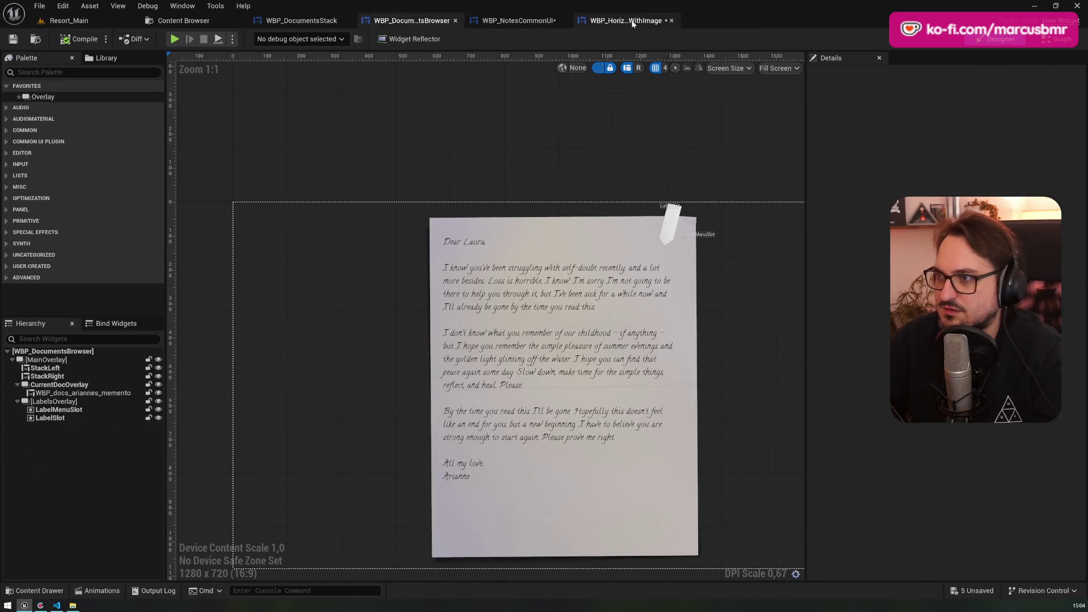
# - Back in the button widget's RepositionHBoxChildren graph, nudge the Select node slightly left
pyautogui.click(609, 22)
pyautogui.click(1051, 41)
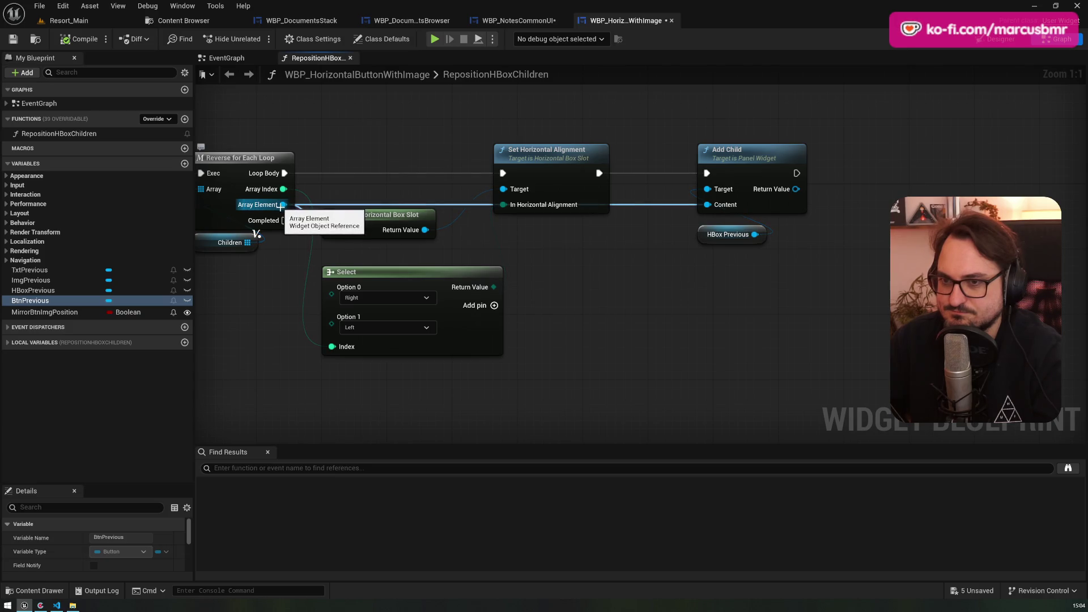
pyautogui.moveTo(356, 273); pyautogui.dragTo(347, 273)
# - Enlarge the ImgPrevious arrow image to 70 by 42
pyautogui.click(1009, 47)
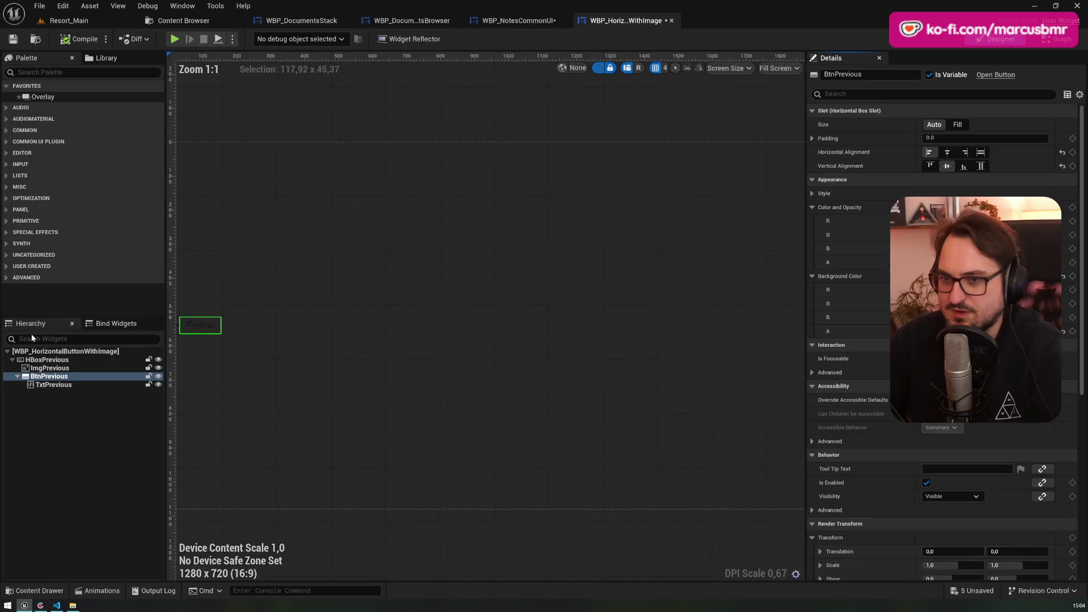
pyautogui.scroll(10, 307, 320)
pyautogui.click(326, 319)
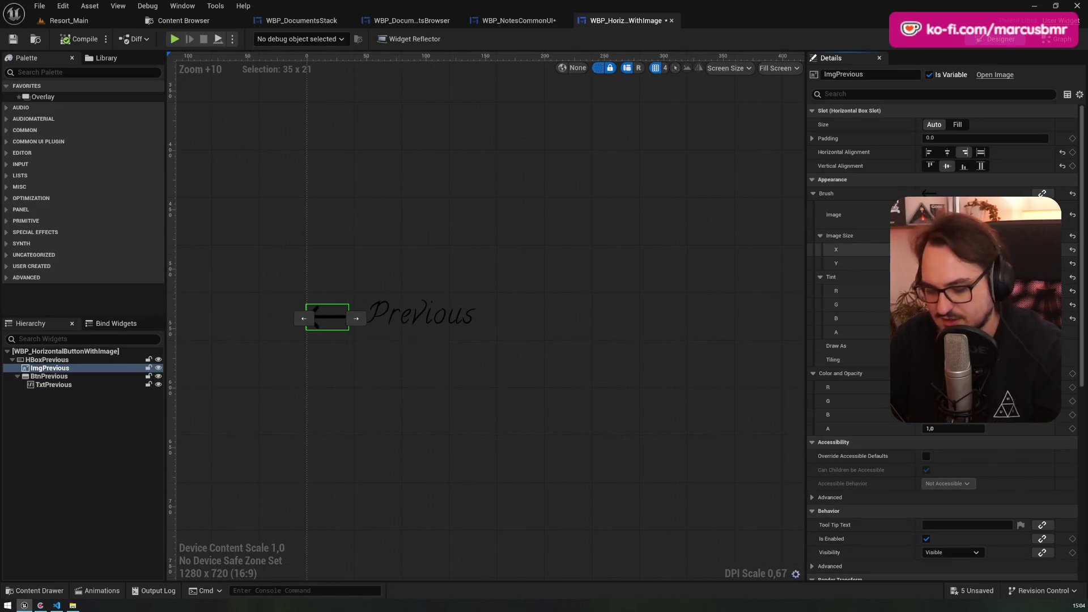
pyautogui.press('Return')
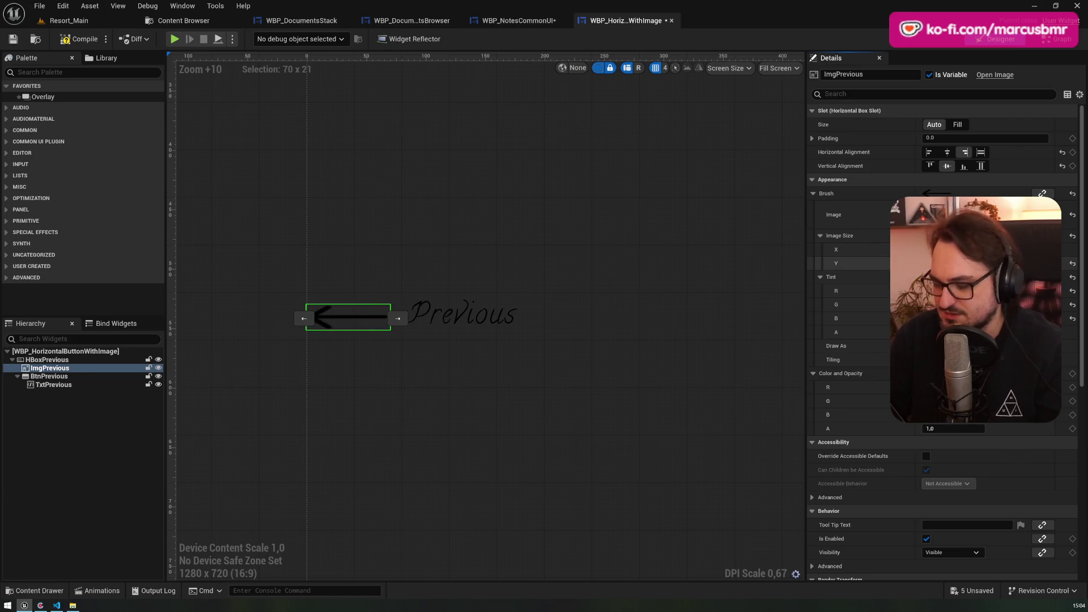
pyautogui.press('Return')
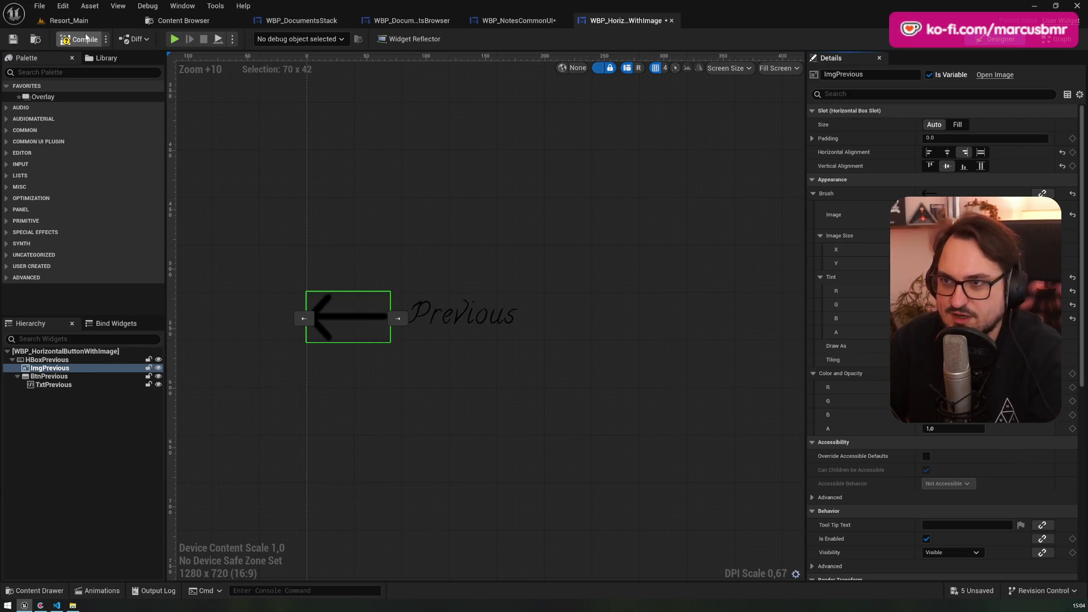
# - In WBP_NotesCommonUI, tick Mirror Btn Img Position so the bigger arrow sits right of Previous
pyautogui.click(518, 20)
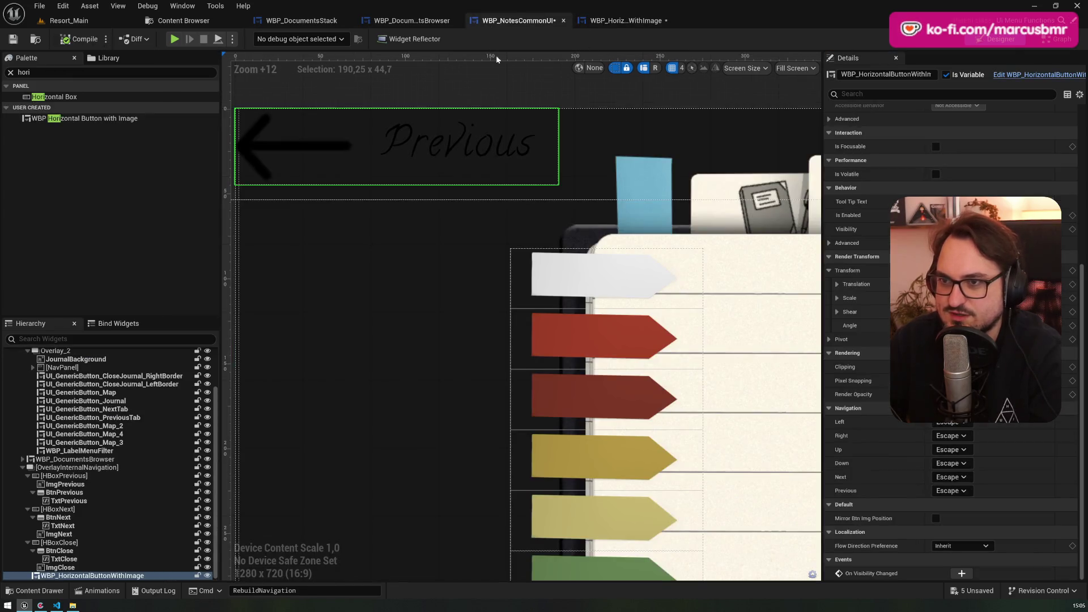
pyautogui.click(936, 518)
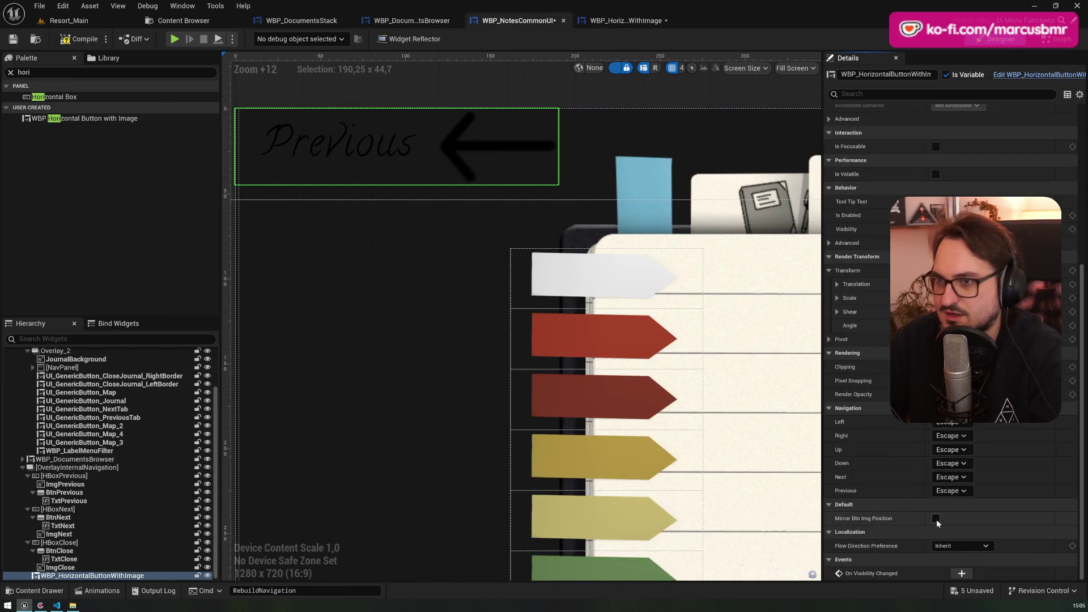
pyautogui.click(632, 21)
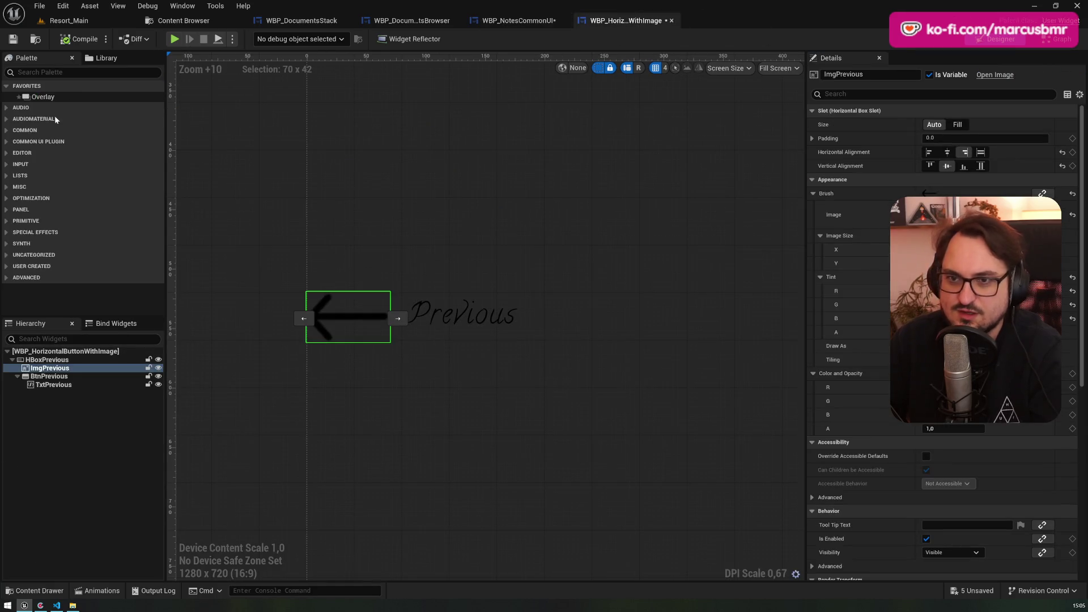
pyautogui.click(57, 72)
# - Wrap the ImgPrevious arrow in a Size Box aligned right and centered vertically, and compile
pyautogui.press('BackSpace')
pyautogui.write('size')
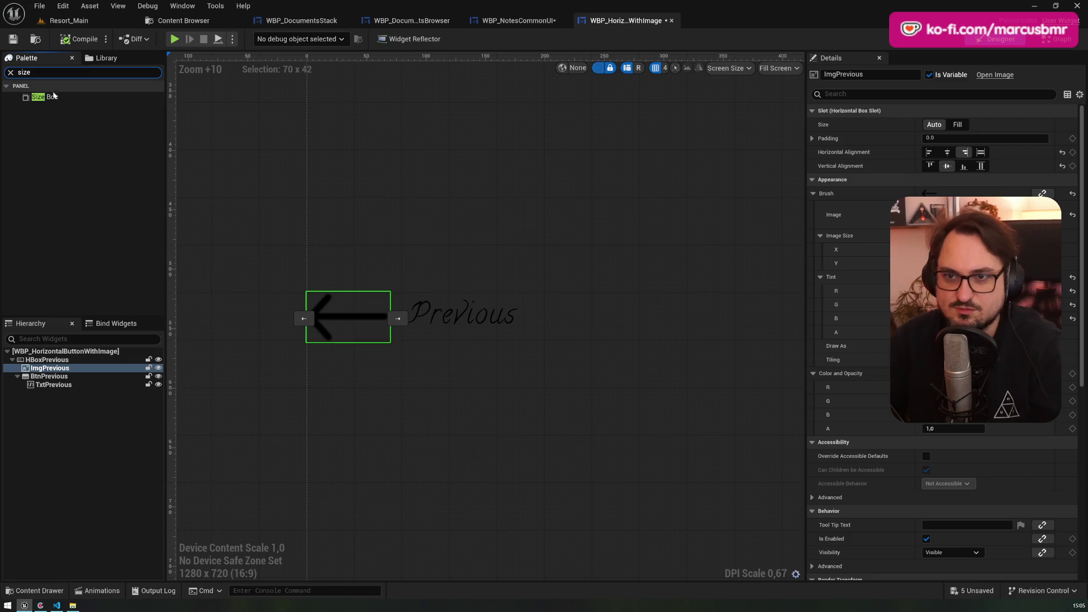
pyautogui.moveTo(45, 97)
pyautogui.mouseDown()
pyautogui.moveTo(105, 182)
pyautogui.moveTo(50, 394)
pyautogui.moveTo(49, 370)
pyautogui.moveTo(40, 388)
pyautogui.moveTo(50, 367)
pyautogui.mouseUp()
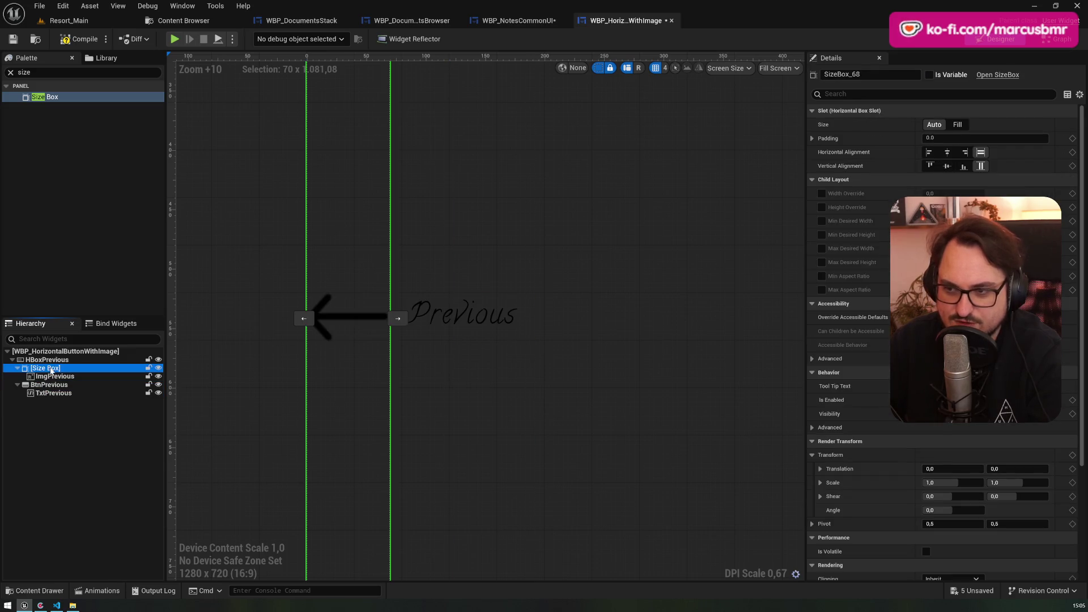
pyautogui.click(52, 376)
pyautogui.click(45, 367)
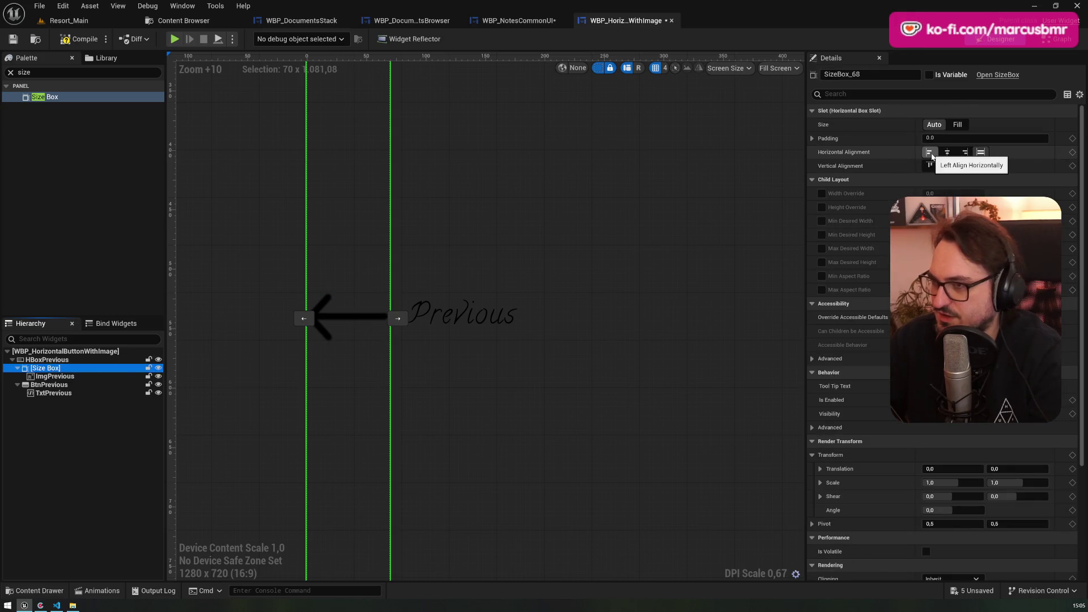
pyautogui.click(980, 151)
pyautogui.press('F7')
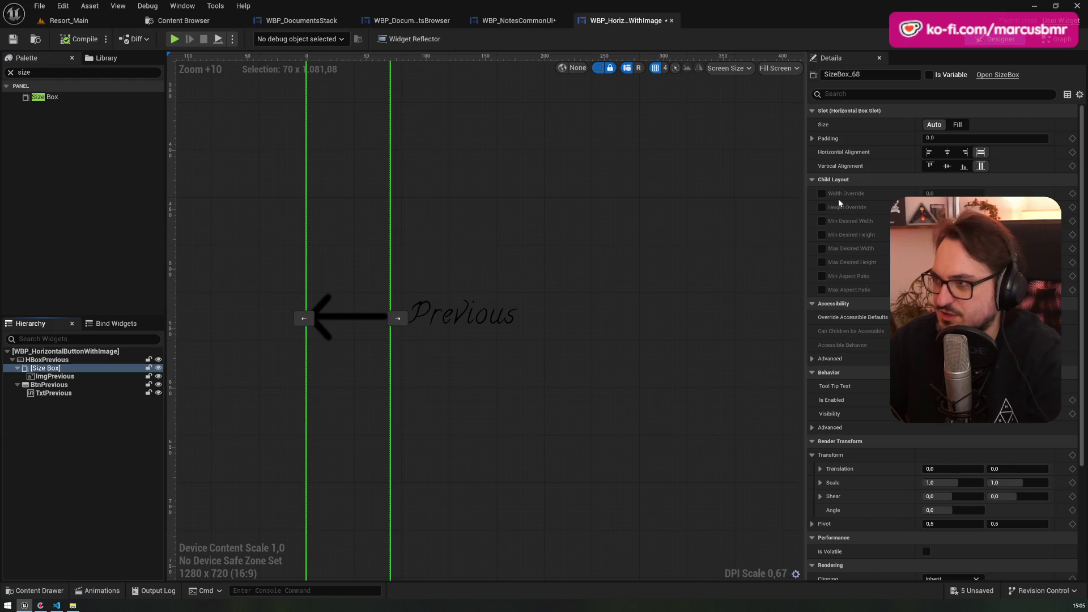
pyautogui.click(964, 152)
pyautogui.click(947, 166)
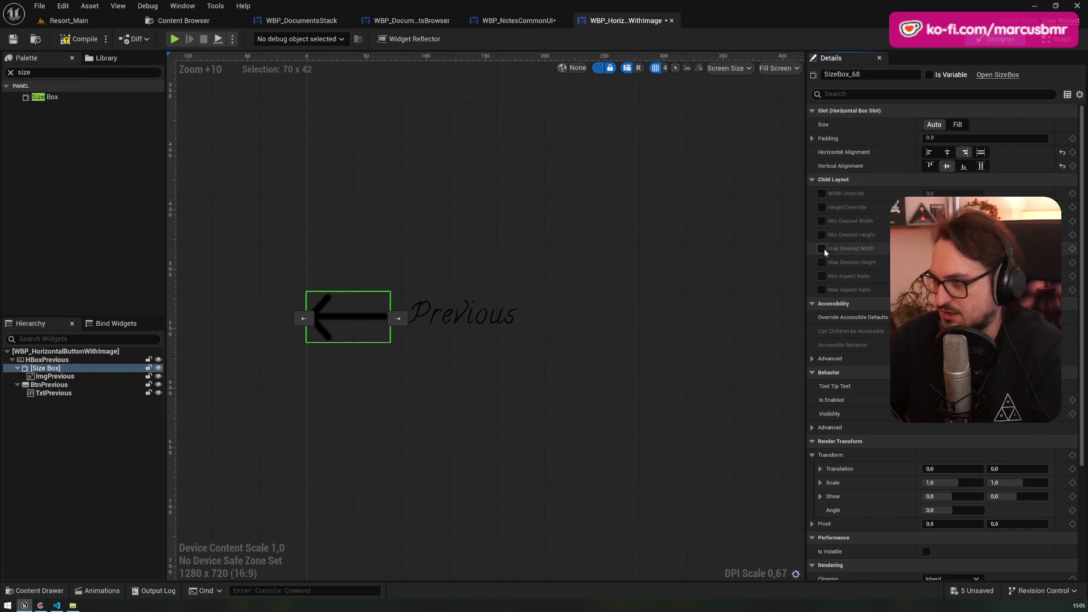
# - Enable Height Override at about 16 and Min/Max Aspect Ratio on the arrow's Size Box
pyautogui.click(821, 207)
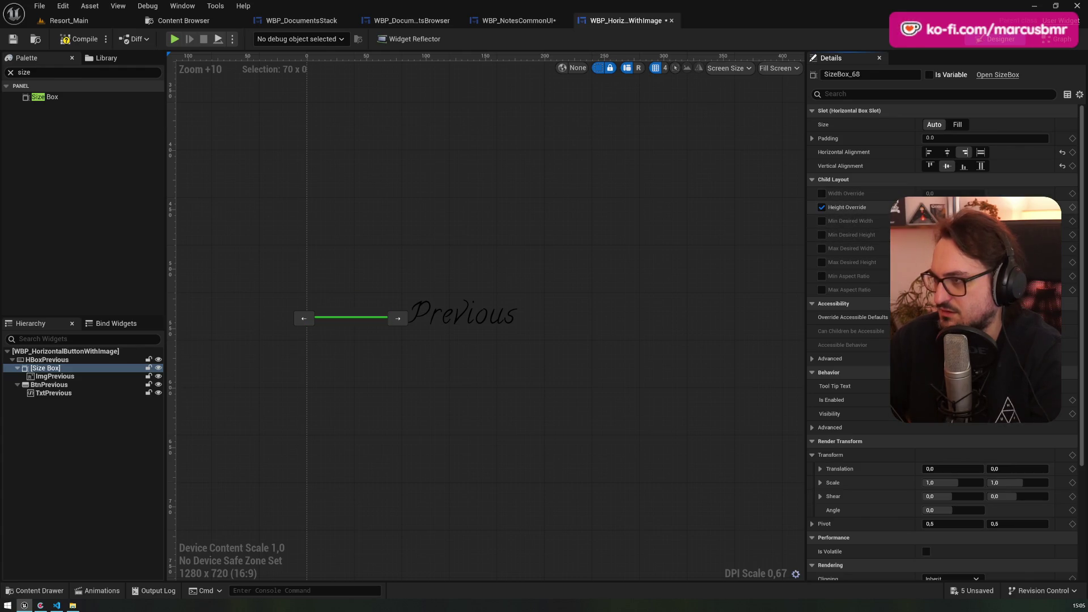
pyautogui.moveTo(952, 208)
pyautogui.mouseDown()
pyautogui.moveTo(974, 207)
pyautogui.moveTo(964, 207)
pyautogui.mouseUp()
pyautogui.click(821, 276)
pyautogui.click(823, 290)
pyautogui.moveTo(952, 208); pyautogui.dragTo(961, 208)
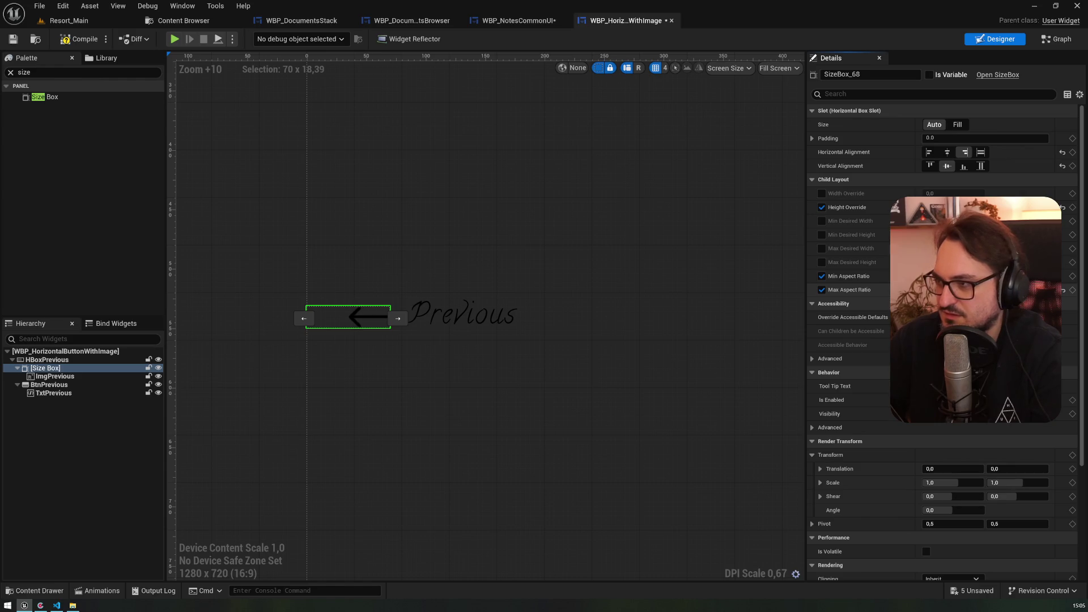
pyautogui.moveTo(963, 207); pyautogui.dragTo(961, 207)
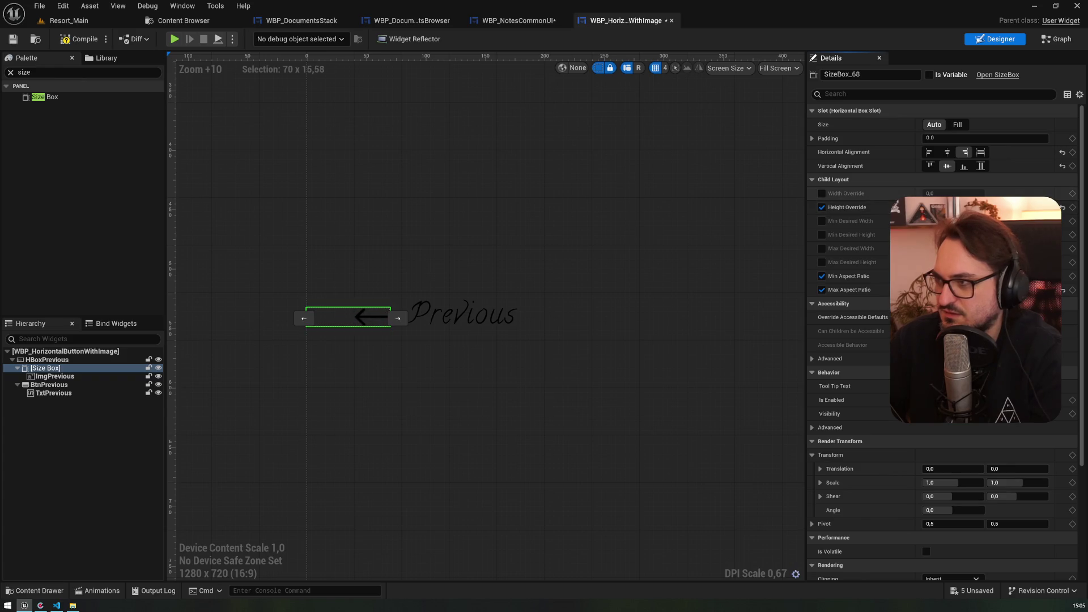
pyautogui.click(100, 384)
pyautogui.click(94, 376)
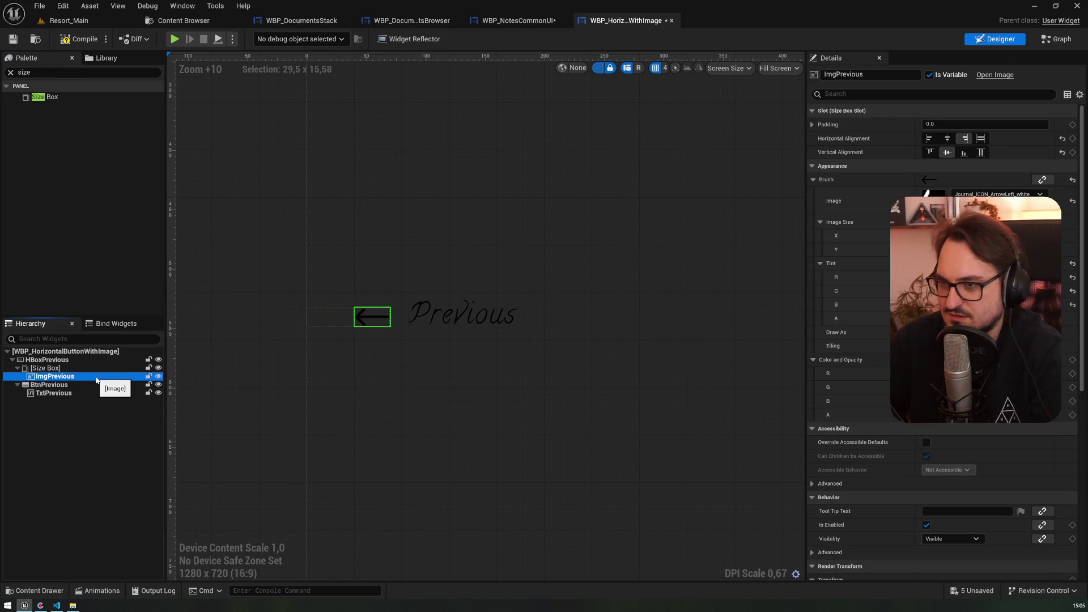
# - Align the Previous text to bottom and right, then compile the button widget
pyautogui.click(474, 318)
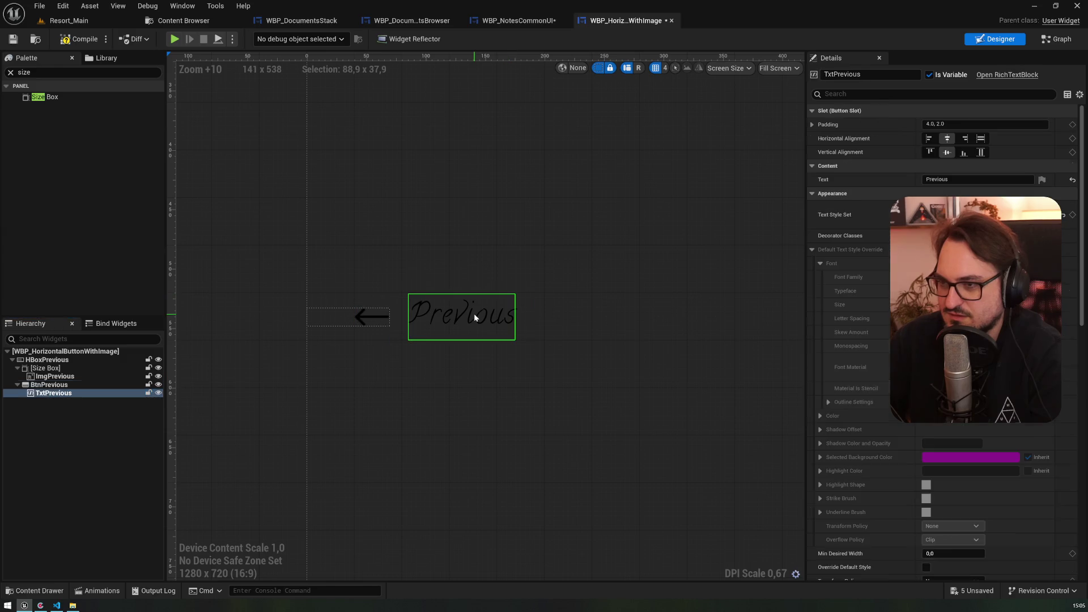
pyautogui.click(964, 153)
pyautogui.click(965, 139)
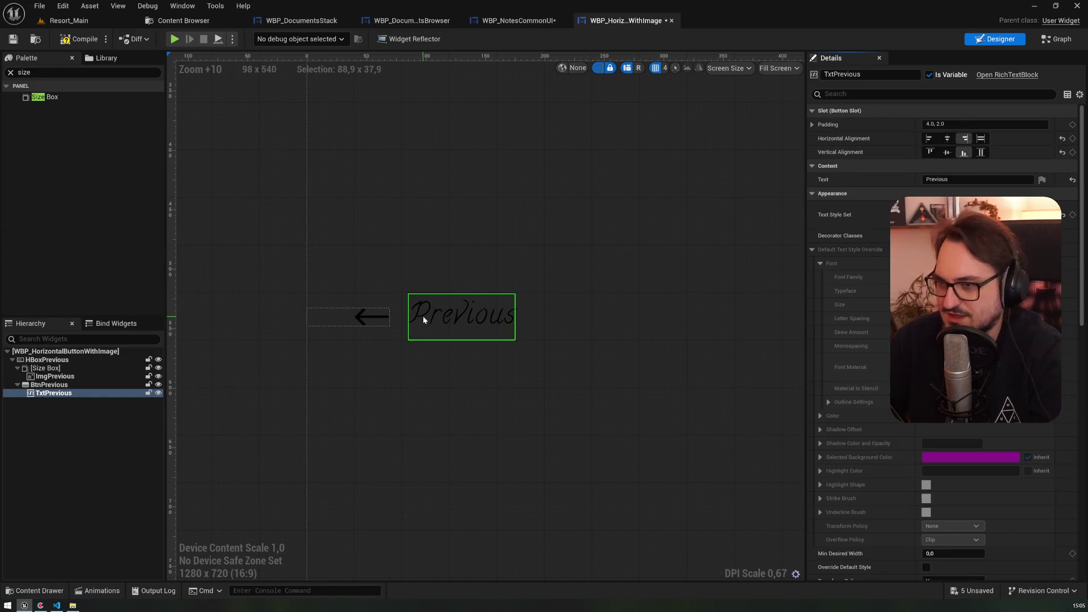
pyautogui.scroll(6, 434, 329)
pyautogui.scroll(-7, 396, 311)
pyautogui.click(301, 298)
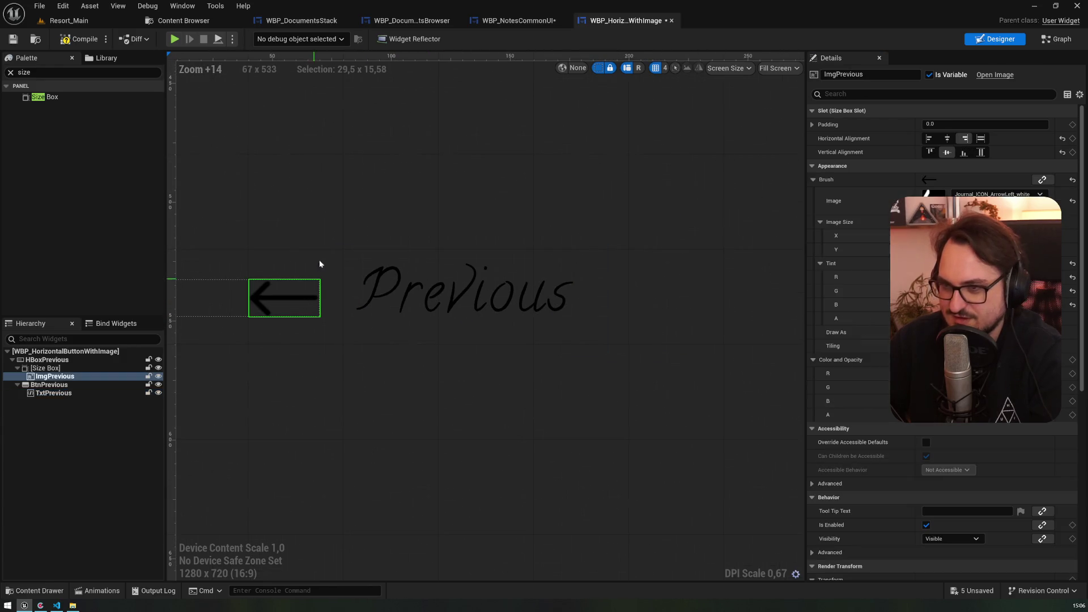
pyautogui.click(324, 246)
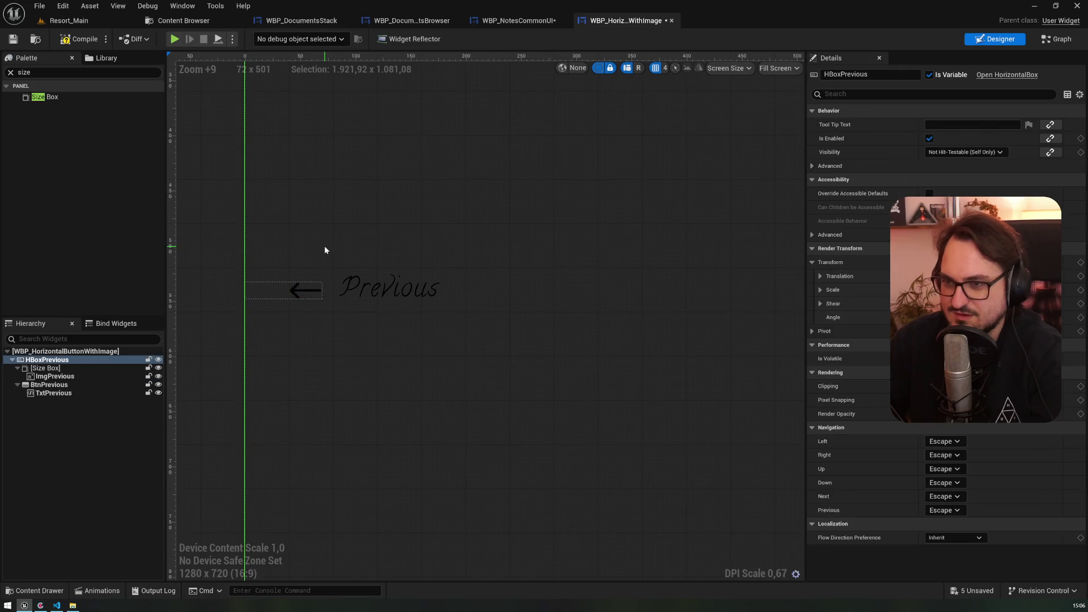
pyautogui.click(82, 41)
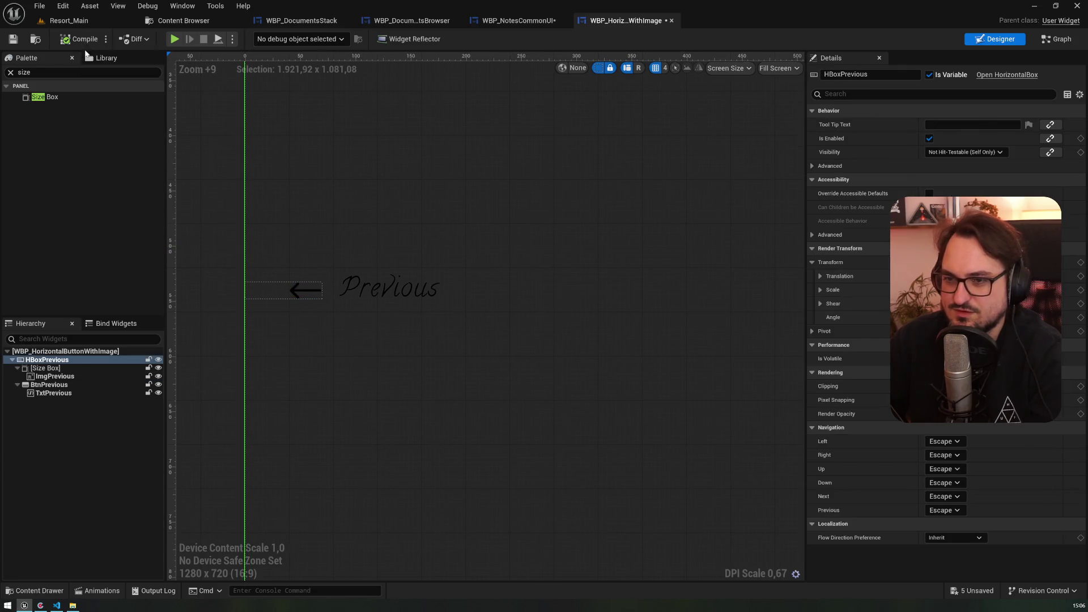
# - In WBP_NotesCommonUI, tick Mirror Btn Img Position so the arrow follows the text
pyautogui.click(302, 20)
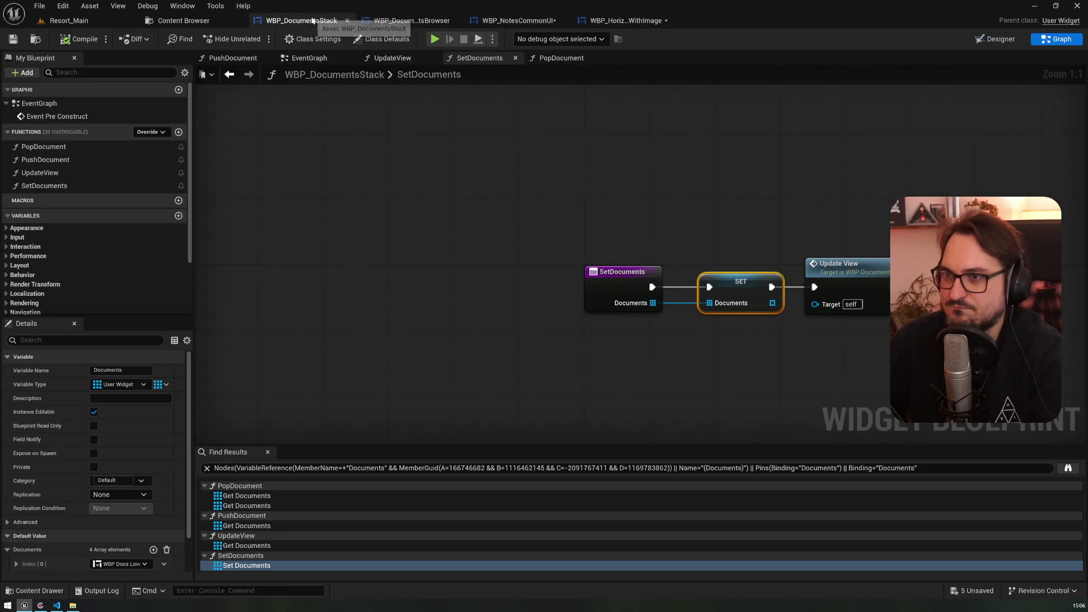
pyautogui.click(509, 21)
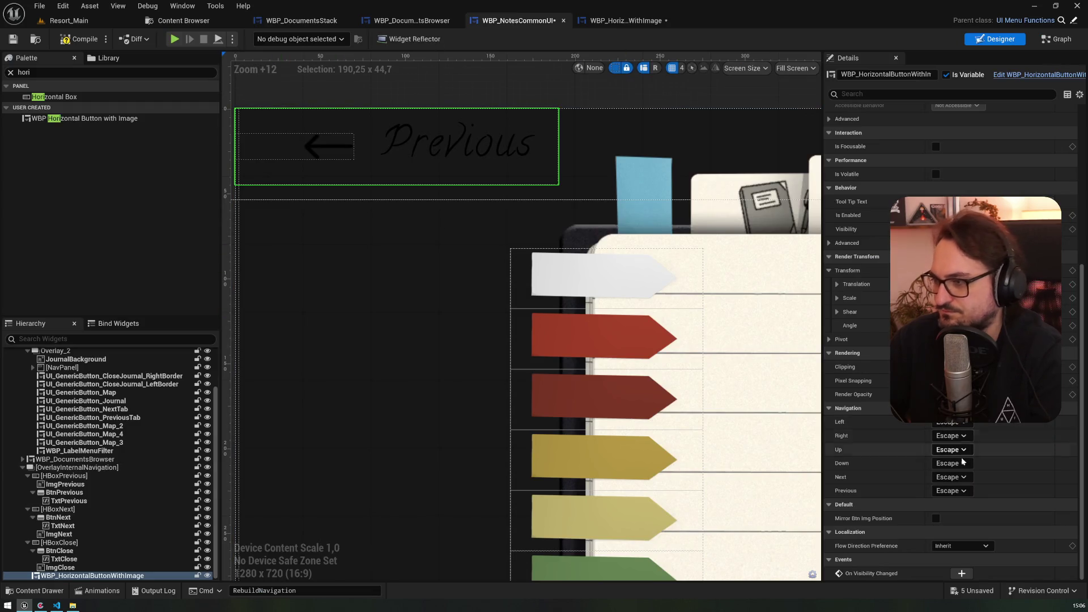
pyautogui.click(935, 519)
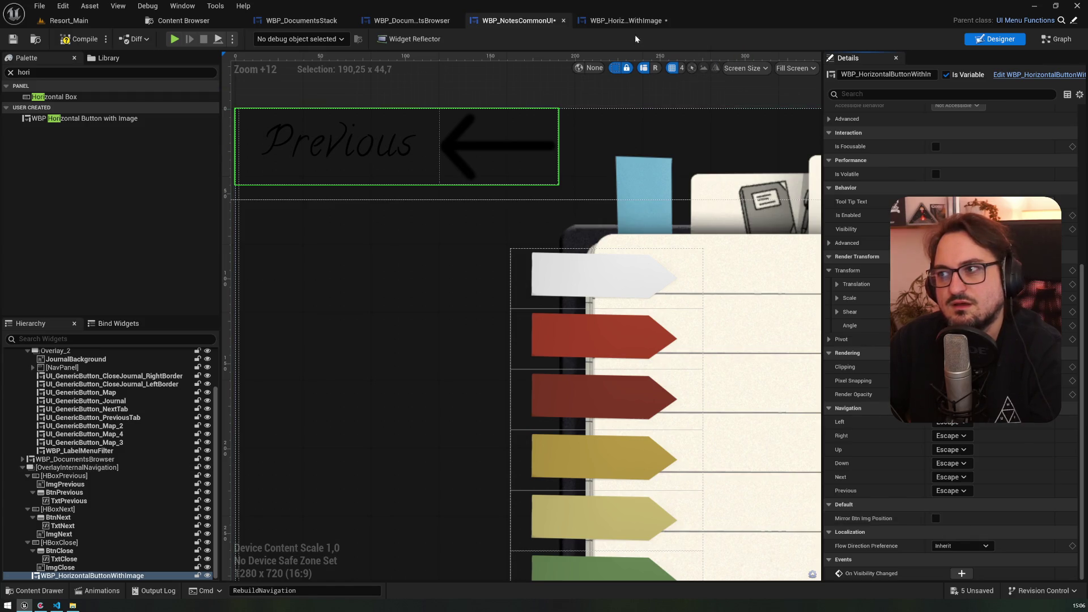
pyautogui.click(625, 20)
pyautogui.click(47, 368)
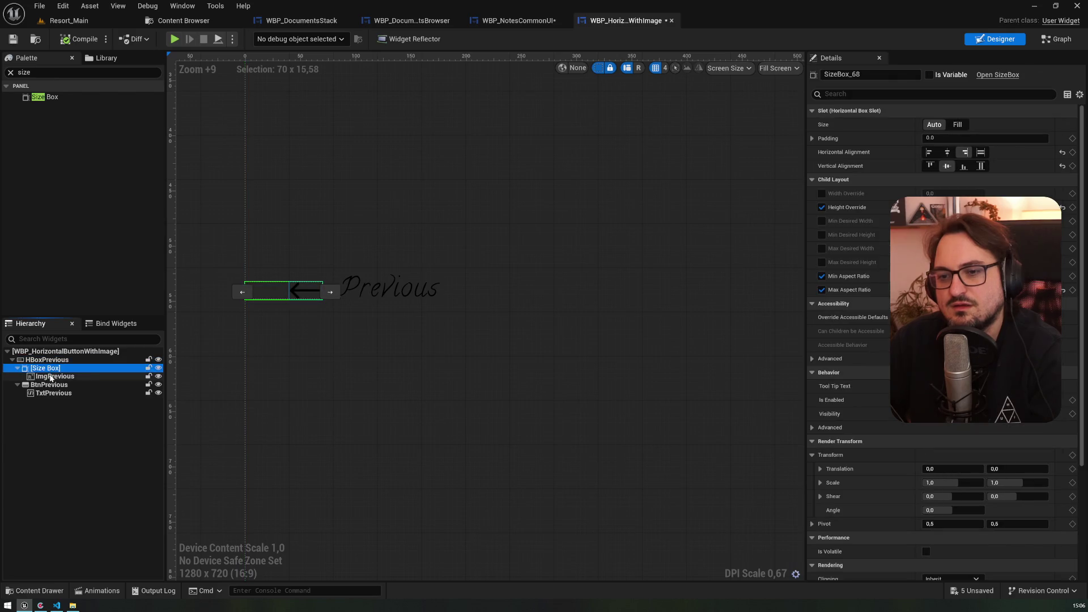
# - Raise the arrow Size Box's Height Override to about 16.4, then duplicate the Size Box
pyautogui.click(51, 377)
pyautogui.click(52, 369)
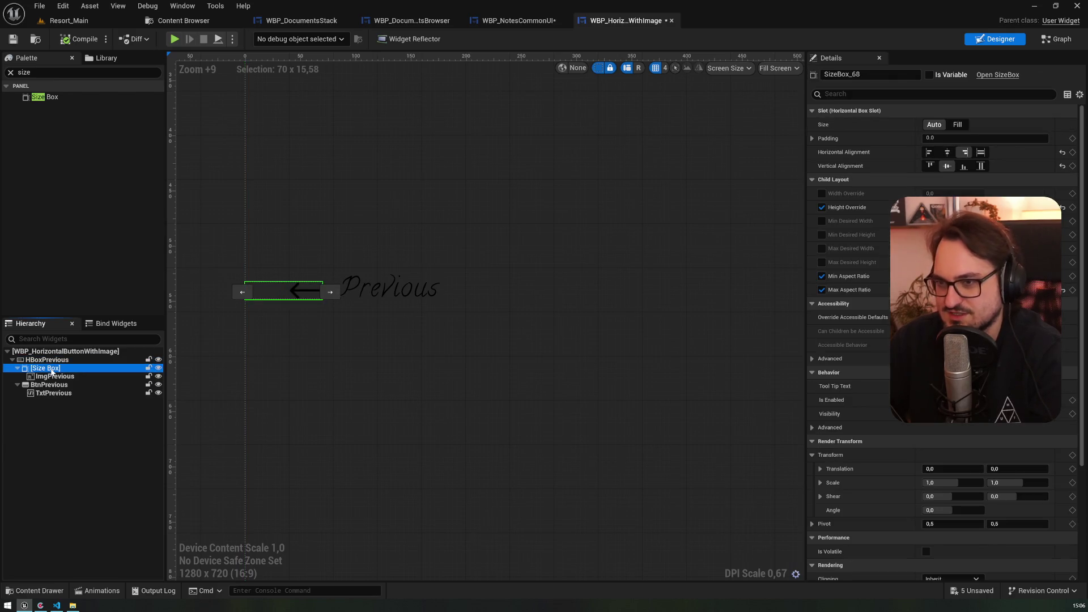
pyautogui.moveTo(952, 208); pyautogui.dragTo(963, 207)
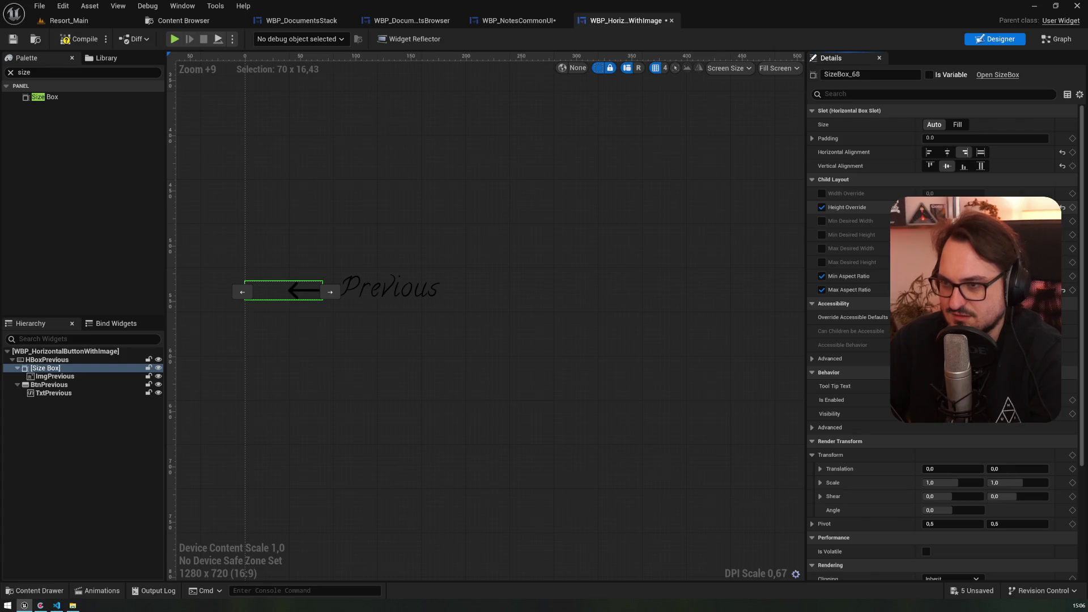
pyautogui.click(66, 376)
pyautogui.click(86, 368)
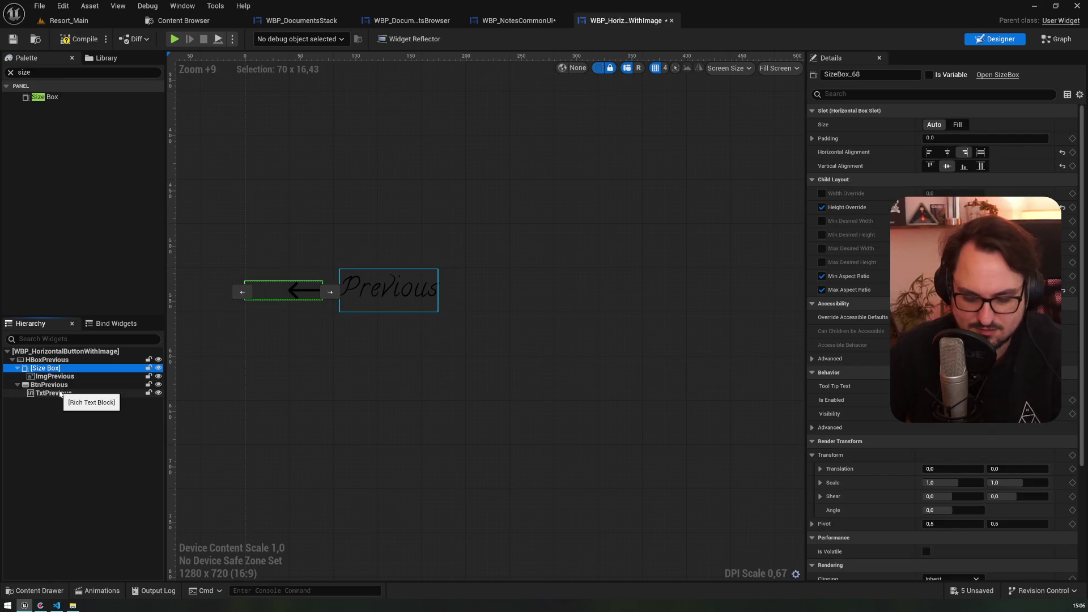
pyautogui.hotkey('ctrl', 'd')
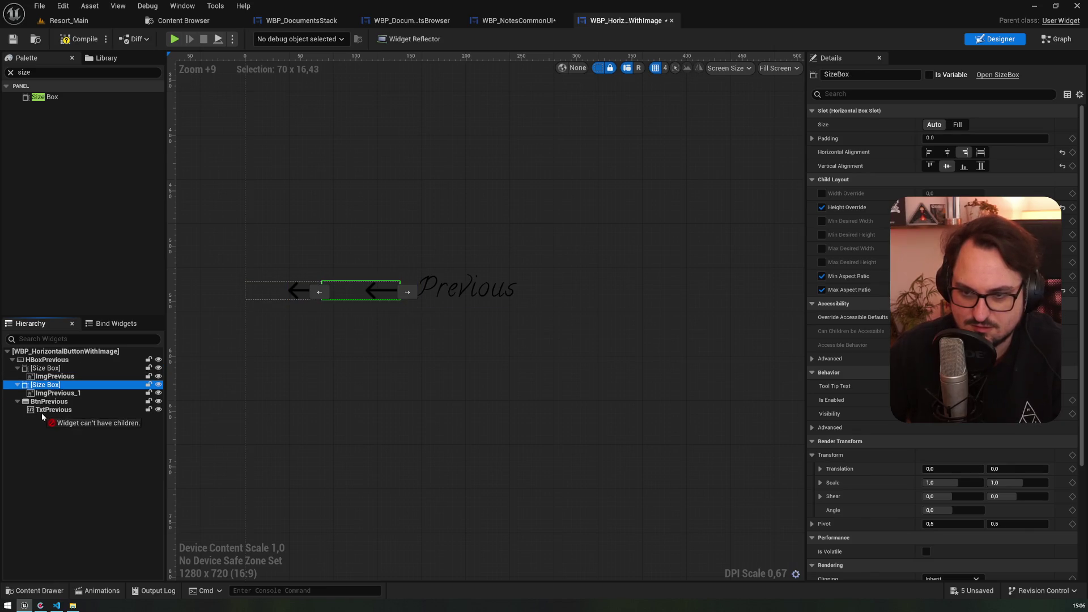
# - Move the duplicate arrow after Previous, give it the right-arrow texture, and unwrap it from its Size Box
pyautogui.moveTo(47, 379); pyautogui.dragTo(50, 361)
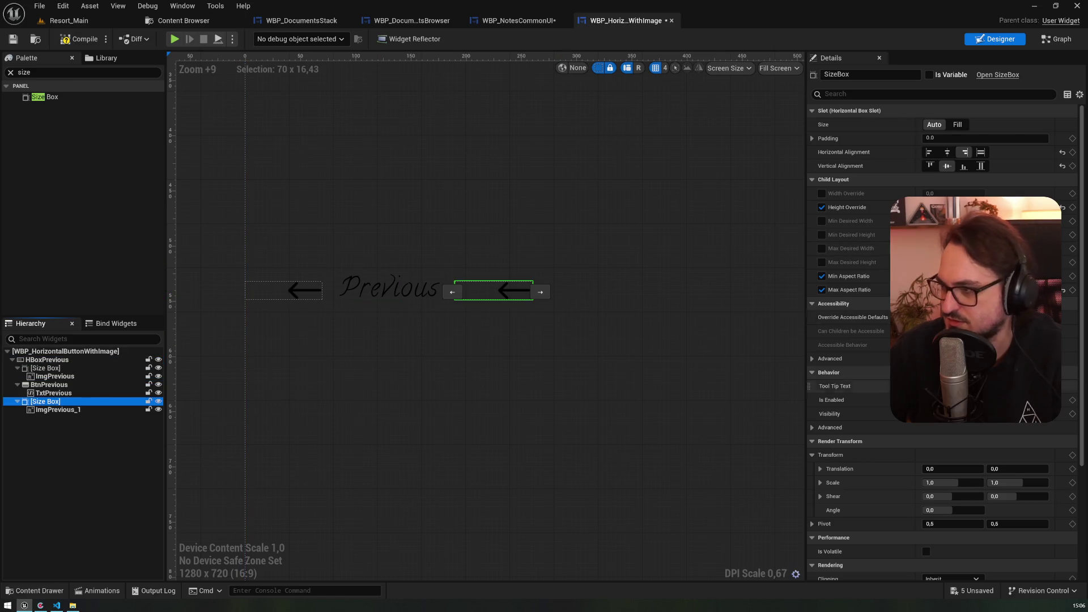
pyautogui.scroll(-5, 941, 340)
pyautogui.scroll(5, 942, 342)
pyautogui.scroll(-5, 942, 343)
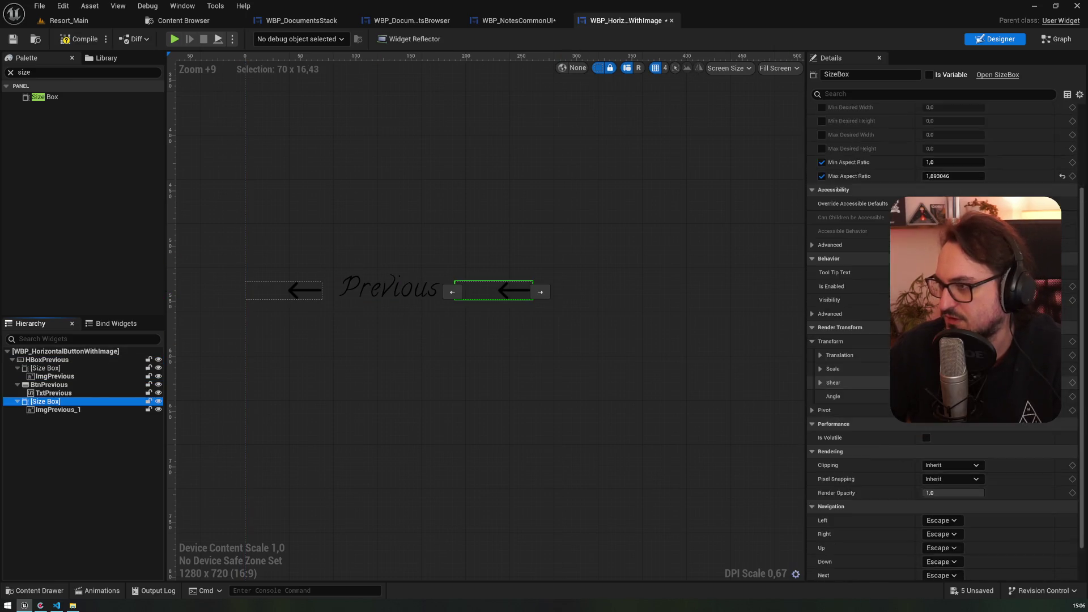
pyautogui.click(509, 295)
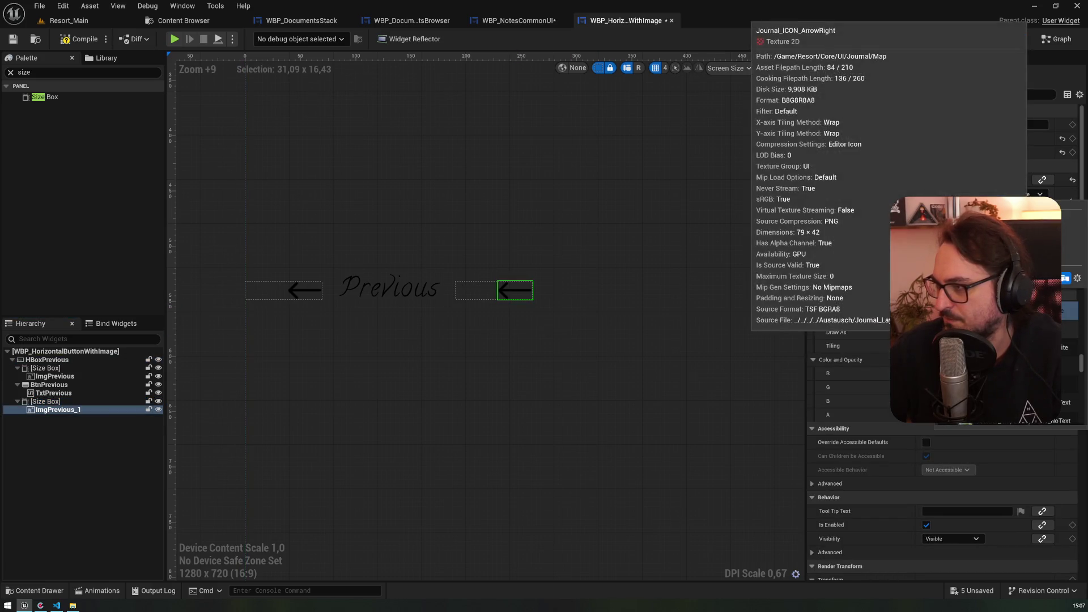
pyautogui.click(997, 193)
pyautogui.click(1008, 328)
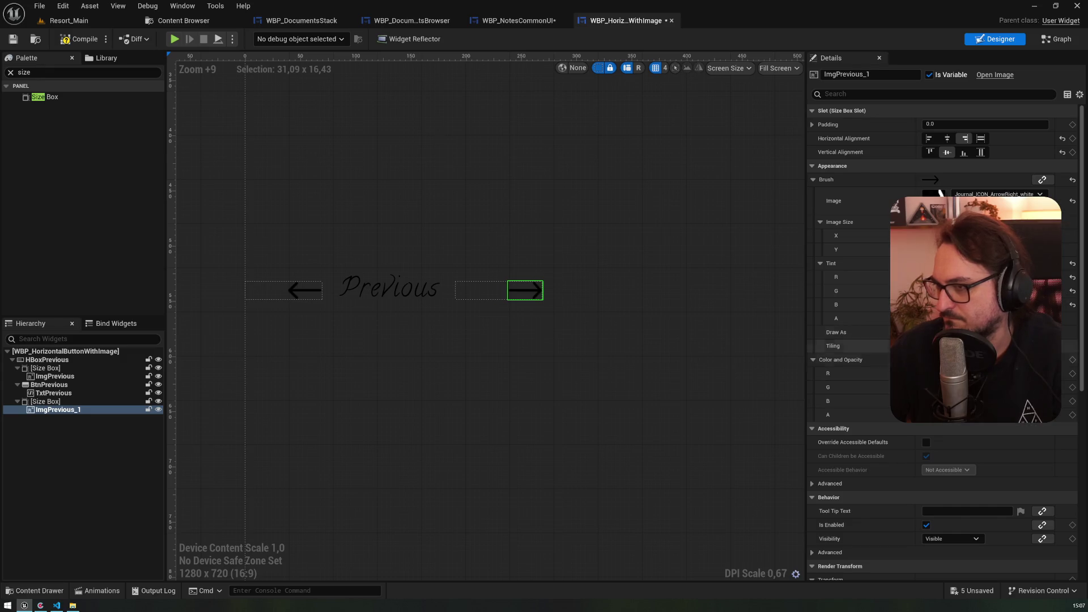
pyautogui.click(929, 138)
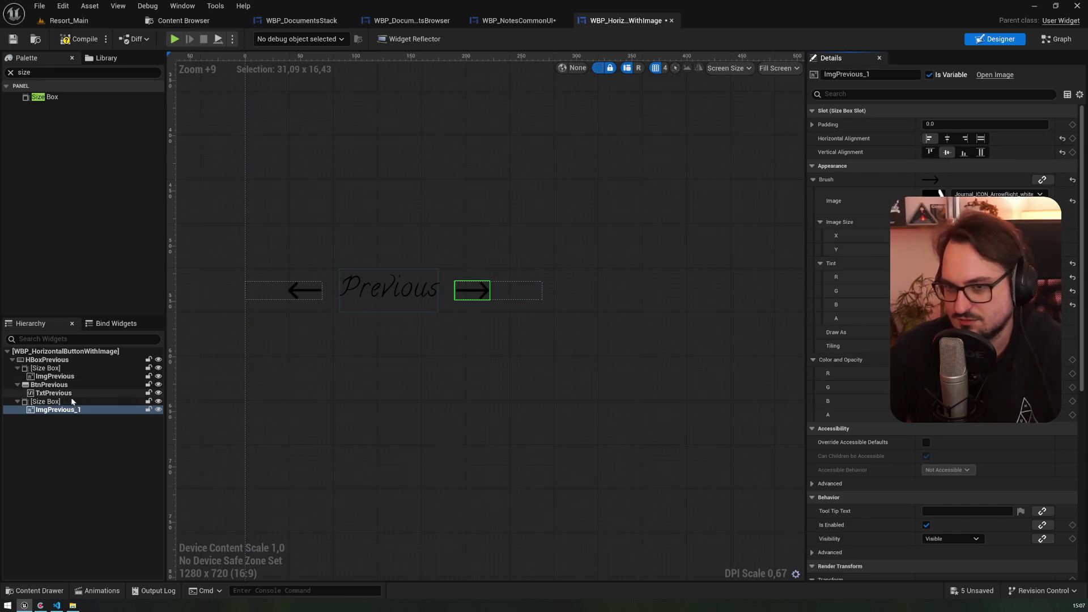
pyautogui.moveTo(59, 411)
pyautogui.mouseDown()
pyautogui.moveTo(72, 398)
pyautogui.moveTo(54, 367)
pyautogui.mouseUp()
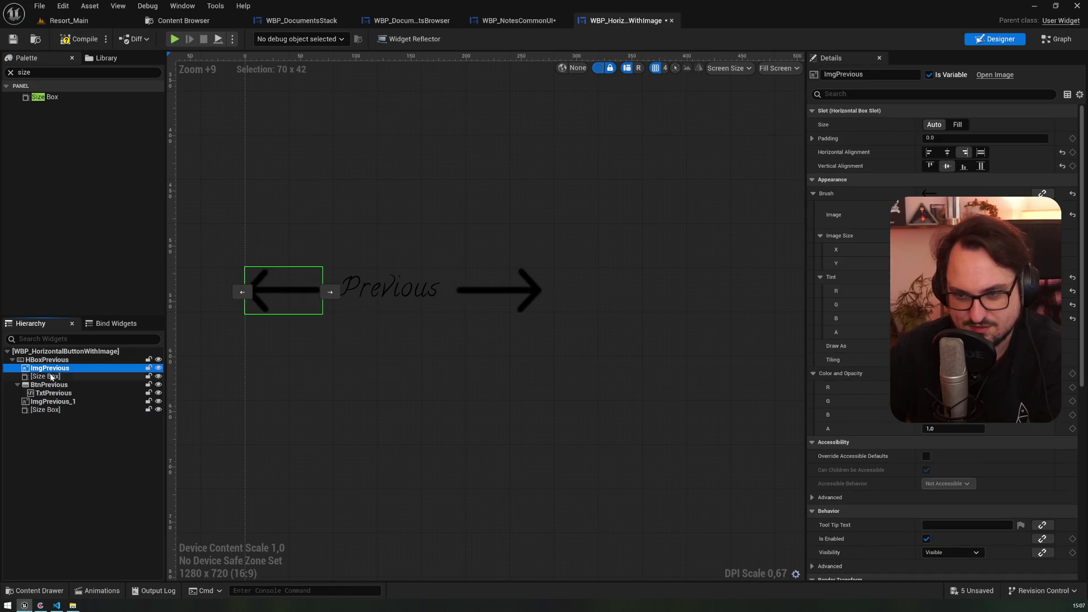
# - Rename the arrow images ImgRight and ImgLeft
pyautogui.click(43, 400)
pyautogui.click(50, 393)
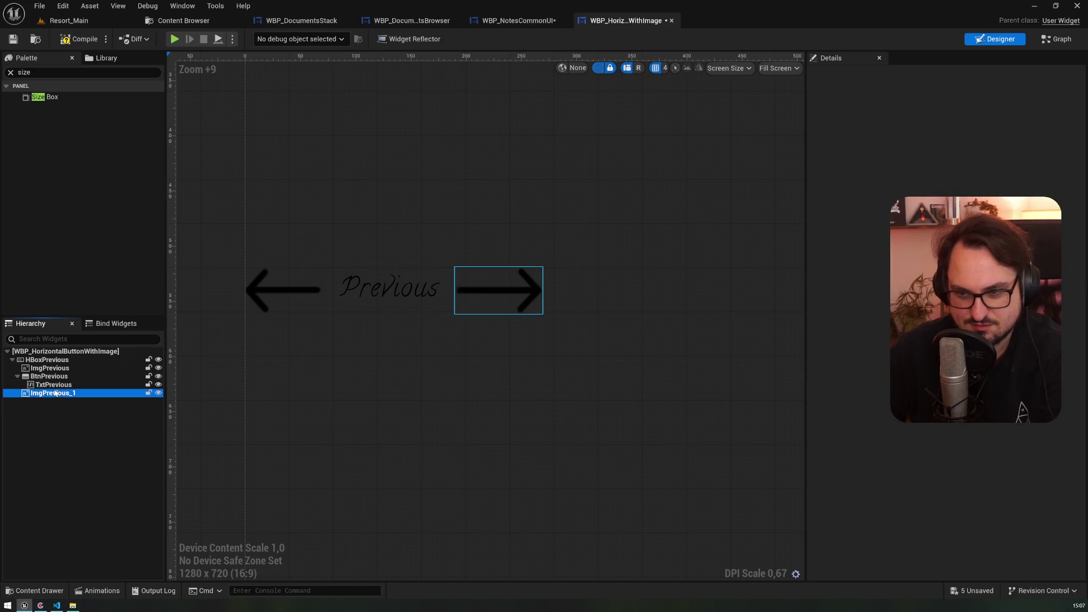
pyautogui.press('F2')
pyautogui.write('Rightz')
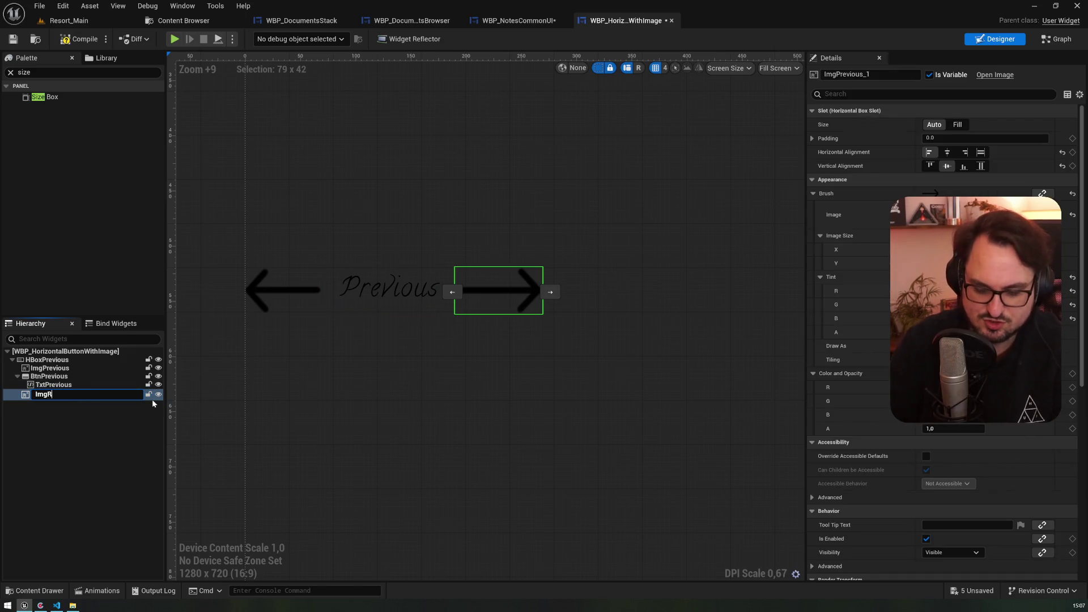
pyautogui.press('BackSpace')
pyautogui.press('Return')
pyautogui.press('Up')
pyautogui.press('Up')
pyautogui.press('Up')
pyautogui.press('F2')
pyautogui.write('ImgLeft')
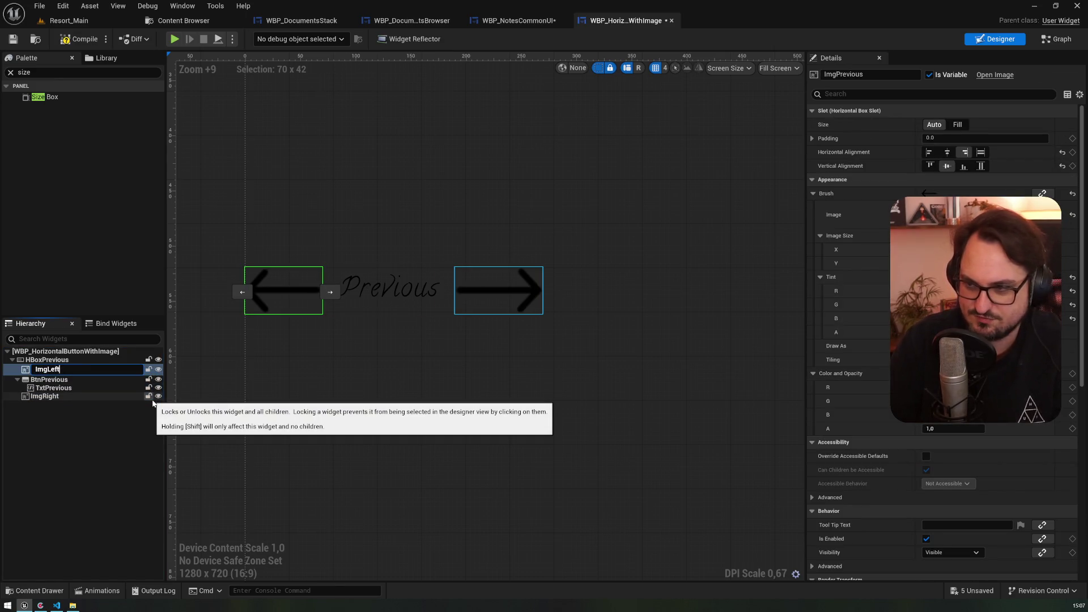
pyautogui.press('Return')
# - Halve the right arrow's width, set ImgLeft's height to 21, and compile
pyautogui.keyDown('ctrl'); pyautogui.click(85, 394); pyautogui.keyUp('ctrl')
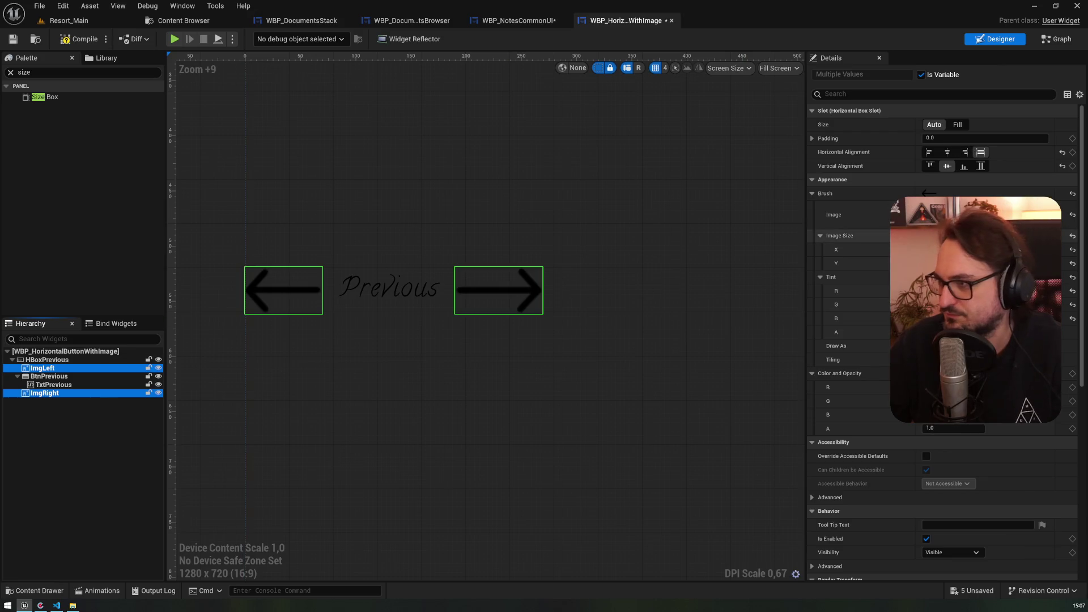
pyautogui.click(504, 294)
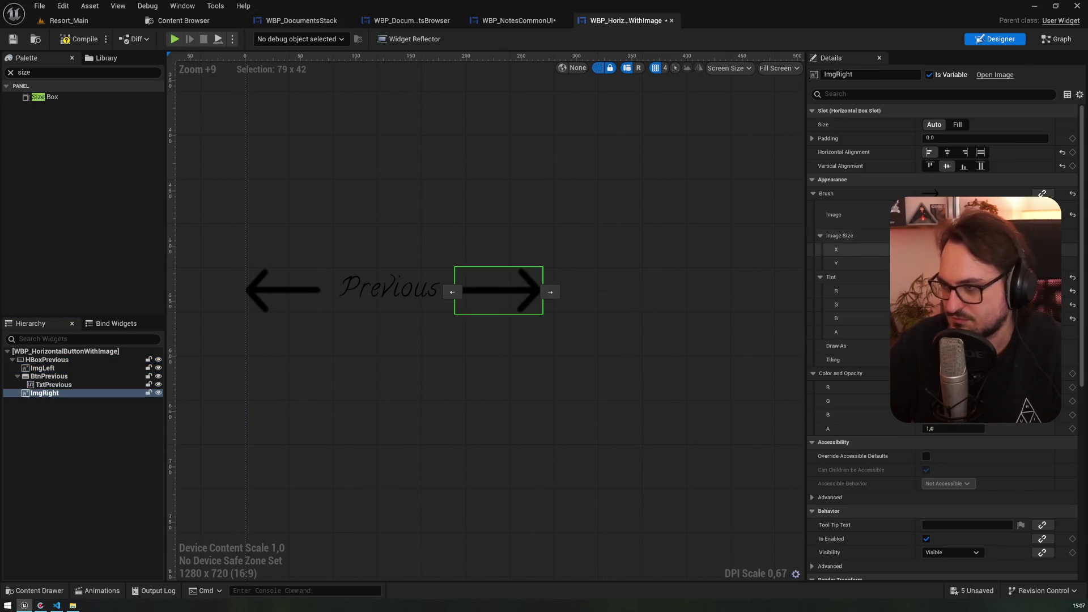
pyautogui.press('Return')
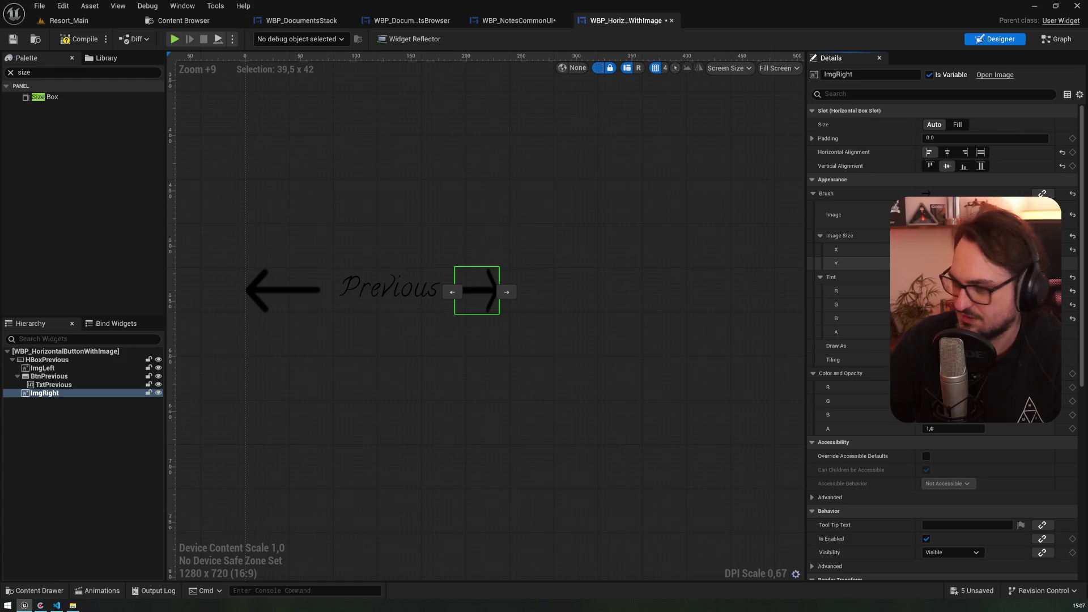
pyautogui.click(292, 285)
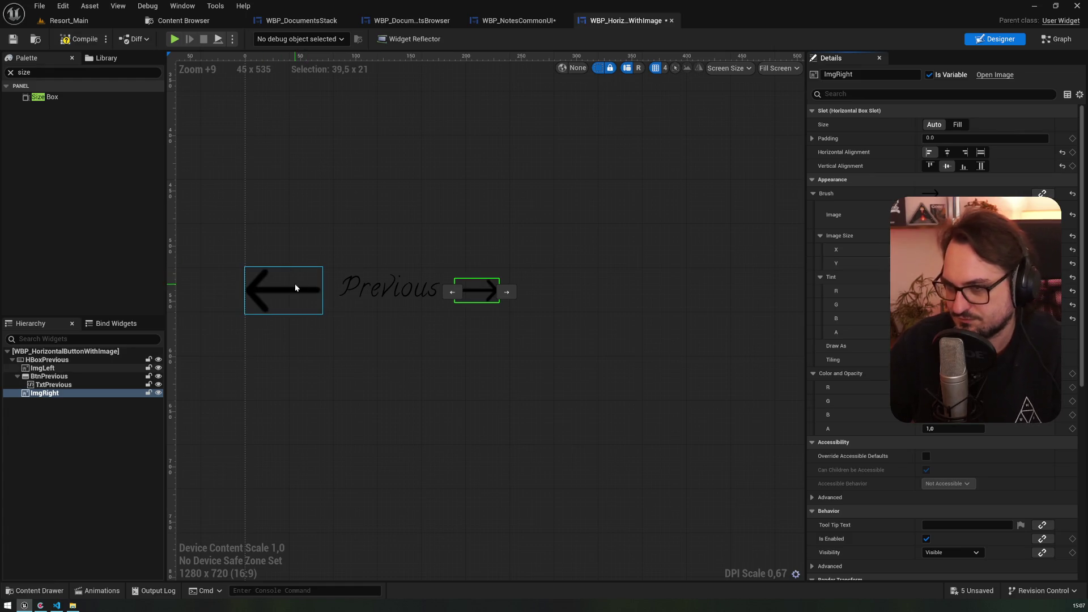
pyautogui.press('Return')
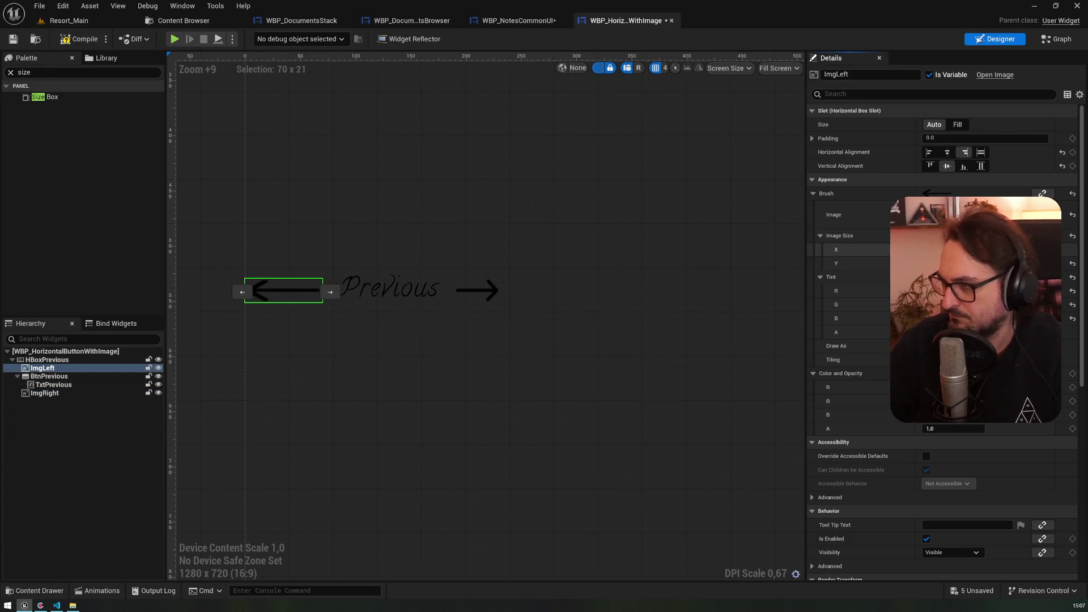
pyautogui.click(305, 349)
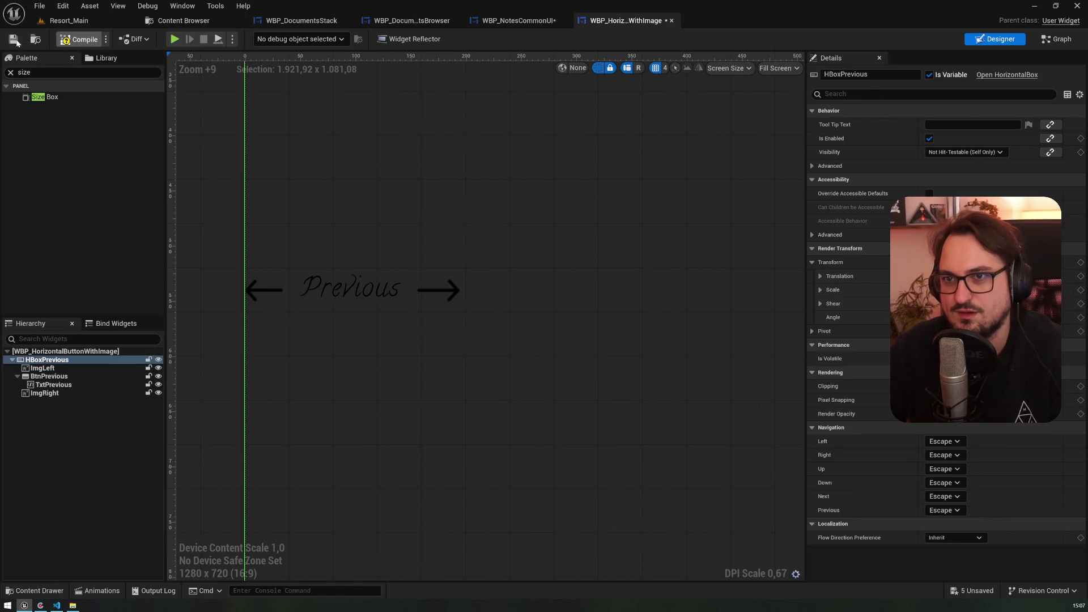
pyautogui.click(13, 39)
# - In the node graph, begin renaming the MirrorBtnImgPosition variable
pyautogui.click(1056, 39)
pyautogui.click(44, 321)
pyautogui.press('F2')
# - Rename the Boolean to DisplayImgLeft and duplicate it as DisplayImgRight
pyautogui.write('DisplayImgLef')
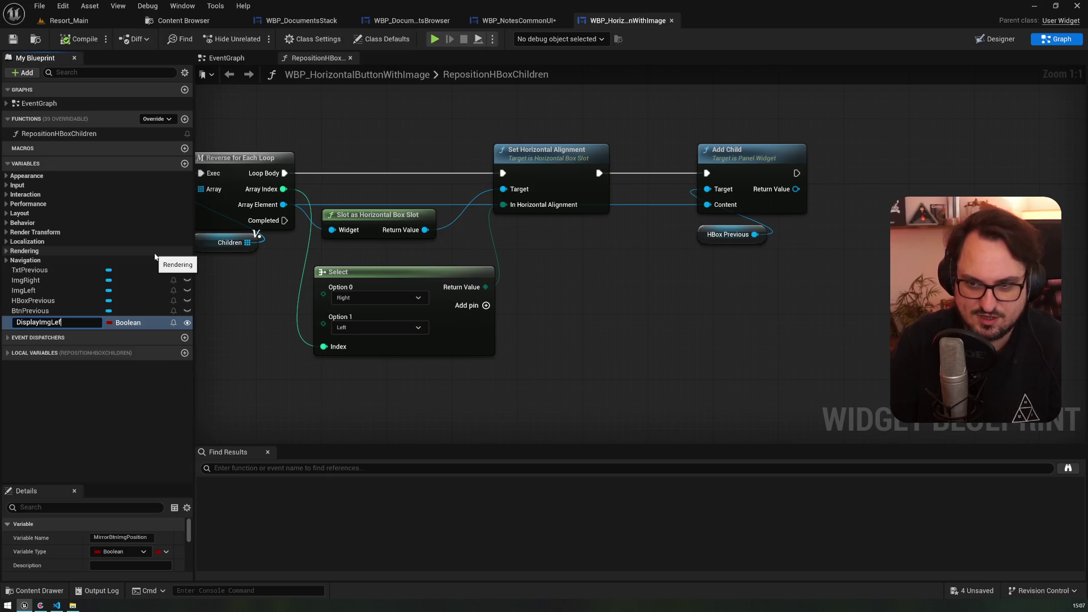
pyautogui.press('Return')
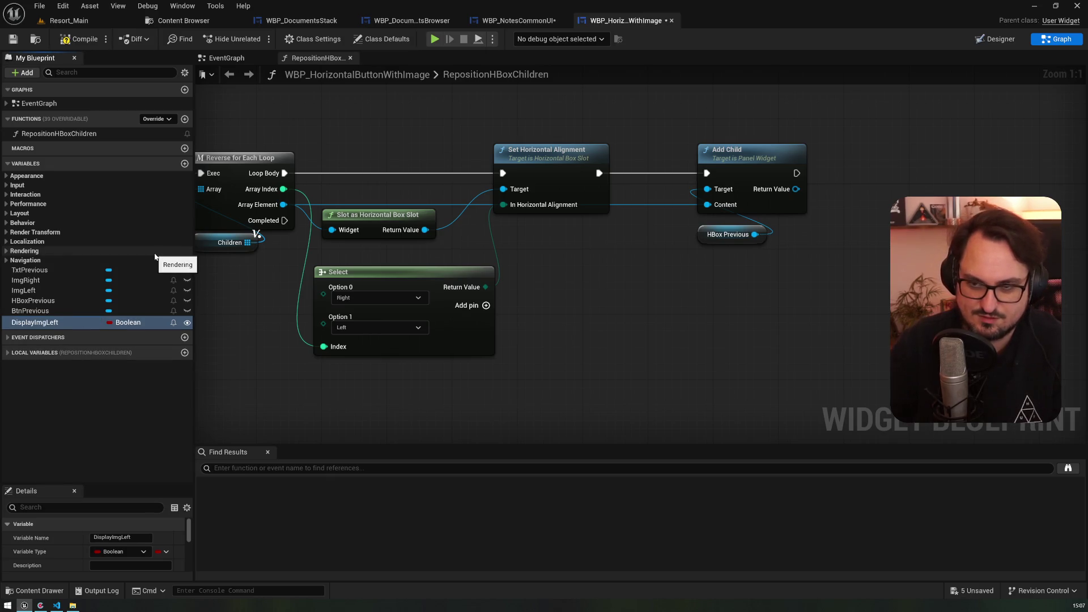
pyautogui.hotkey('ctrl', 'd')
pyautogui.write('DisplayImgRight')
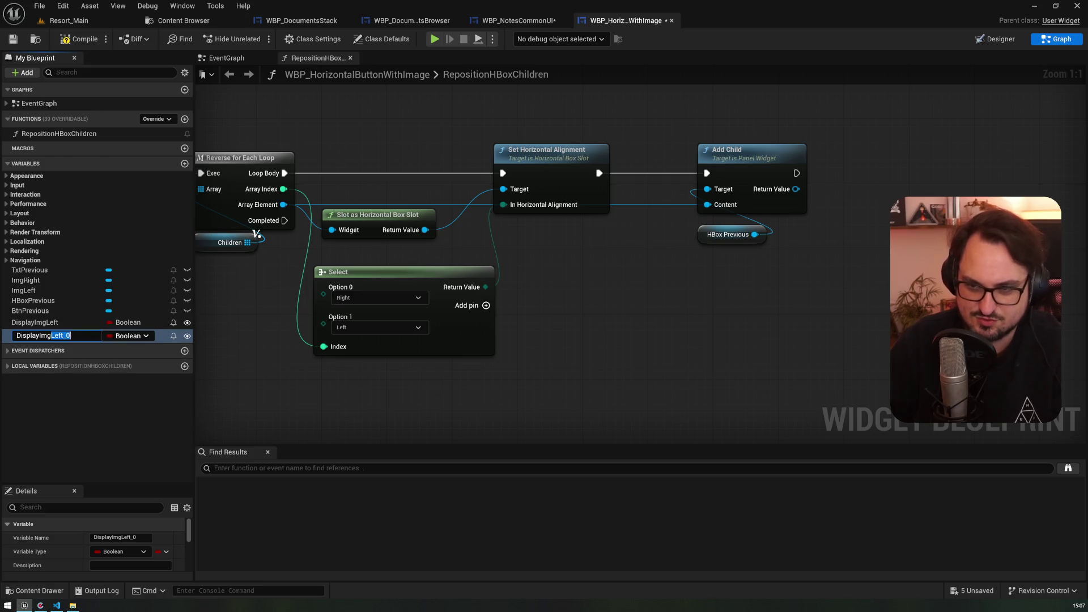
pyautogui.press('Return')
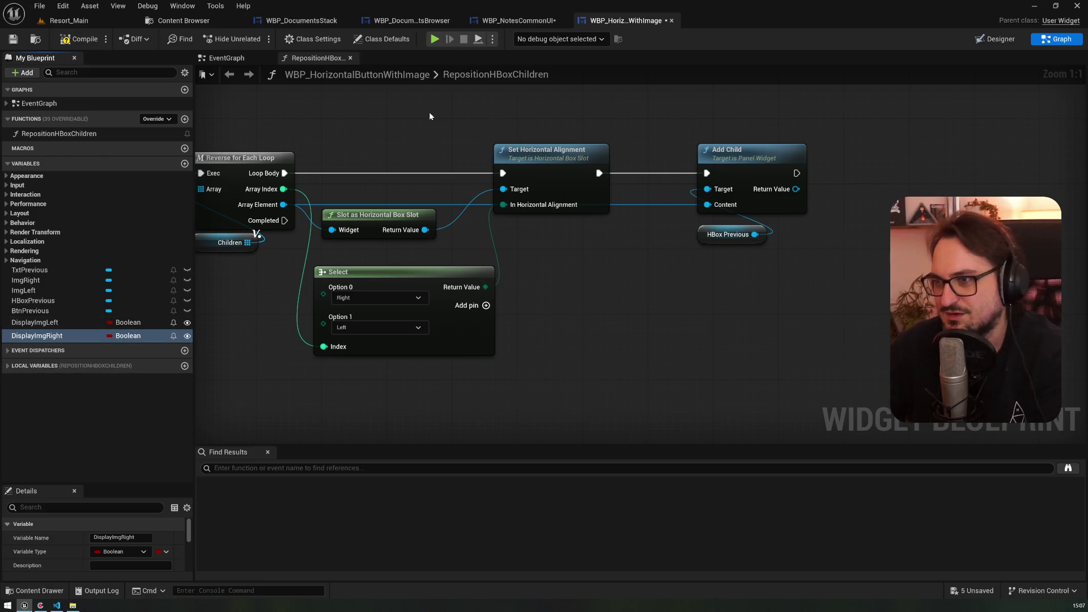
# - Delete the RepositionHBoxChildren function and its leftover call nodes
pyautogui.scroll(-2, 430, 115)
pyautogui.click(133, 135)
pyautogui.press('Delete')
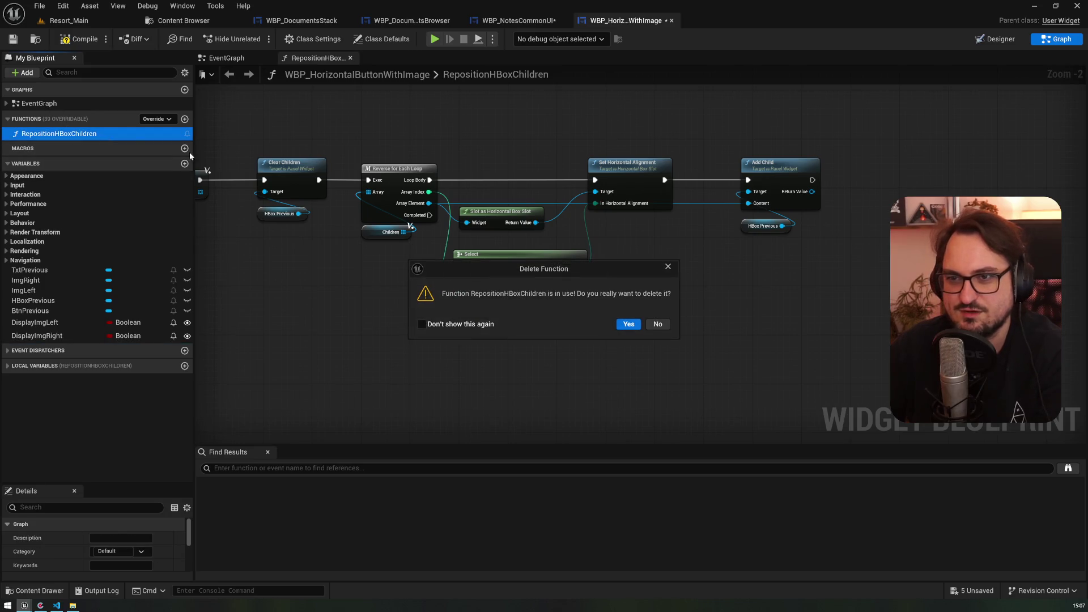
pyautogui.click(628, 324)
pyautogui.moveTo(538, 164); pyautogui.dragTo(657, 246)
pyautogui.press('Delete')
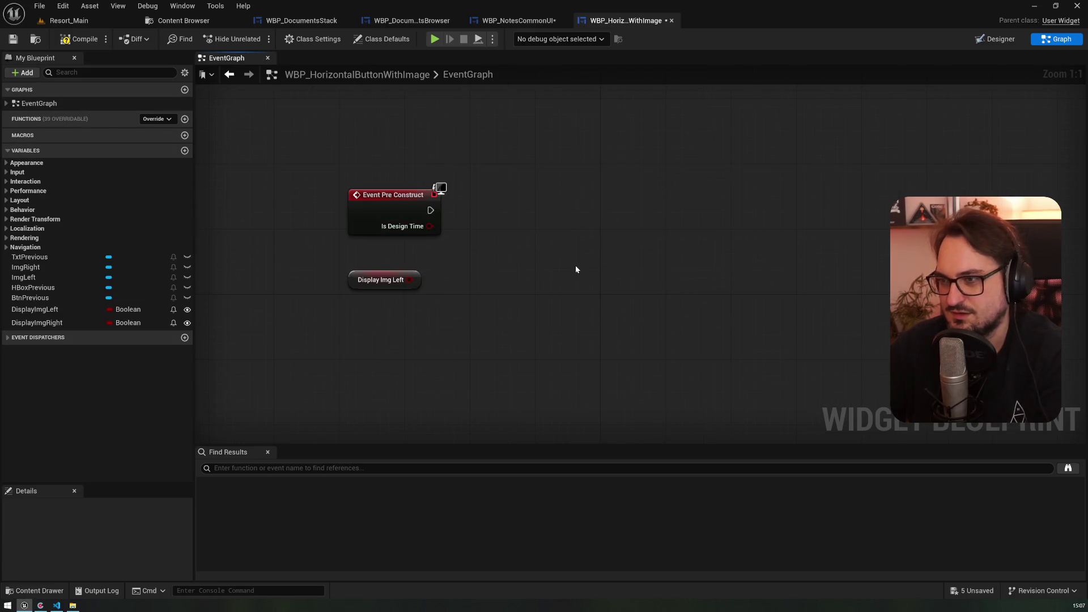
# - Run a Set Visibility on ImgRight from Event Pre Construct, removing the Branch and old nodes
pyautogui.moveTo(272, 294); pyautogui.dragTo(321, 296)
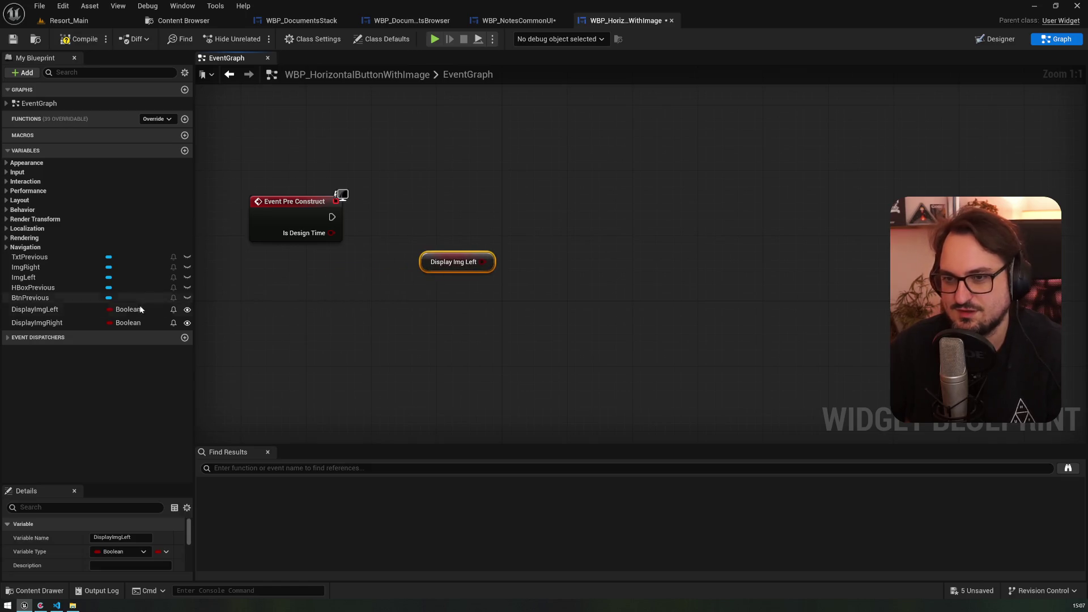
pyautogui.click(455, 204)
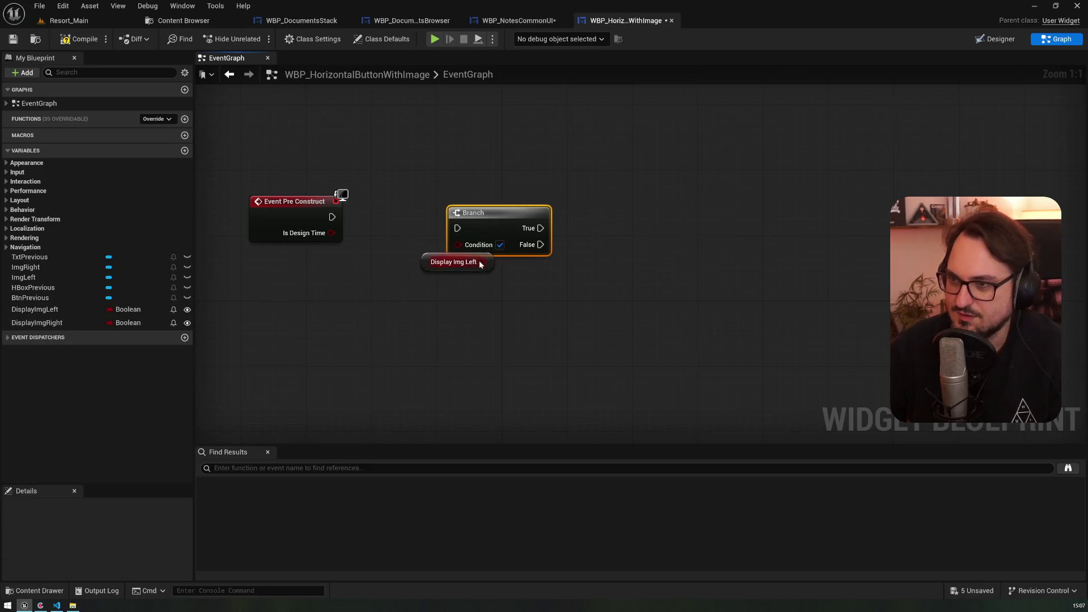
pyautogui.moveTo(488, 212); pyautogui.dragTo(461, 200)
pyautogui.moveTo(26, 266)
pyautogui.mouseDown()
pyautogui.moveTo(615, 225)
pyautogui.moveTo(642, 178)
pyautogui.mouseUp()
pyautogui.write('setvisi')
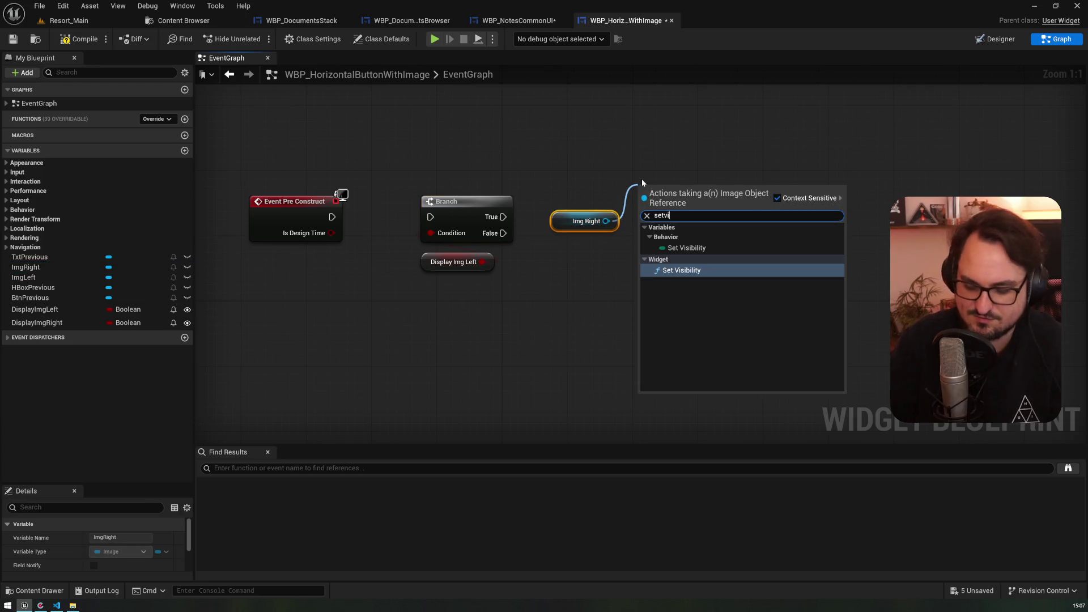
pyautogui.press('Up')
pyautogui.press('Down')
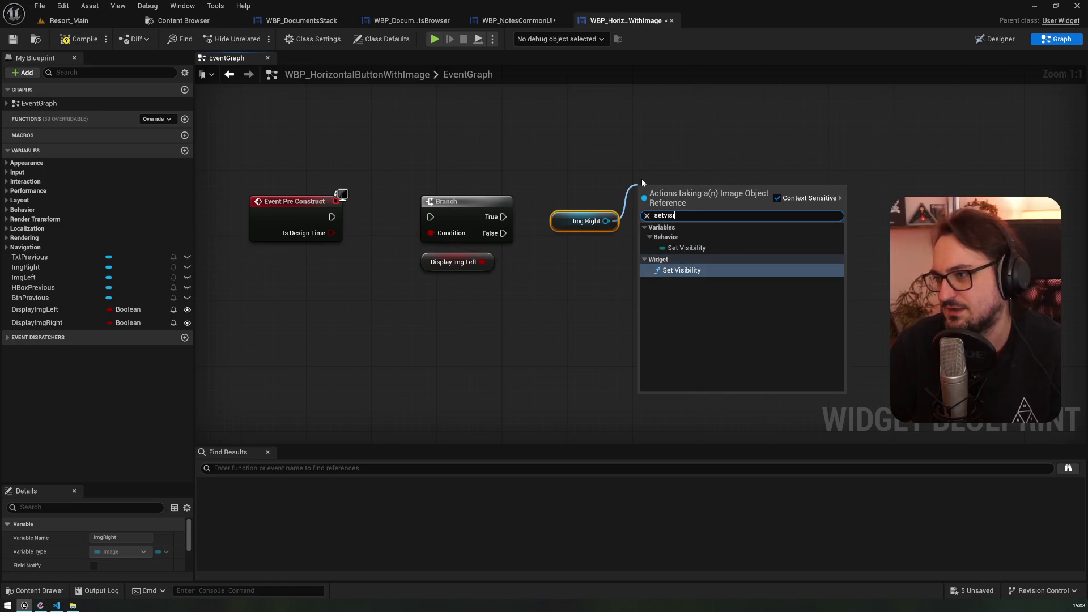
pyautogui.press('Return')
pyautogui.moveTo(372, 162); pyautogui.dragTo(497, 328)
pyautogui.press('Delete')
pyautogui.moveTo(332, 216)
pyautogui.mouseDown()
pyautogui.moveTo(641, 208)
pyautogui.moveTo(461, 246)
pyautogui.mouseUp()
pyautogui.moveTo(698, 187); pyautogui.dragTo(543, 196)
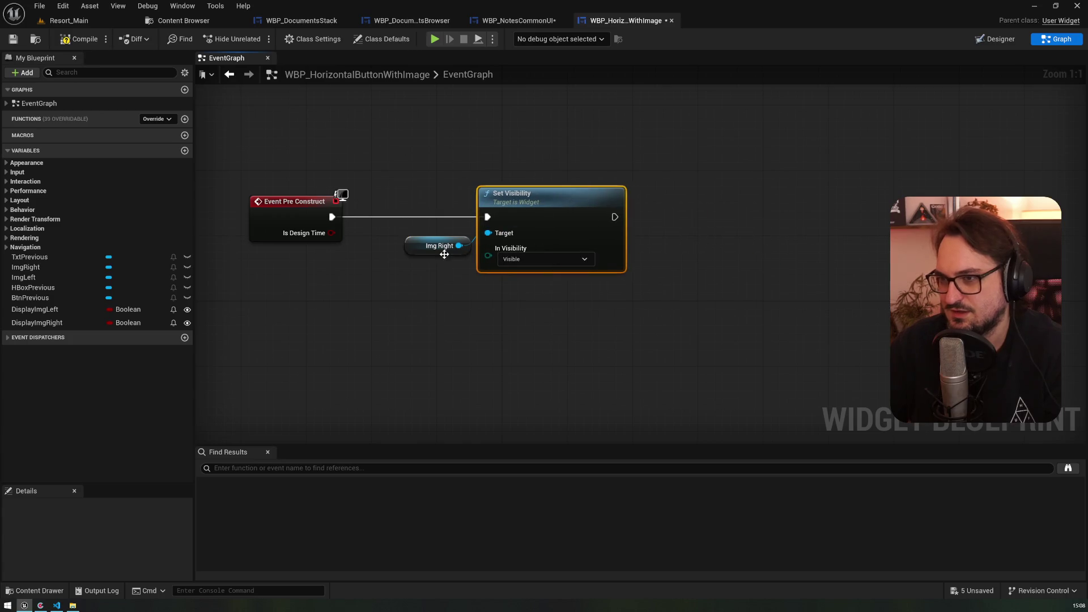
pyautogui.moveTo(406, 253); pyautogui.dragTo(369, 271)
# - Feed the visibility from a Select on DisplayImgRight: False Hidden, True Visible
pyautogui.moveTo(62, 323)
pyautogui.mouseDown()
pyautogui.moveTo(187, 317)
pyautogui.moveTo(504, 260)
pyautogui.moveTo(493, 262)
pyautogui.mouseUp()
pyautogui.moveTo(487, 255)
pyautogui.mouseDown()
pyautogui.moveTo(474, 257)
pyautogui.moveTo(460, 298)
pyautogui.mouseUp()
pyautogui.write('sele')
pyautogui.press('Return')
pyautogui.moveTo(391, 296)
pyautogui.mouseDown()
pyautogui.moveTo(334, 367)
pyautogui.moveTo(455, 388)
pyautogui.mouseUp()
pyautogui.click(494, 336)
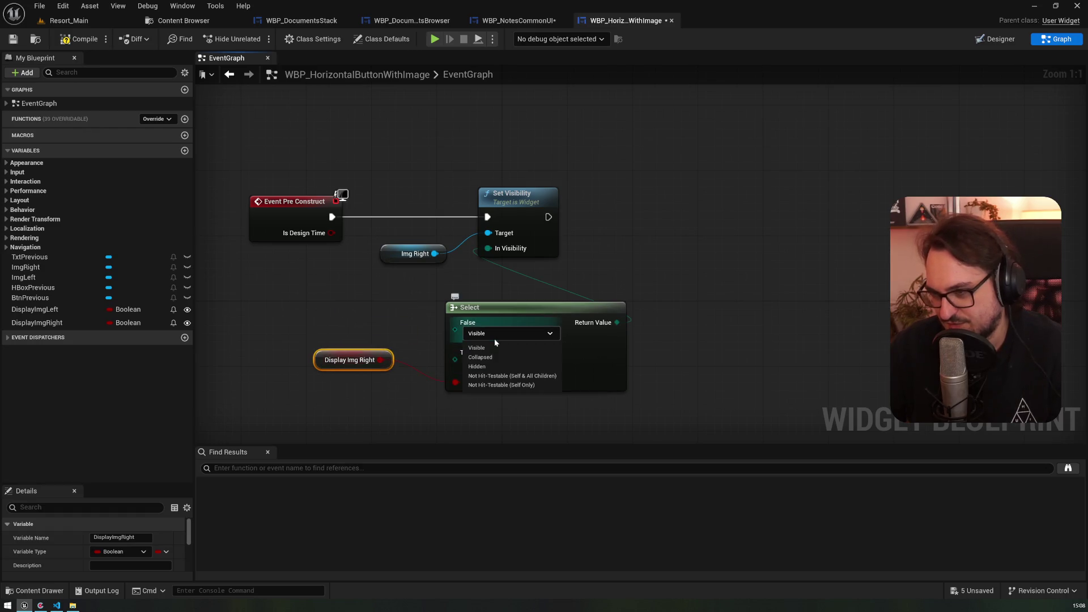
pyautogui.click(491, 367)
pyautogui.click(494, 362)
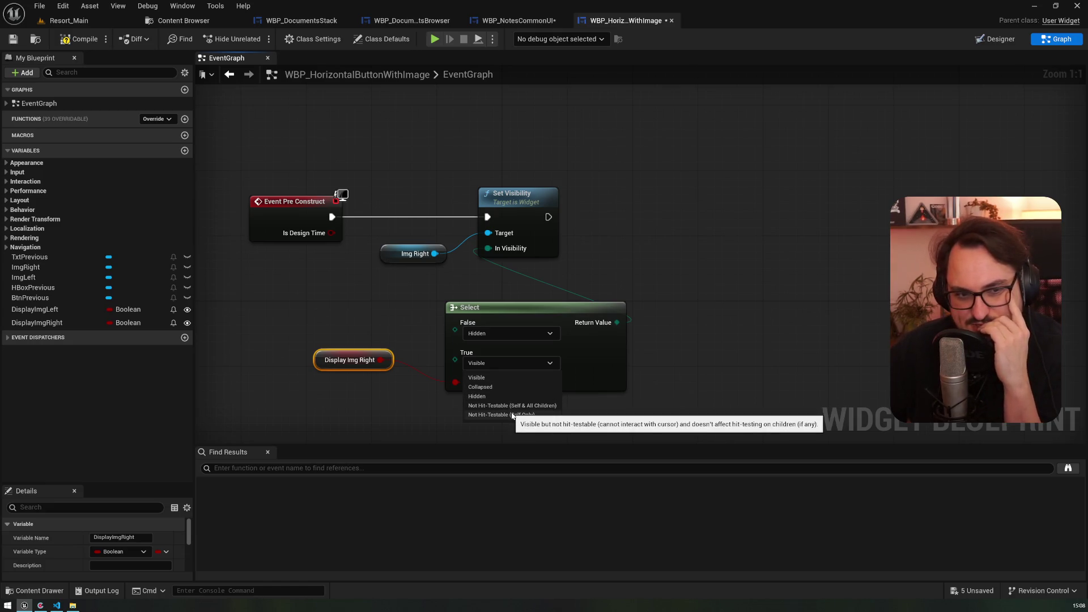
pyautogui.click(505, 376)
pyautogui.moveTo(503, 314); pyautogui.dragTo(459, 290)
pyautogui.moveTo(521, 205); pyautogui.dragTo(650, 207)
pyautogui.moveTo(392, 256)
pyautogui.mouseDown()
pyautogui.moveTo(537, 249)
pyautogui.moveTo(514, 248)
pyautogui.mouseUp()
pyautogui.scroll(-3, 768, 321)
# - Copy the visibility nodes into a chained second Set Visibility for ImgLeft driven by DisplayImgLeft
pyautogui.moveTo(648, 377)
pyautogui.mouseDown()
pyautogui.moveTo(418, 199)
pyautogui.moveTo(343, 196)
pyautogui.mouseUp()
pyautogui.hotkey('ctrl', 'c')
pyautogui.hotkey('ctrl', 'v')
pyautogui.moveTo(462, 220)
pyautogui.mouseDown()
pyautogui.moveTo(553, 219)
pyautogui.moveTo(466, 220)
pyautogui.moveTo(644, 194)
pyautogui.moveTo(546, 229)
pyautogui.moveTo(464, 232)
pyautogui.moveTo(473, 229)
pyautogui.mouseUp()
pyautogui.press('Escape')
pyautogui.moveTo(521, 368); pyautogui.dragTo(443, 288)
pyautogui.moveTo(534, 243)
pyautogui.mouseDown()
pyautogui.moveTo(578, 292)
pyautogui.moveTo(550, 266)
pyautogui.moveTo(699, 161)
pyautogui.moveTo(684, 226)
pyautogui.mouseUp()
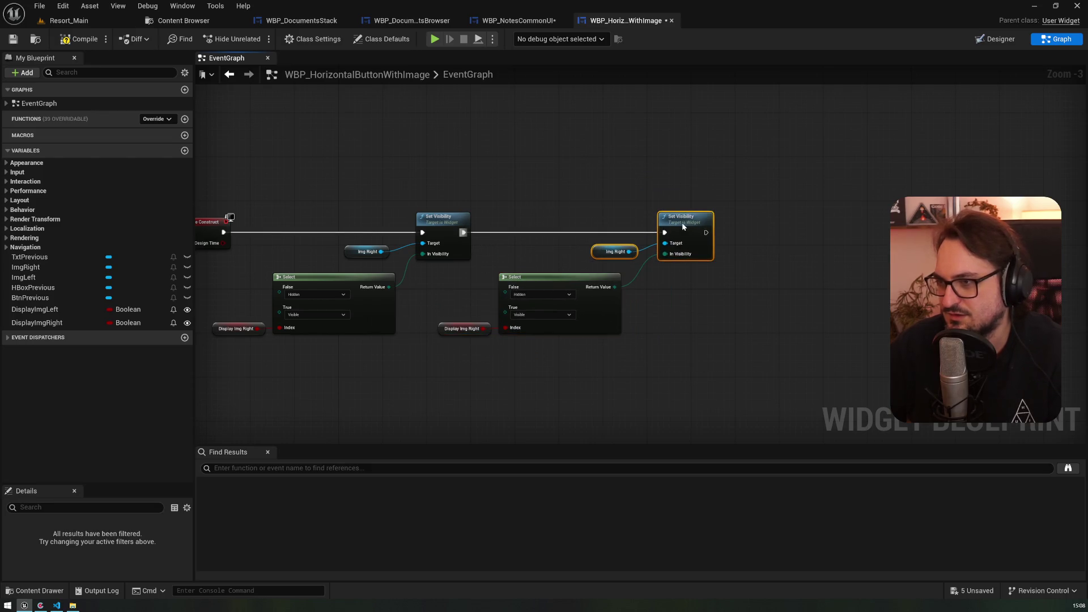
pyautogui.click(609, 251)
pyautogui.press('Delete')
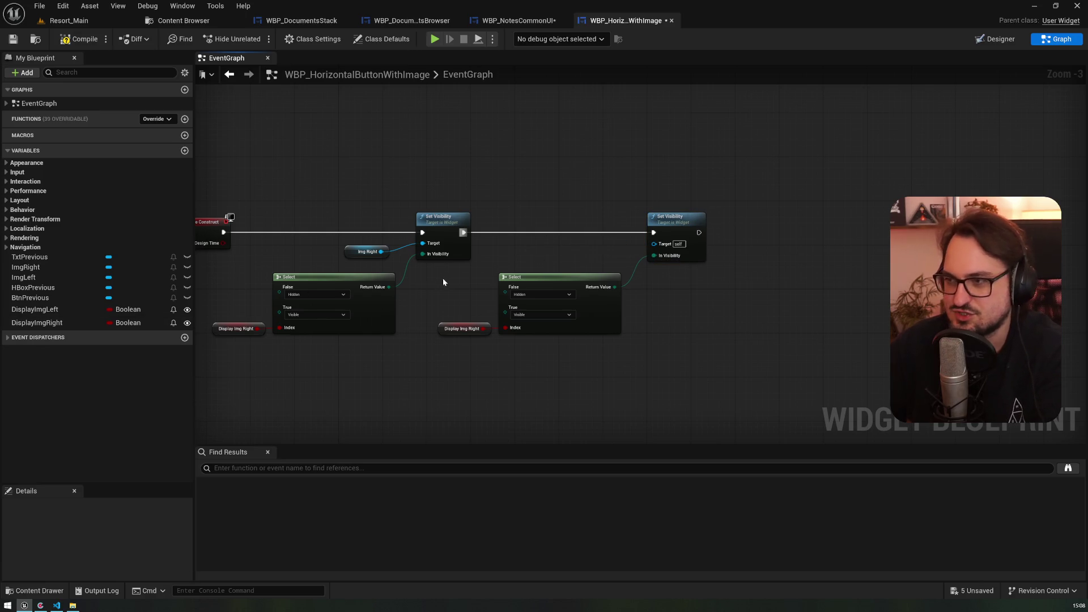
pyautogui.moveTo(23, 277)
pyautogui.mouseDown()
pyautogui.moveTo(654, 253)
pyautogui.moveTo(654, 244)
pyautogui.mouseUp()
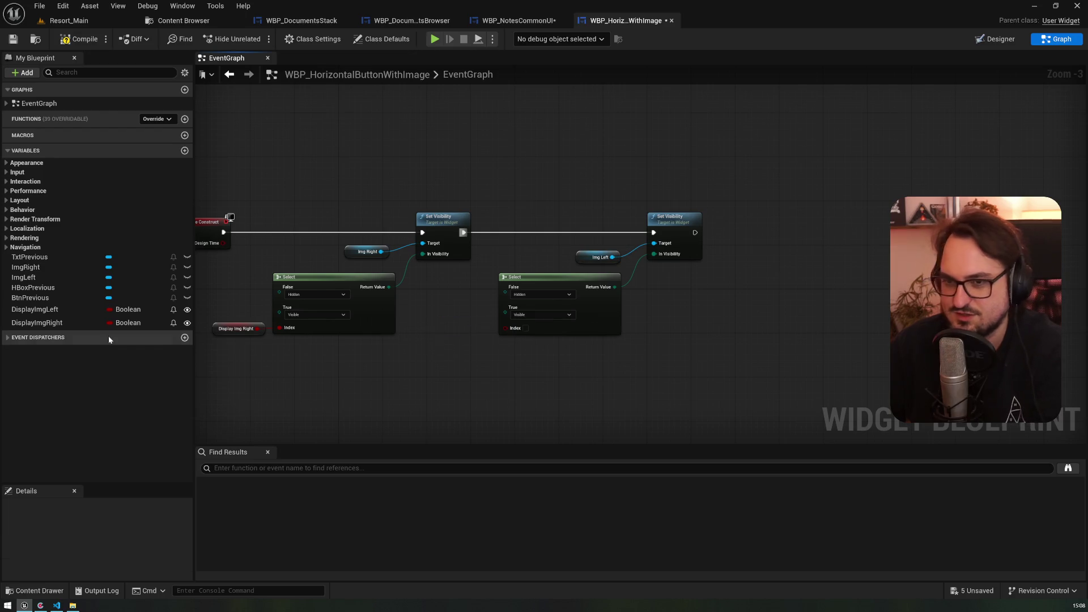
pyautogui.moveTo(63, 309)
pyautogui.mouseDown()
pyautogui.moveTo(503, 328)
pyautogui.moveTo(445, 331)
pyautogui.mouseUp()
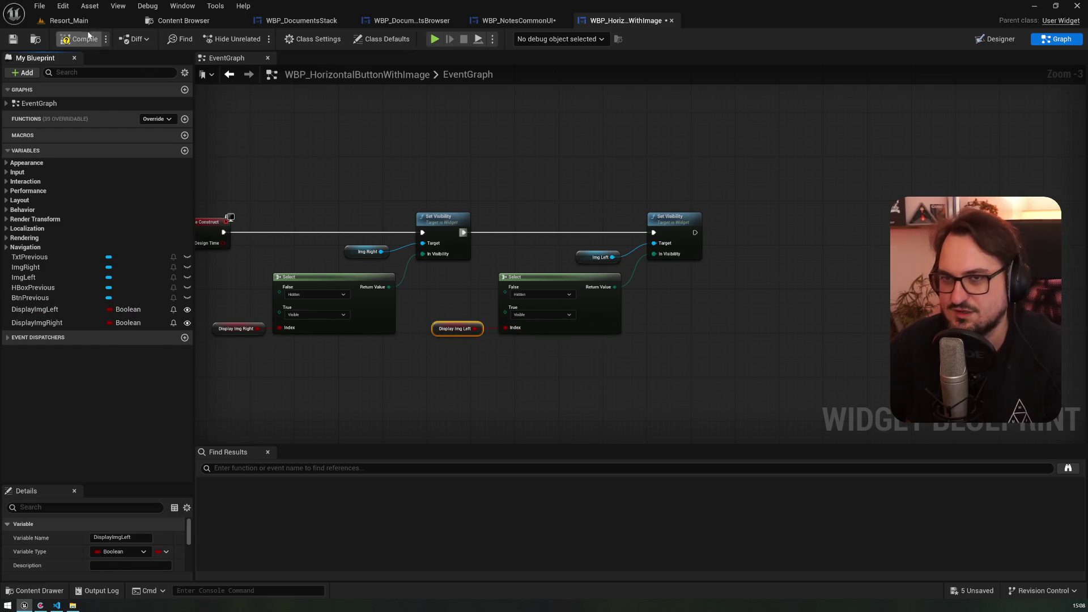
# - In WBP_NotesCommonUI, recompile and tick Display Img Left on the Previous button
pyautogui.click(518, 21)
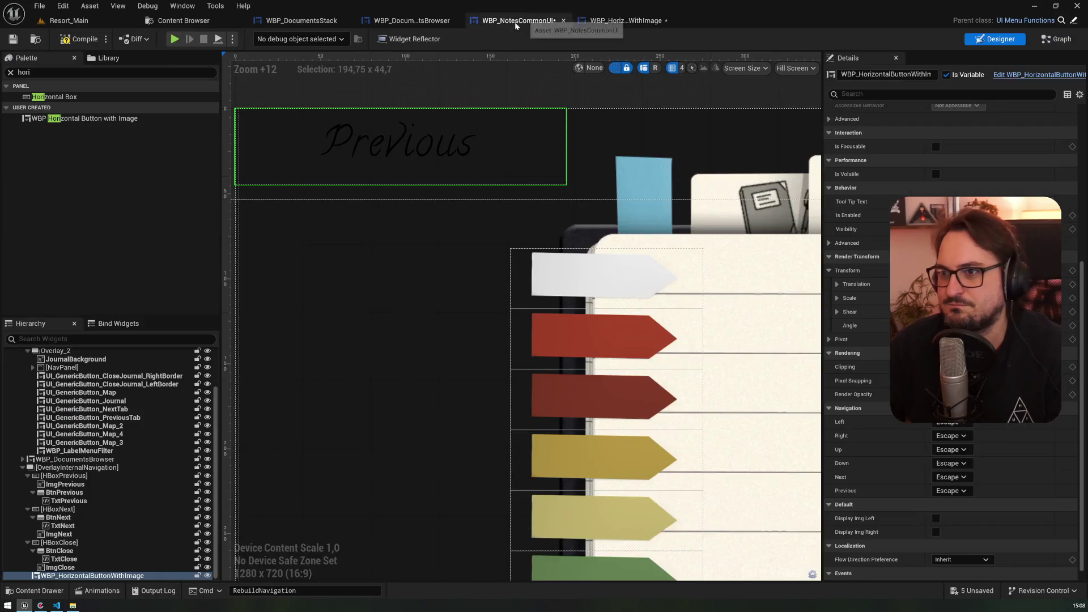
pyautogui.click(79, 39)
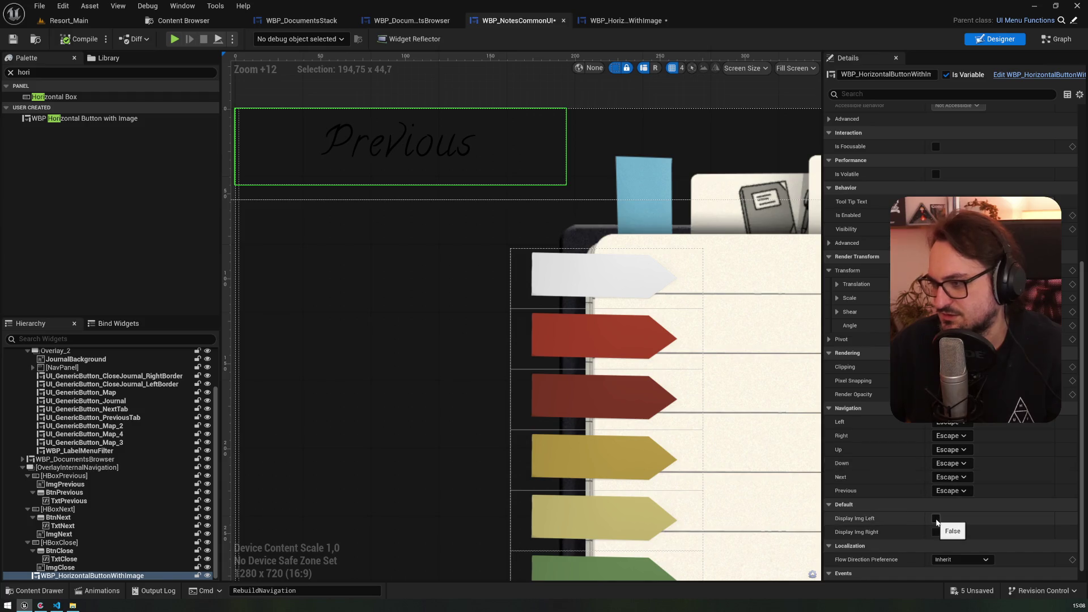
pyautogui.click(936, 518)
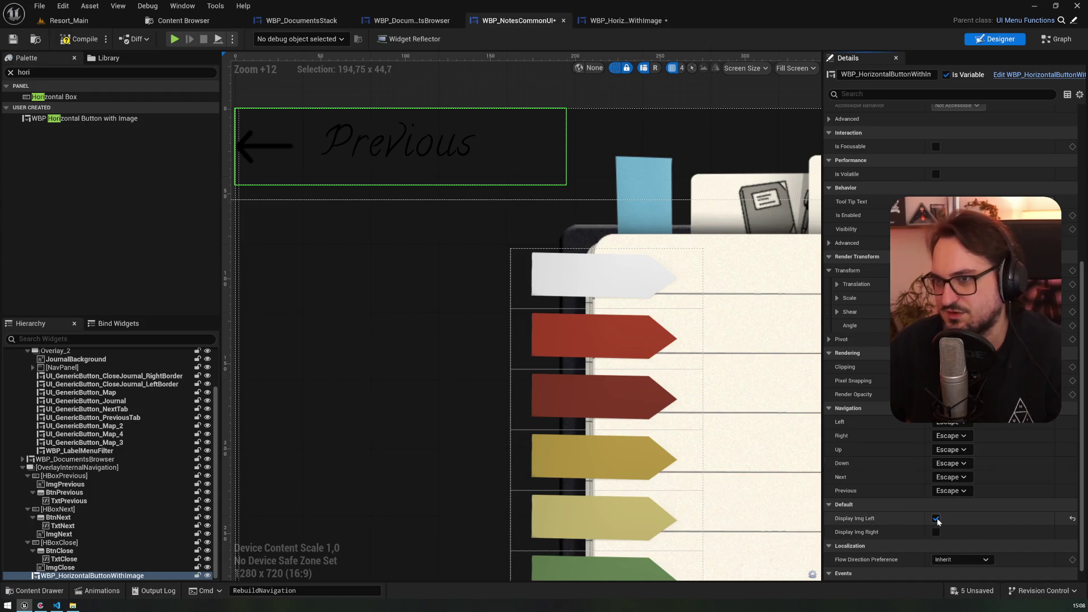
pyautogui.scroll(-6, 503, 292)
pyautogui.moveTo(613, 351)
pyautogui.mouseDown()
pyautogui.moveTo(608, 367)
pyautogui.moveTo(473, 276)
pyautogui.moveTo(576, 175)
pyautogui.mouseUp()
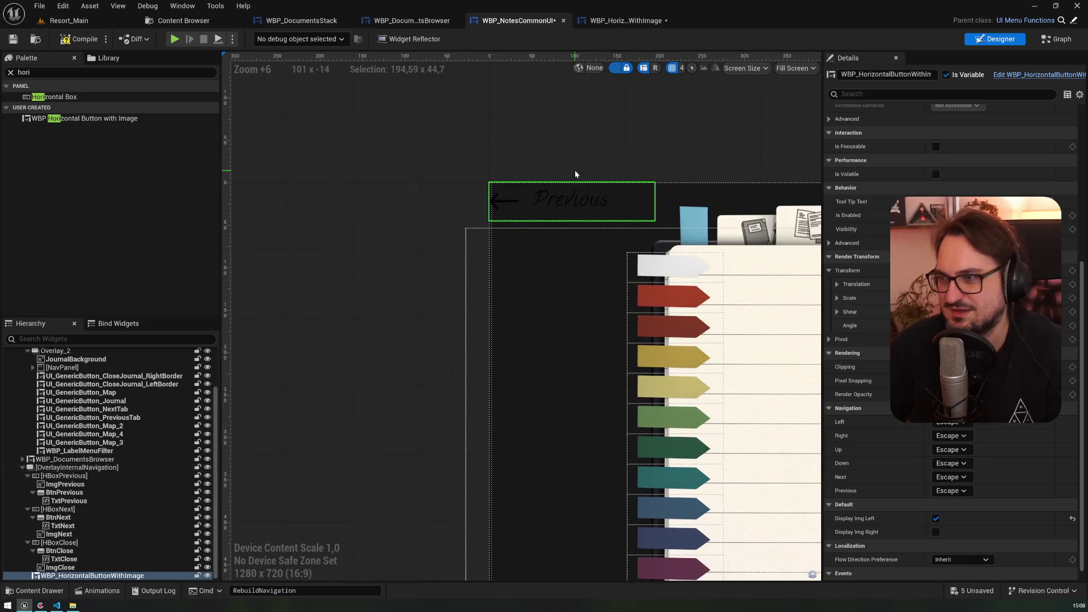
# - Duplicate the WBP_HorizontalButtonWithImage instance twice in the Hierarchy
pyautogui.click(83, 575)
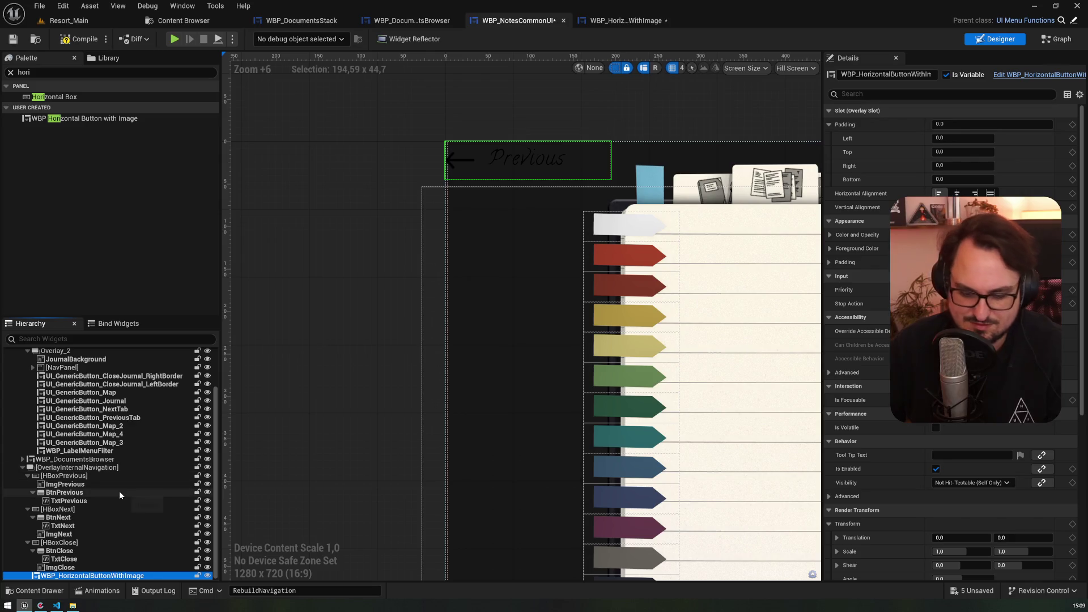
pyautogui.hotkey('ctrl', 'd')
pyautogui.hotkey('ctrl', 'd')
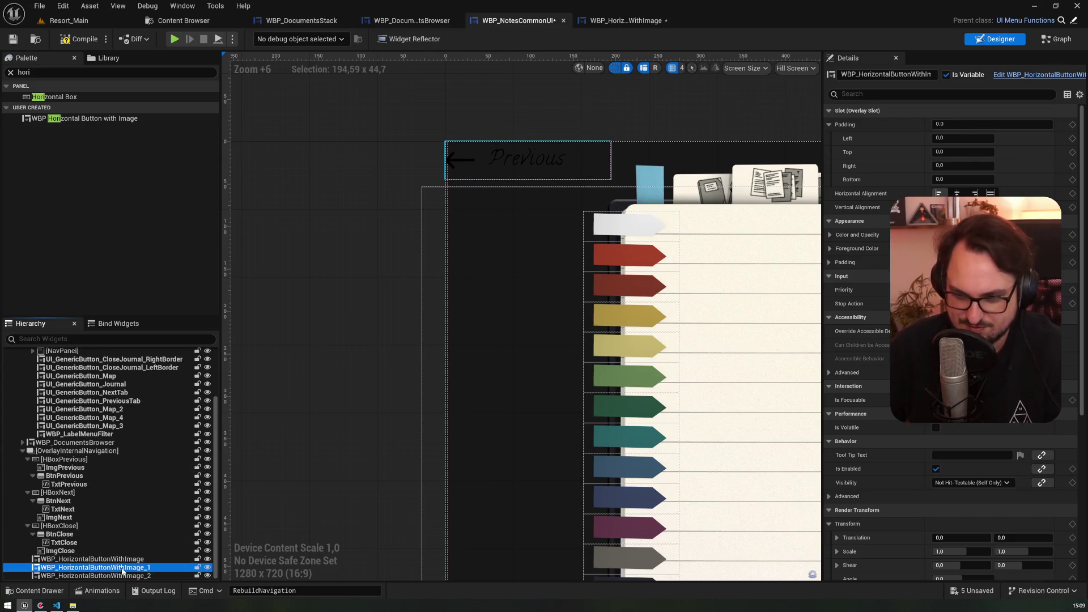
pyautogui.doubleClick(141, 560)
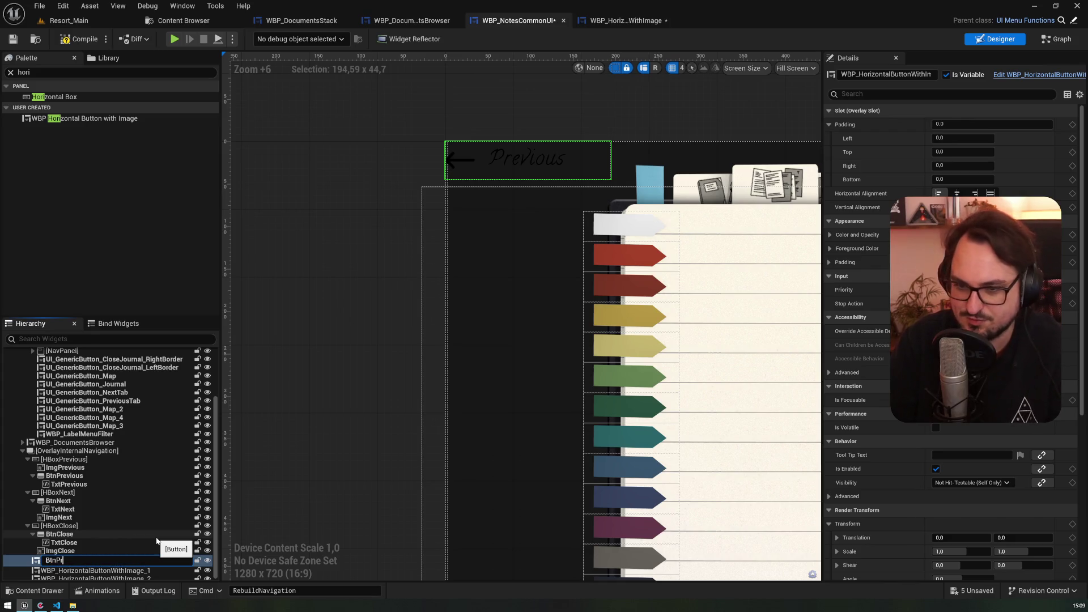
pyautogui.press('Return')
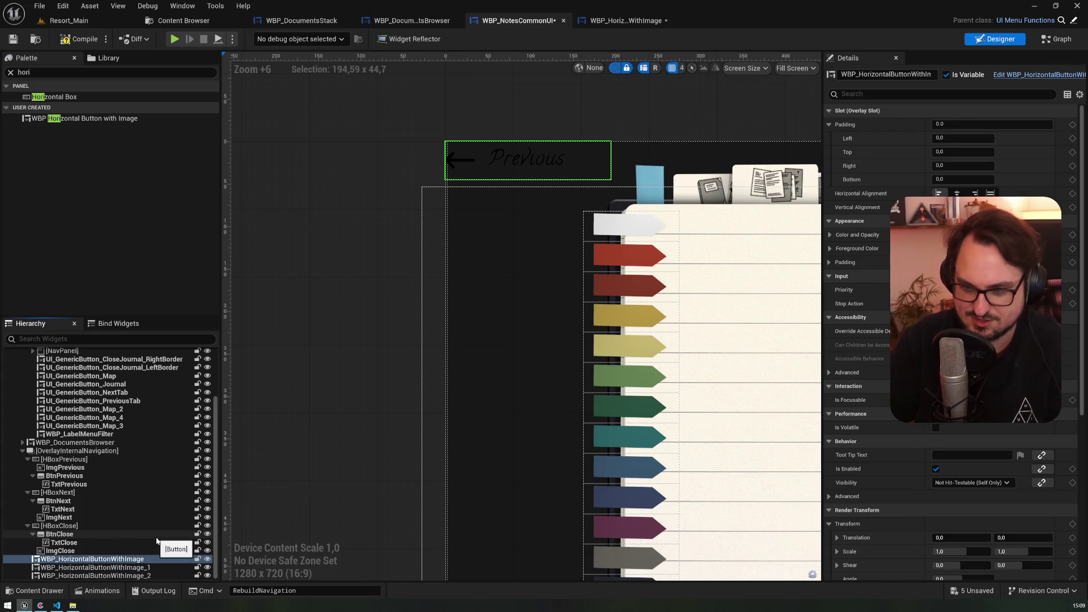
pyautogui.click(136, 567)
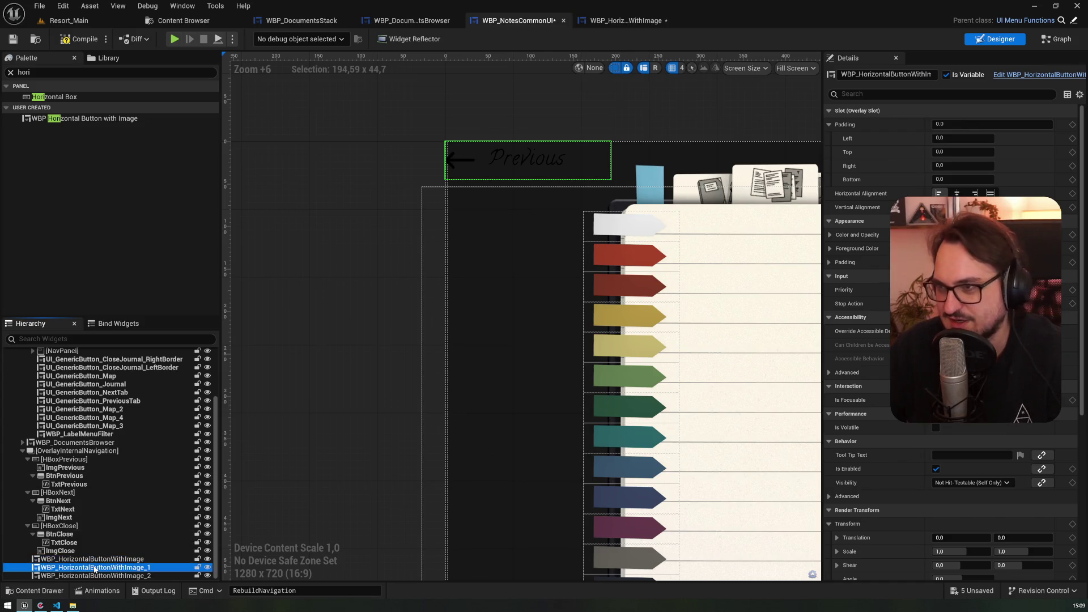
pyautogui.scroll(-4, 1003, 490)
# - Offset the Previous button copies downward, setting the second copy's Translation Y to 90
pyautogui.moveTo(995, 425); pyautogui.dragTo(1019, 425)
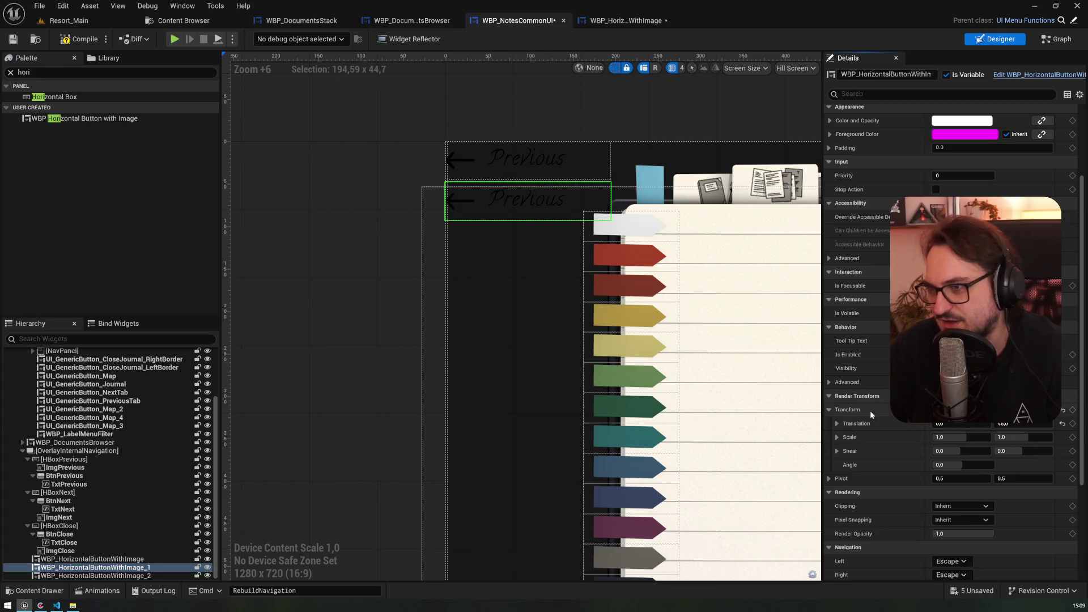
pyautogui.click(170, 575)
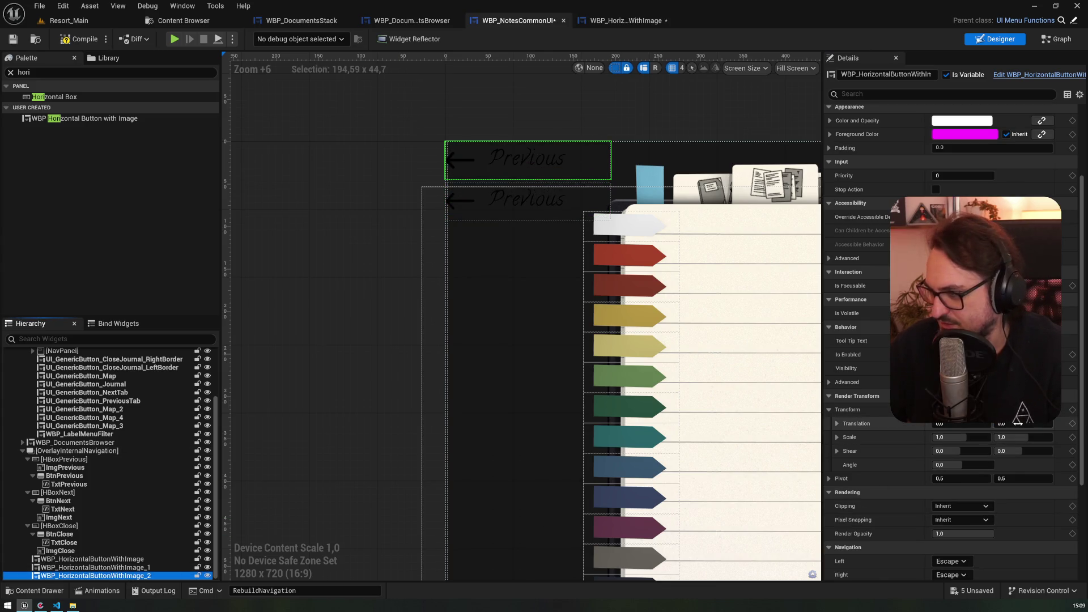
pyautogui.moveTo(1001, 424)
pyautogui.mouseDown()
pyautogui.moveTo(1076, 423)
pyautogui.moveTo(1017, 423)
pyautogui.mouseUp()
pyautogui.scroll(8, 563, 325)
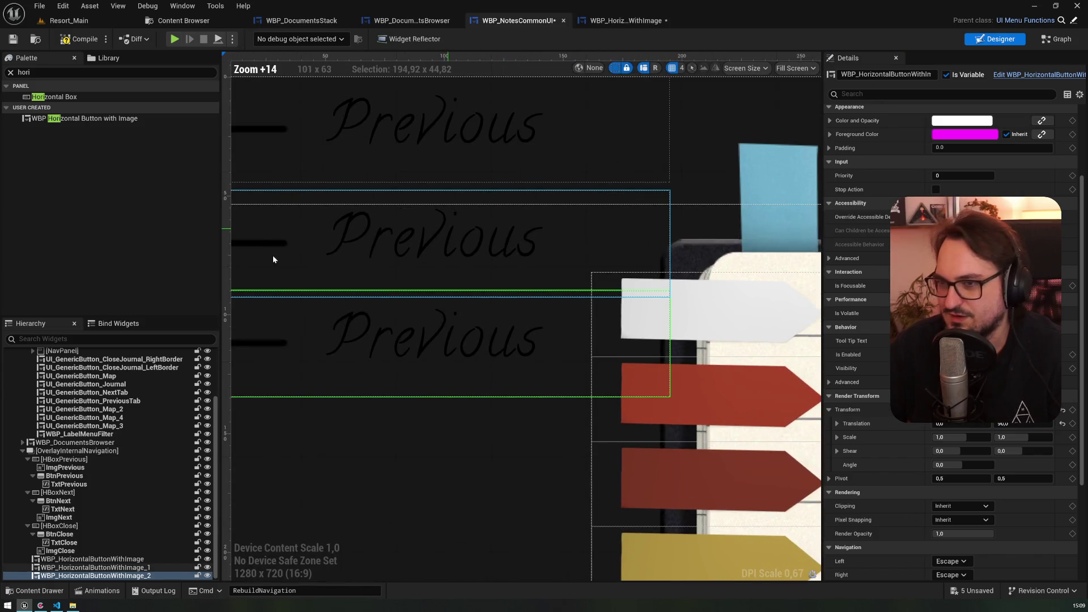
pyautogui.scroll(-5, 373, 247)
# - Show the right arrow on the middle and lower Previous buttons, hide the lower's left arrow, and save
pyautogui.click(388, 250)
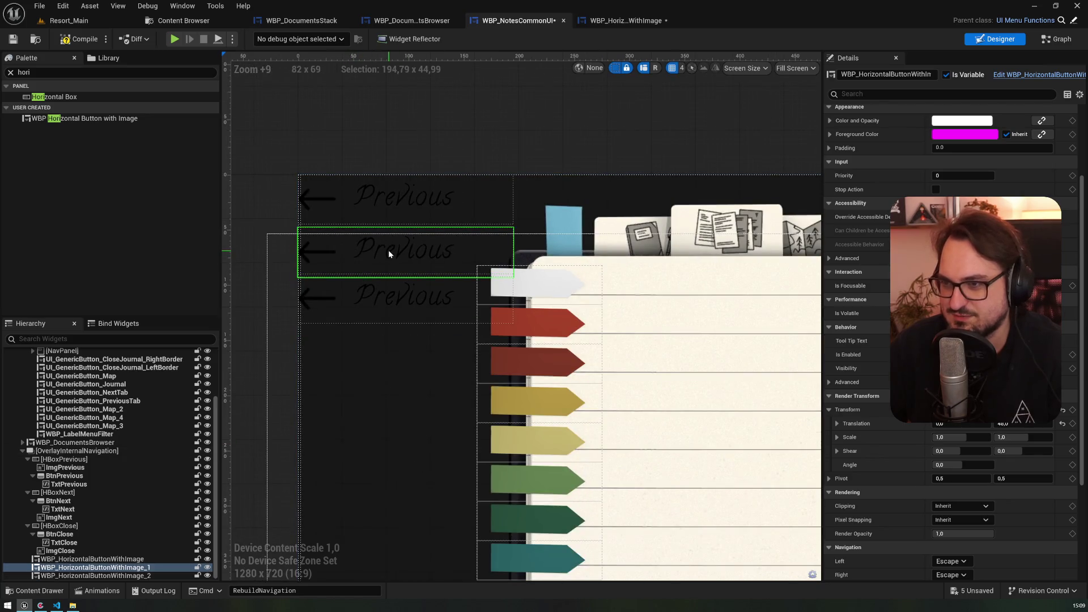
pyautogui.scroll(-5, 940, 510)
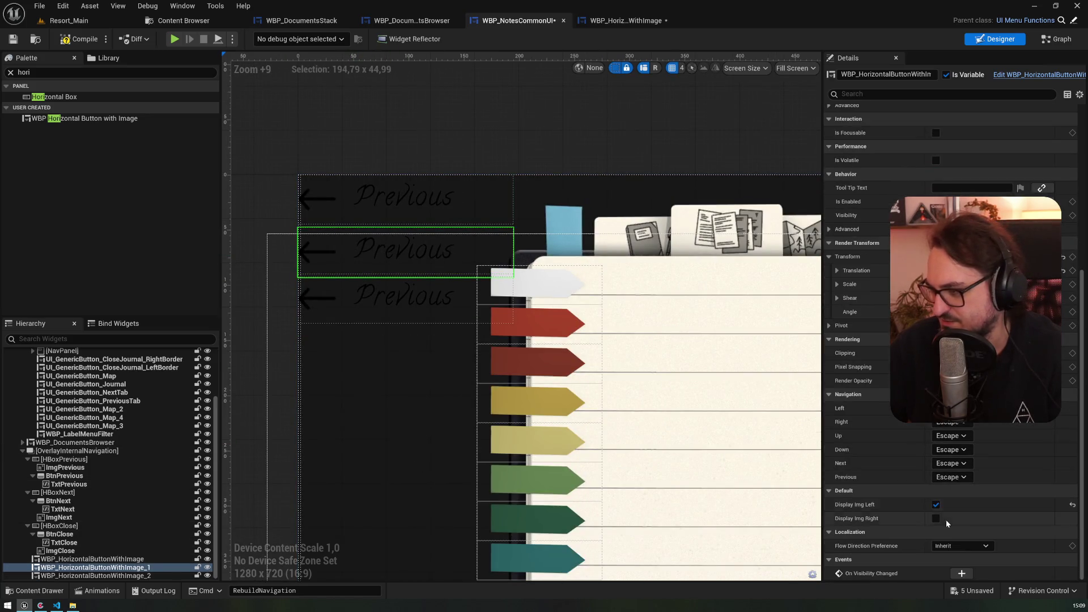
pyautogui.click(936, 517)
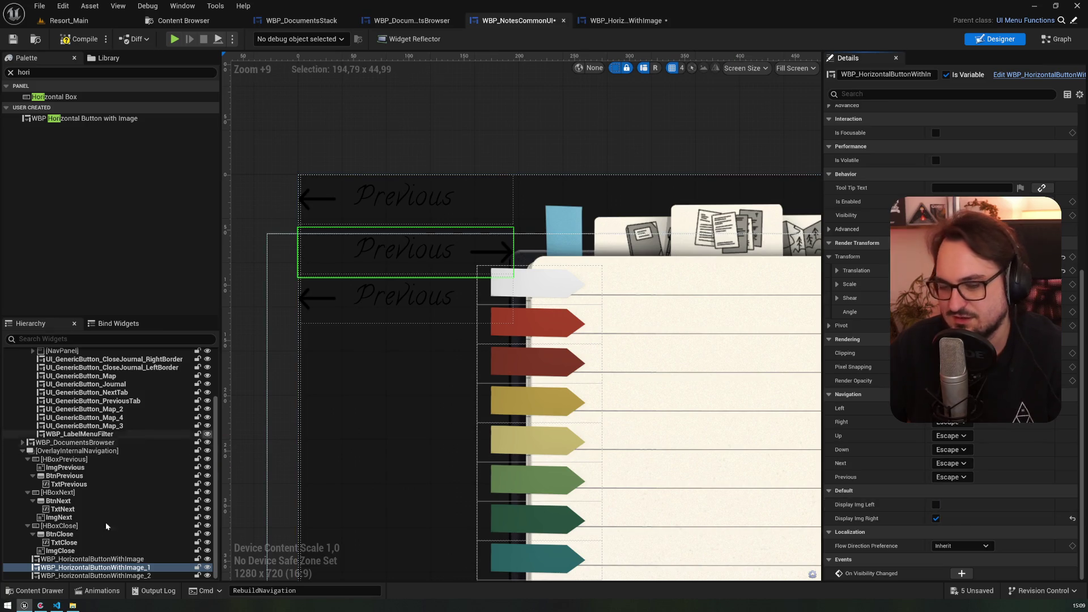
pyautogui.click(95, 575)
pyautogui.click(935, 518)
pyautogui.click(935, 505)
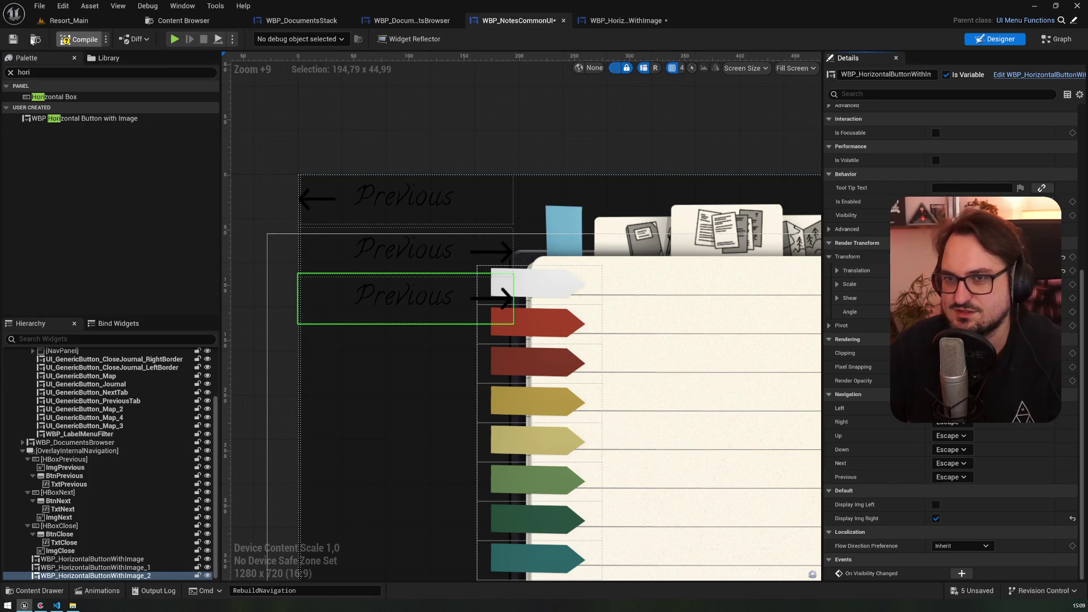
pyautogui.hotkey('ctrl', 's')
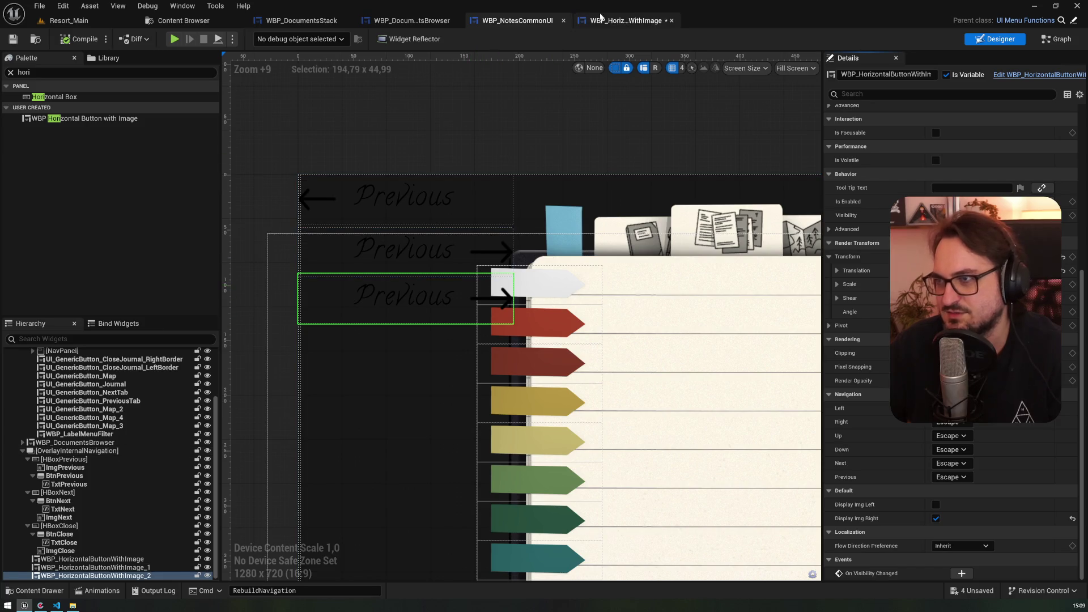
pyautogui.click(598, 17)
# - Add a new Text-type variable named Text to the button widget blueprint
pyautogui.moveTo(331, 184)
pyautogui.mouseDown()
pyautogui.moveTo(425, 165)
pyautogui.moveTo(288, 119)
pyautogui.moveTo(98, 150)
pyautogui.mouseUp()
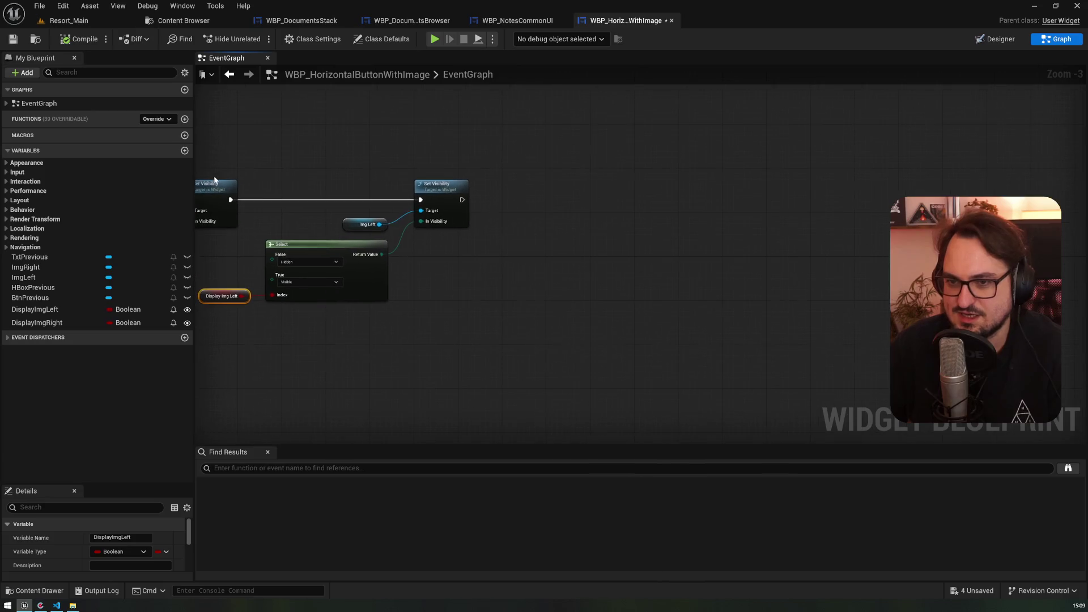
pyautogui.click(184, 150)
pyautogui.click(126, 336)
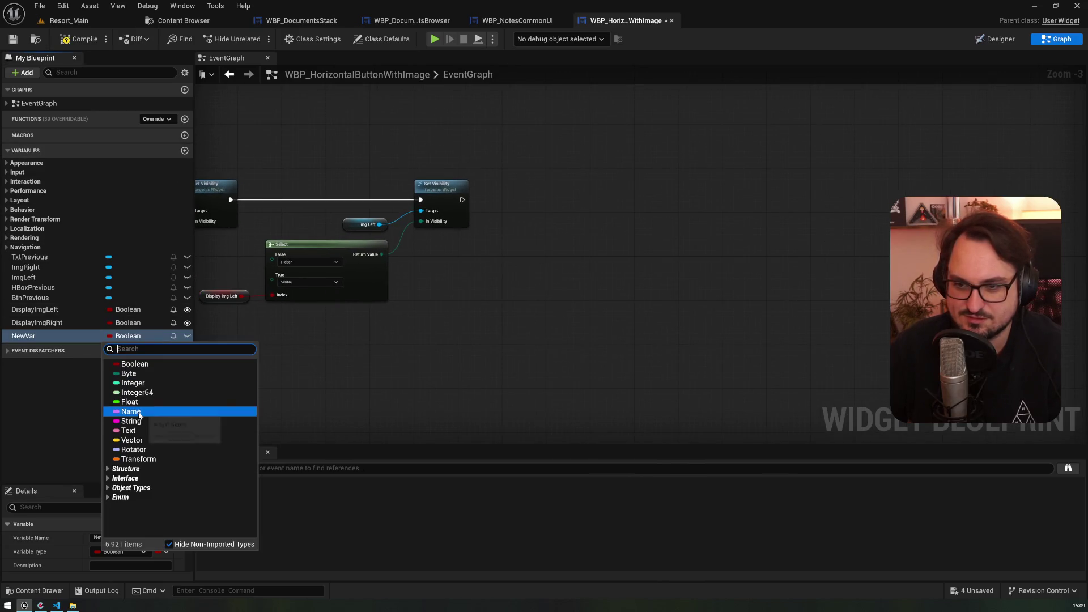
pyautogui.click(129, 430)
pyautogui.click(46, 334)
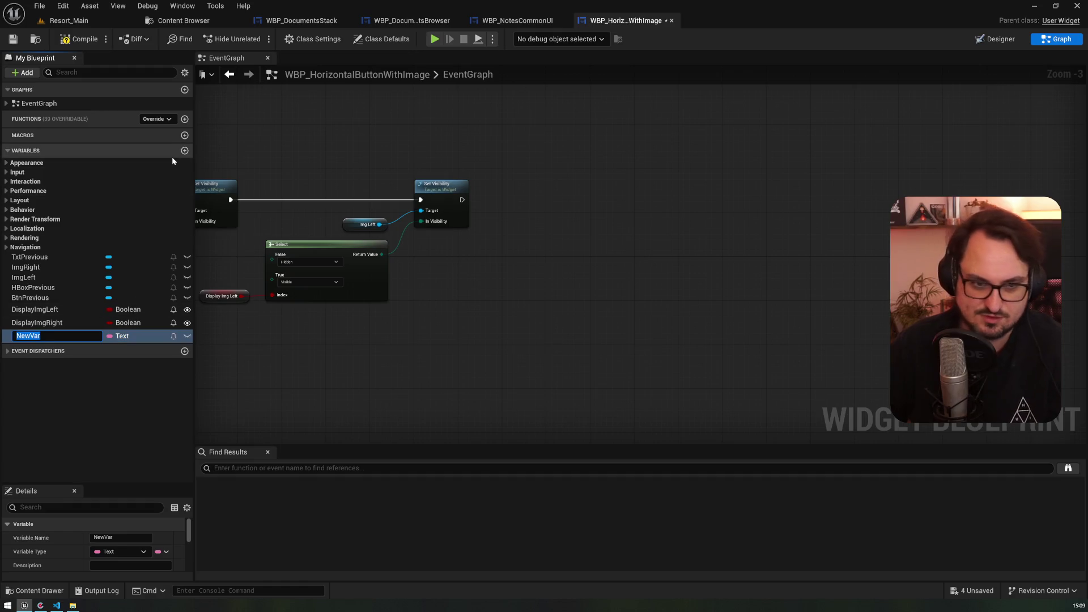
pyautogui.write('Text')
pyautogui.press('Return')
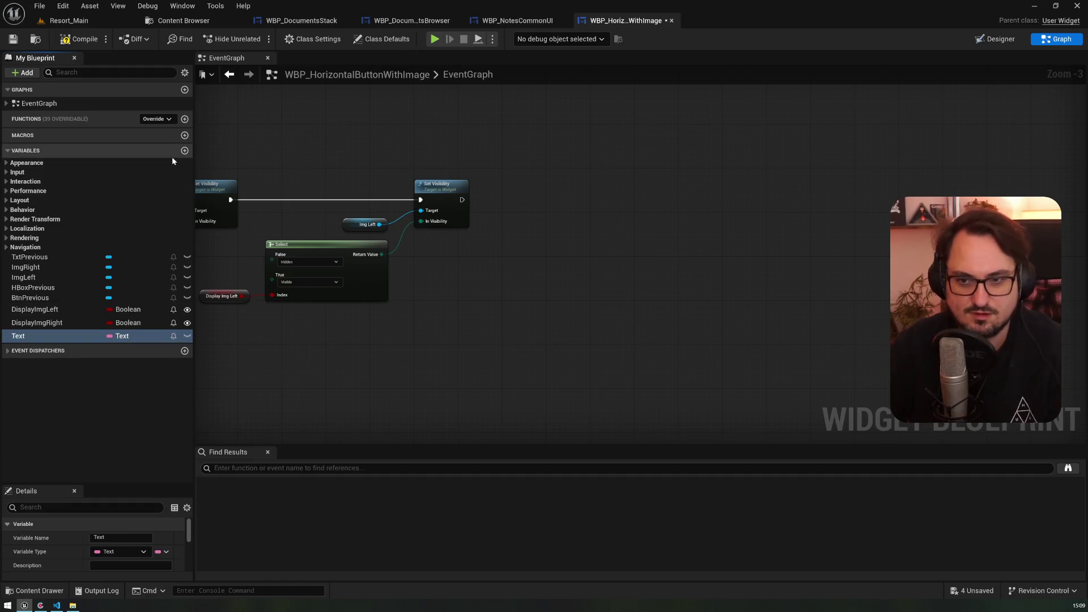
# - Rename the TxtPrevious text block to Txt and the BtnPrevious button to Btn
pyautogui.moveTo(65, 259); pyautogui.dragTo(476, 326)
pyautogui.click(163, 258)
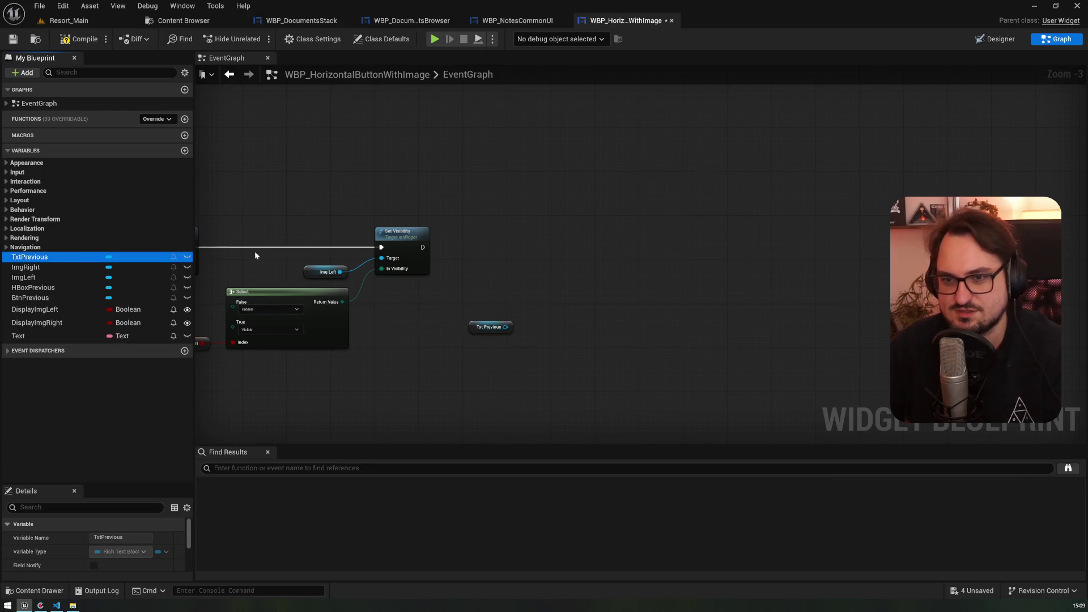
pyautogui.click(994, 39)
pyautogui.click(113, 385)
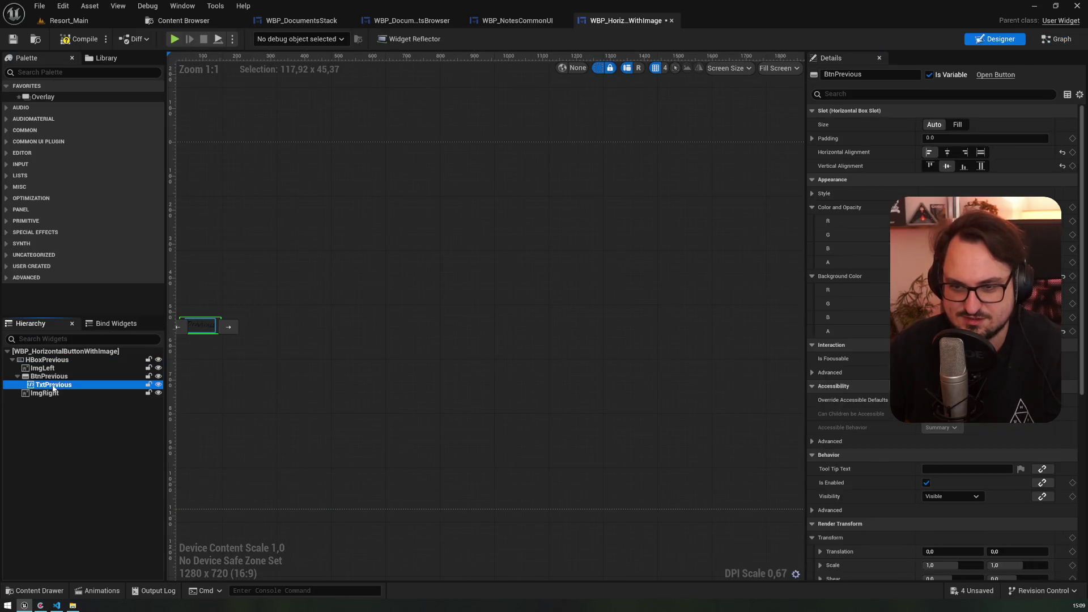
pyautogui.press('F2')
pyautogui.write('Txt')
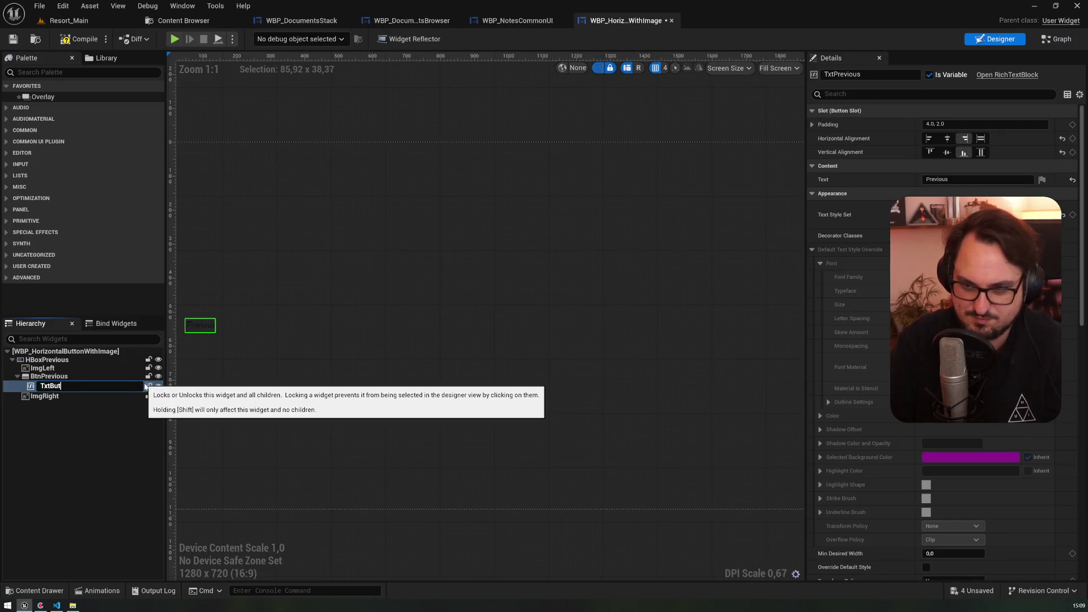
pyautogui.press('Return')
pyautogui.press('Up')
pyautogui.press('F2')
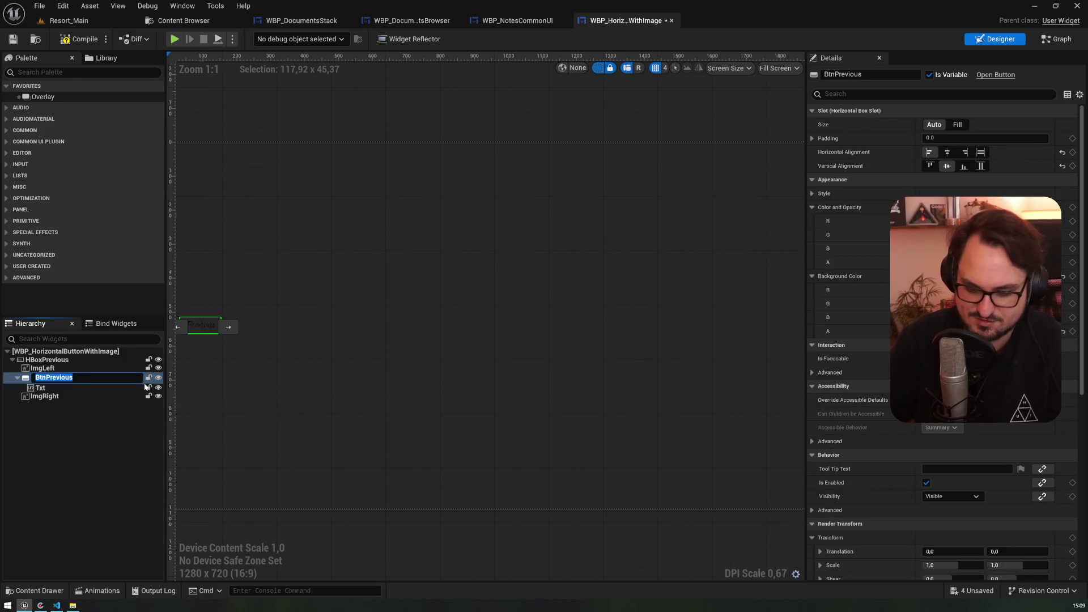
pyautogui.write('Btn')
pyautogui.press('Return')
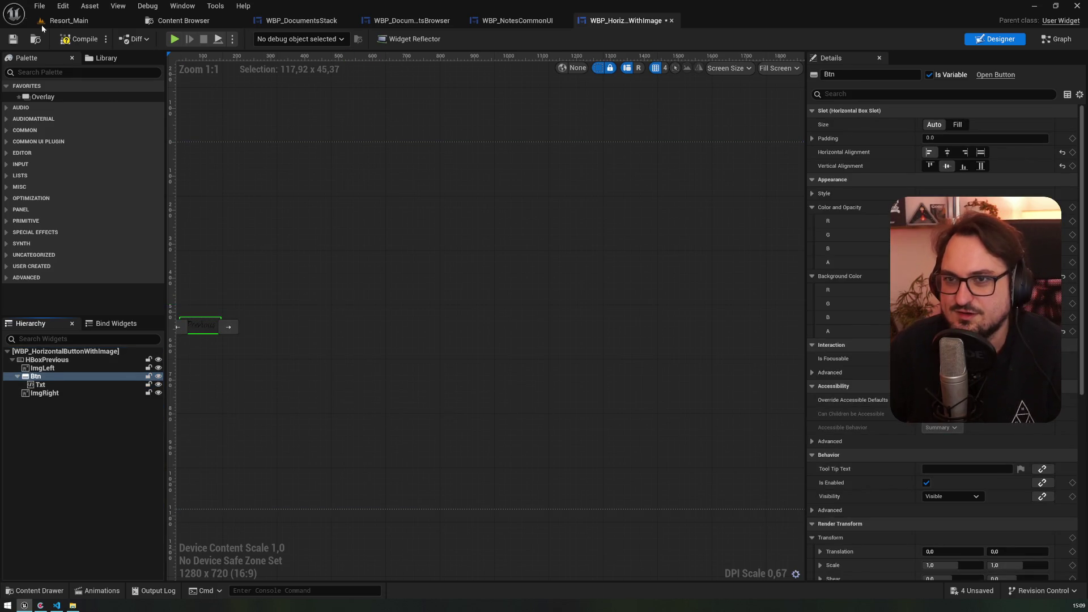
# - Compile, then add a Set Text node on Txt fed by the Text variable, run after Set Visibility
pyautogui.press('F7')
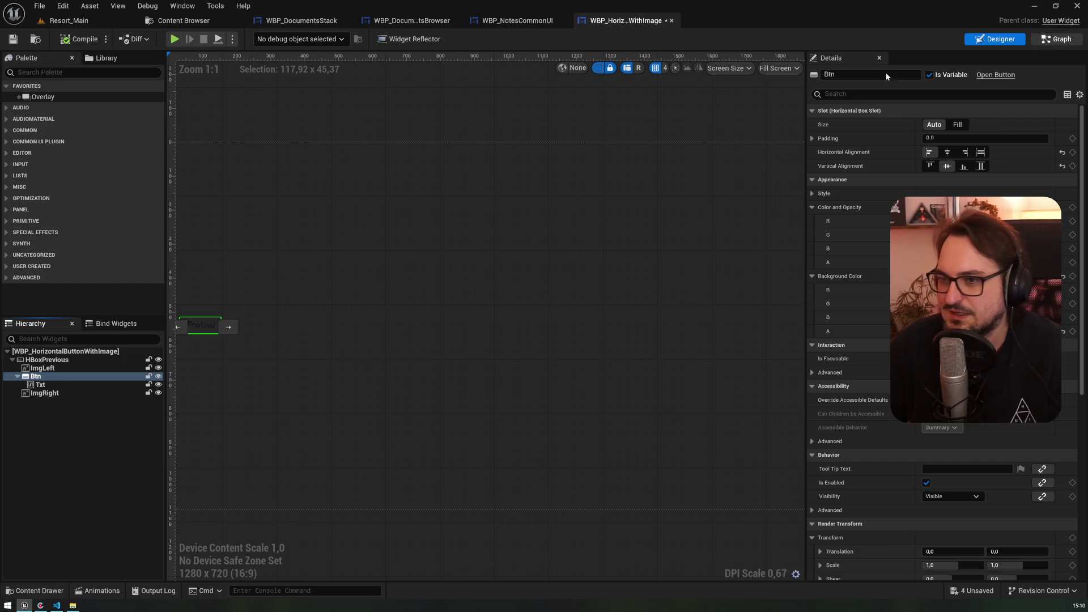
pyautogui.click(1057, 39)
pyautogui.moveTo(18, 335); pyautogui.dragTo(448, 370)
pyautogui.moveTo(524, 300); pyautogui.dragTo(540, 270)
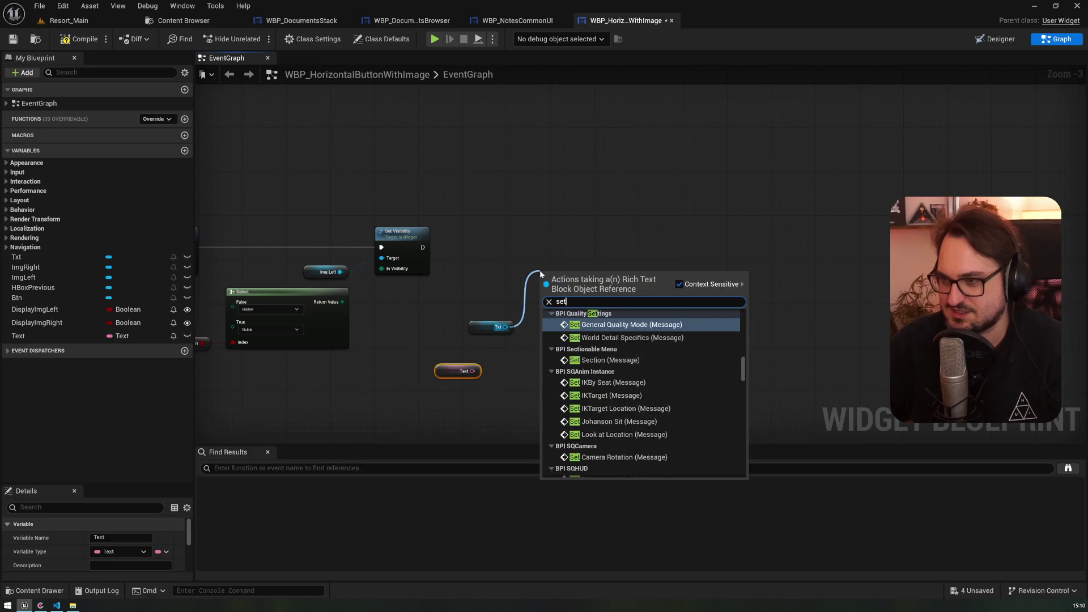
pyautogui.write('set text')
pyautogui.click(598, 393)
pyautogui.moveTo(476, 376)
pyautogui.mouseDown()
pyautogui.moveTo(509, 301)
pyautogui.moveTo(542, 291)
pyautogui.moveTo(541, 261)
pyautogui.mouseUp()
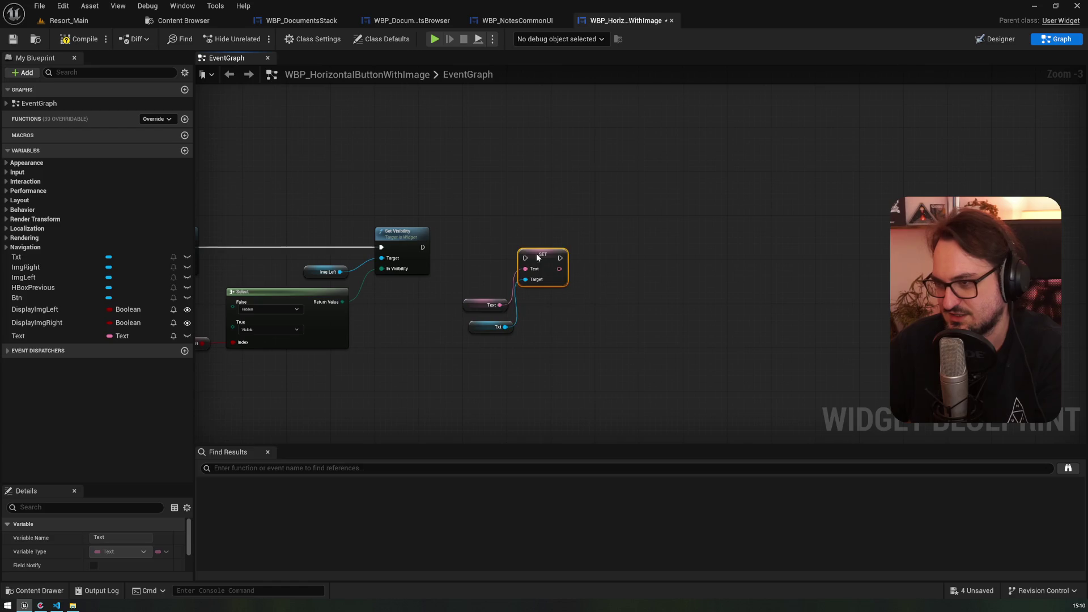
pyautogui.moveTo(422, 247)
pyautogui.mouseDown()
pyautogui.moveTo(524, 245)
pyautogui.moveTo(400, 245)
pyautogui.moveTo(508, 253)
pyautogui.mouseUp()
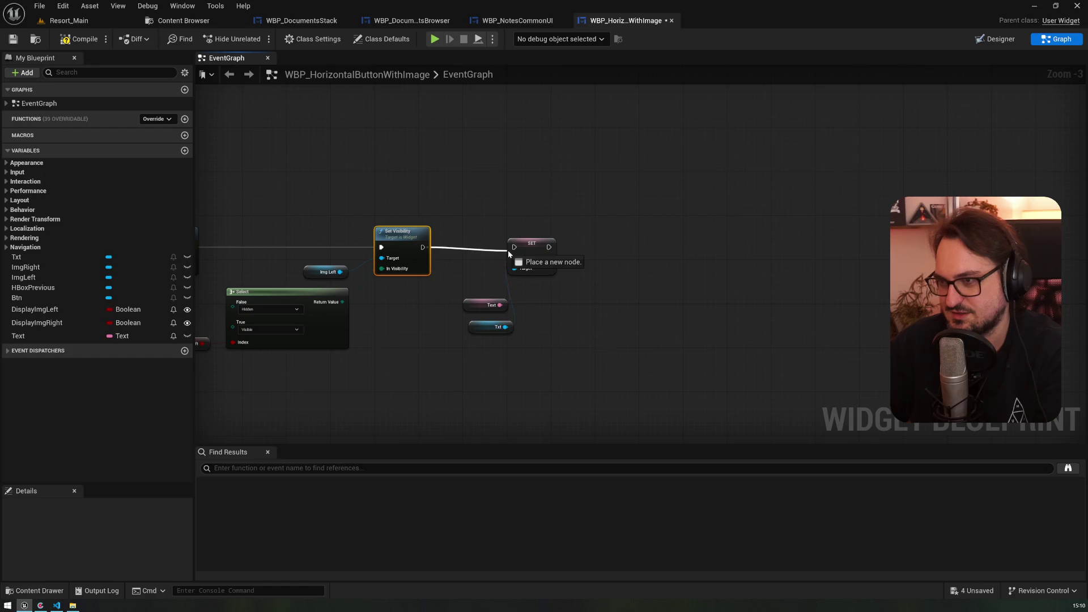
pyautogui.moveTo(478, 306); pyautogui.dragTo(461, 276)
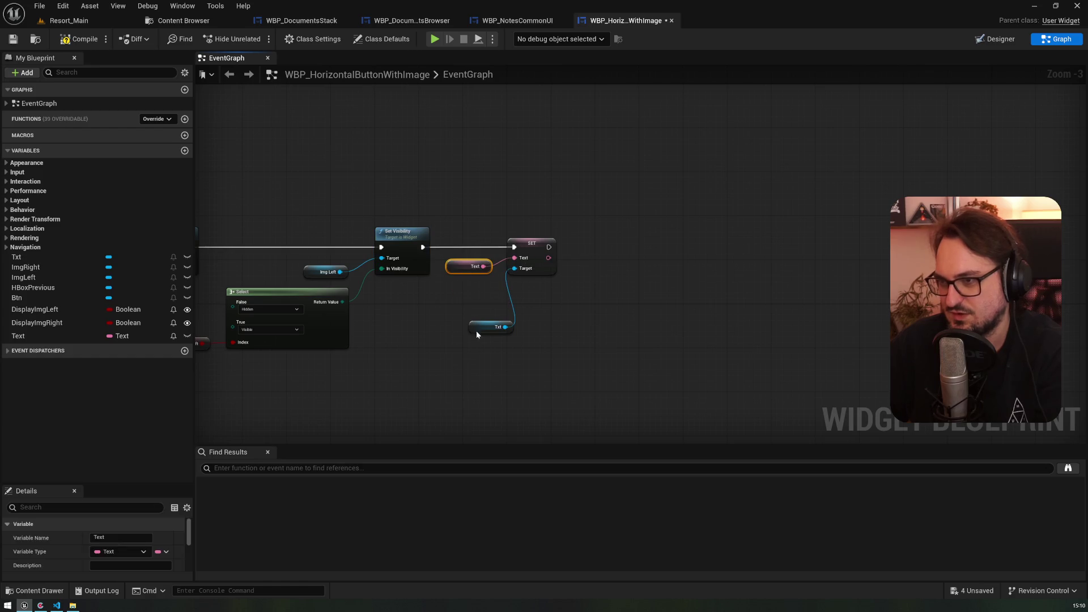
pyautogui.moveTo(476, 335); pyautogui.dragTo(457, 288)
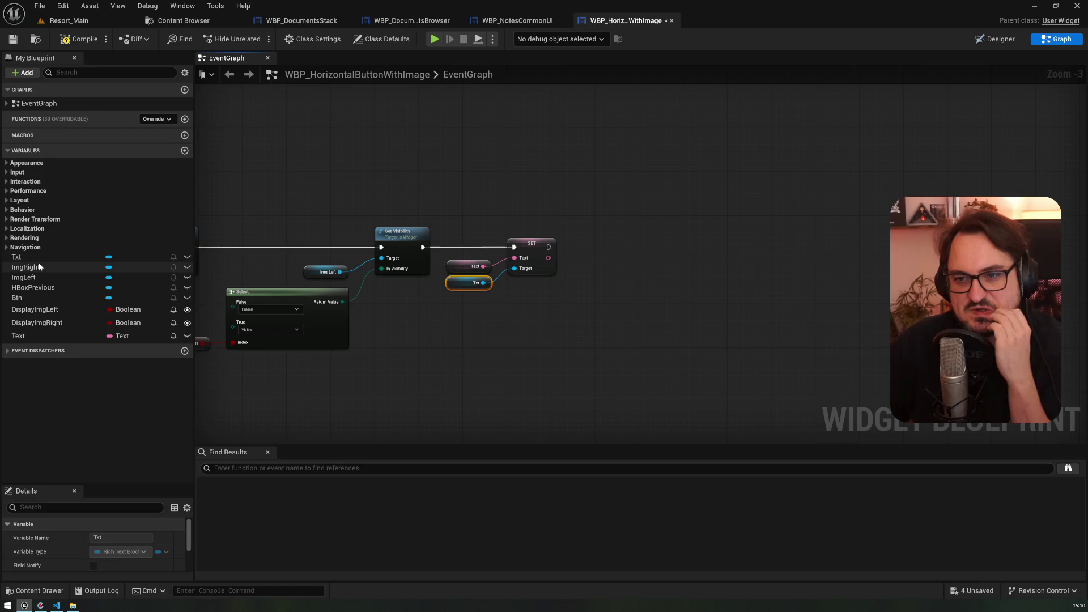
# - Add an ImgLeft reference to the graph after checking its brush properties in the Designer
pyautogui.moveTo(34, 277); pyautogui.dragTo(557, 337)
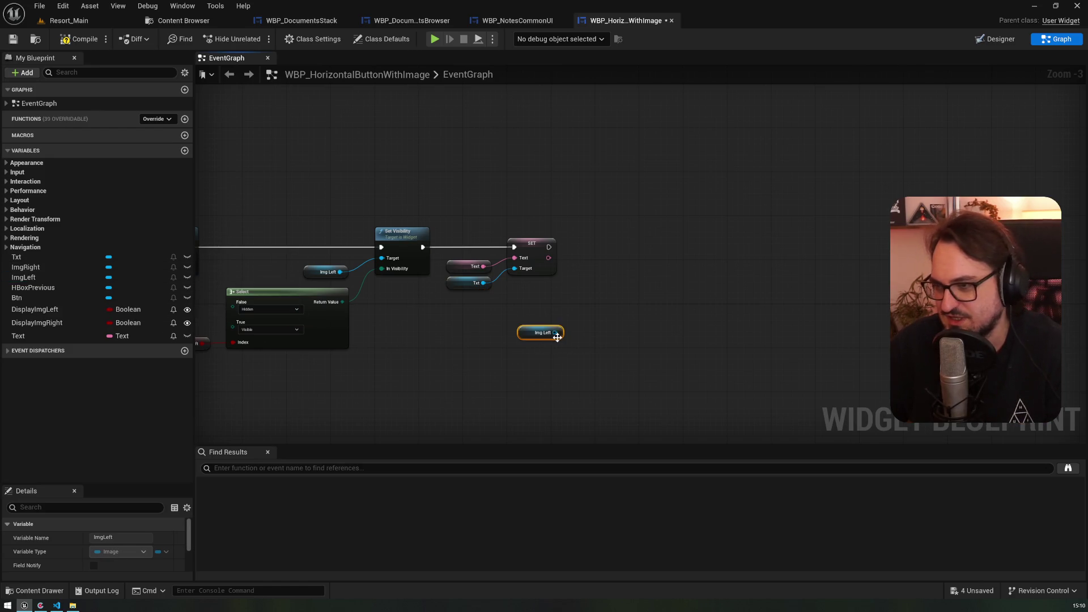
pyautogui.click(999, 39)
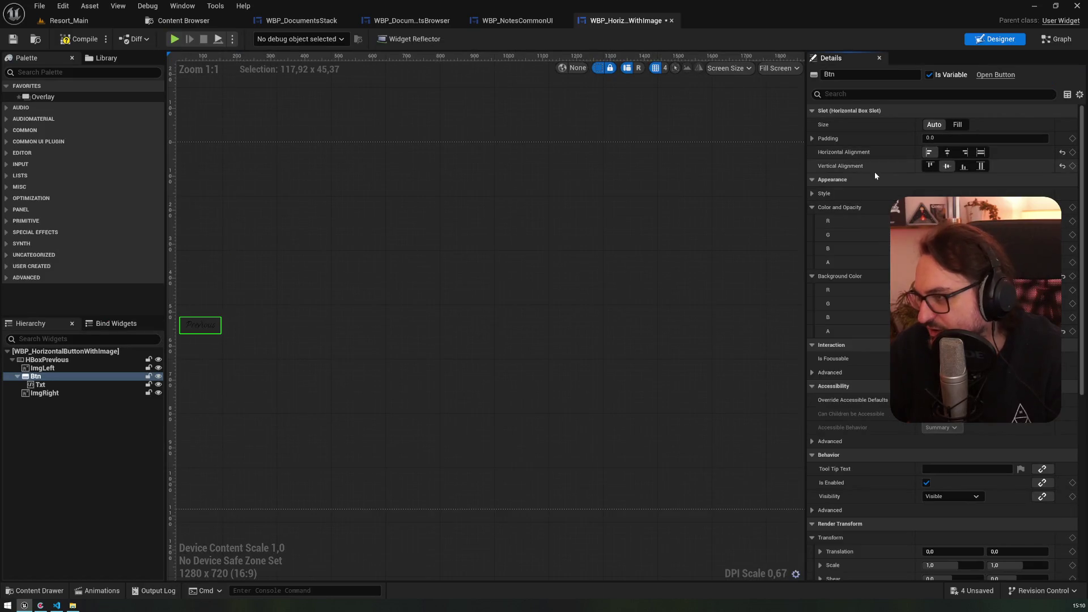
pyautogui.click(42, 368)
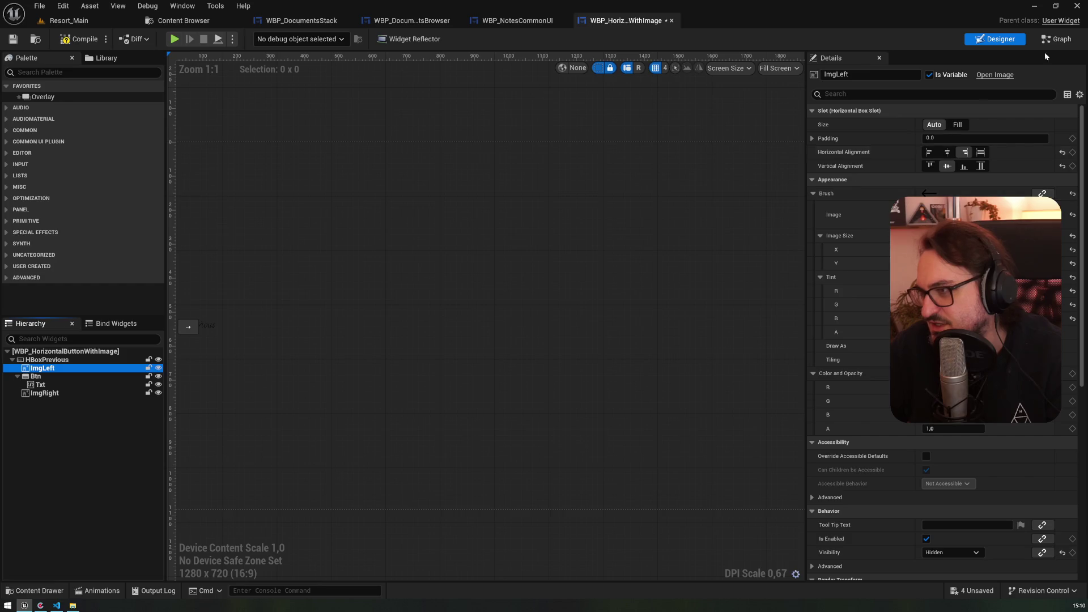
pyautogui.click(1057, 38)
pyautogui.moveTo(554, 332); pyautogui.dragTo(601, 283)
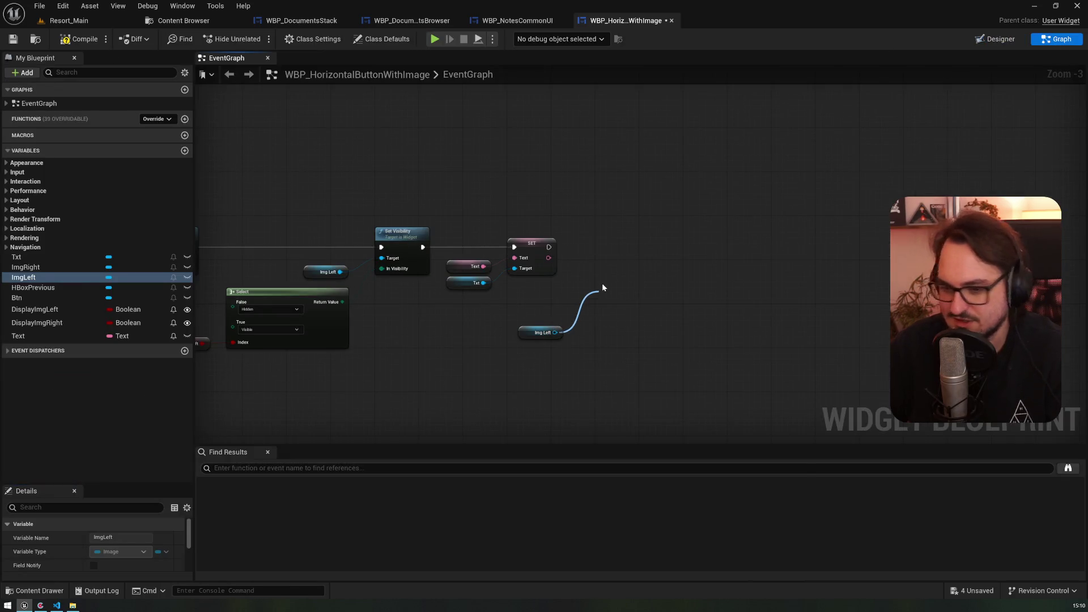
# - Add a Set Brush node for ImgLeft, promote its brush to a LeftImg variable, and chain it after SET
pyautogui.write('setbrush')
pyautogui.press('Return')
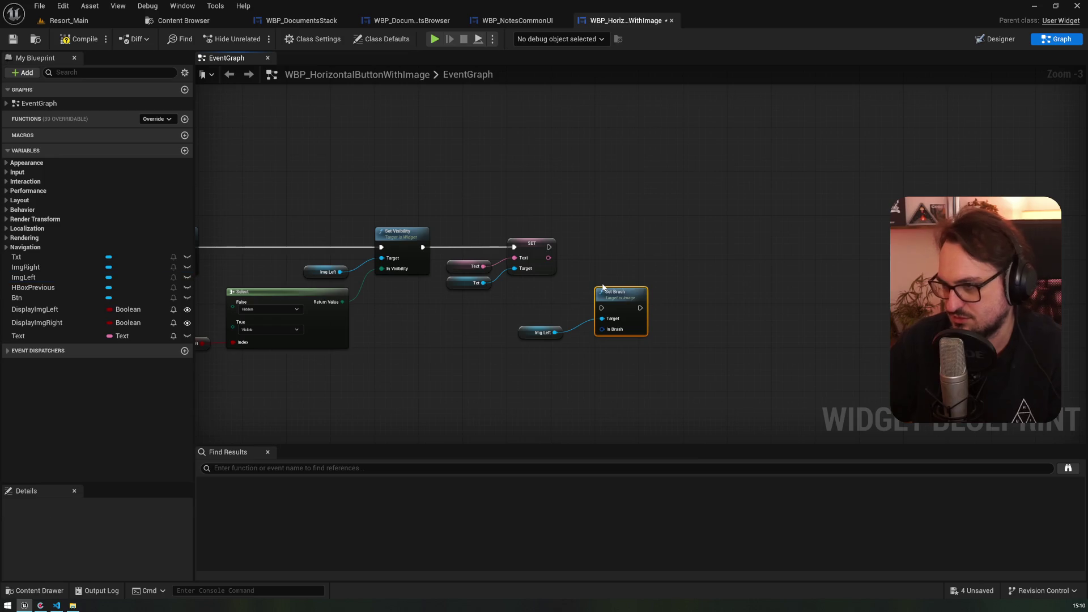
pyautogui.moveTo(602, 330); pyautogui.dragTo(572, 352)
pyautogui.write('m')
pyautogui.press('BackSpace')
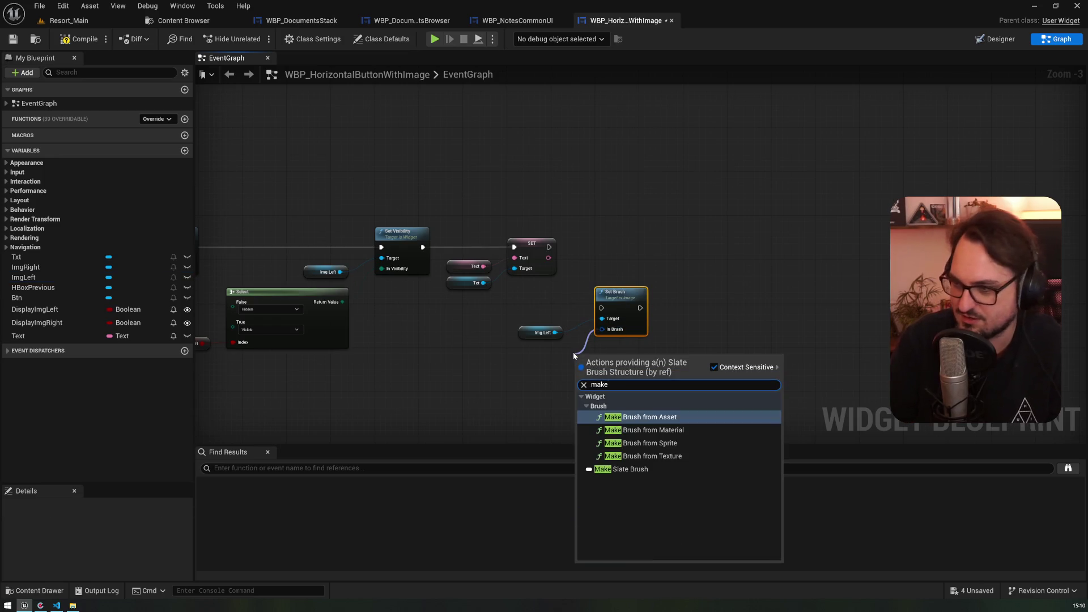
pyautogui.write('prom')
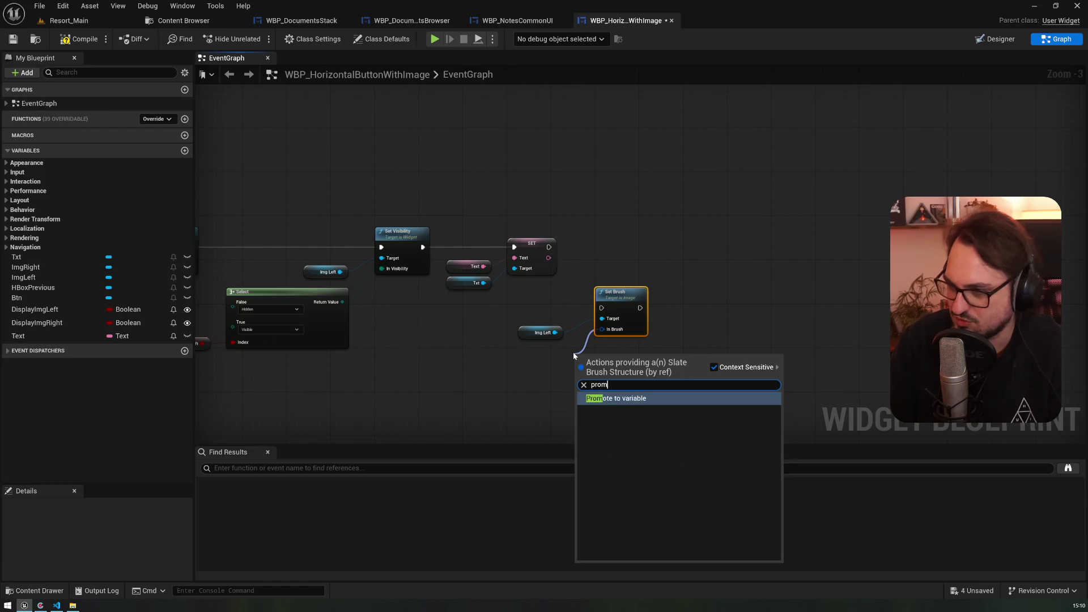
pyautogui.press('Return')
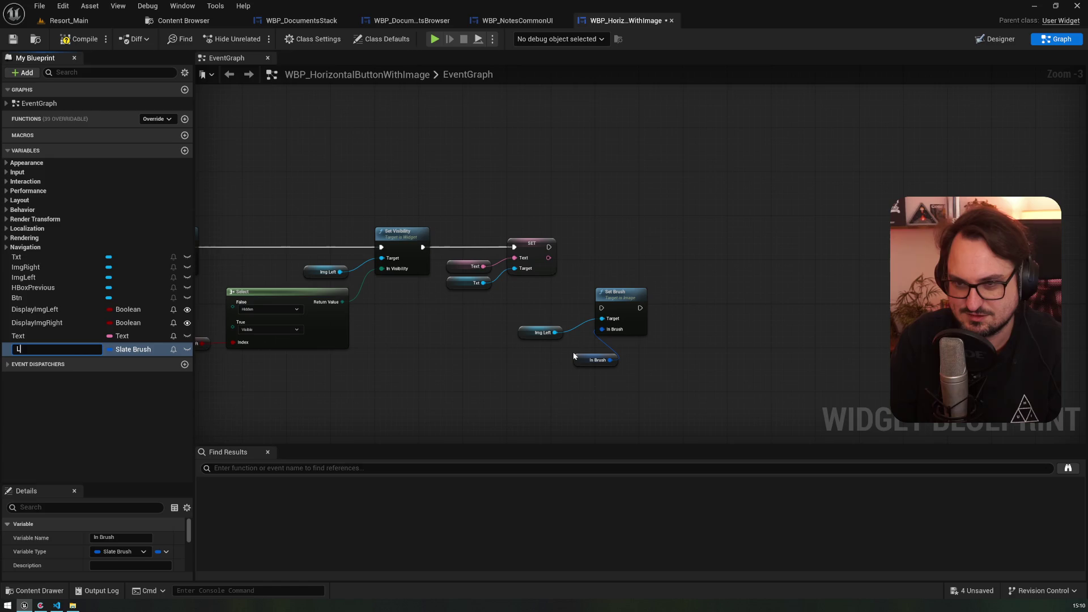
pyautogui.write('LeftImg')
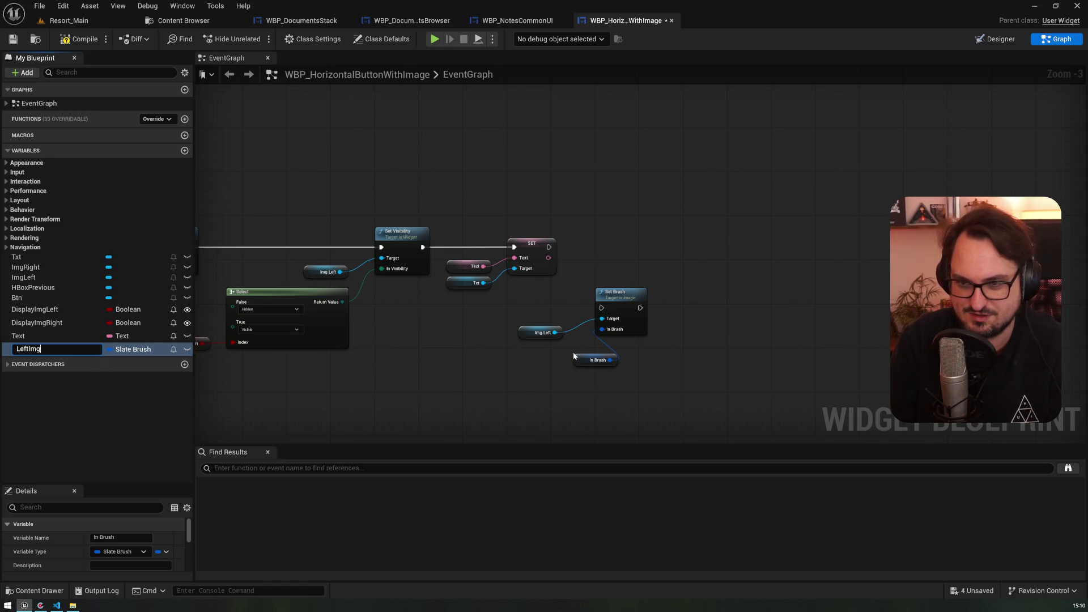
pyautogui.press('Return')
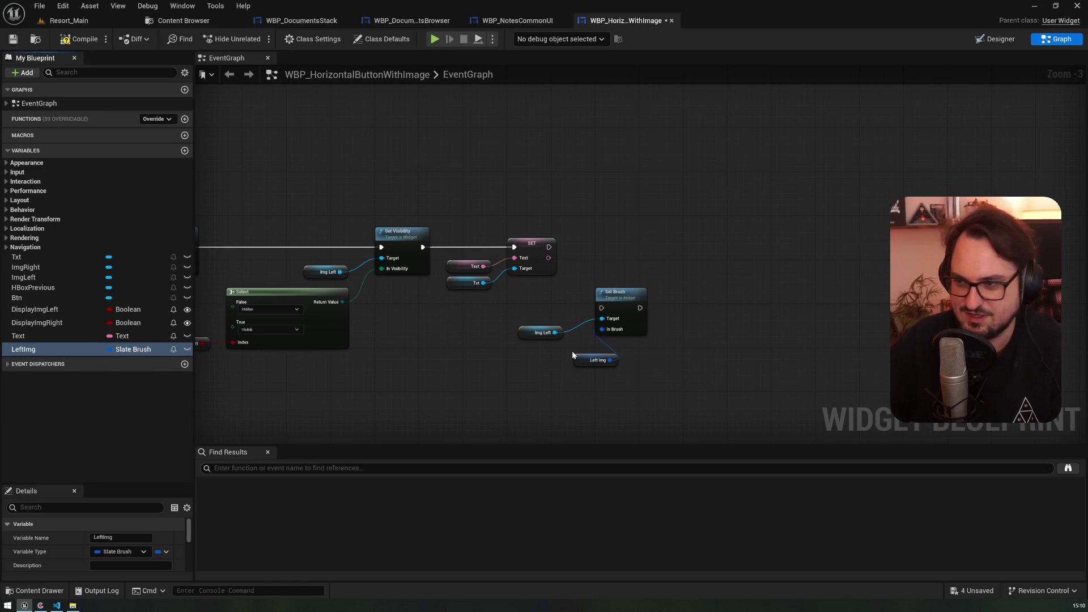
pyautogui.moveTo(616, 302); pyautogui.dragTo(626, 244)
pyautogui.moveTo(548, 247); pyautogui.dragTo(613, 248)
pyautogui.moveTo(585, 359)
pyautogui.mouseDown()
pyautogui.moveTo(525, 348)
pyautogui.moveTo(595, 269)
pyautogui.moveTo(378, 249)
pyautogui.mouseUp()
# - Add a second Set Brush for ImgRight with a promoted RightImg brush variable, chained after the first
pyautogui.scroll(3, 525, 344)
pyautogui.keyDown('shift'); pyautogui.click(544, 333); pyautogui.keyUp('shift')
pyautogui.click(50, 349)
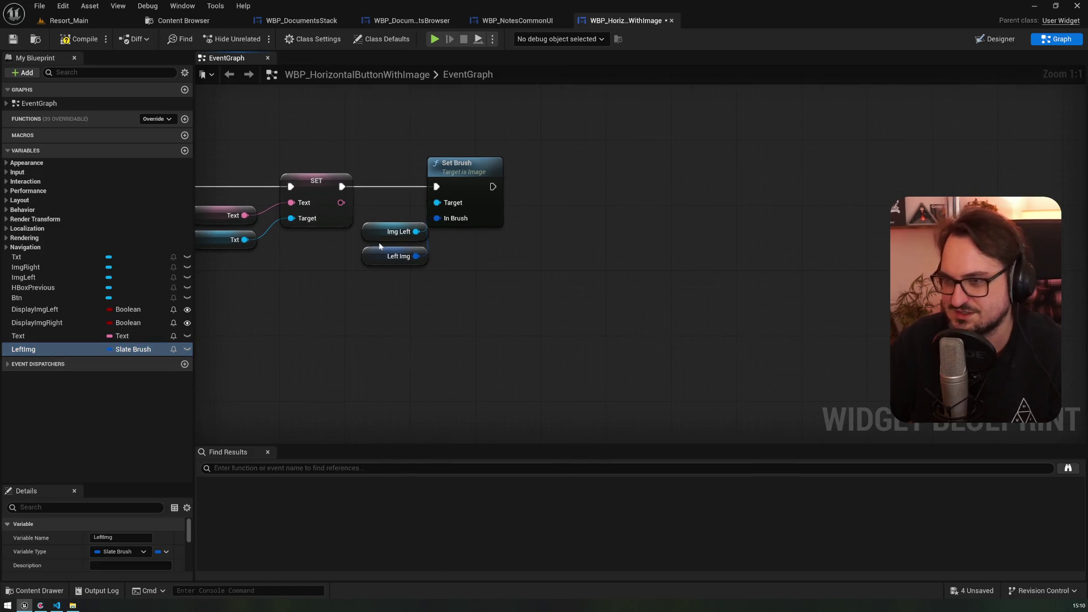
pyautogui.click(48, 267)
pyautogui.moveTo(496, 284); pyautogui.dragTo(581, 236)
pyautogui.write('setbr')
pyautogui.press('Return')
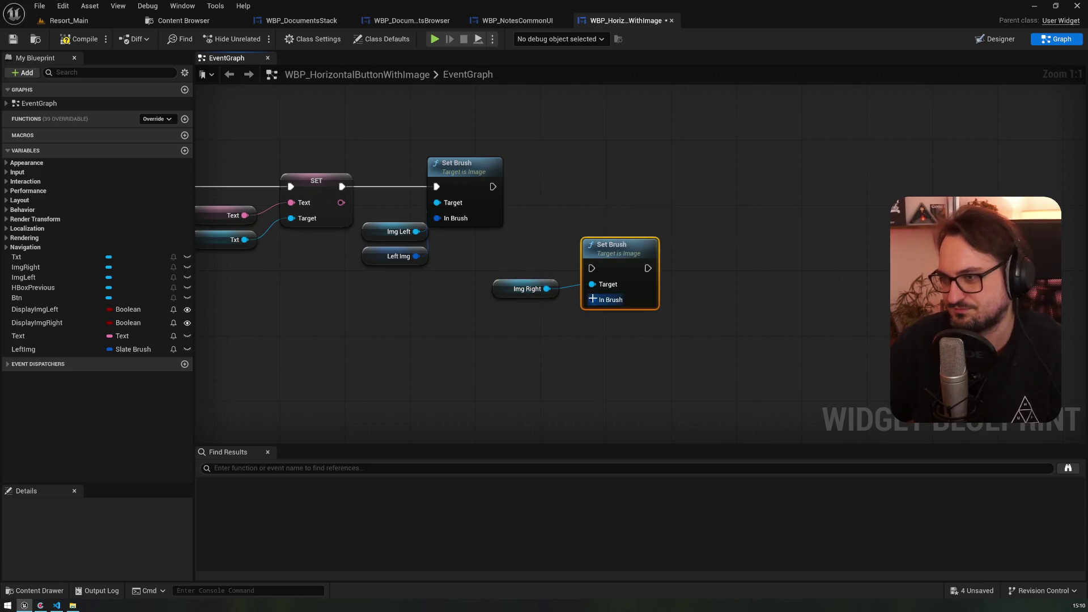
pyautogui.moveTo(592, 298); pyautogui.dragTo(539, 330)
pyautogui.write('promote')
pyautogui.press('Return')
pyautogui.write('E')
pyautogui.write('mg')
pyautogui.press('Return')
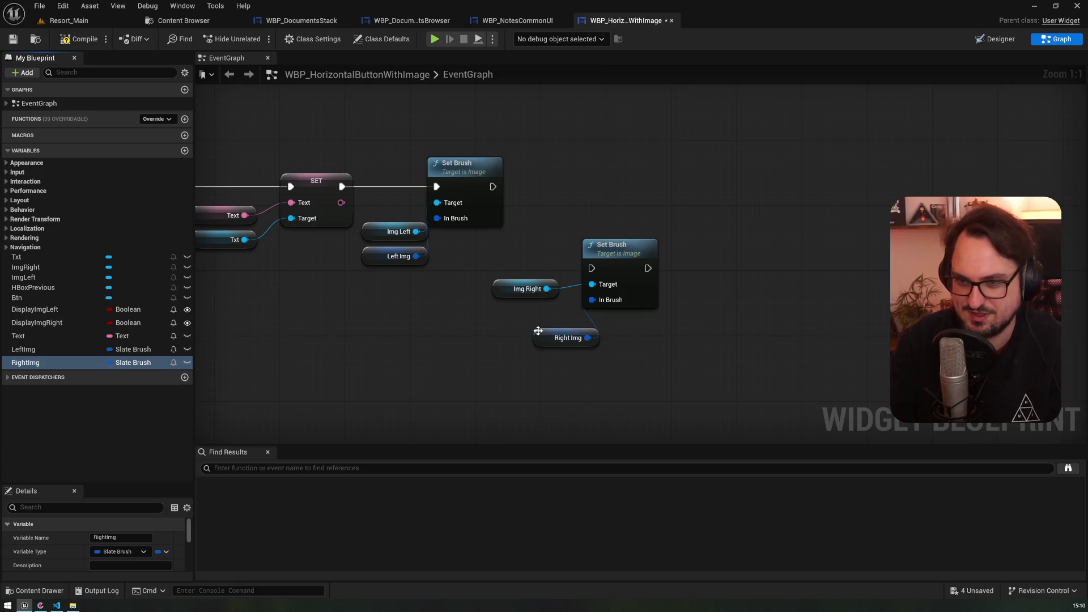
pyautogui.moveTo(493, 186)
pyautogui.mouseDown()
pyautogui.moveTo(592, 268)
pyautogui.moveTo(634, 170)
pyautogui.mouseUp()
pyautogui.moveTo(511, 292); pyautogui.dragTo(542, 225)
pyautogui.moveTo(553, 342); pyautogui.dragTo(544, 262)
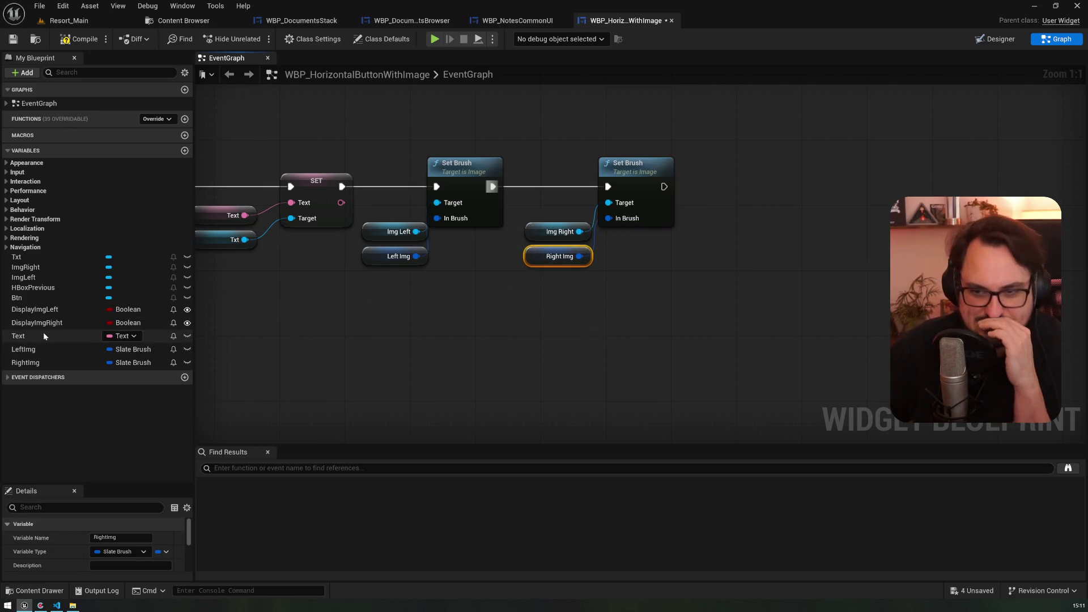
# - Review the DisplayImgLeft, ImgLeft and ImgRight variables and the ImgRight widget's properties
pyautogui.click(41, 309)
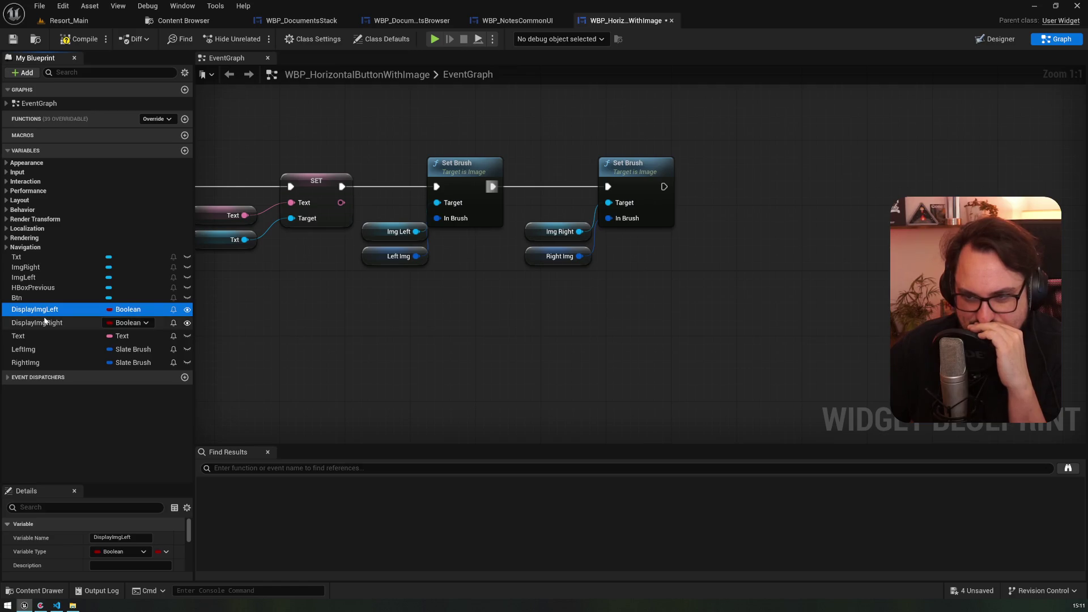
pyautogui.click(46, 277)
pyautogui.click(43, 267)
pyautogui.click(38, 278)
pyautogui.click(112, 267)
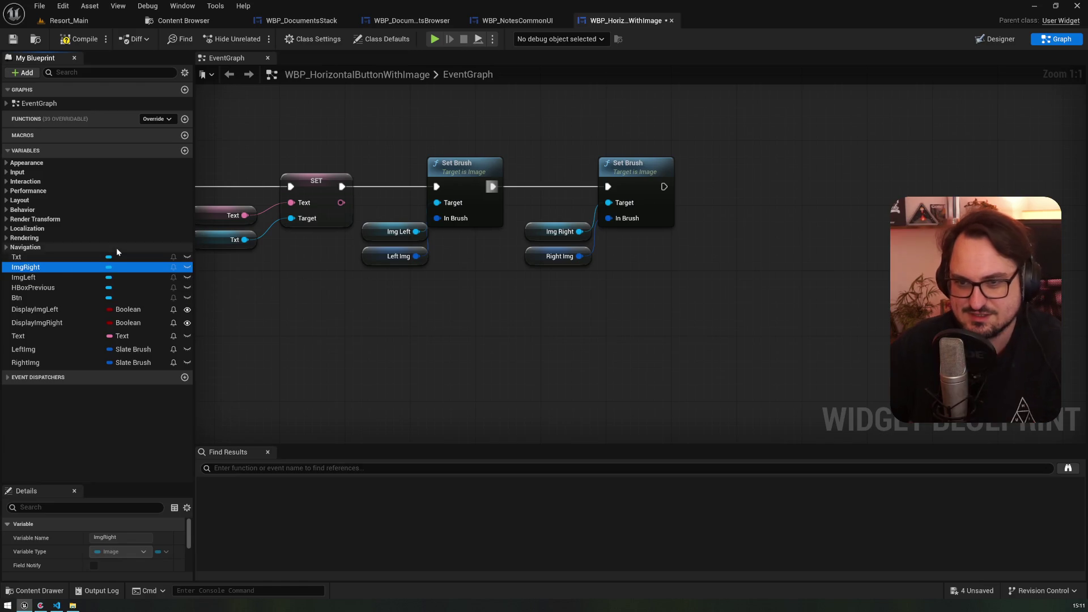
pyautogui.click(994, 41)
pyautogui.click(45, 392)
pyautogui.click(57, 393)
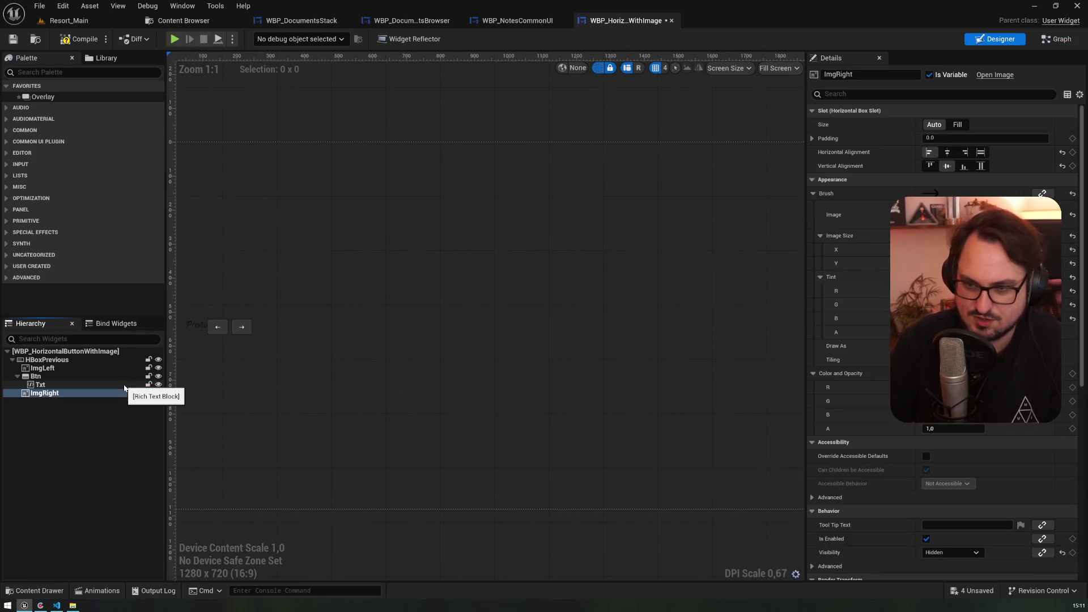
pyautogui.click(1057, 41)
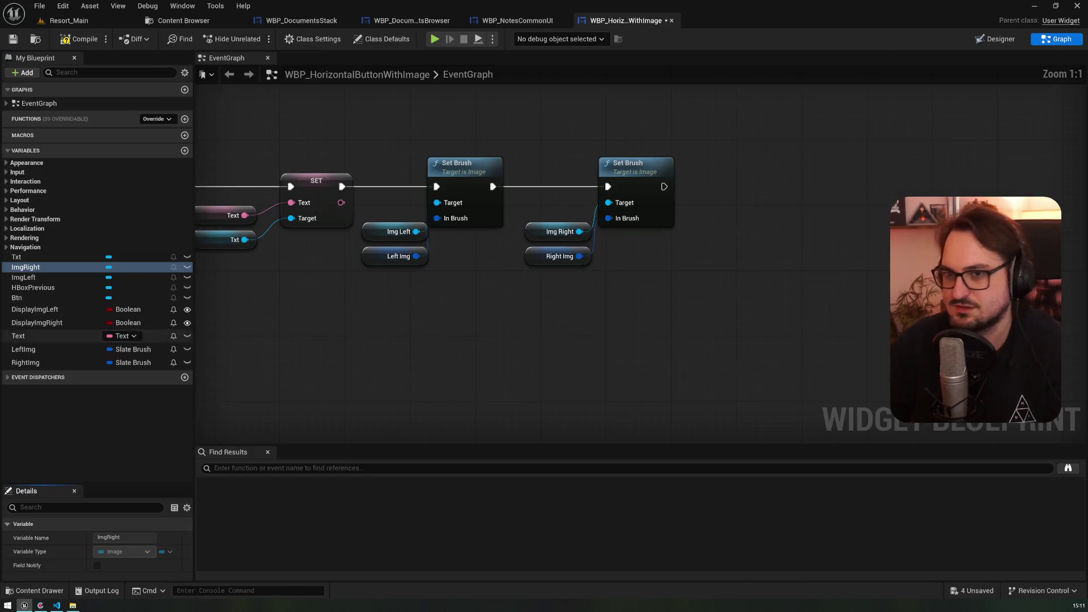
# - Rename the LeftImg variable to ImgLeftBrush and RightImg to ImgRightBrush
pyautogui.click(49, 350)
pyautogui.click(49, 349)
pyautogui.write('Img')
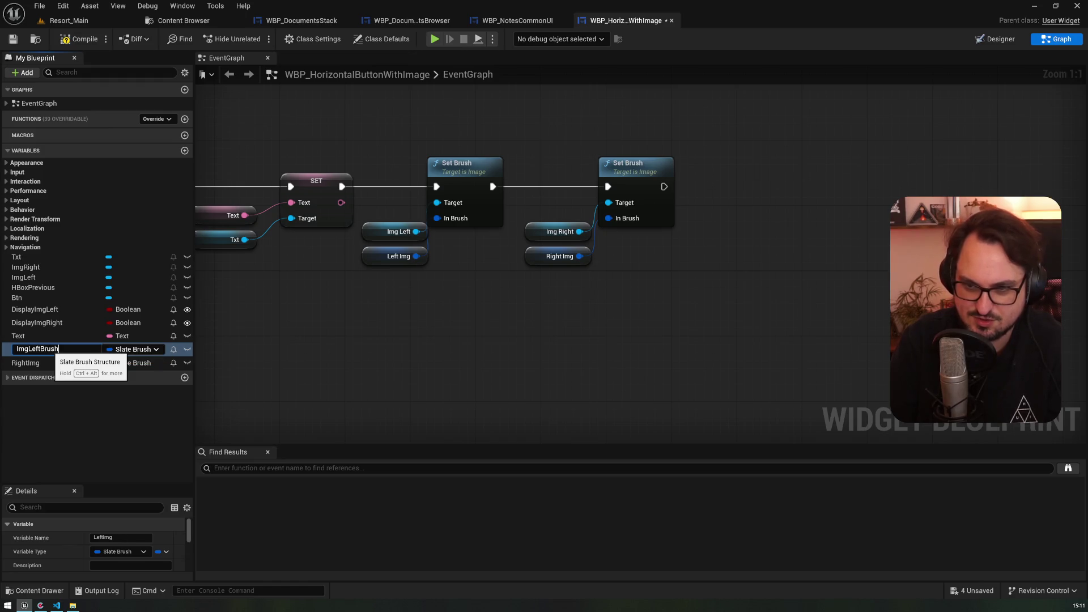
pyautogui.press('Return')
pyautogui.press('Down')
pyautogui.press('F2')
pyautogui.write('Img')
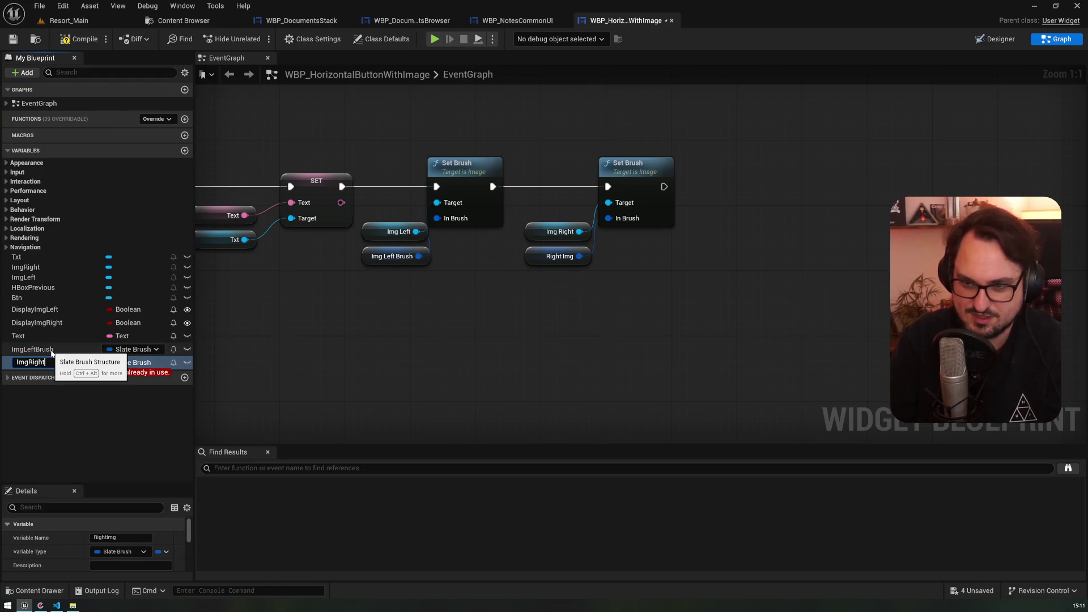
pyautogui.press('Return')
# - Move DisplayImgLeft above ImgLeftBrush in the variable list and compile the button blueprint
pyautogui.click(35, 309)
pyautogui.click(46, 324)
pyautogui.click(40, 336)
pyautogui.moveTo(31, 309)
pyautogui.mouseDown()
pyautogui.moveTo(36, 371)
pyautogui.moveTo(45, 365)
pyautogui.mouseUp()
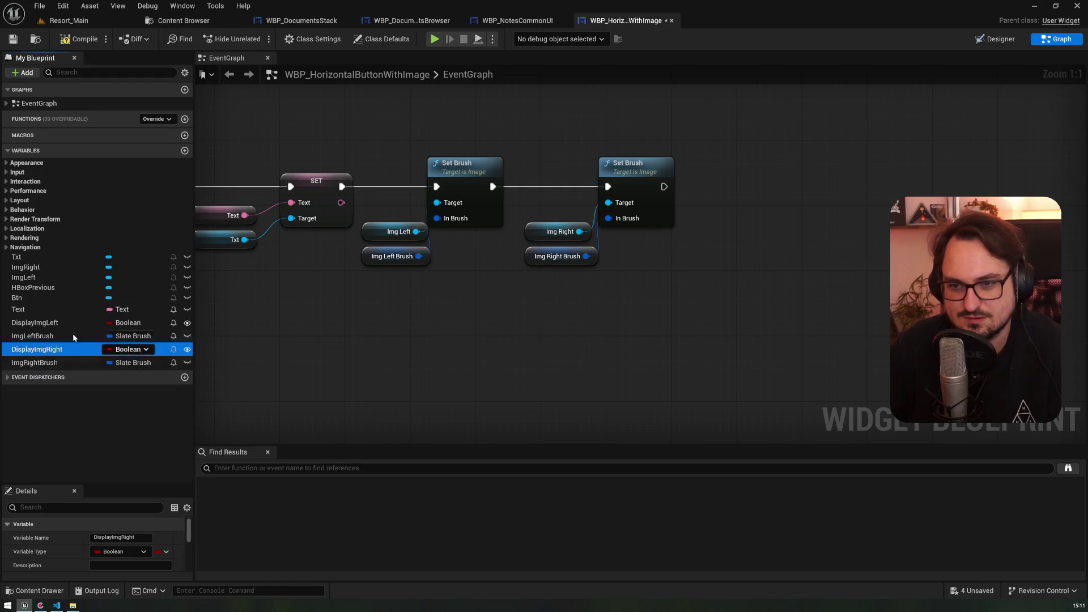
pyautogui.click(80, 39)
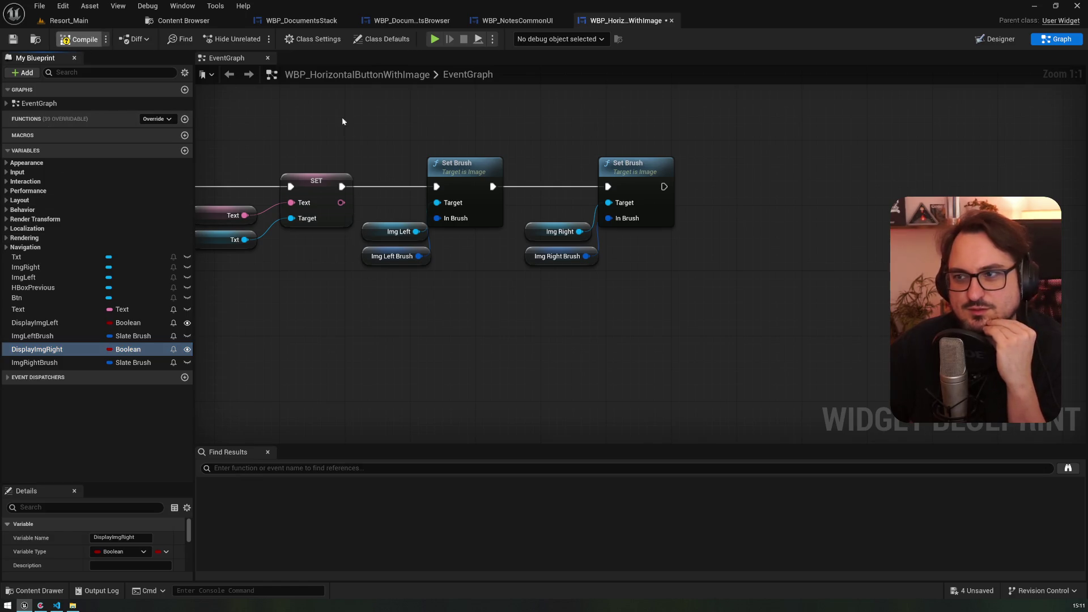
pyautogui.rightClick(444, 133)
pyautogui.click(513, 21)
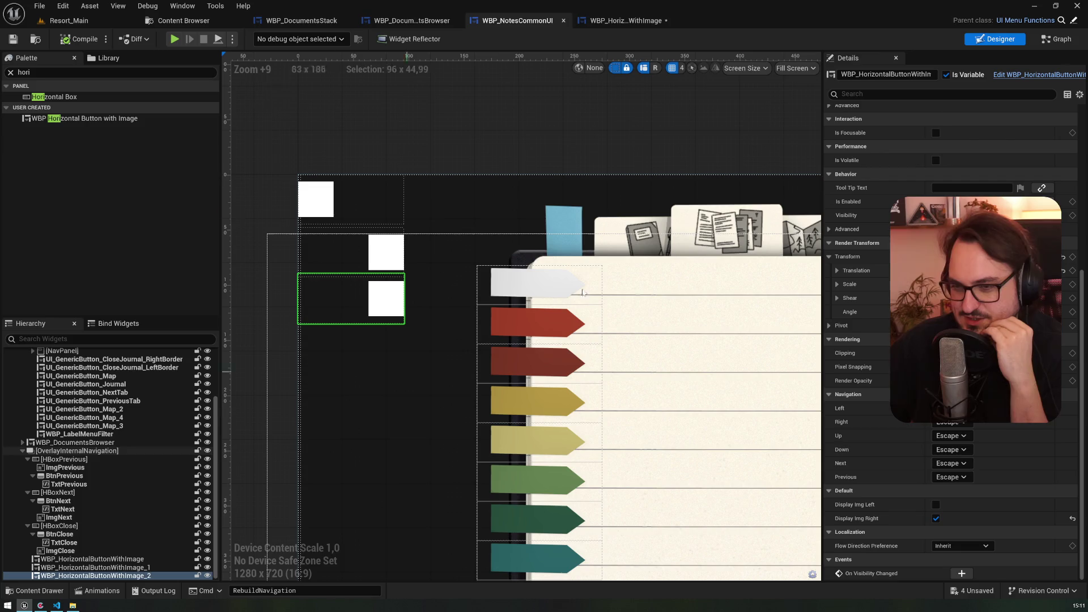
# - Insert a SET Text Style on Txt, fed by TxtTextStyle, between SET Text and the first Set Brush
pyautogui.click(623, 21)
pyautogui.moveTo(449, 269); pyautogui.dragTo(520, 269)
pyautogui.moveTo(315, 141)
pyautogui.mouseDown()
pyautogui.moveTo(402, 229)
pyautogui.moveTo(474, 355)
pyautogui.moveTo(461, 377)
pyautogui.moveTo(468, 355)
pyautogui.mouseUp()
pyautogui.click(468, 379)
pyautogui.moveTo(599, 283); pyautogui.dragTo(395, 250)
pyautogui.moveTo(497, 241); pyautogui.dragTo(498, 241)
pyautogui.moveTo(837, 456)
pyautogui.mouseDown()
pyautogui.moveTo(396, 213)
pyautogui.moveTo(382, 229)
pyautogui.moveTo(447, 229)
pyautogui.mouseUp()
pyautogui.moveTo(252, 295); pyautogui.dragTo(284, 268)
pyautogui.moveTo(243, 324); pyautogui.dragTo(295, 291)
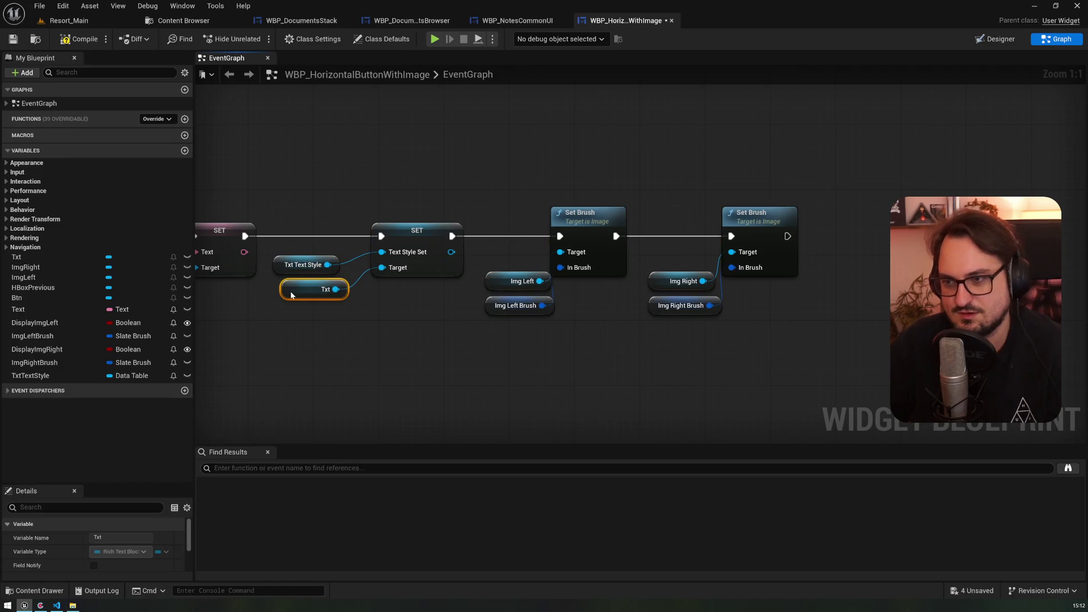
pyautogui.click(103, 22)
pyautogui.click(103, 34)
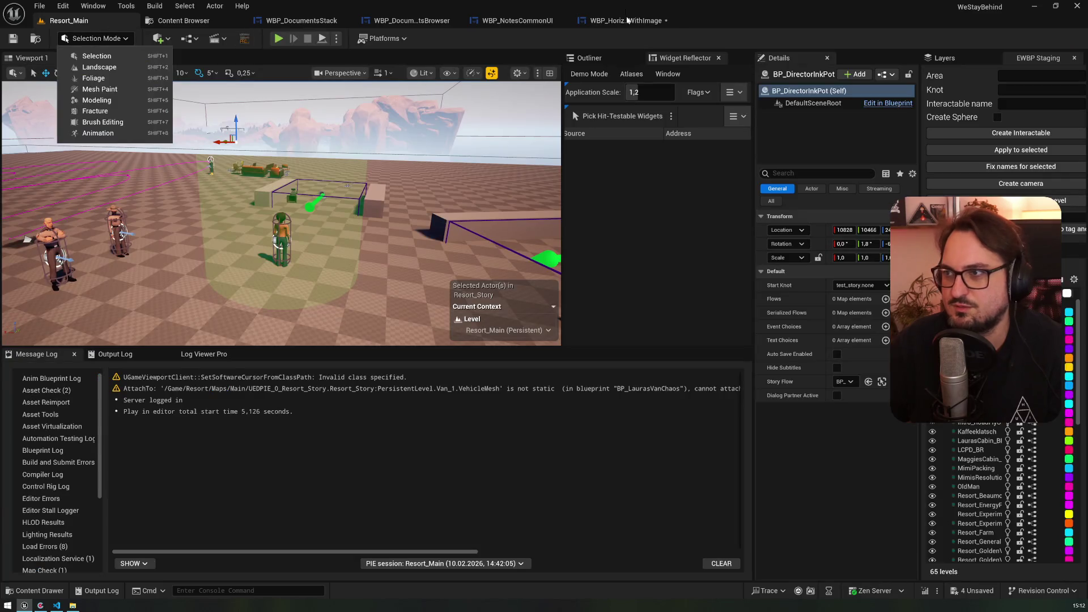
# - Save the button blueprint and select all three button instances in WBP_NotesCommonUI
pyautogui.click(626, 19)
pyautogui.click(13, 39)
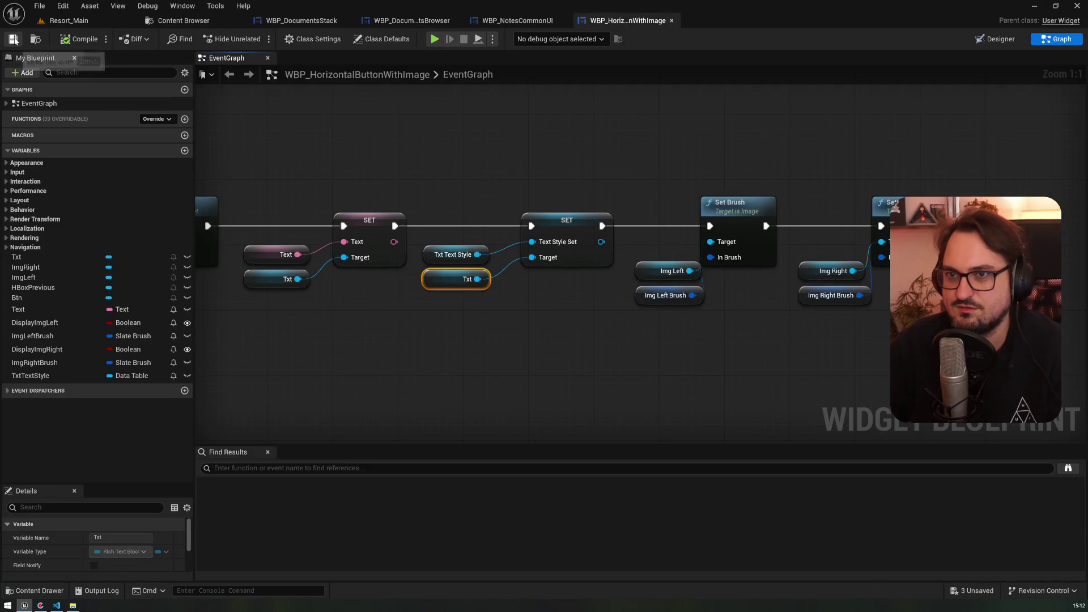
pyautogui.click(520, 21)
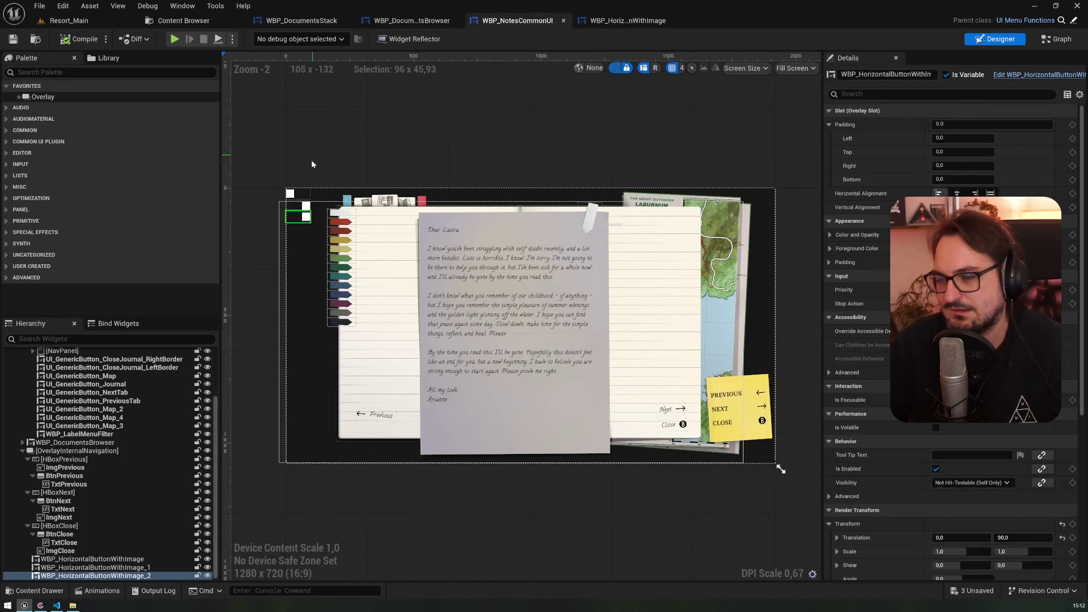
pyautogui.click(92, 559)
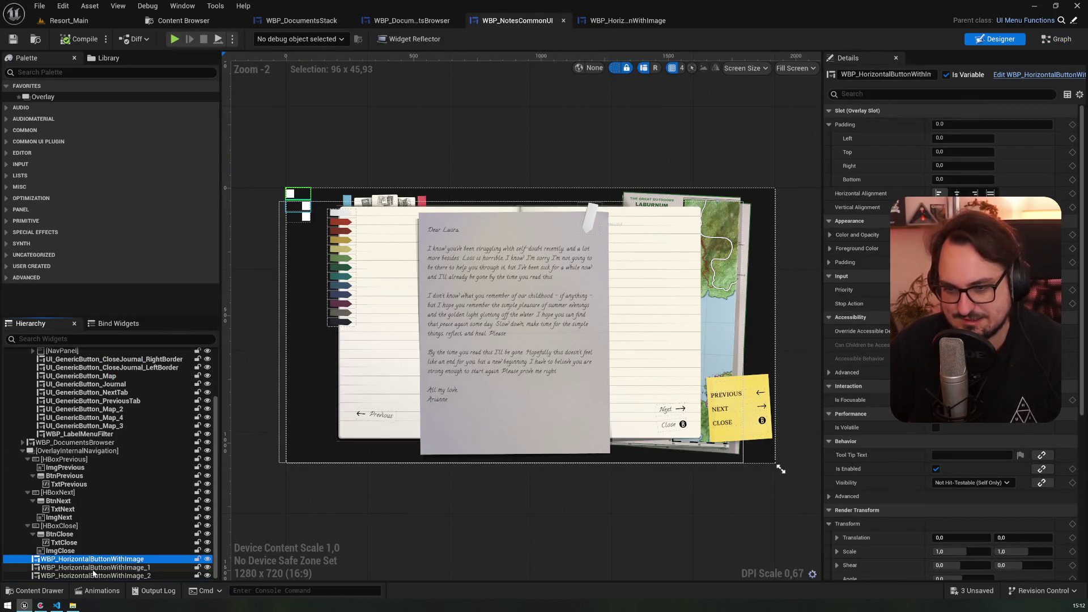
pyautogui.keyDown('shift'); pyautogui.click(94, 576); pyautogui.keyUp('shift')
# - Collapse the Details categories from Slot to Rendering to reveal the instances' exposed Default settings
pyautogui.scroll(-5, 858, 400)
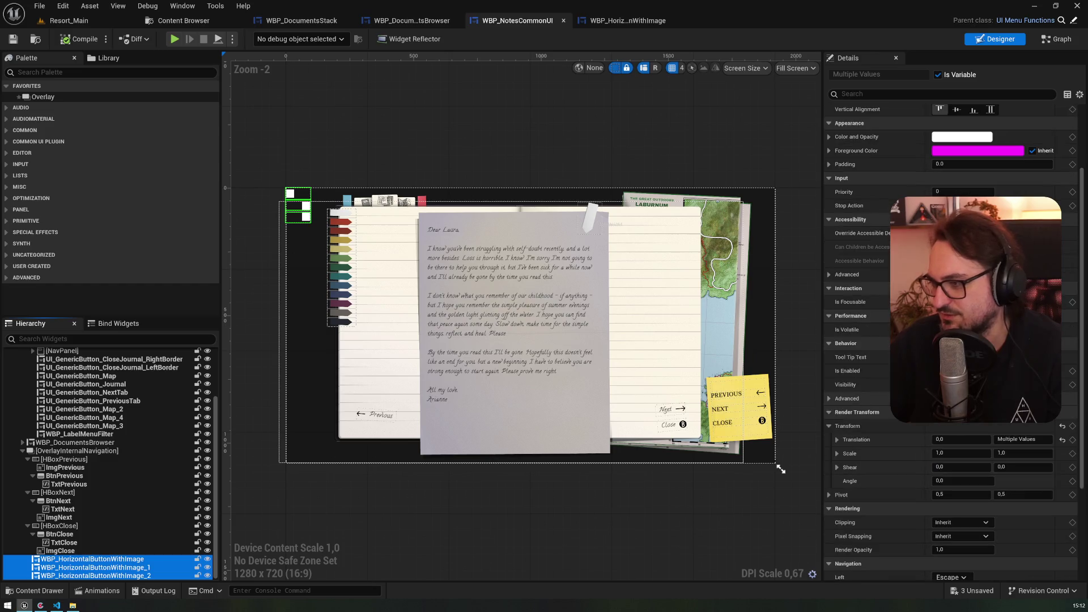
pyautogui.scroll(5, 858, 400)
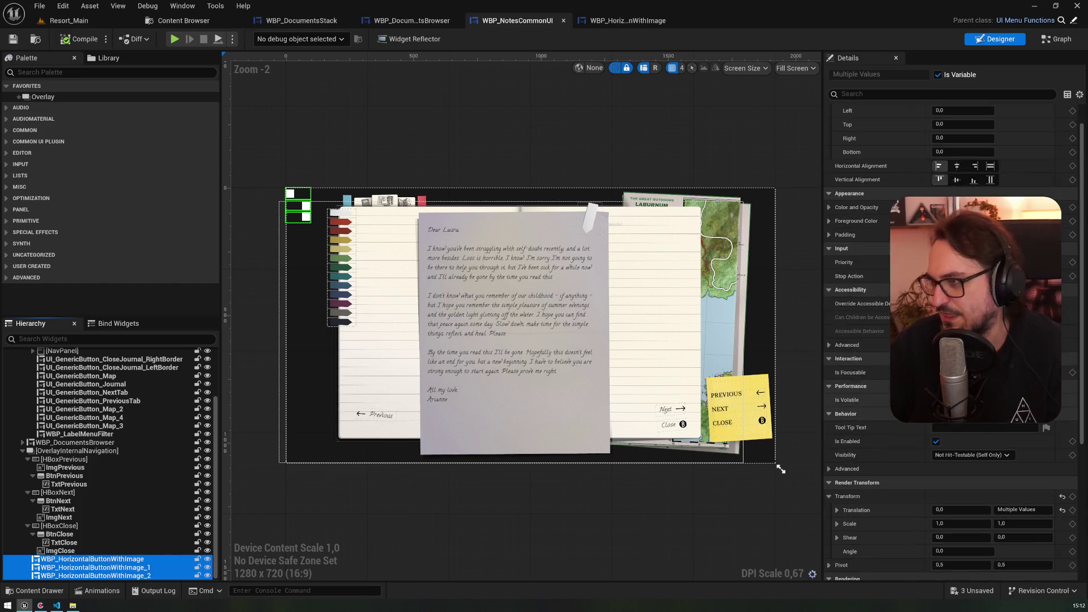
pyautogui.click(828, 111)
pyautogui.click(829, 125)
pyautogui.click(828, 138)
pyautogui.click(828, 152)
pyautogui.click(828, 165)
pyautogui.click(828, 179)
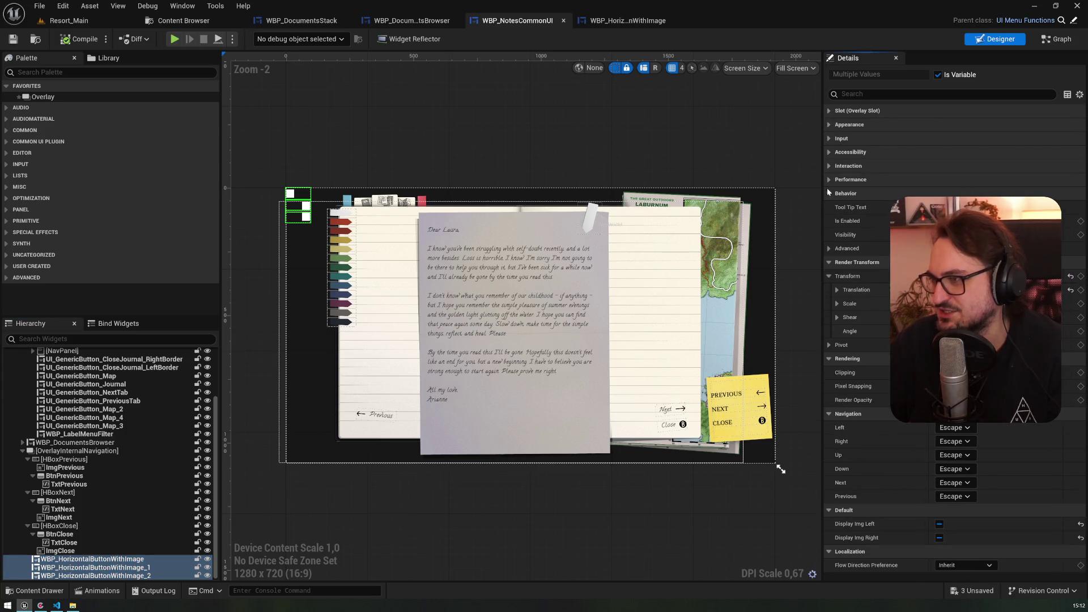
pyautogui.click(828, 193)
pyautogui.click(829, 207)
pyautogui.click(828, 221)
pyautogui.click(829, 234)
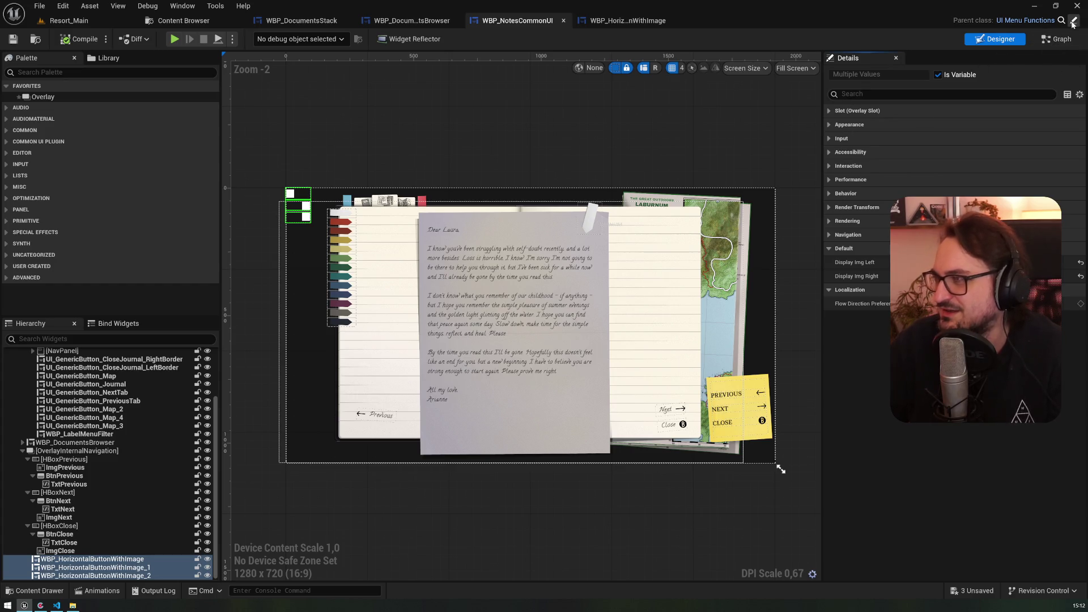
pyautogui.click(662, 24)
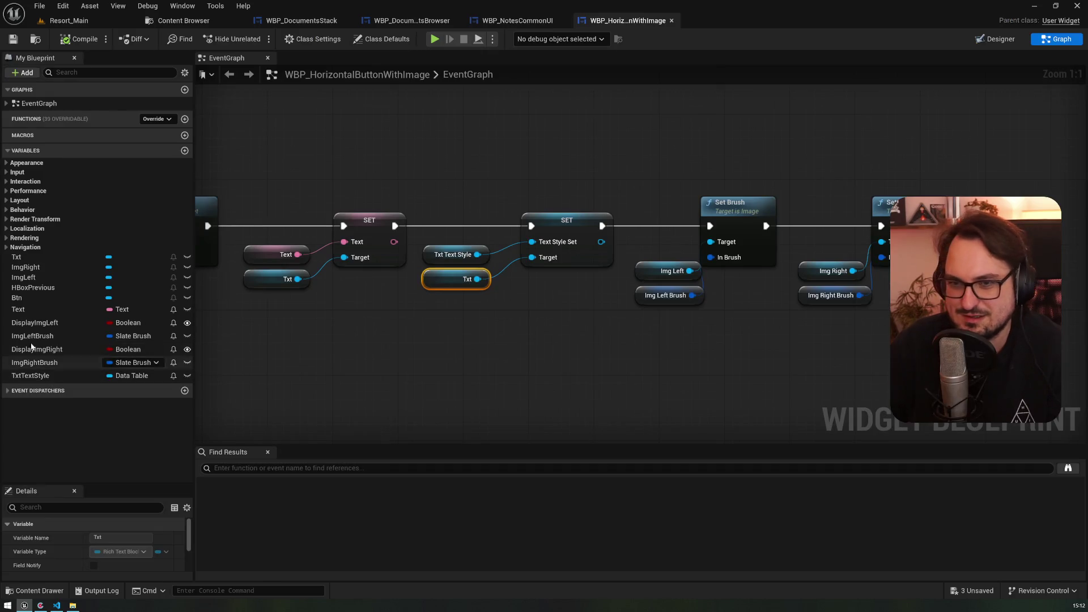
# - Make the Text, ImgLeftBrush, ImgRightBrush and TxtTextStyle variables instance editable
pyautogui.click(29, 257)
pyautogui.click(48, 321)
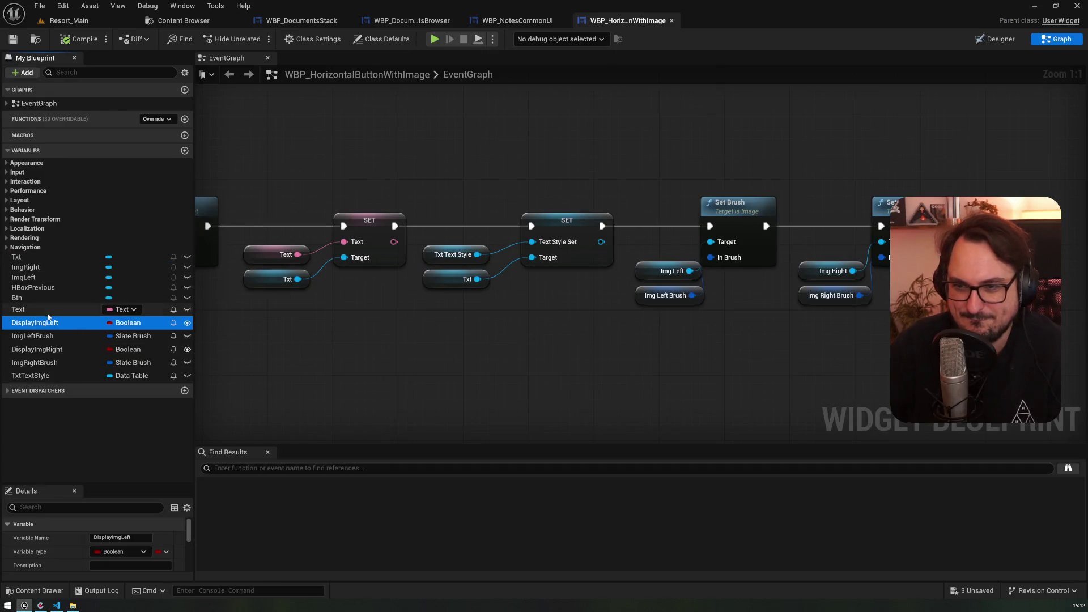
pyautogui.click(191, 335)
pyautogui.click(187, 362)
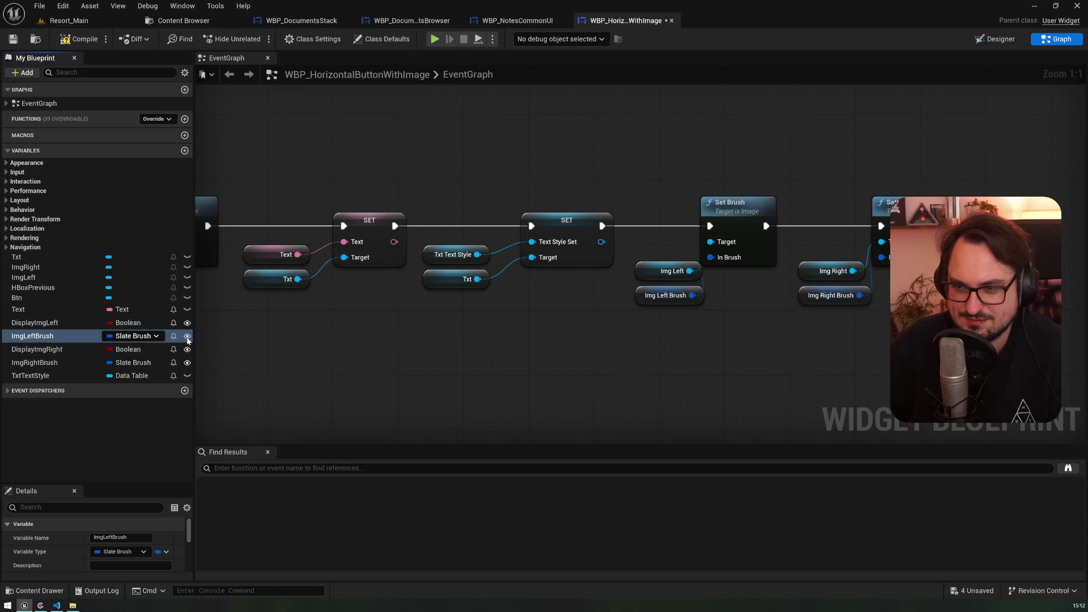
pyautogui.click(29, 311)
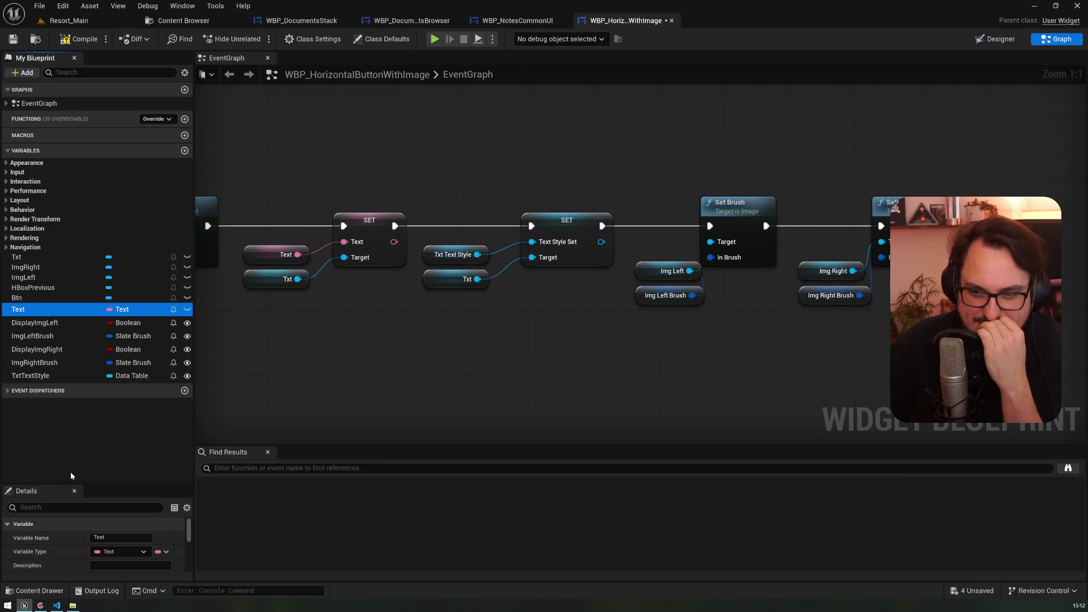
# - Dock the Details panel to the right of the graph and widen the graph area
pyautogui.moveTo(67, 483)
pyautogui.mouseDown()
pyautogui.moveTo(67, 430)
pyautogui.moveTo(67, 494)
pyautogui.moveTo(623, 255)
pyautogui.mouseUp()
pyautogui.moveTo(1077, 238); pyautogui.dragTo(1065, 170)
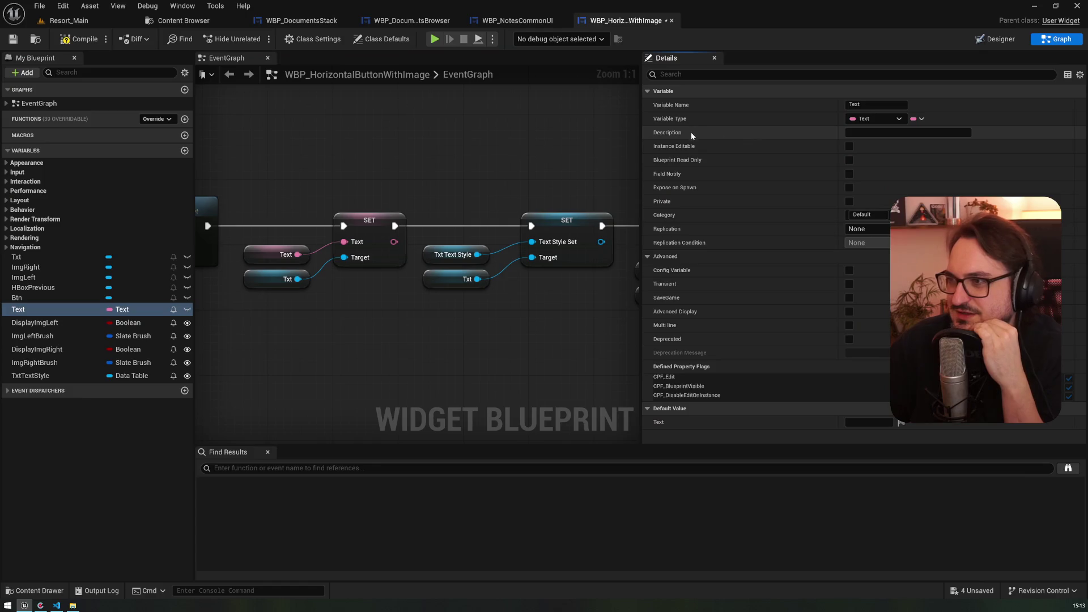
pyautogui.moveTo(640, 191); pyautogui.dragTo(776, 192)
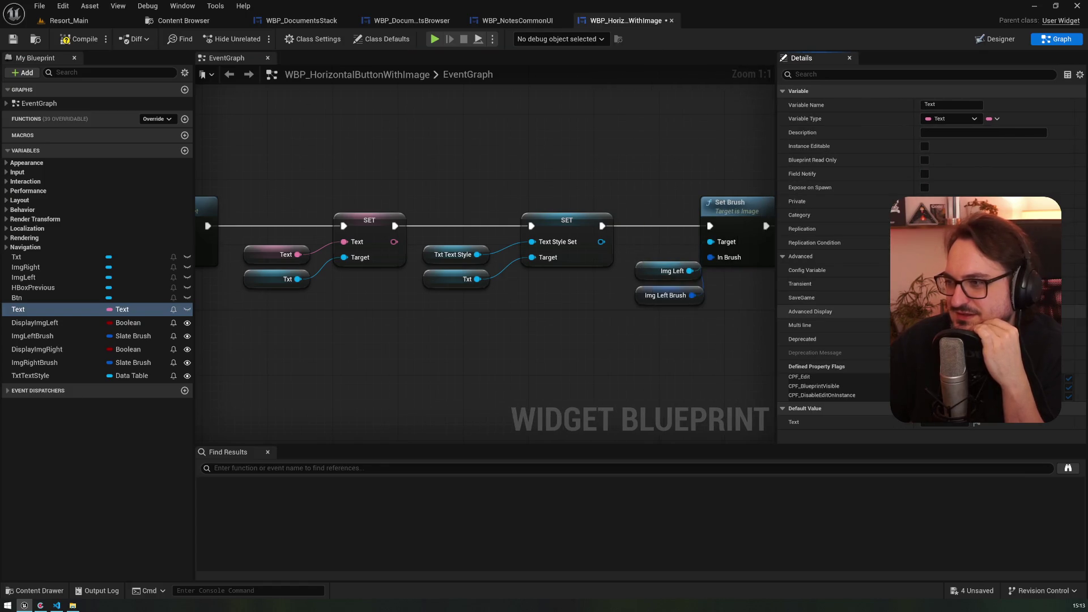
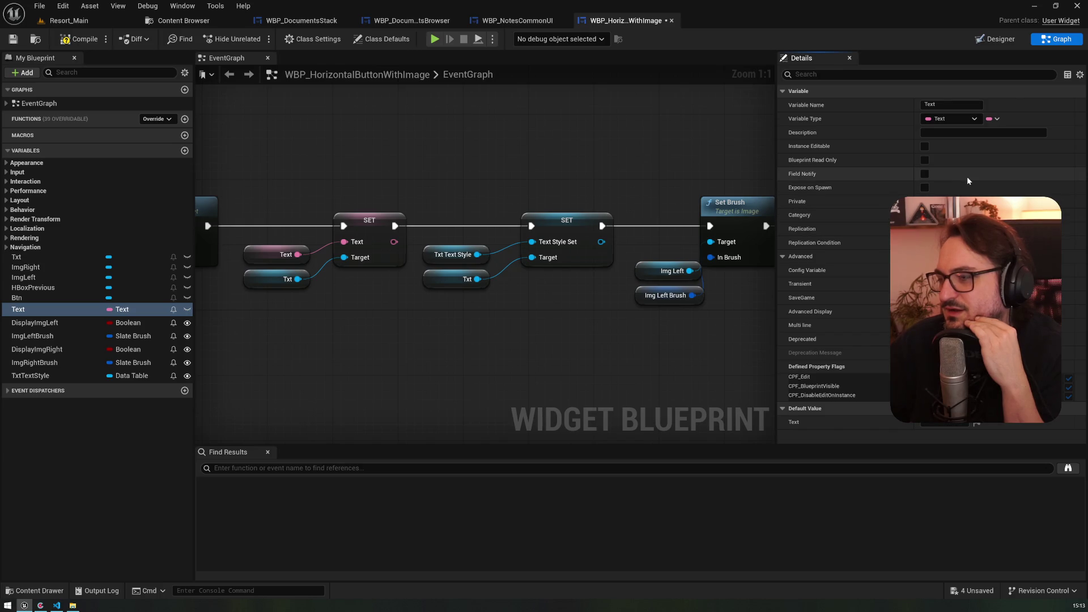
# - Move DisplayImgLeft, DisplayImgRight, ImgRightBrush and TxtTextStyle into the 0 Custom category, then compile
pyautogui.click(522, 22)
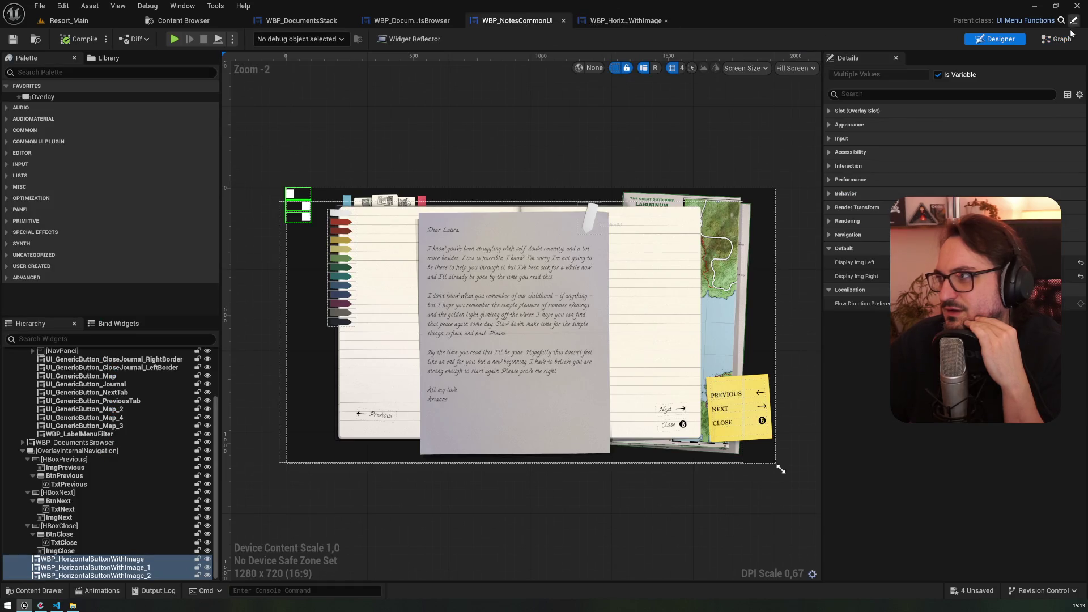
pyautogui.click(1055, 38)
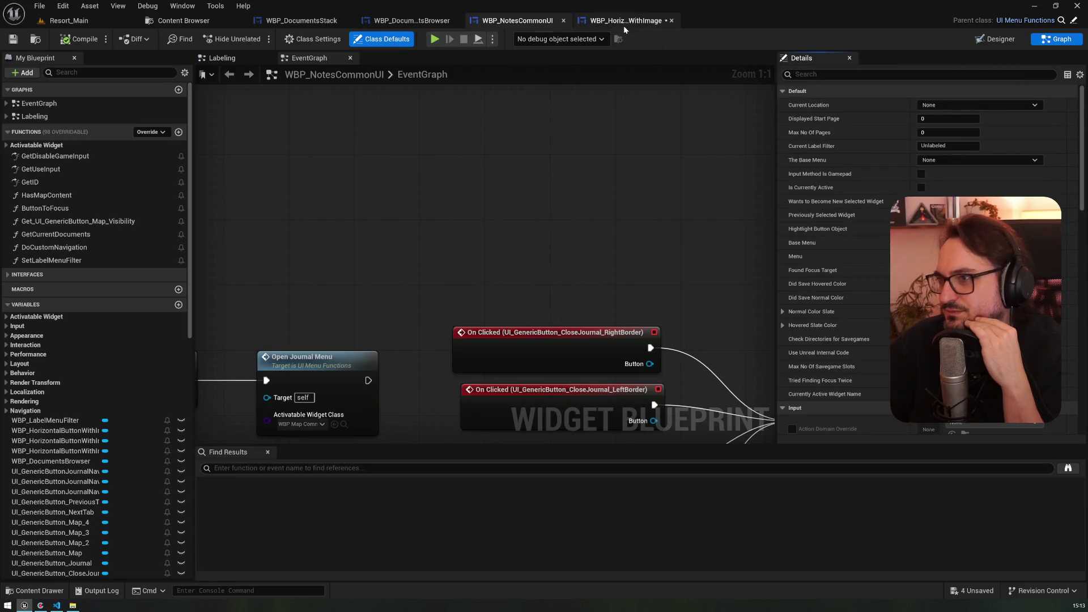
pyautogui.click(623, 22)
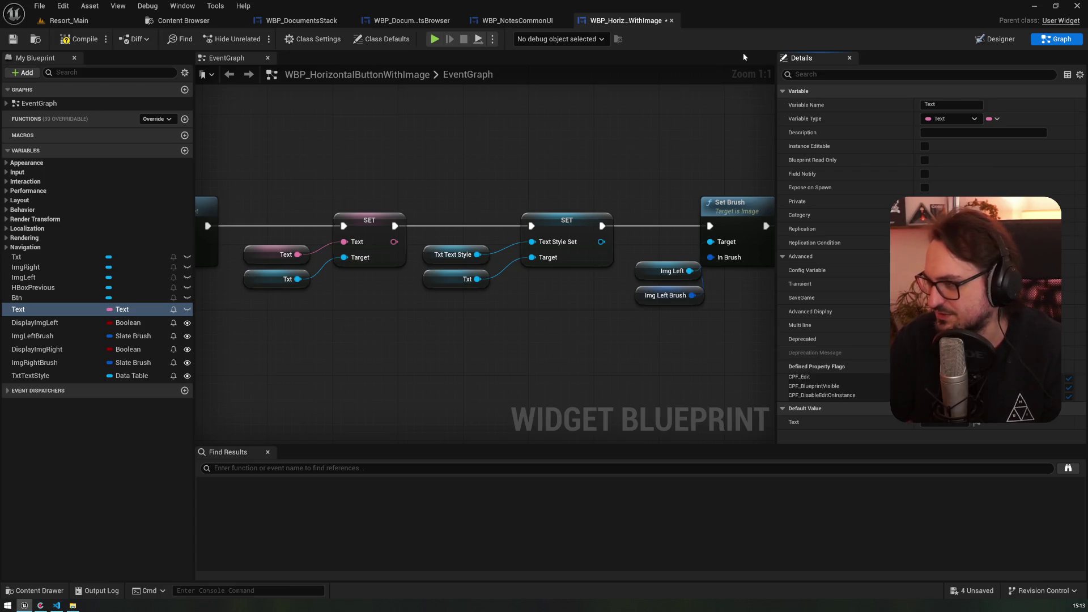
pyautogui.moveTo(34, 332)
pyautogui.mouseDown()
pyautogui.moveTo(42, 314)
pyautogui.moveTo(33, 270)
pyautogui.moveTo(41, 344)
pyautogui.moveTo(40, 284)
pyautogui.mouseUp()
pyautogui.moveTo(34, 371)
pyautogui.mouseDown()
pyautogui.moveTo(47, 294)
pyautogui.moveTo(35, 313)
pyautogui.moveTo(60, 323)
pyautogui.moveTo(37, 269)
pyautogui.mouseUp()
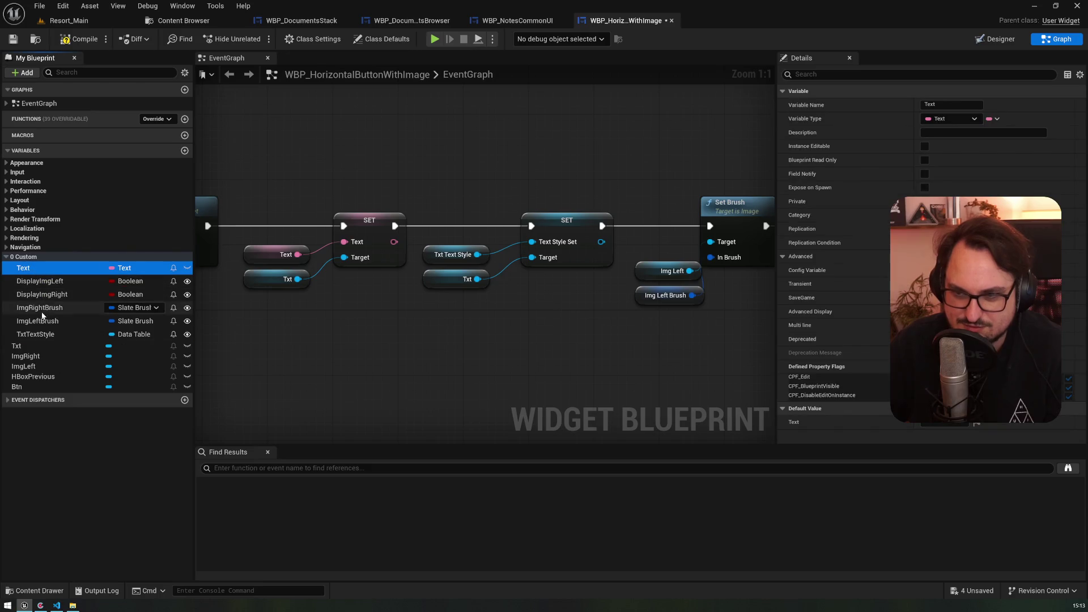
pyautogui.moveTo(36, 336); pyautogui.dragTo(38, 282)
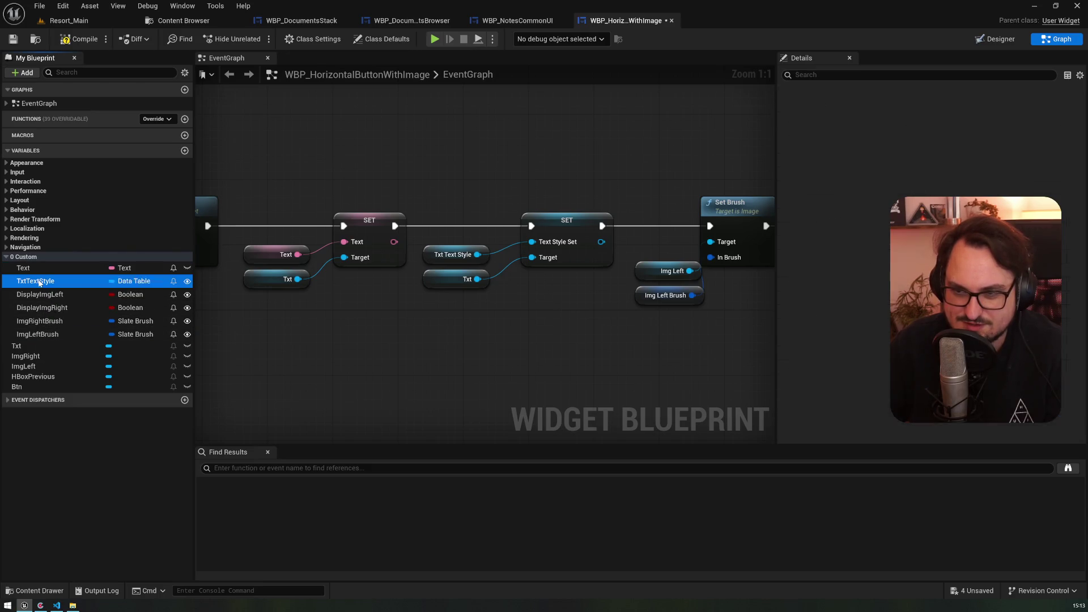
pyautogui.click(80, 38)
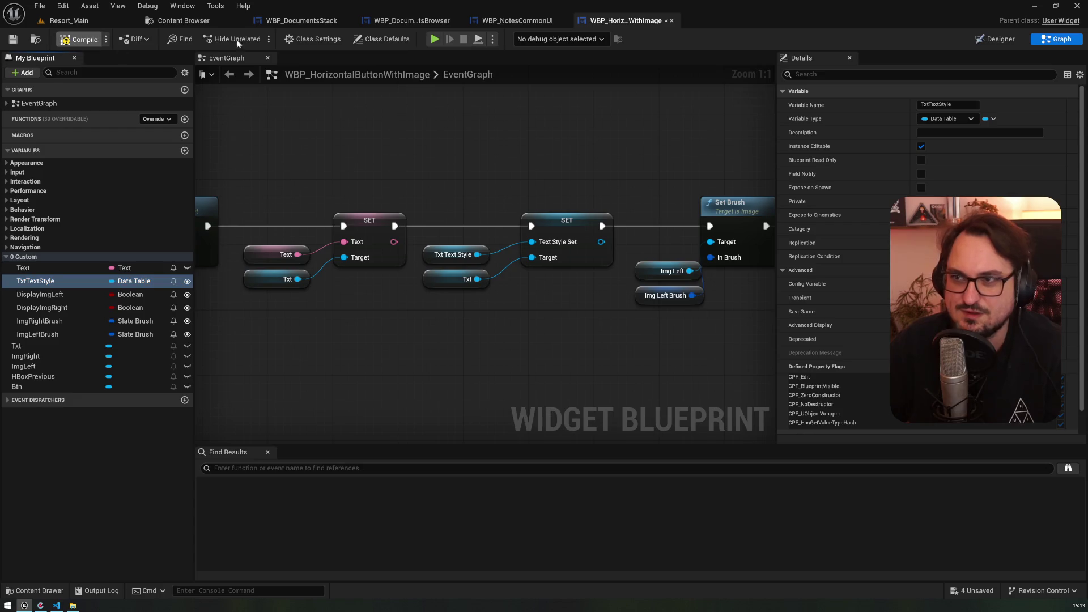
# - Check the new button properties in the WBP_NotesCommonUI designer
pyautogui.click(515, 21)
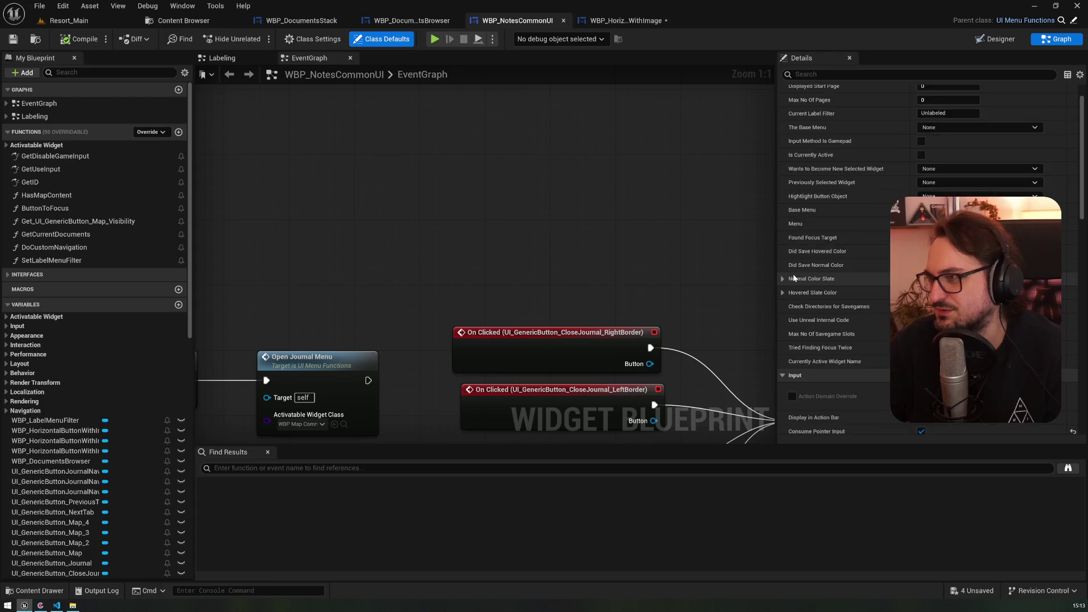
pyautogui.click(411, 20)
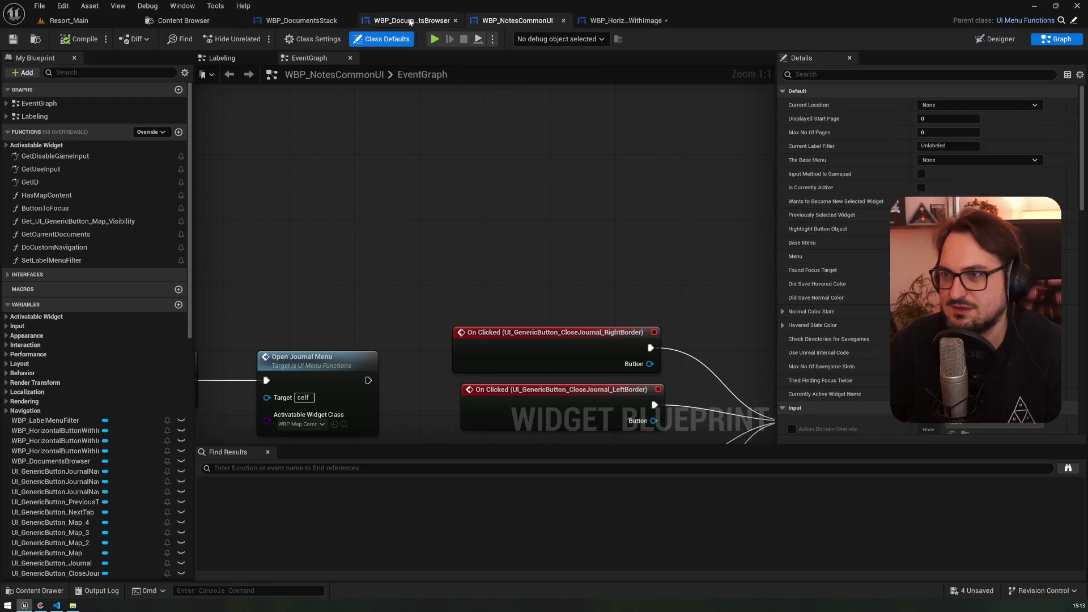
pyautogui.click(286, 22)
pyautogui.click(516, 20)
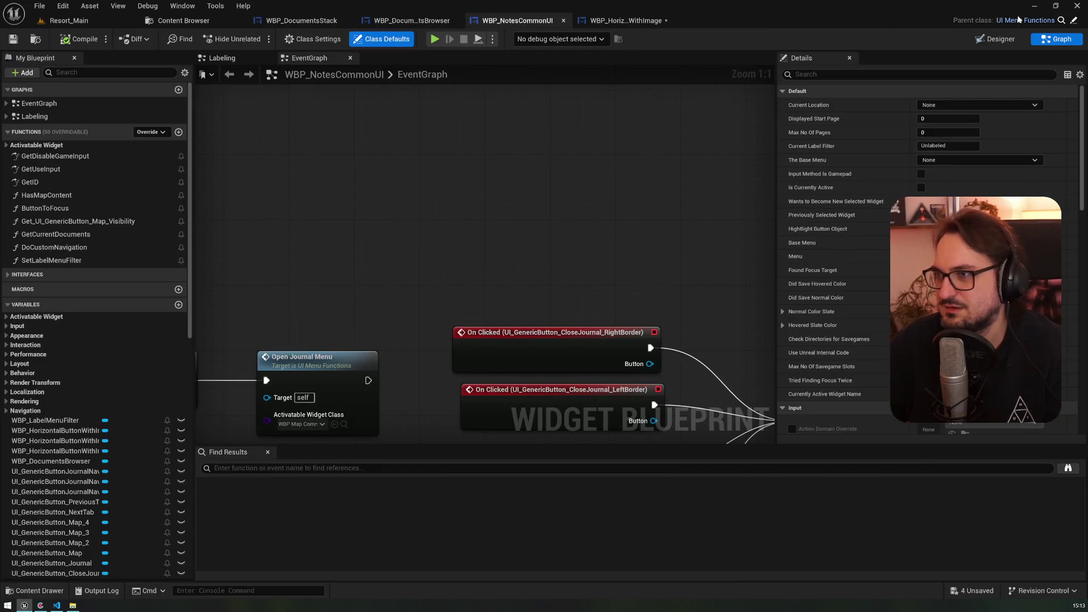
pyautogui.click(1000, 39)
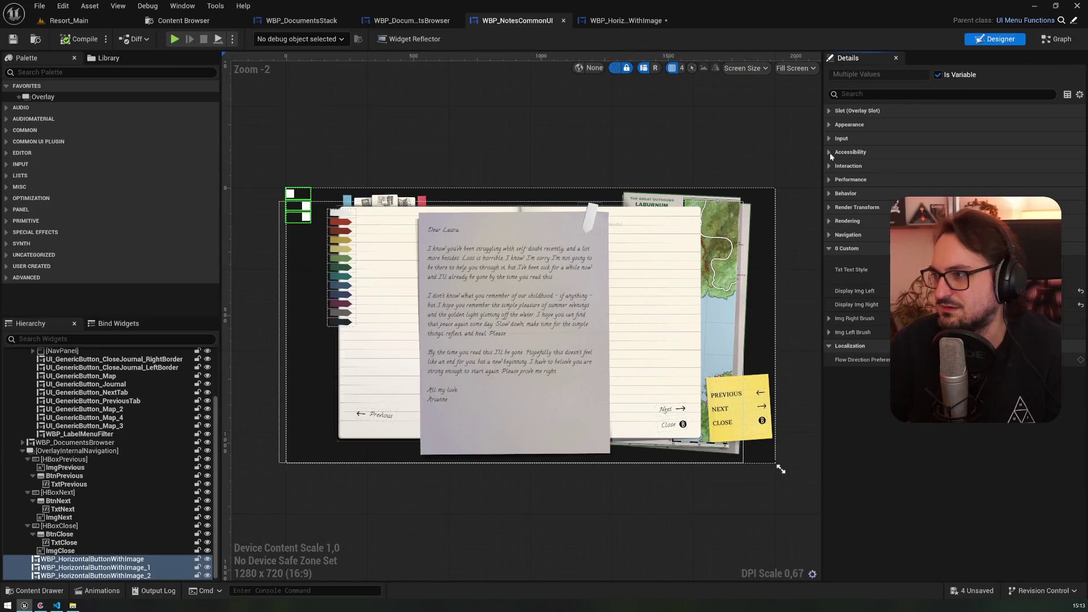
pyautogui.click(841, 248)
pyautogui.click(829, 250)
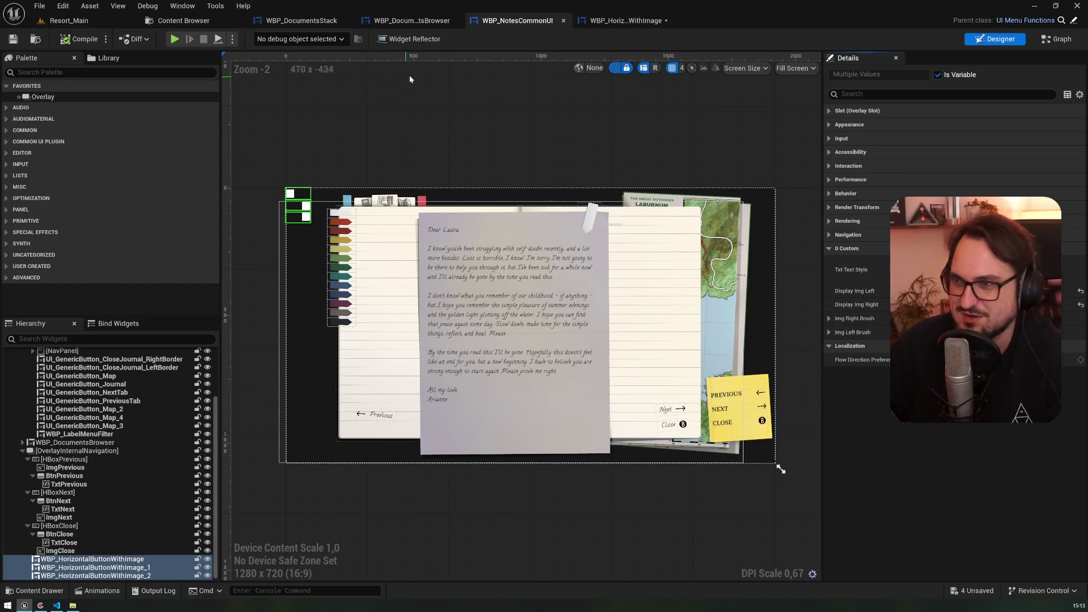
# - Rename the 0 Custom category to Default and recompile the button widget
pyautogui.click(627, 23)
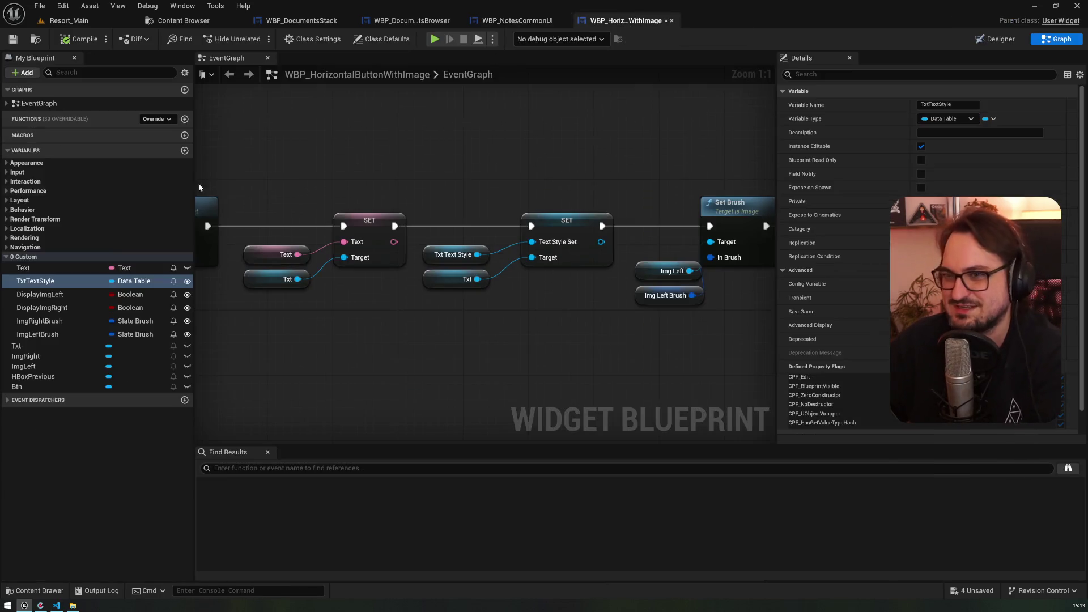
pyautogui.rightClick(22, 257)
pyautogui.click(18, 259)
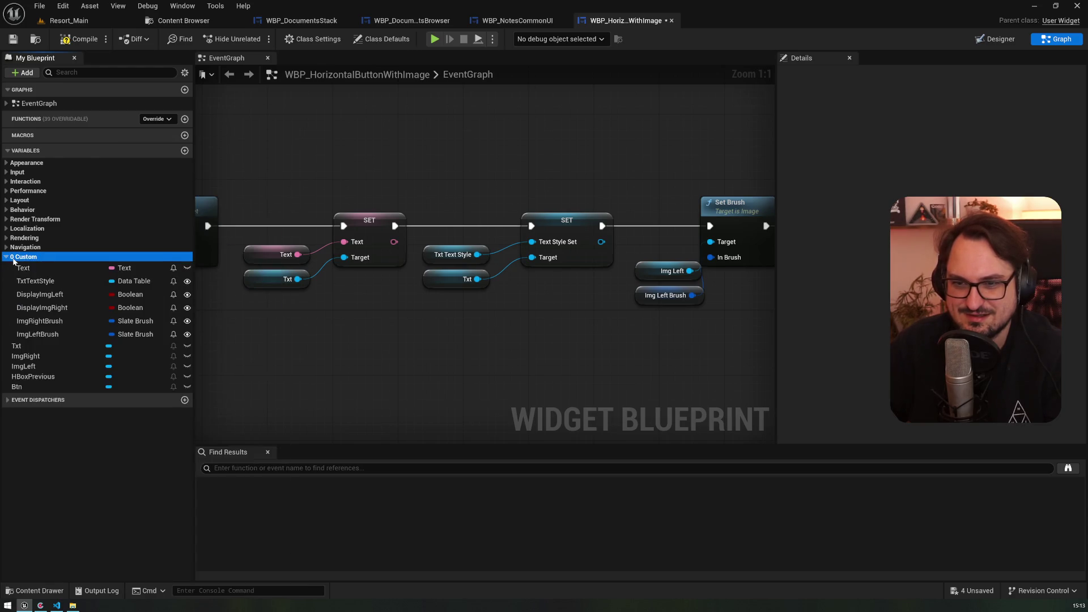
pyautogui.click(14, 260)
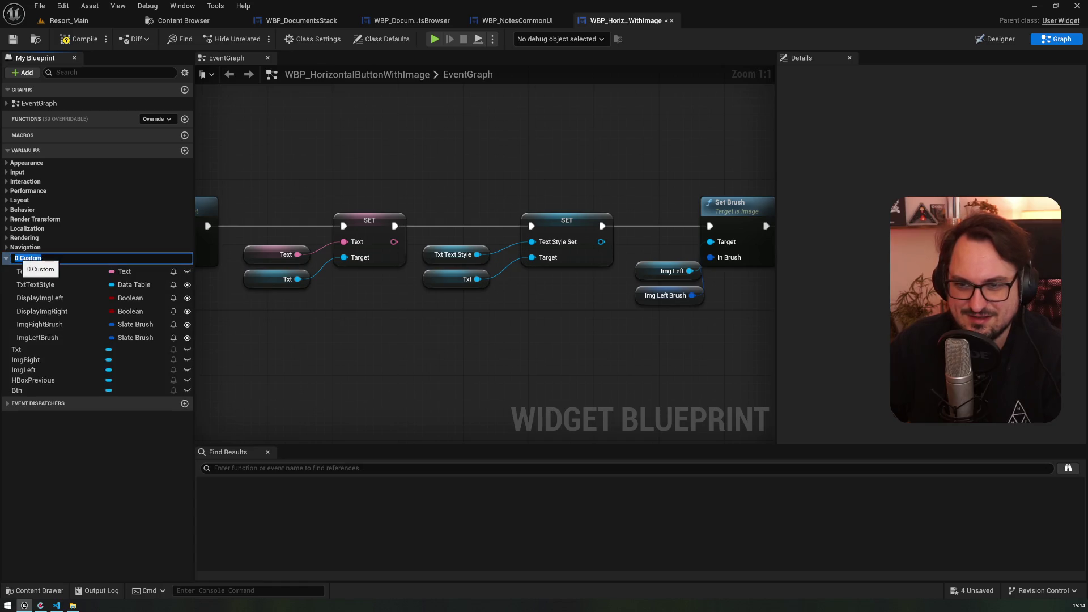
pyautogui.press('Escape')
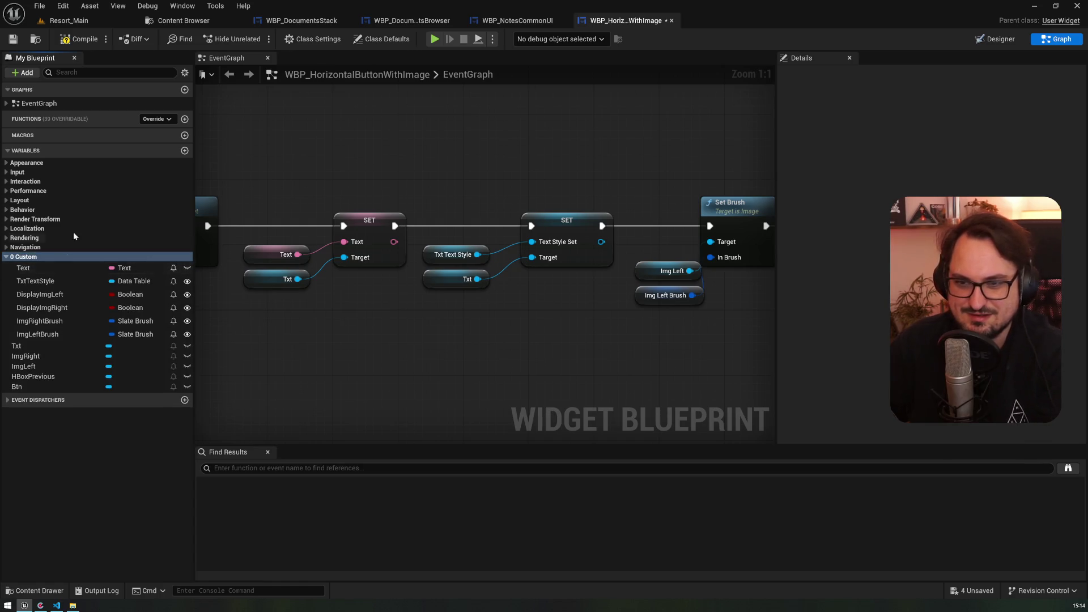
pyautogui.click(29, 260)
pyautogui.write('Defaul')
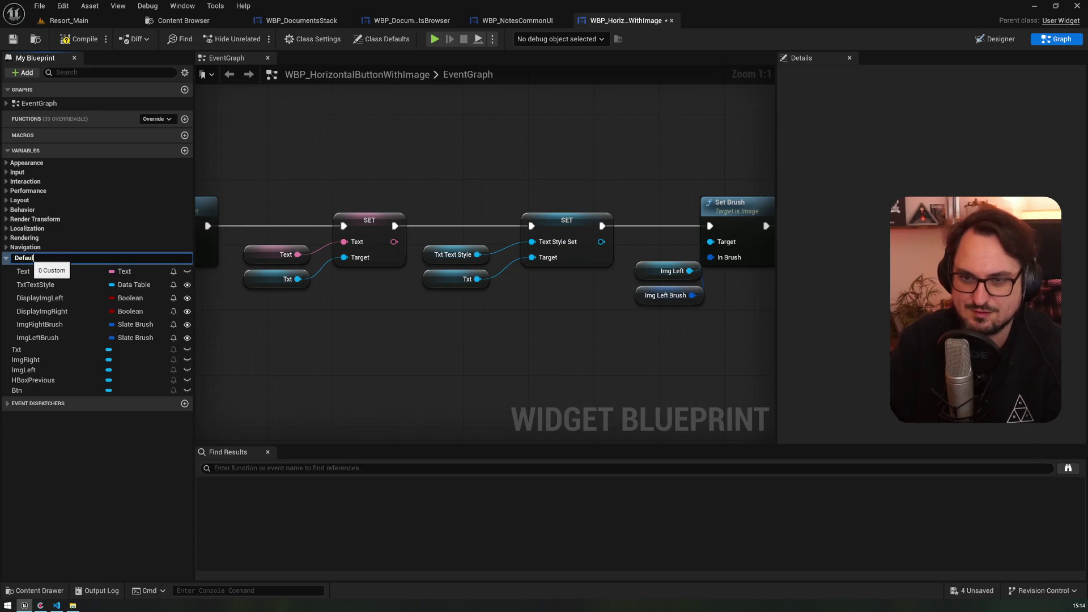
pyautogui.press('Escape')
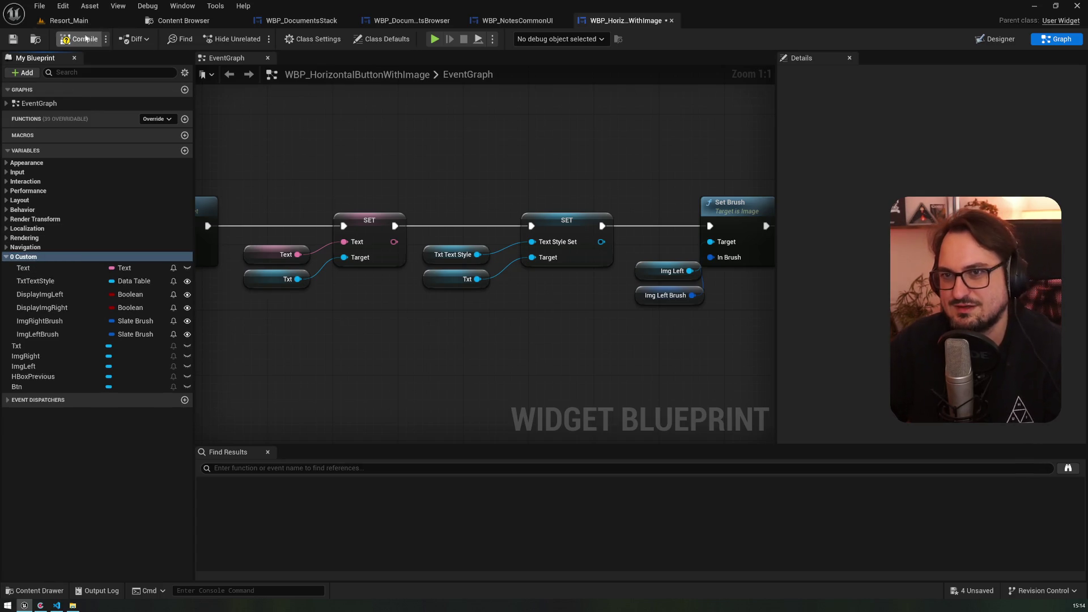
pyautogui.click(85, 40)
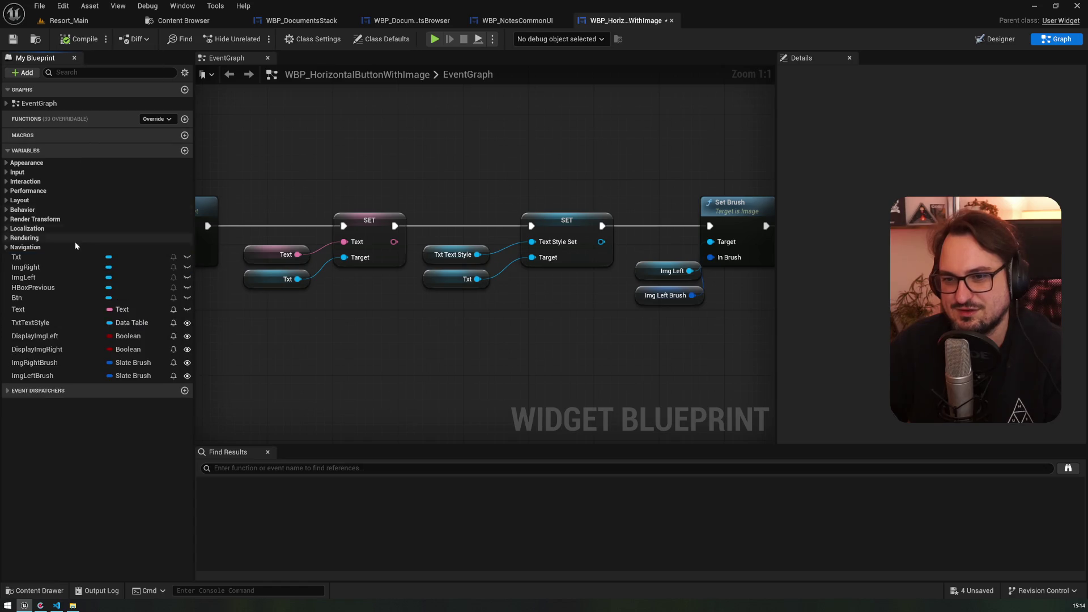
pyautogui.click(530, 25)
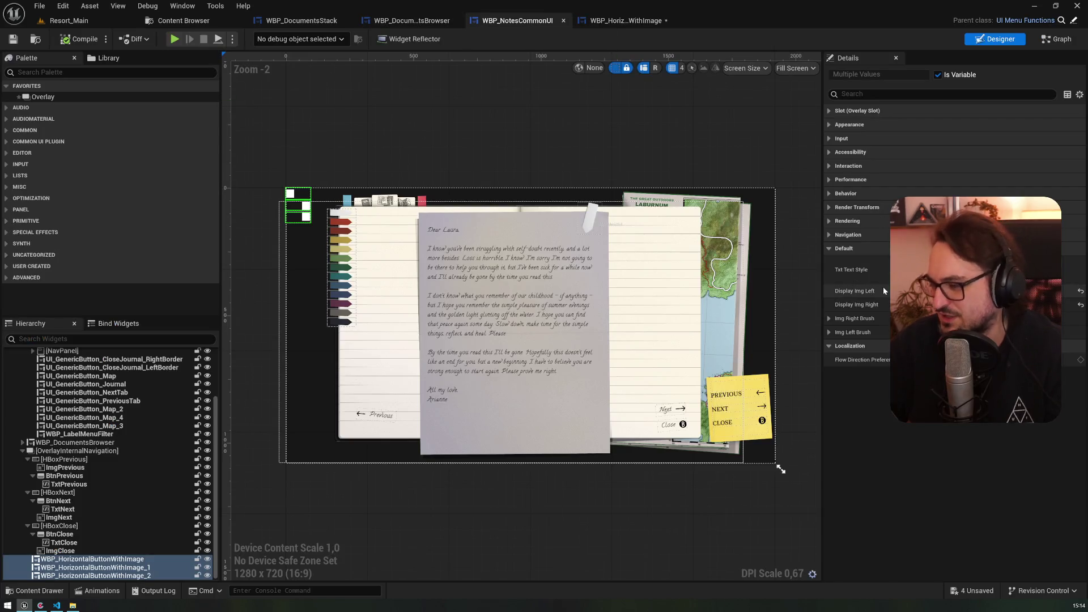
# - Assign the chosen data table as the horizontal buttons' Txt Text Style
pyautogui.click(986, 270)
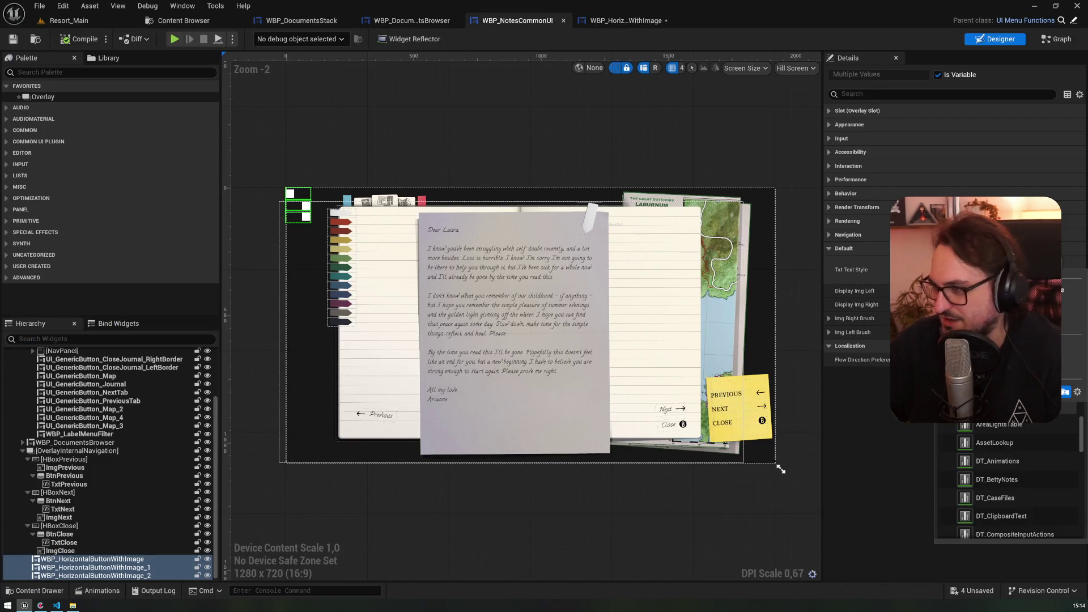
pyautogui.scroll(-2, 1050, 468)
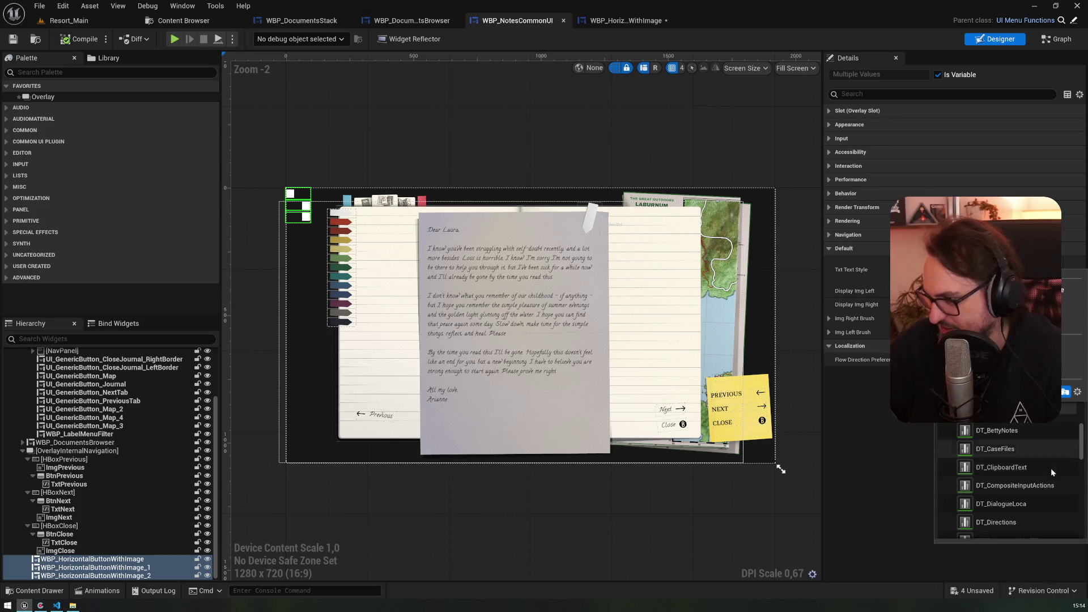
pyautogui.scroll(-3, 1022, 499)
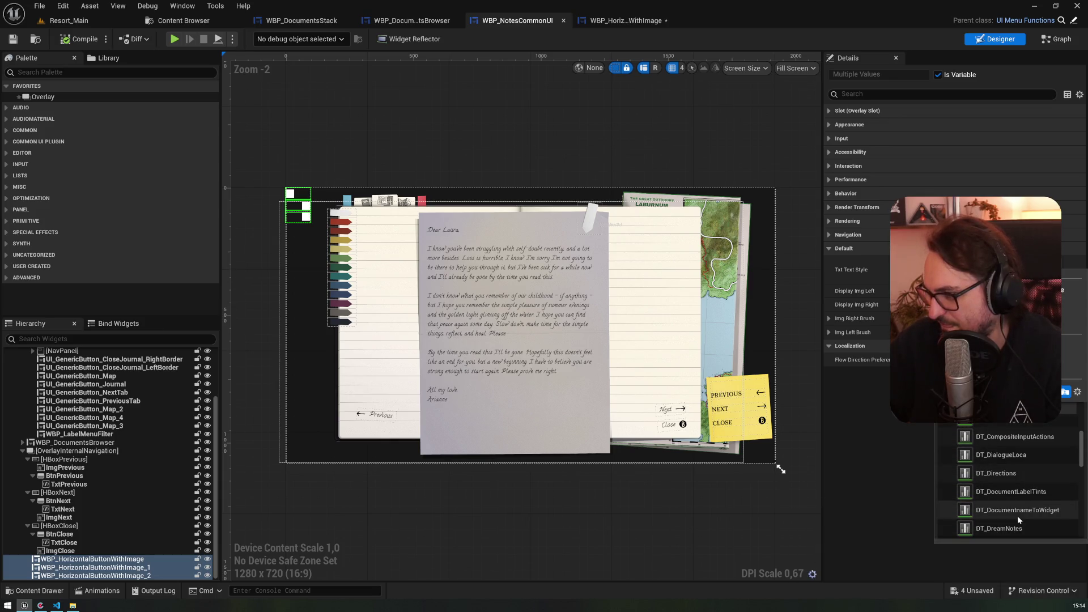
pyautogui.click(1017, 515)
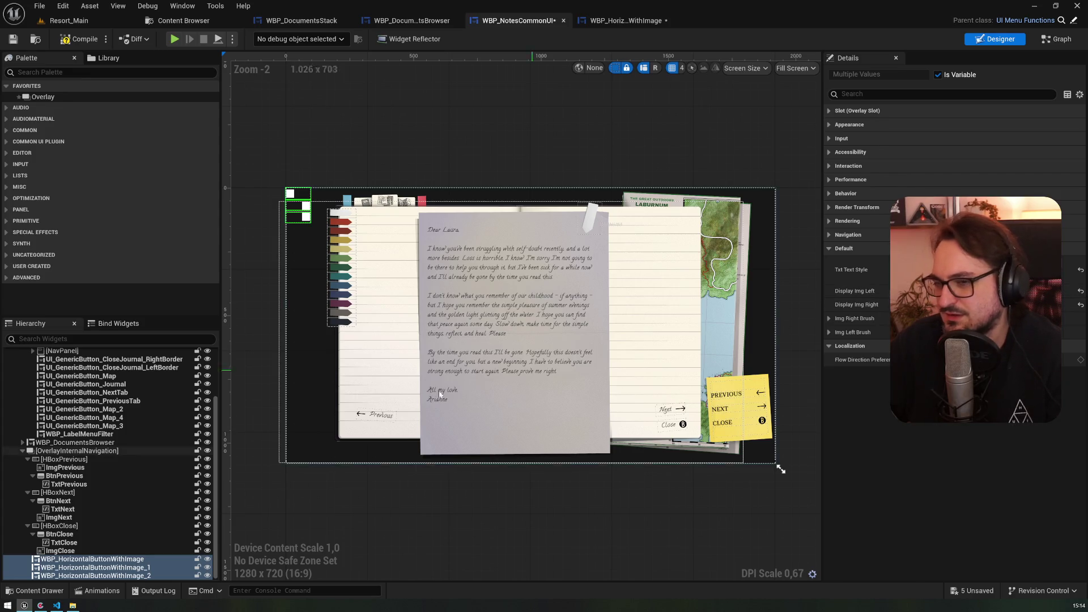
pyautogui.click(93, 559)
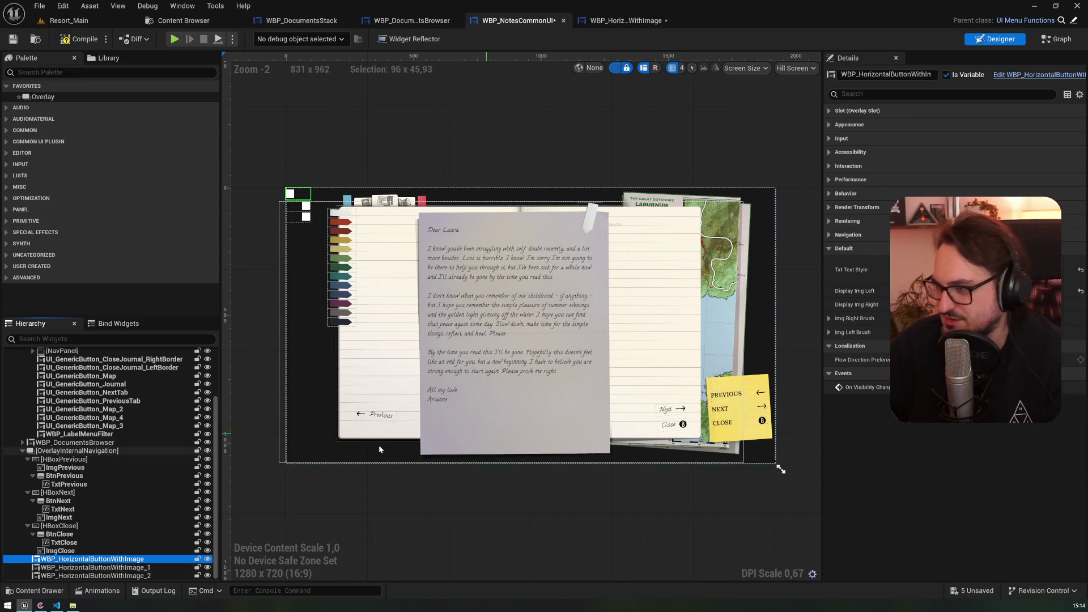
pyautogui.click(95, 567)
pyautogui.keyDown('shift'); pyautogui.click(95, 575); pyautogui.keyUp('shift')
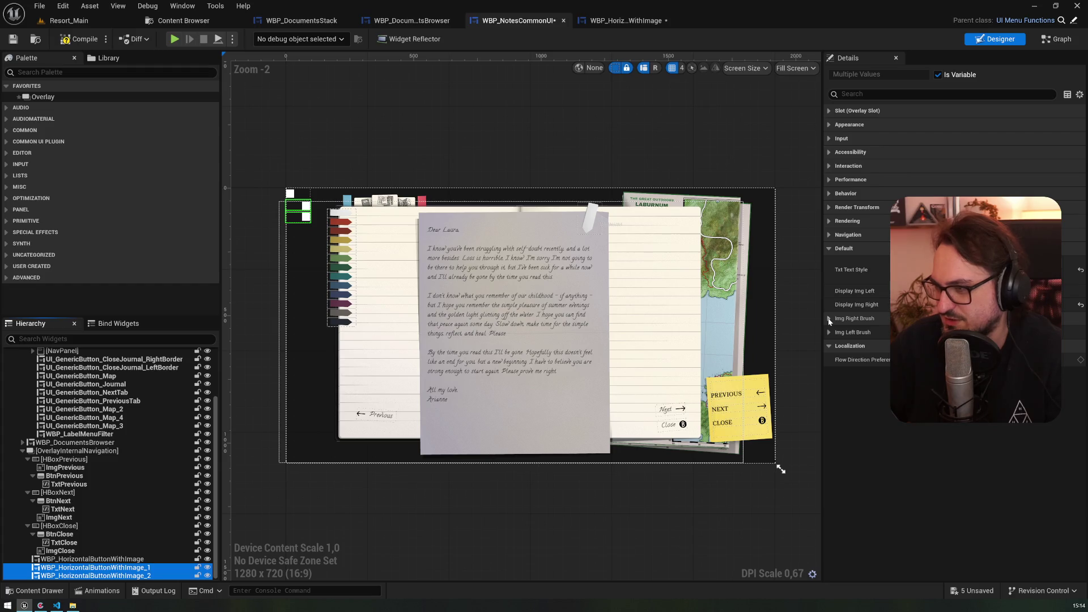
# - Give the first horizontal button an arrow Img Left Brush image, resized and tinted
pyautogui.click(104, 559)
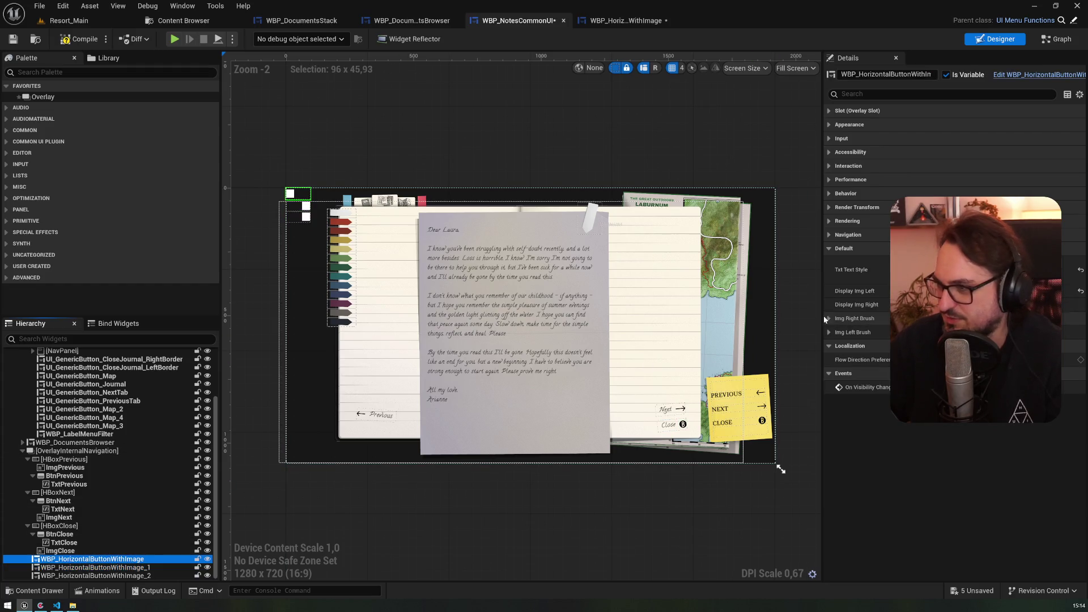
pyautogui.click(829, 332)
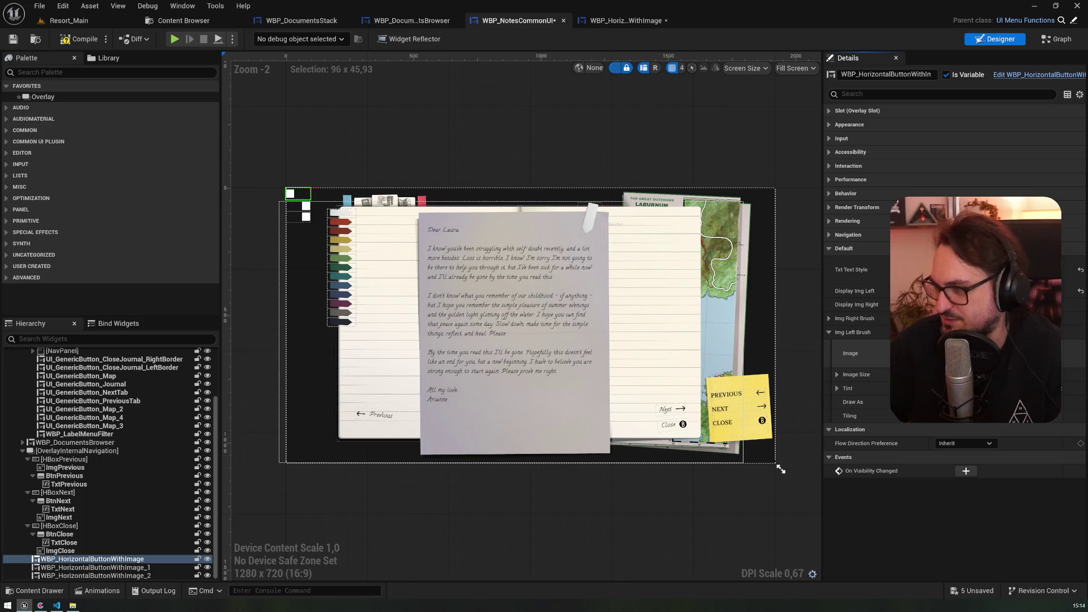
pyautogui.click(997, 353)
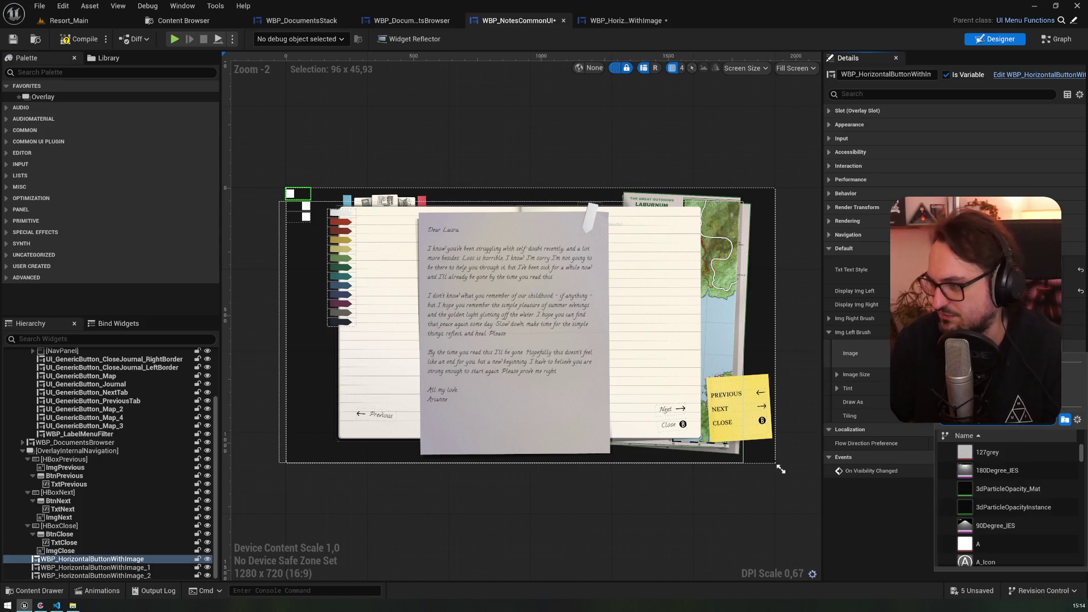
pyautogui.write('arrow')
pyautogui.click(999, 468)
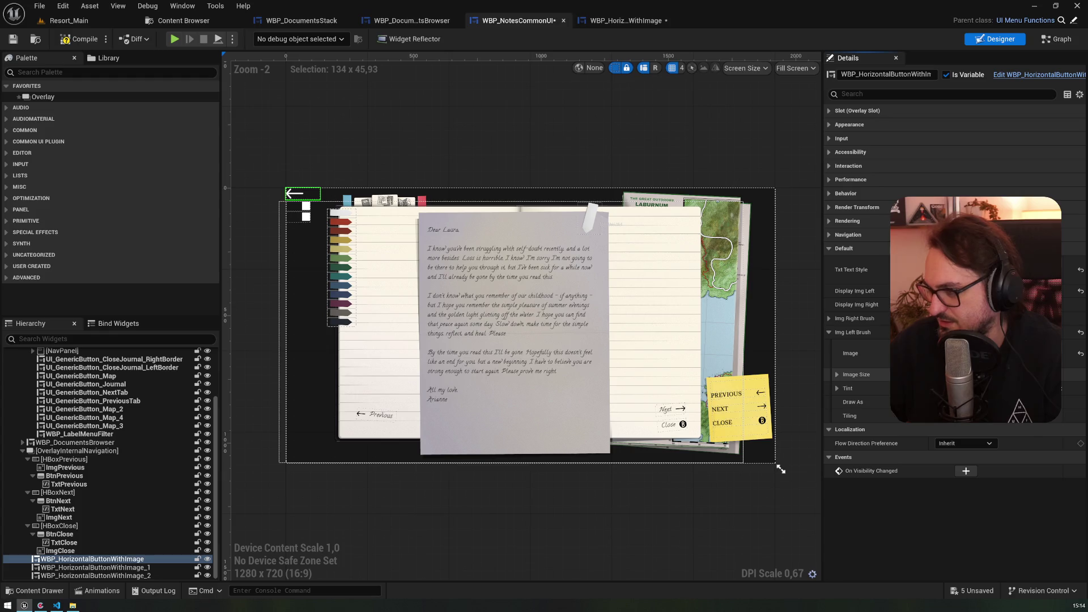
pyautogui.click(837, 374)
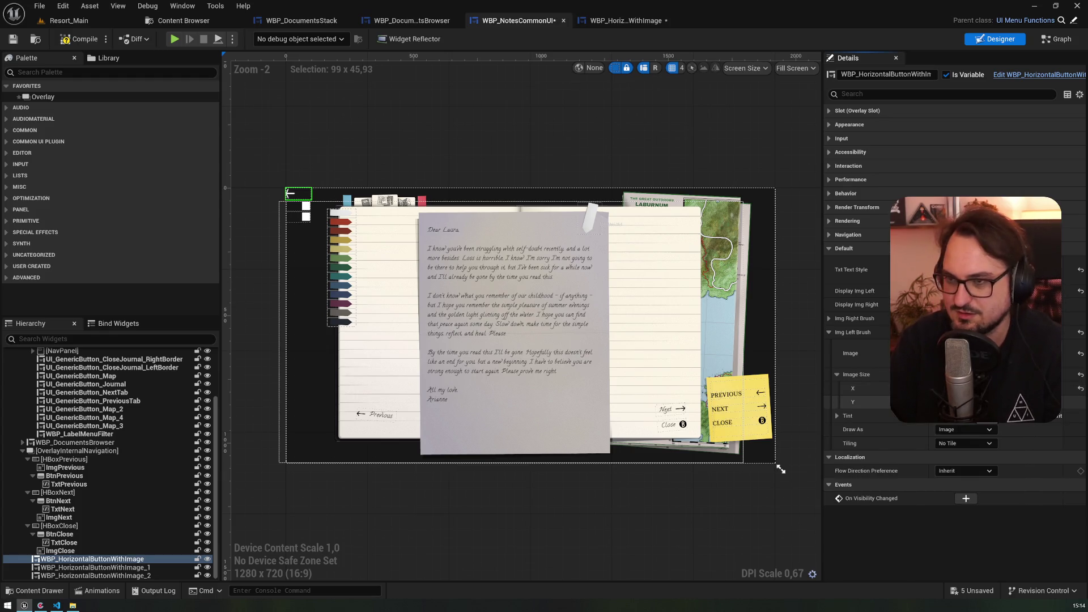
pyautogui.click(963, 416)
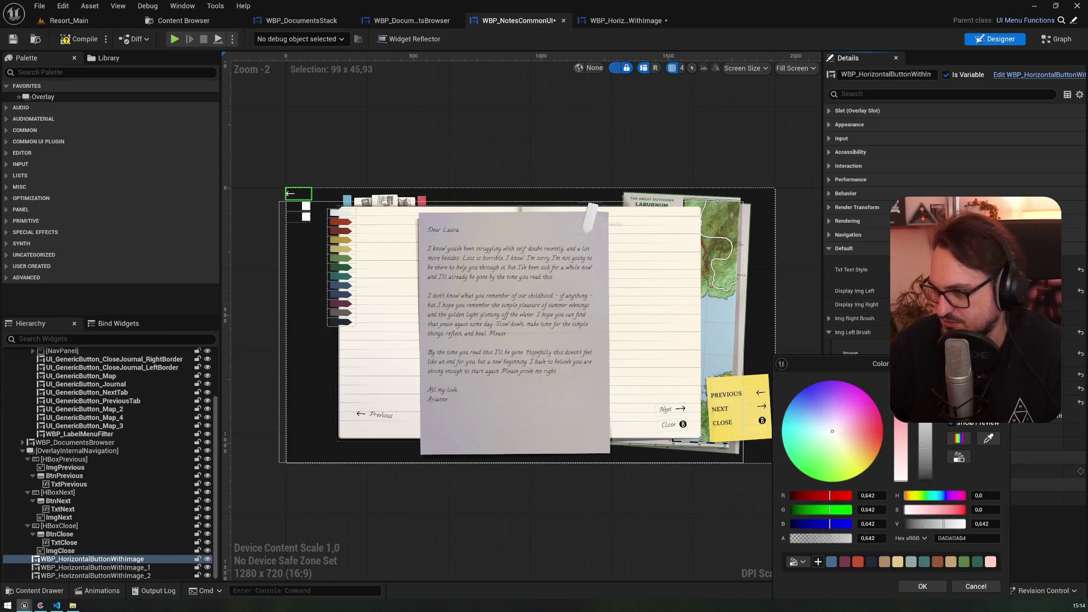
pyautogui.click(922, 586)
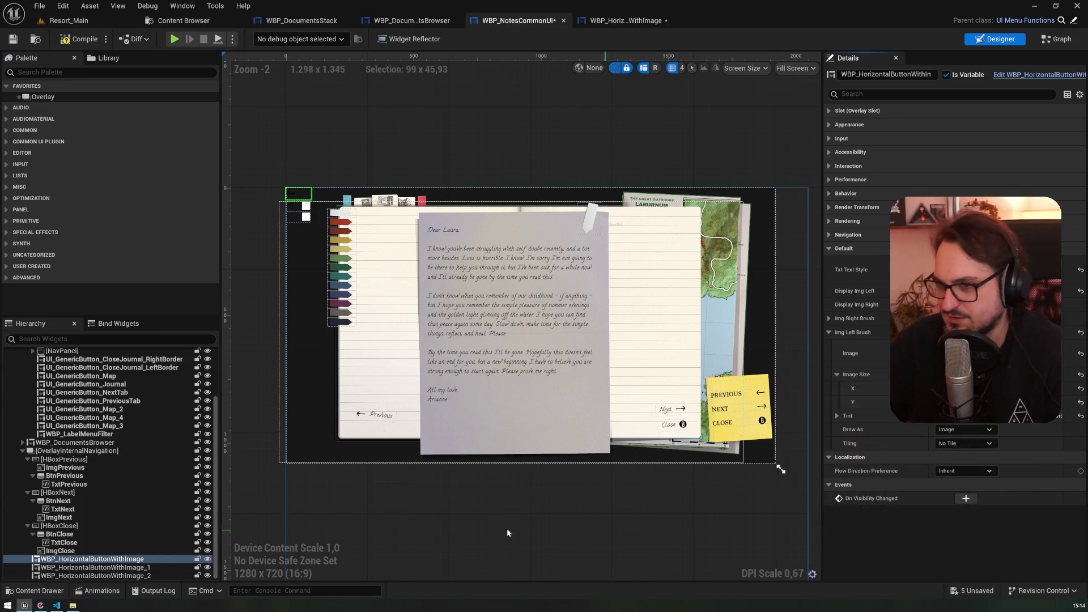
pyautogui.press('Down')
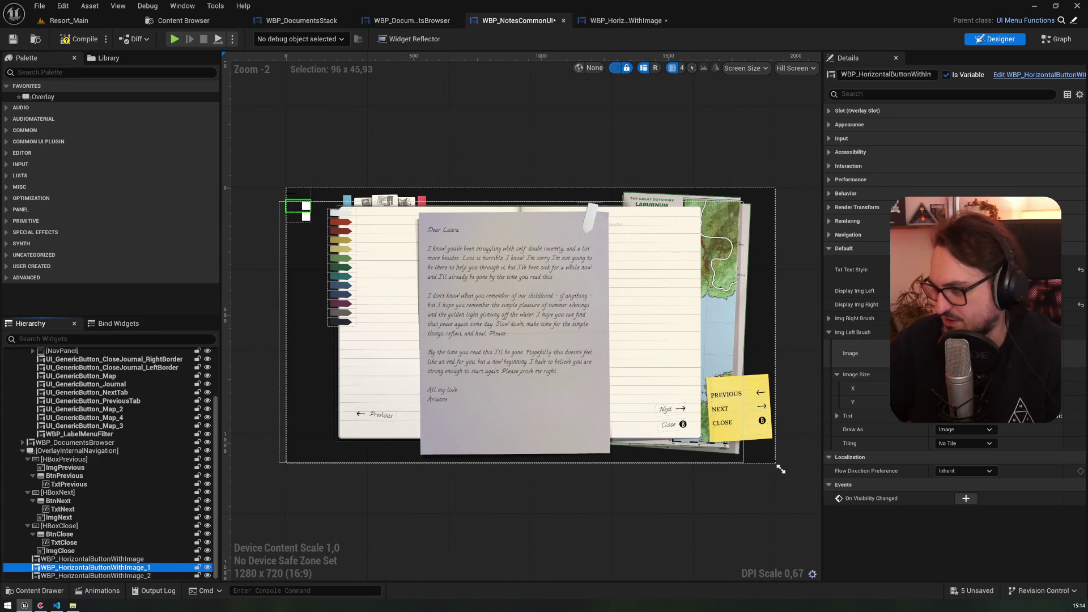
# - Set Img Left Brush to Journal_ICON_ArrowRight_white with new width, height and black tint
pyautogui.click(974, 353)
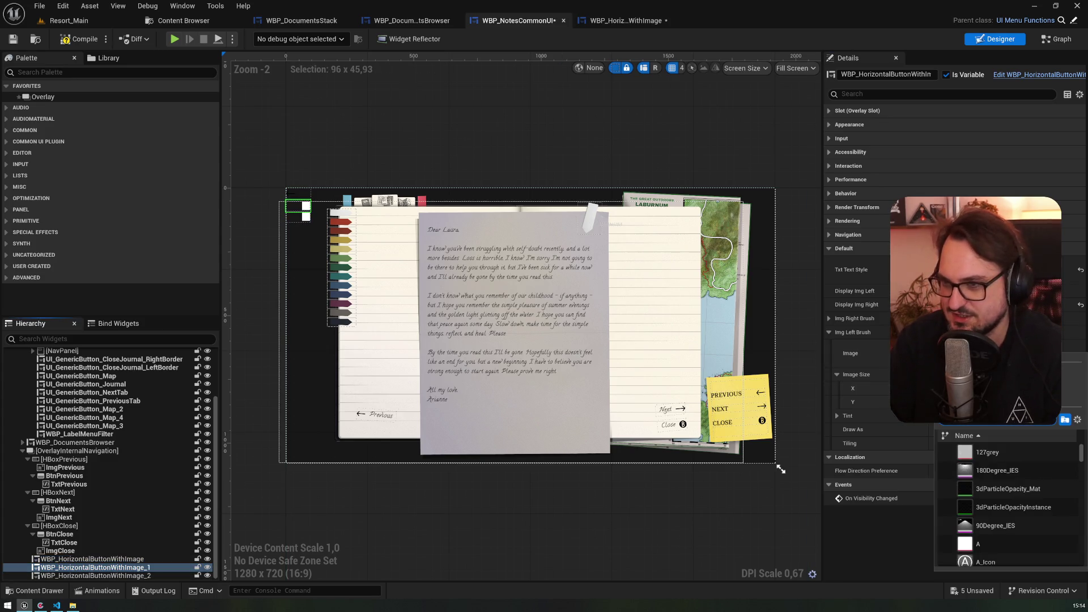
pyautogui.write('arrow')
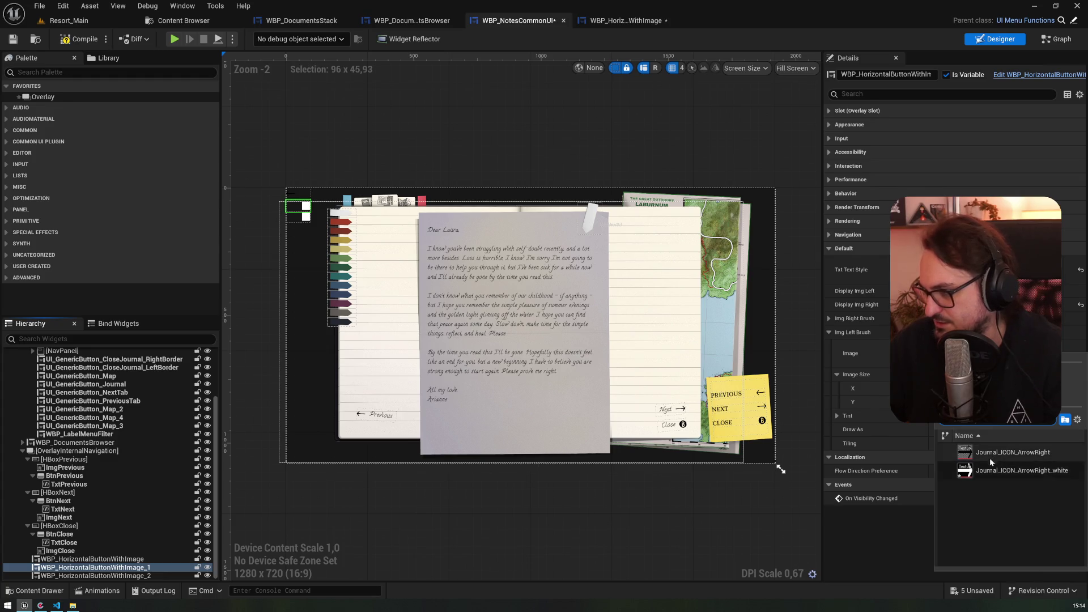
pyautogui.click(1001, 470)
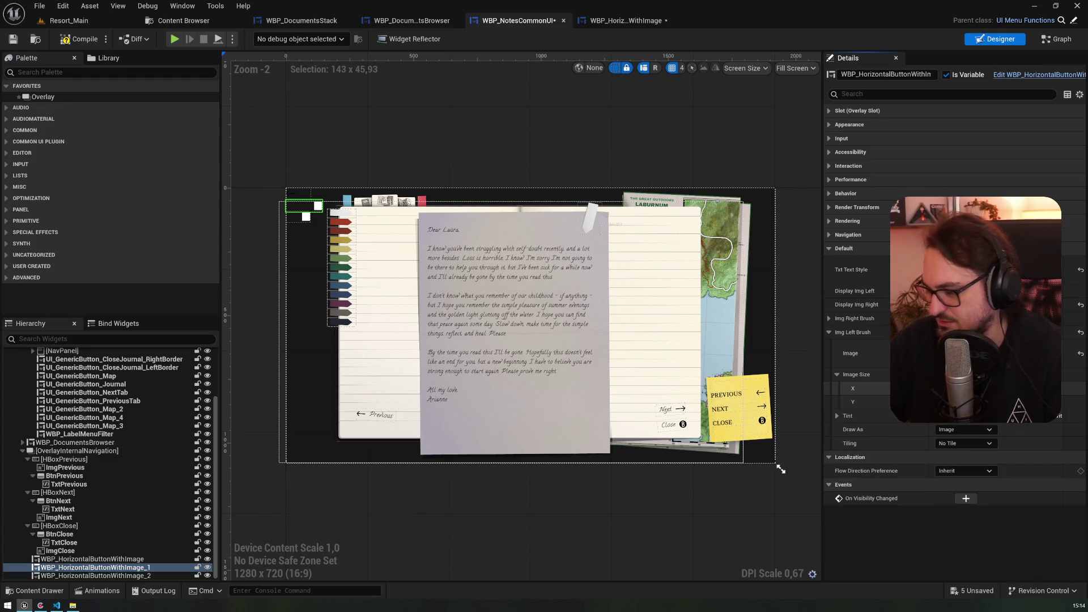
pyautogui.press('Return')
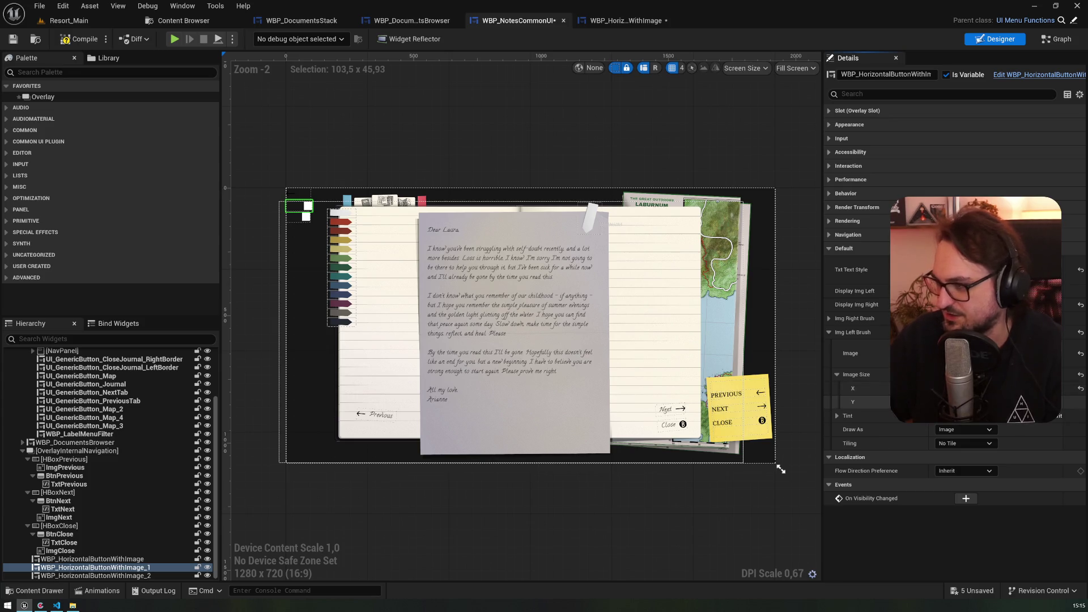
pyautogui.press('Return')
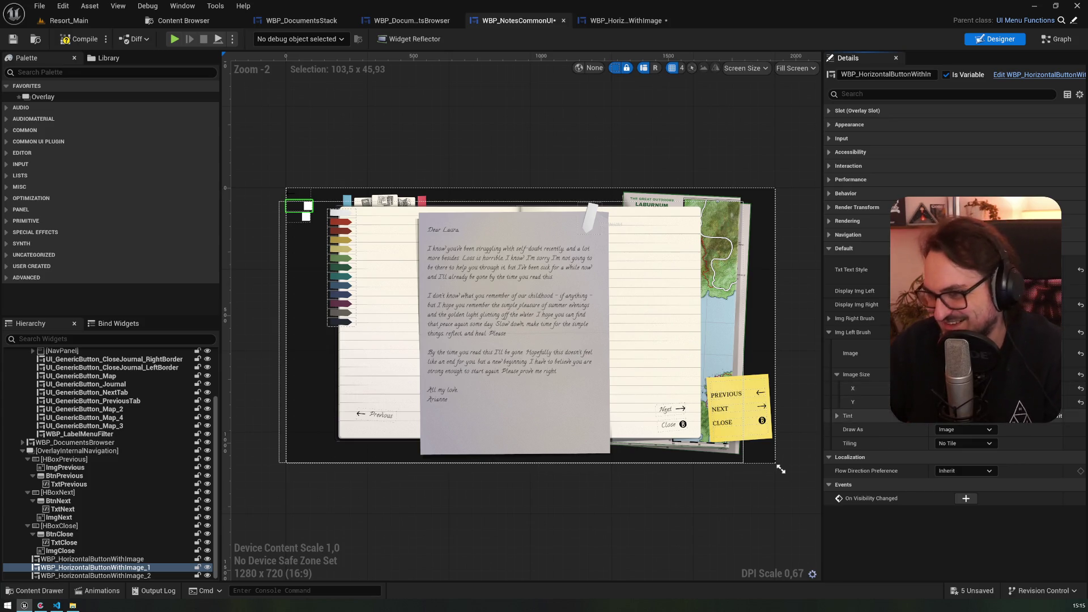
pyautogui.click(963, 416)
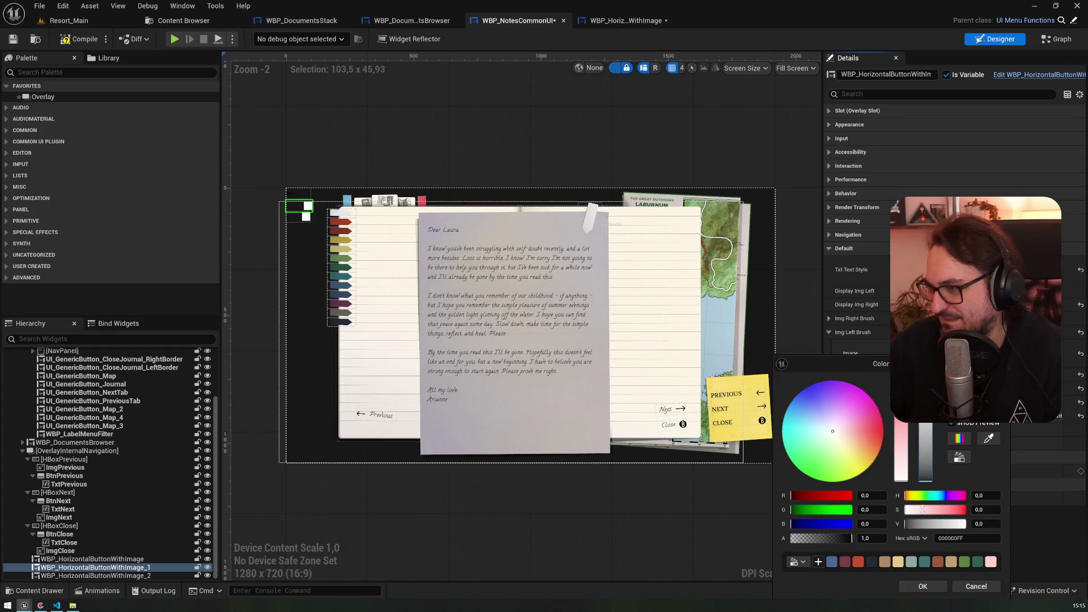
pyautogui.click(909, 583)
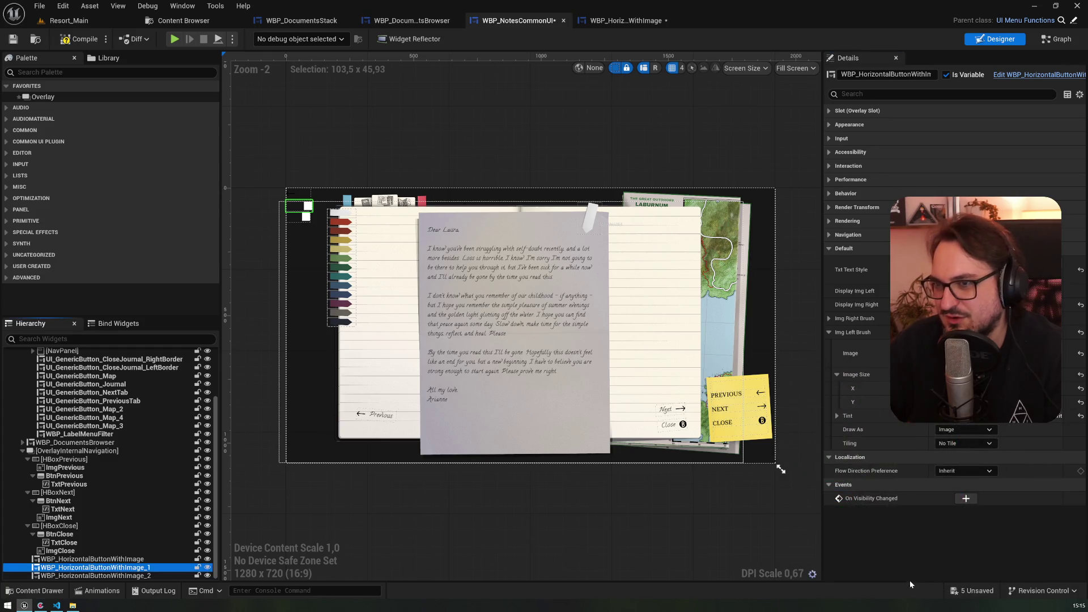
# - Copy the left brush settings and paste them into Img Right Brush
pyautogui.scroll(9, 301, 204)
pyautogui.scroll(6, 339, 204)
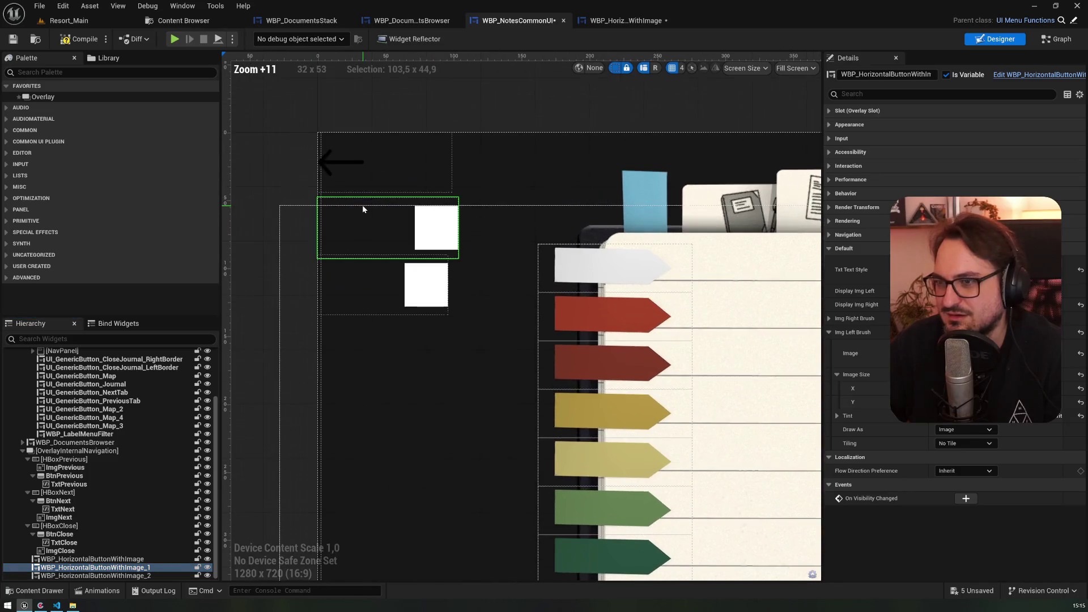
pyautogui.moveTo(609, 275)
pyautogui.mouseDown()
pyautogui.moveTo(551, 284)
pyautogui.moveTo(689, 261)
pyautogui.mouseUp()
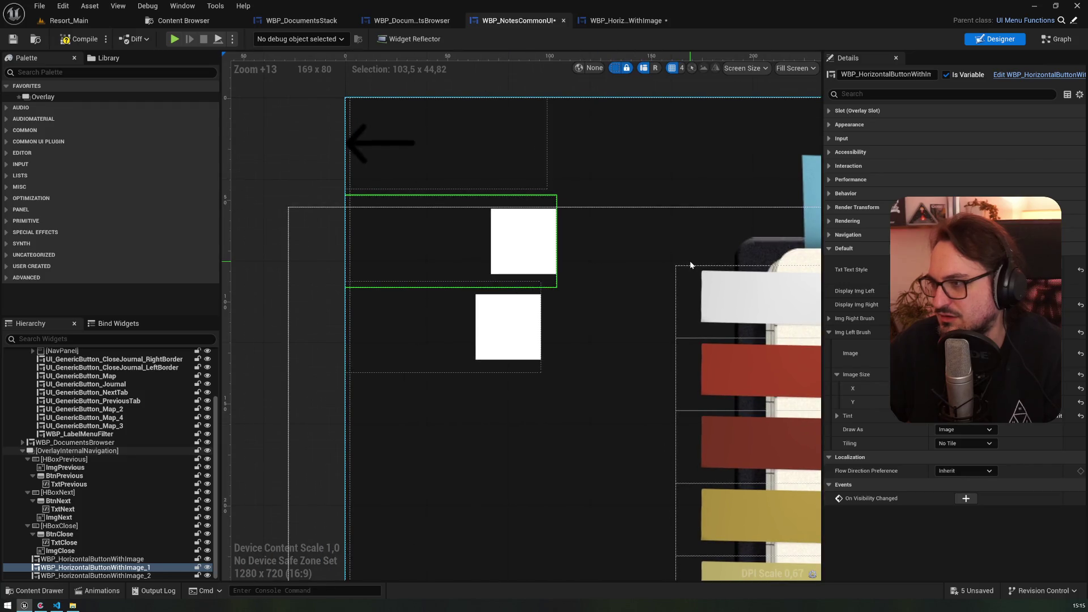
pyautogui.rightClick(856, 334)
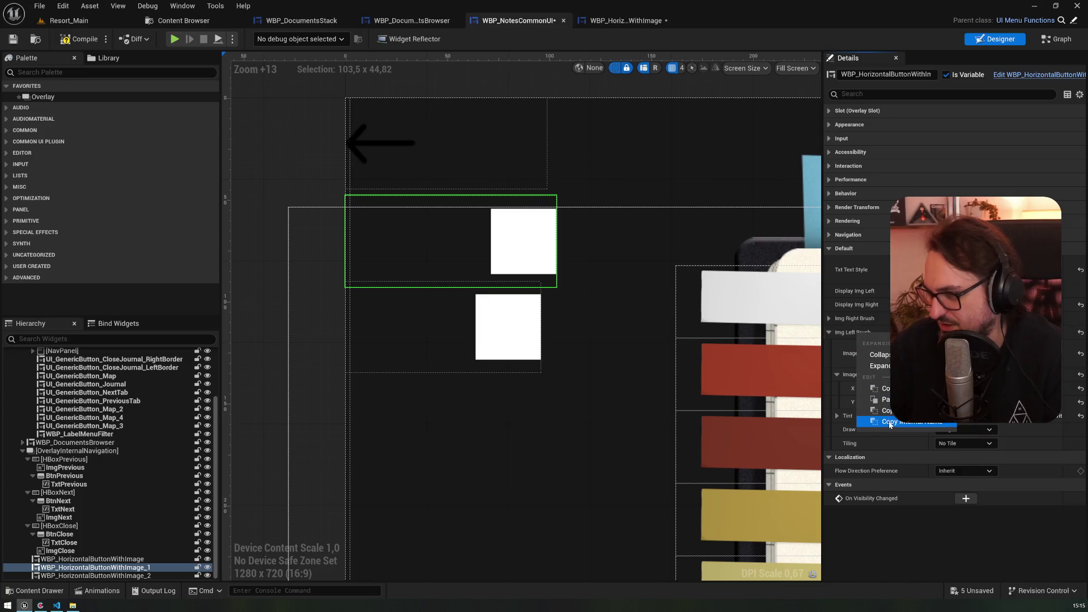
pyautogui.click(884, 388)
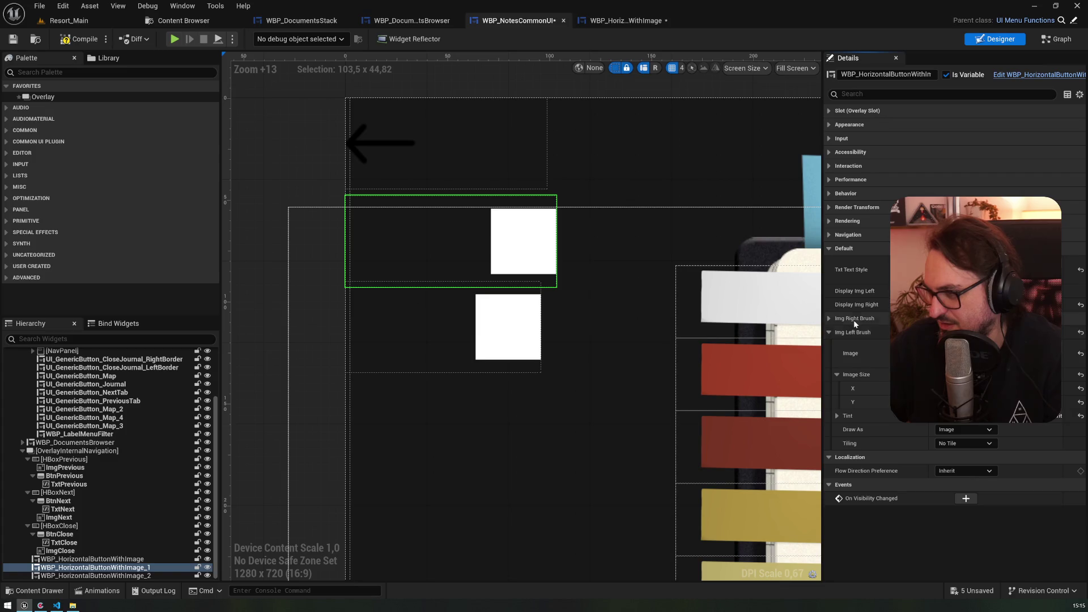
pyautogui.rightClick(854, 318)
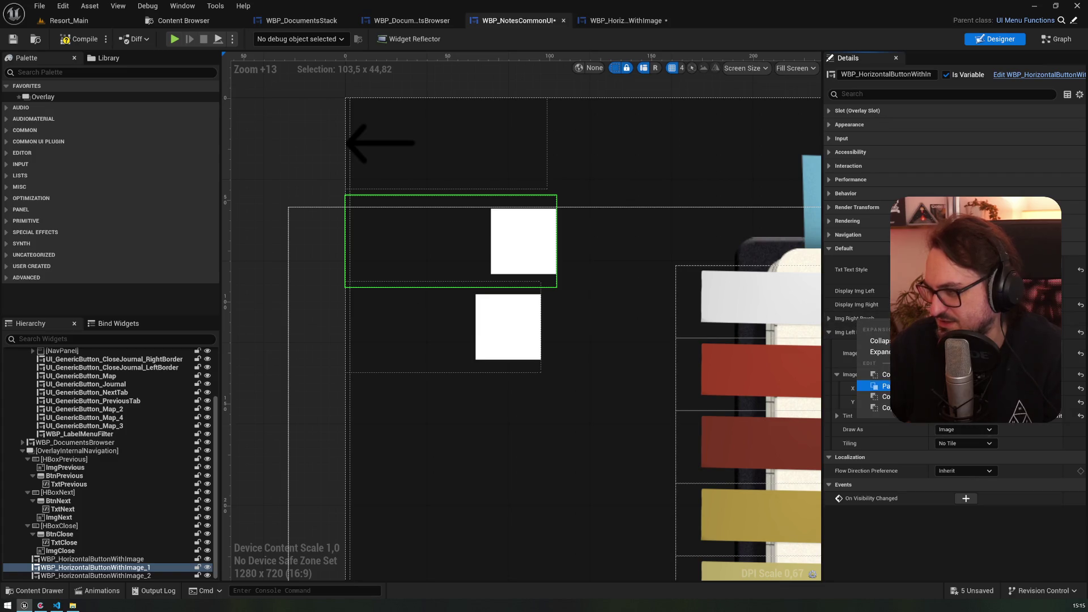
pyautogui.click(881, 385)
# - Reset Img Left Brush, compile, and order ImgLeftBrush before ImgRightBrush
pyautogui.click(830, 332)
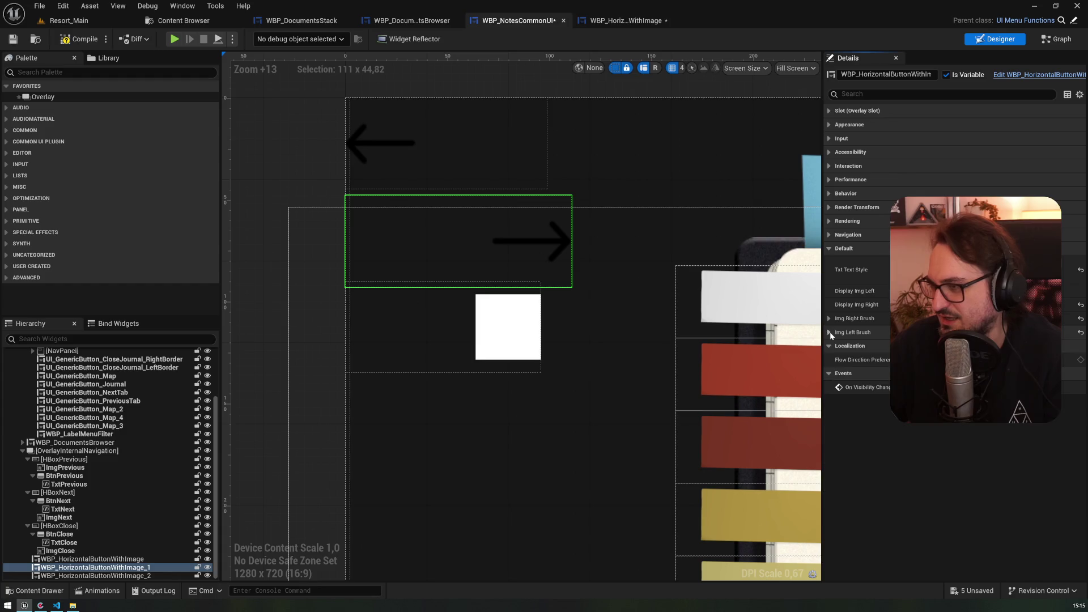
pyautogui.click(1080, 335)
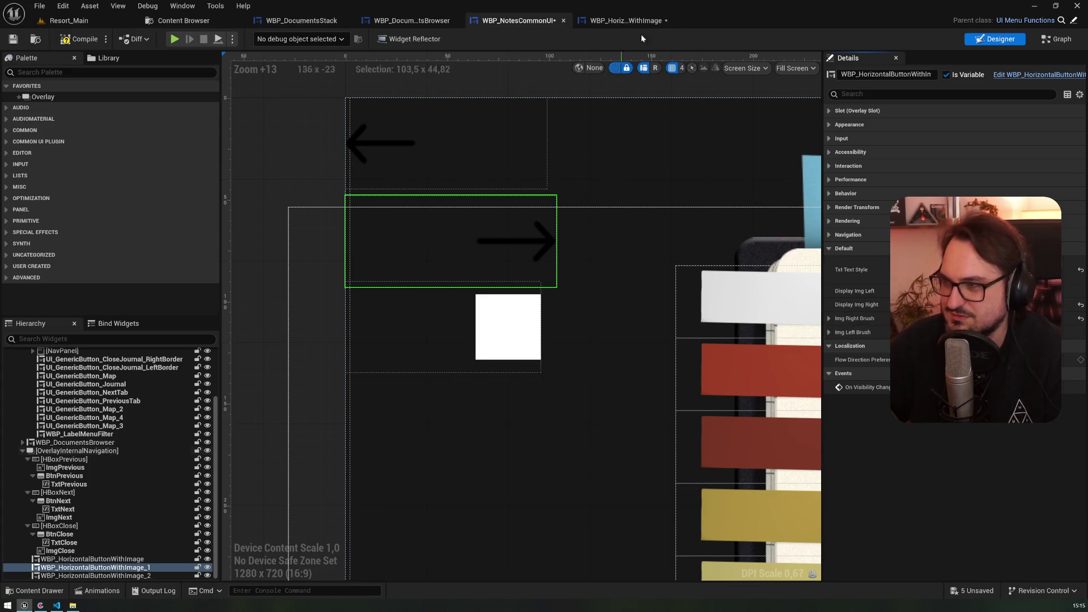
pyautogui.click(74, 40)
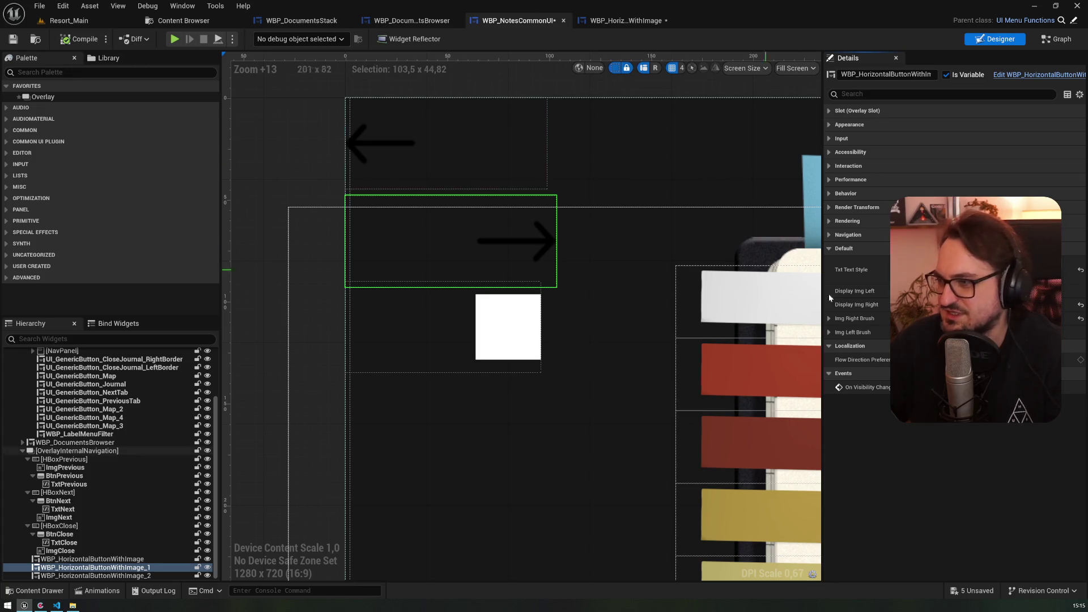
pyautogui.click(623, 20)
pyautogui.moveTo(37, 377); pyautogui.dragTo(37, 363)
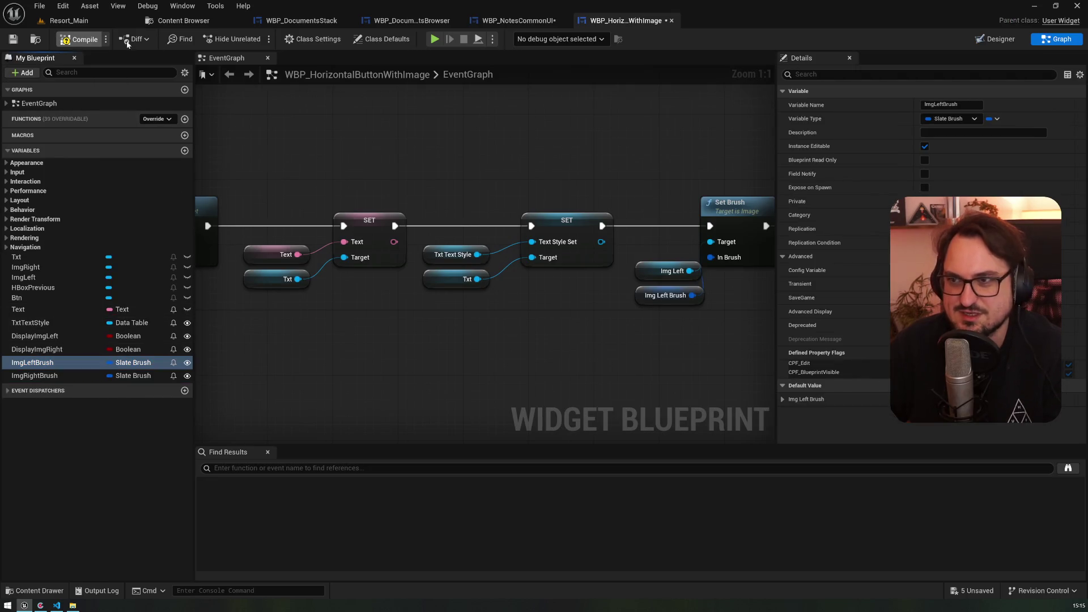
pyautogui.click(506, 23)
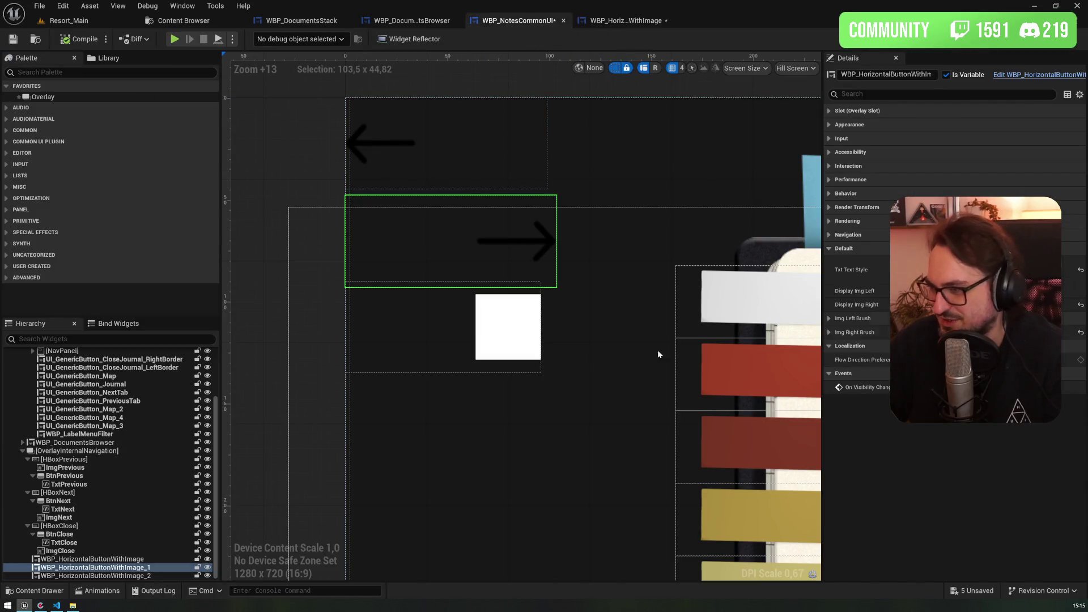
# - Set the third button's Img Right Brush image to Journal_ICON_Back_white
pyautogui.click(114, 575)
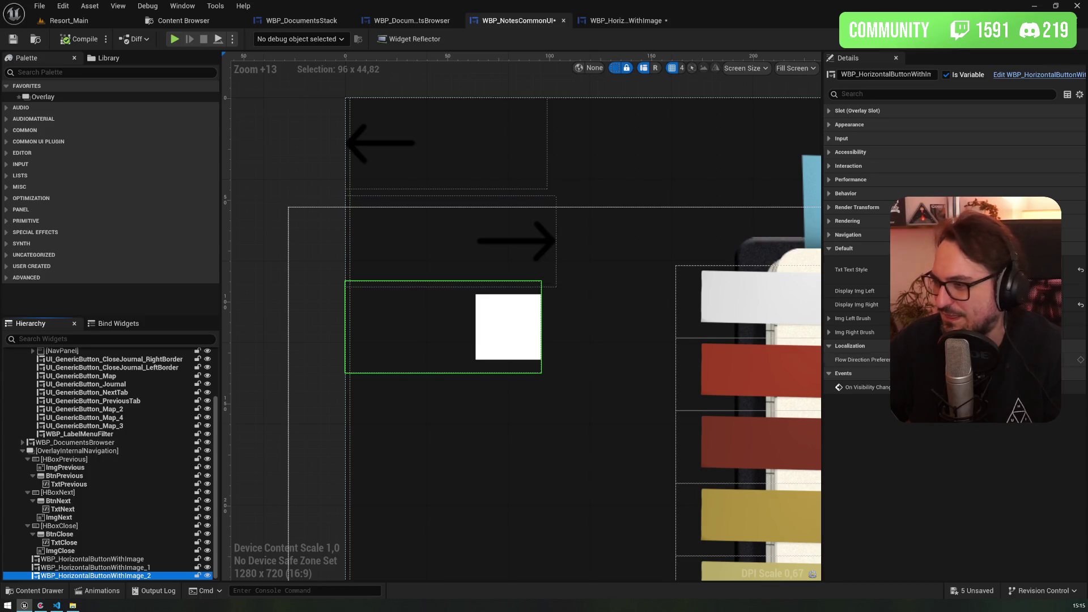
pyautogui.click(829, 332)
pyautogui.click(997, 354)
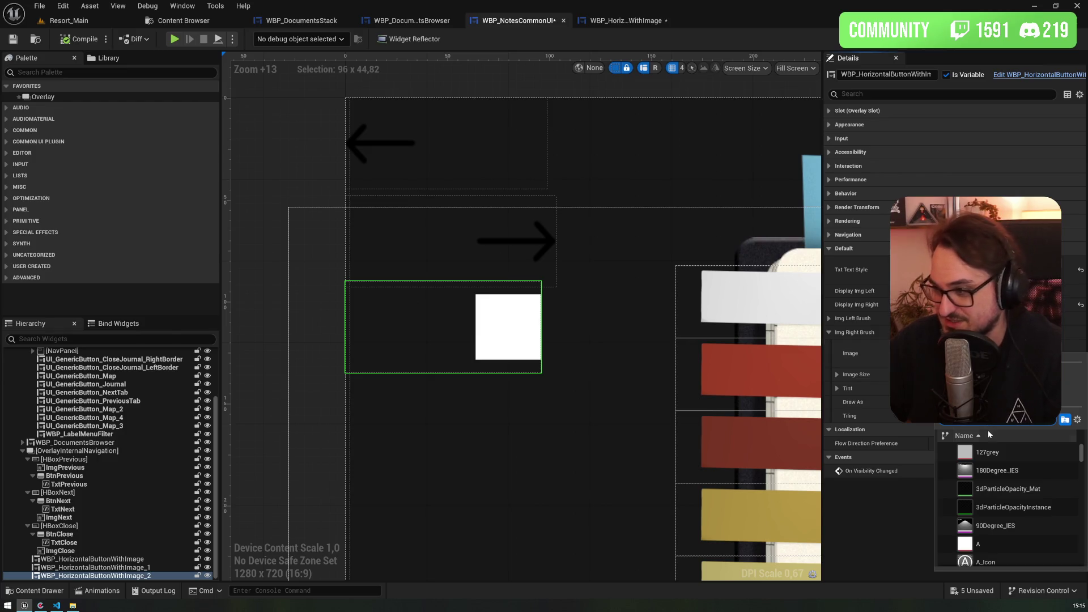
pyautogui.scroll(-2, 993, 422)
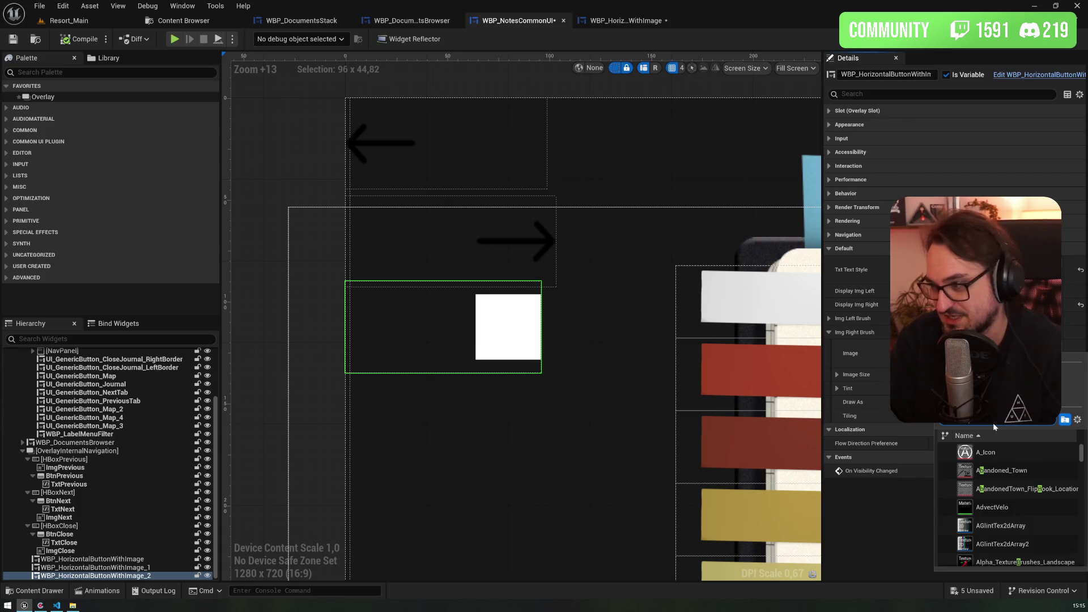
pyautogui.write('utton')
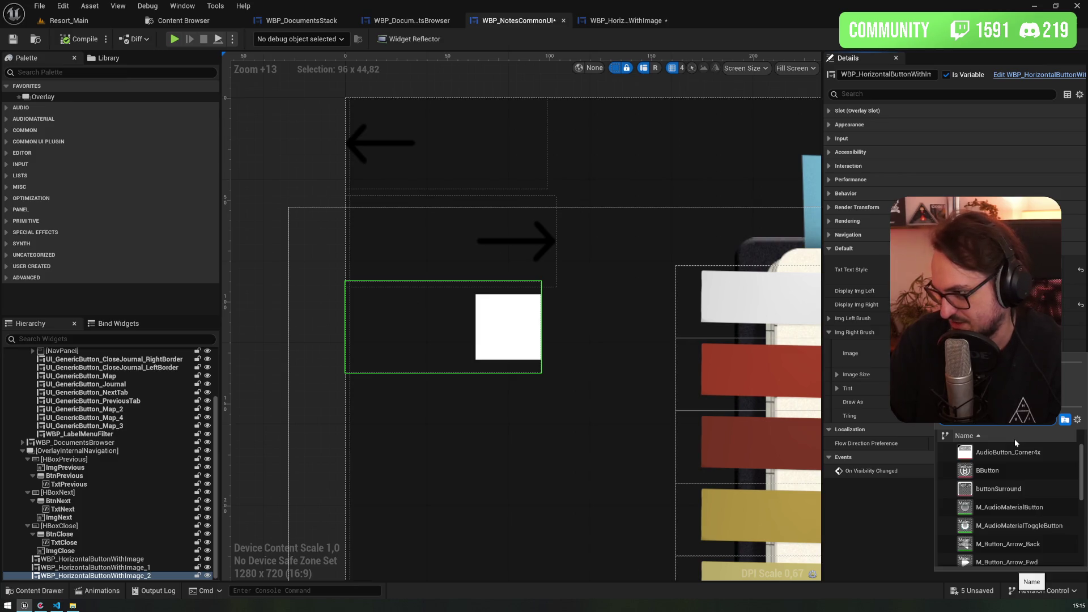
pyautogui.hotkey('ctrl', 'a')
pyautogui.write('back')
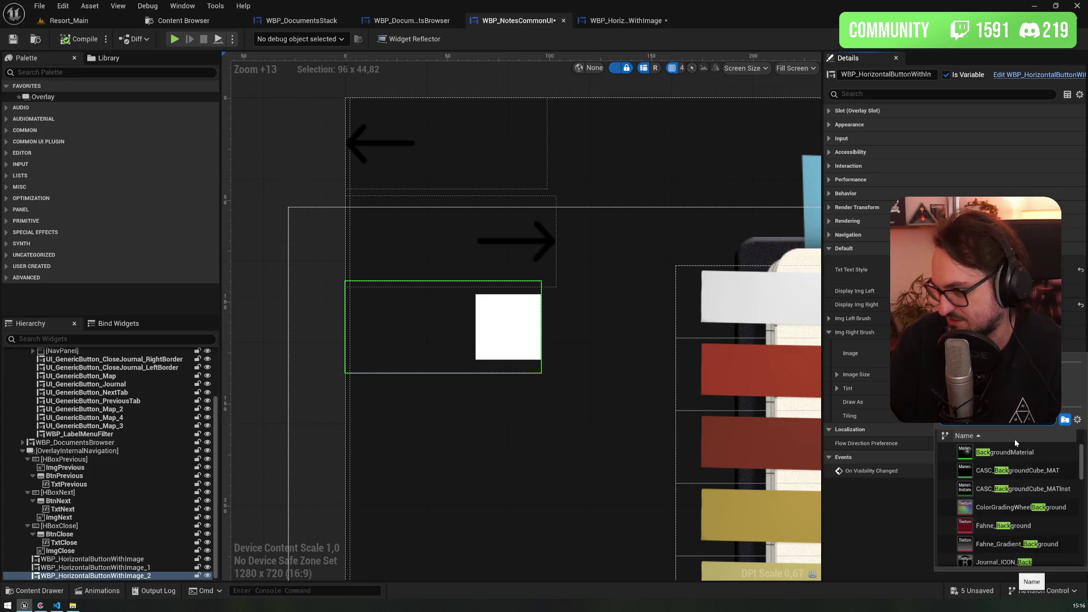
pyautogui.scroll(-3, 1004, 512)
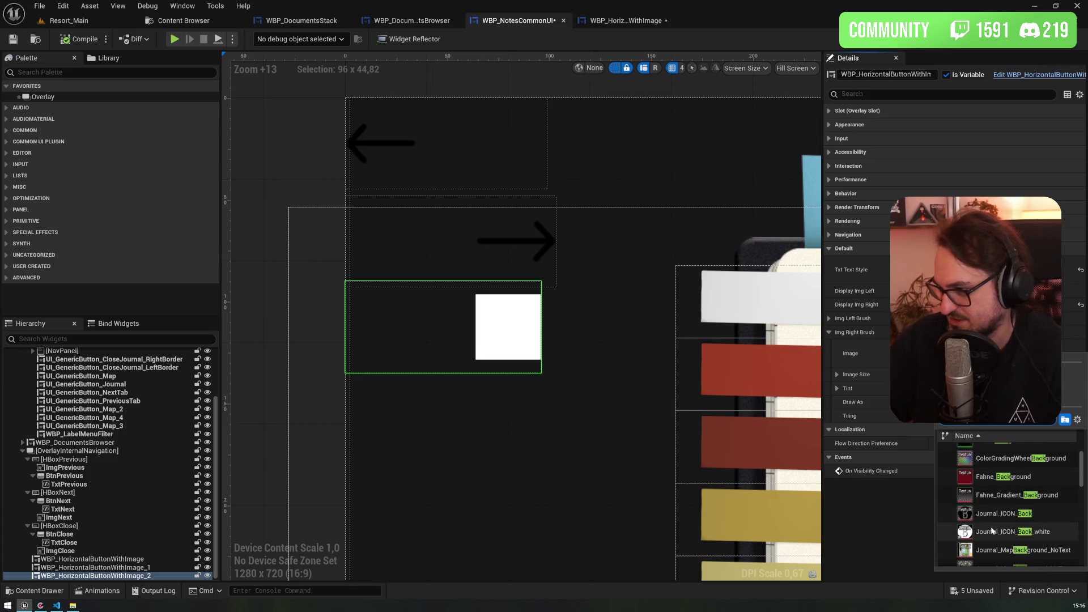
pyautogui.click(992, 530)
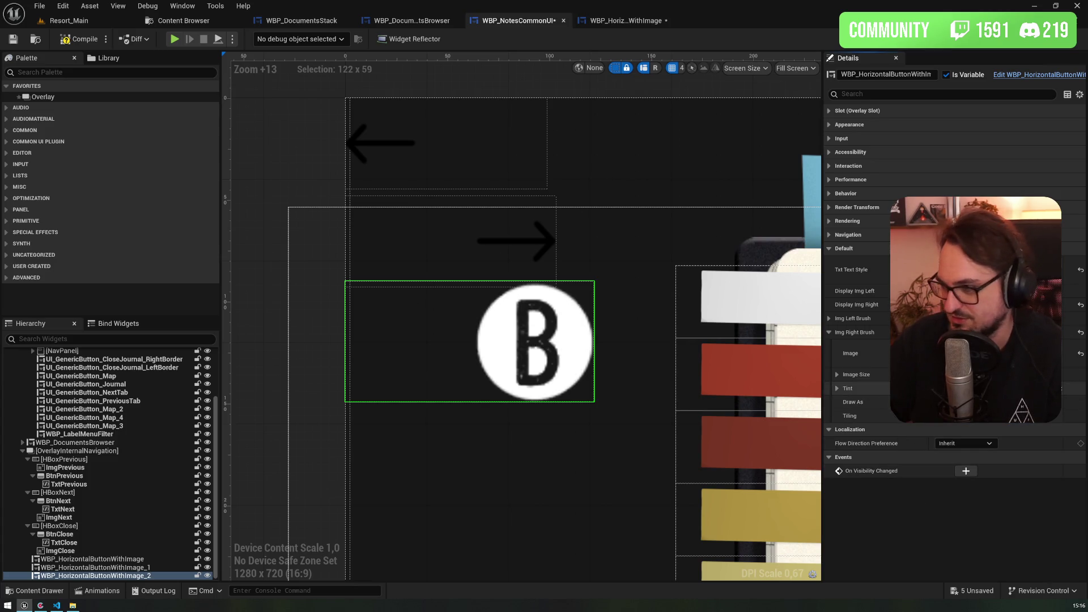
# - Size the back icon to 32×32, tint it black, and compile
pyautogui.click(837, 375)
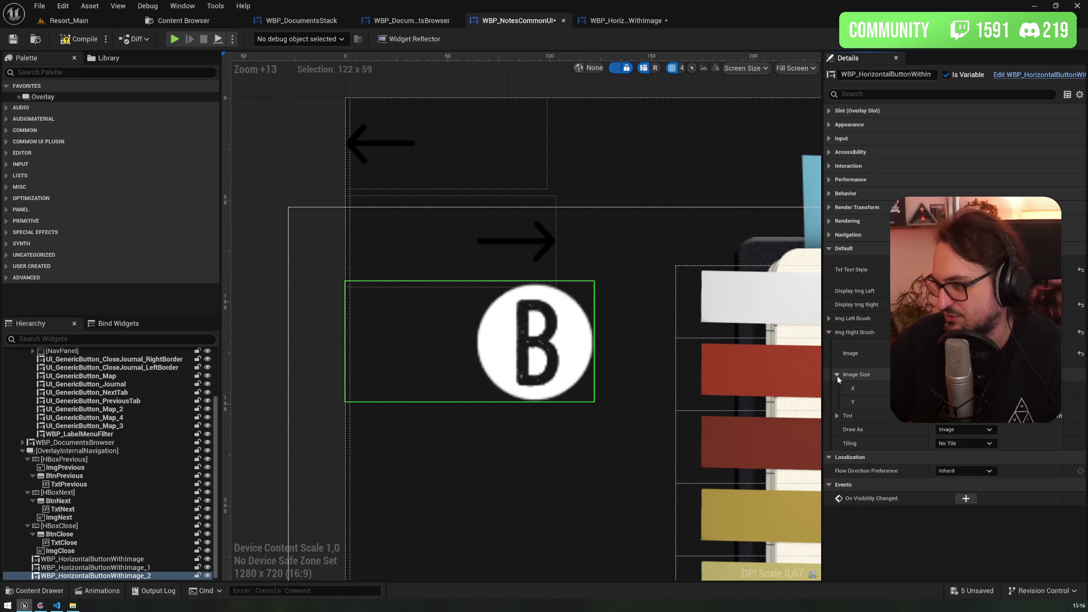
pyautogui.write('32')
pyautogui.press('Return')
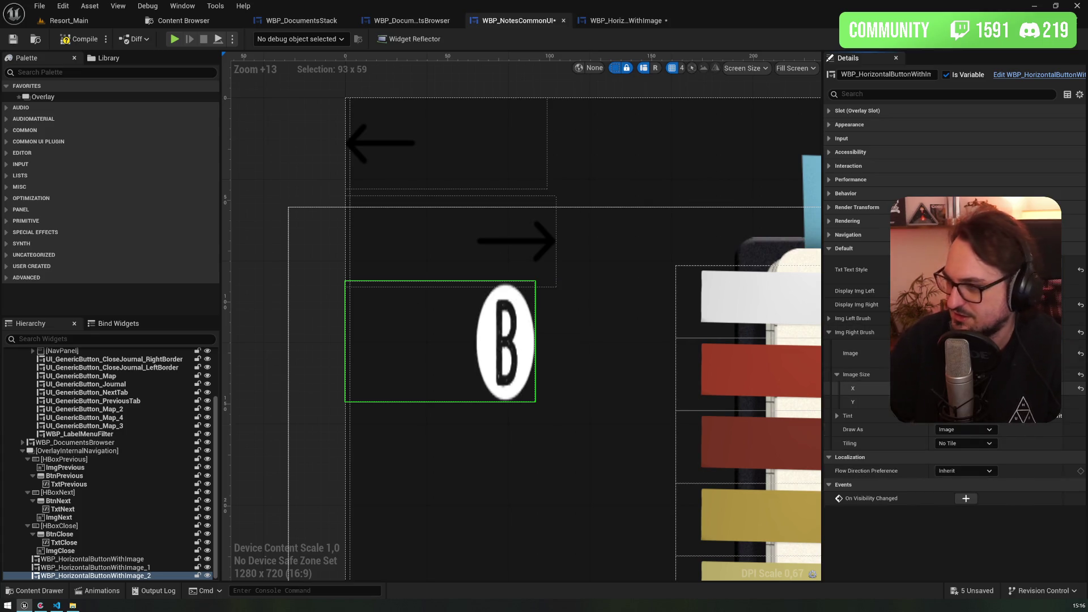
pyautogui.write('32')
pyautogui.press('Return')
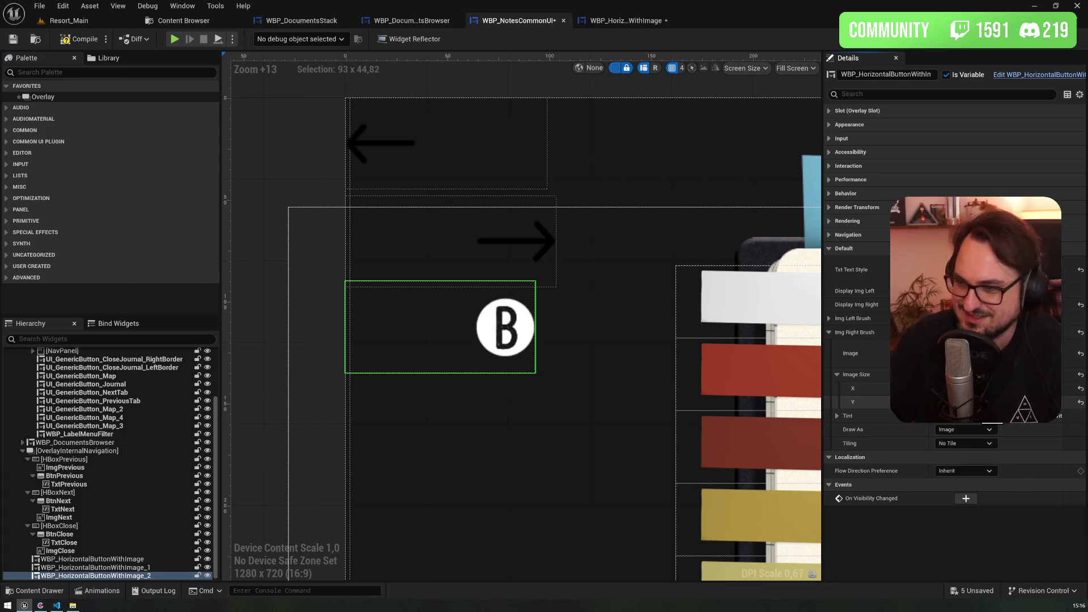
pyautogui.click(1018, 415)
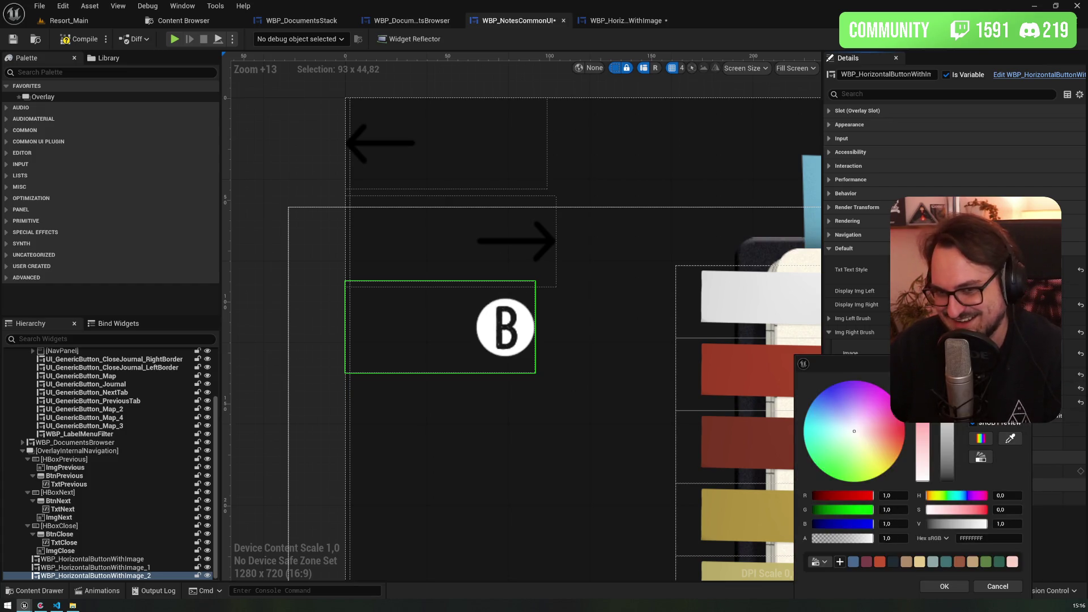
pyautogui.click(940, 585)
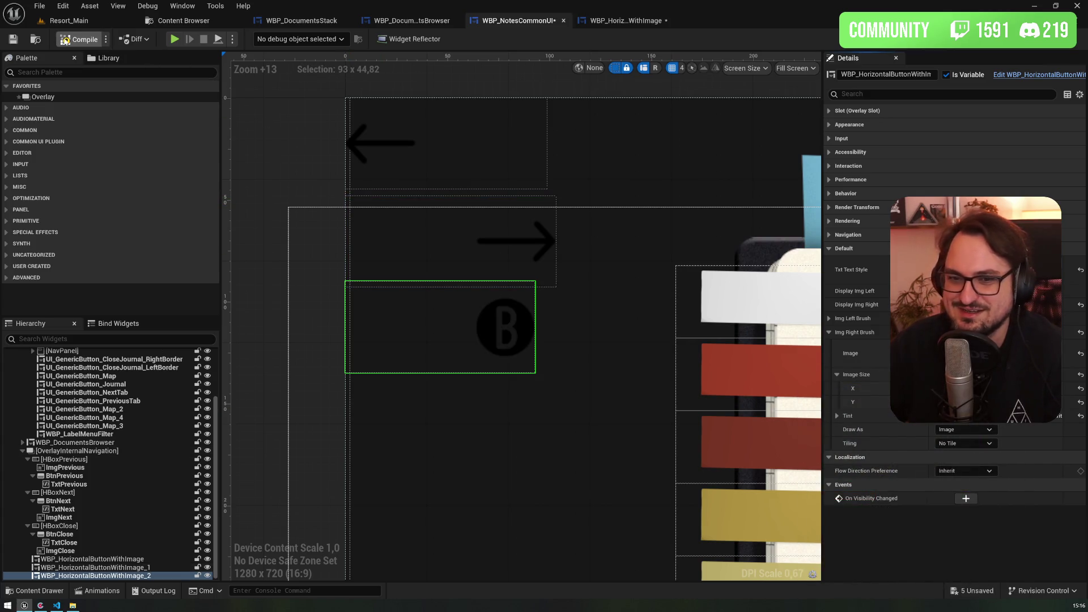
pyautogui.click(64, 40)
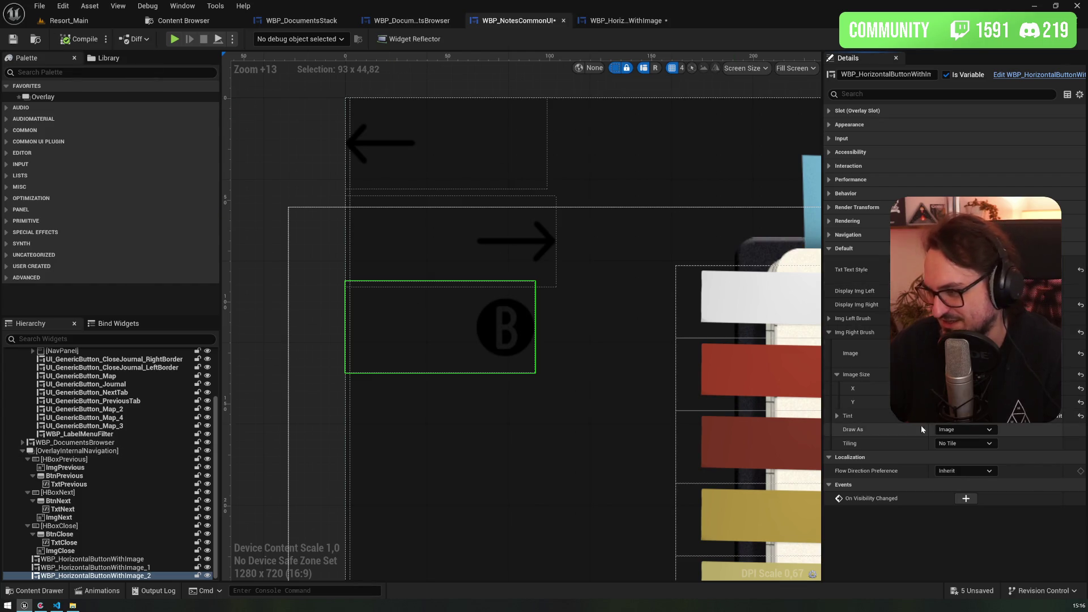
# - Select the left-arrow button and switch to the WBP_HorizontalButtonWithImage blueprint
pyautogui.click(136, 567)
pyautogui.click(136, 559)
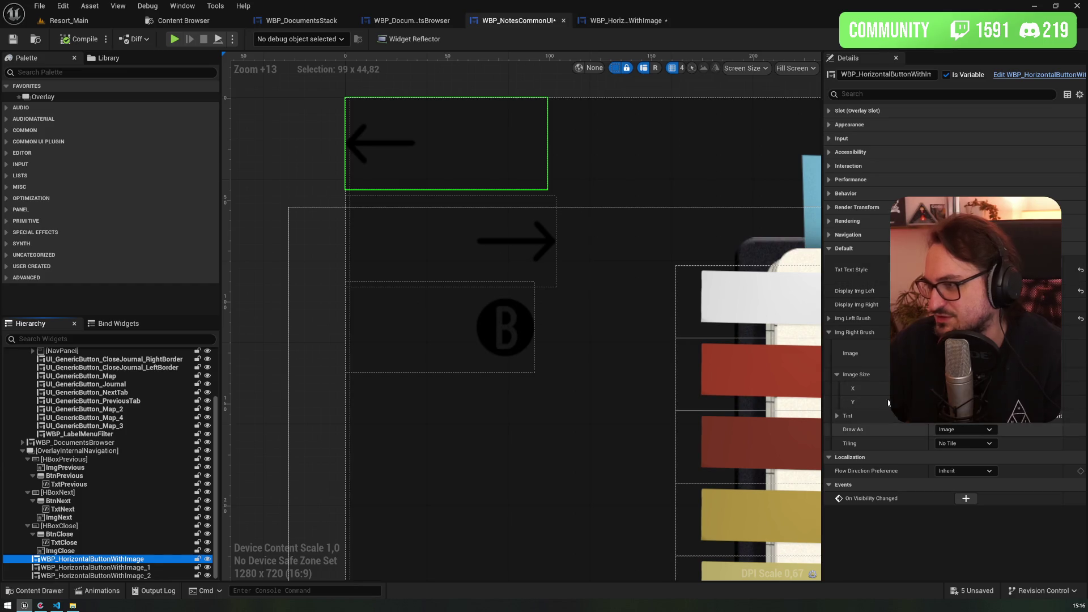
pyautogui.click(592, 21)
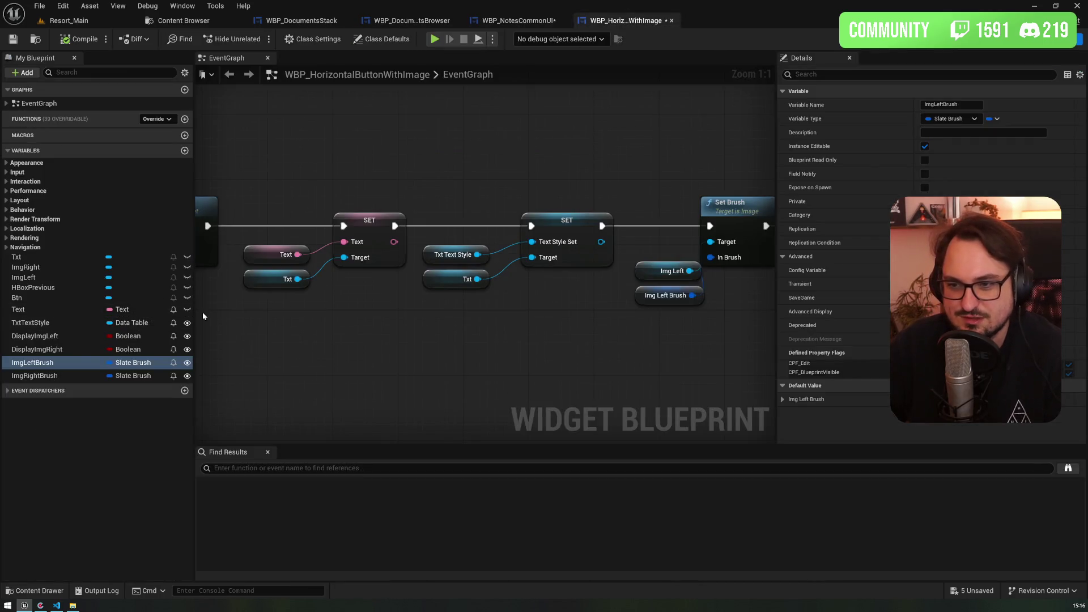
# - Expose the Text variable per instance, label the buttons Previous, Next and Close, and compile
pyautogui.click(187, 310)
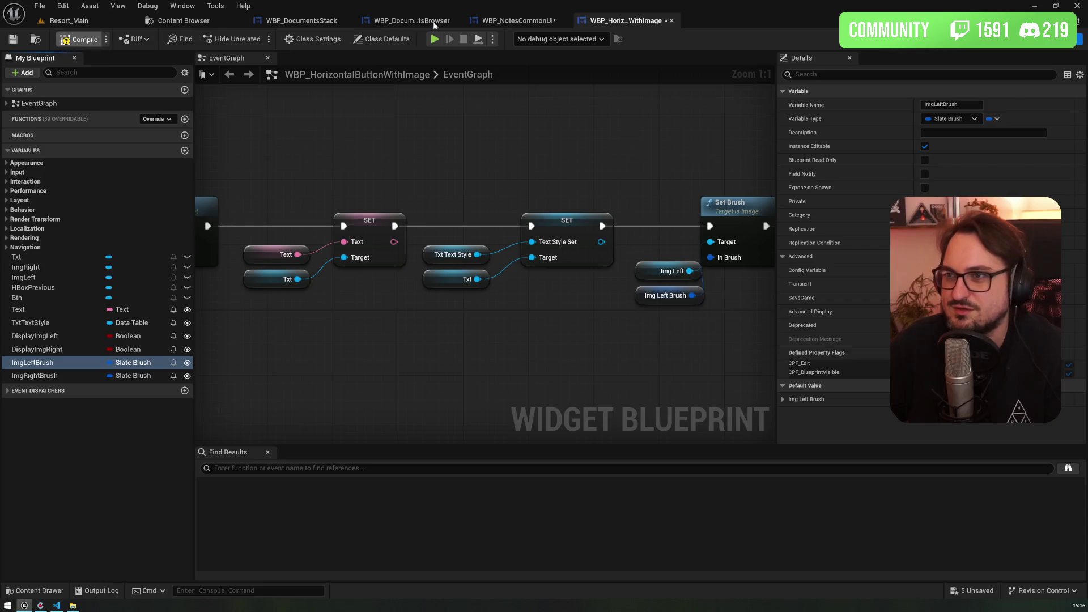
pyautogui.click(513, 21)
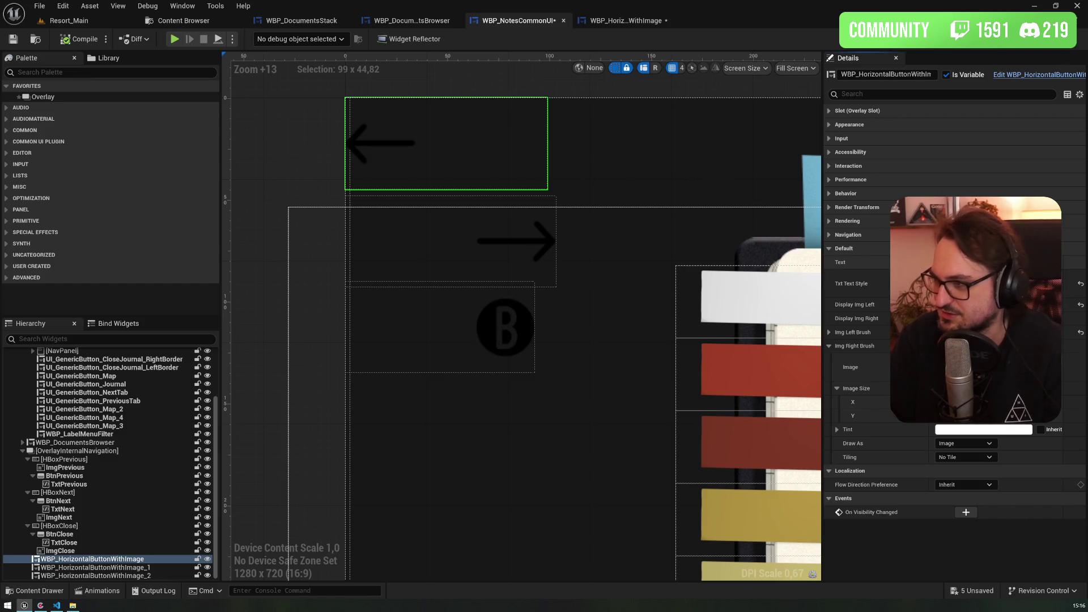
pyautogui.click(95, 567)
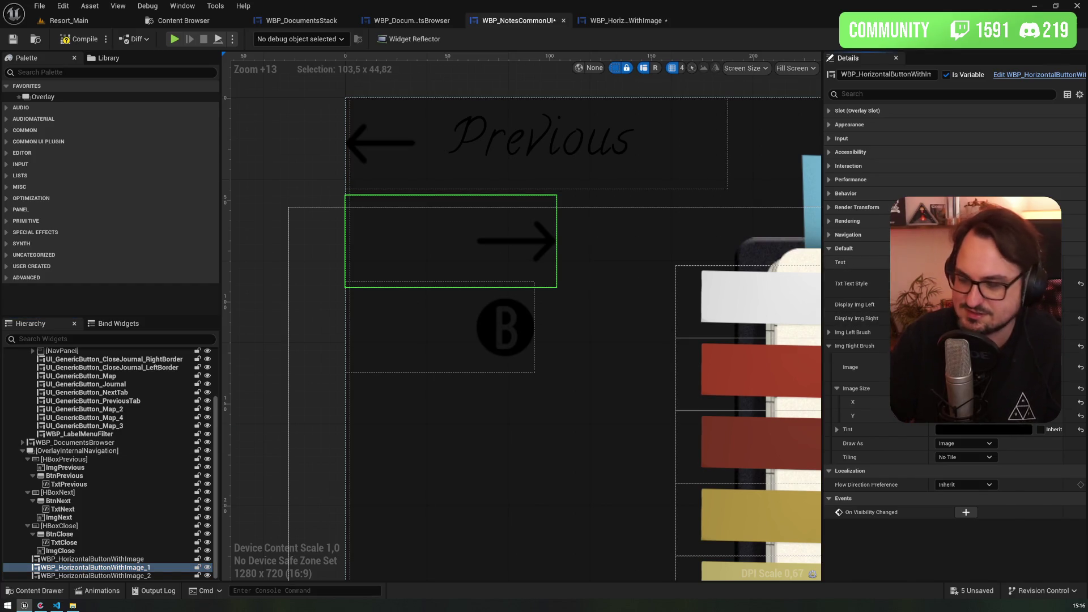
pyautogui.click(95, 575)
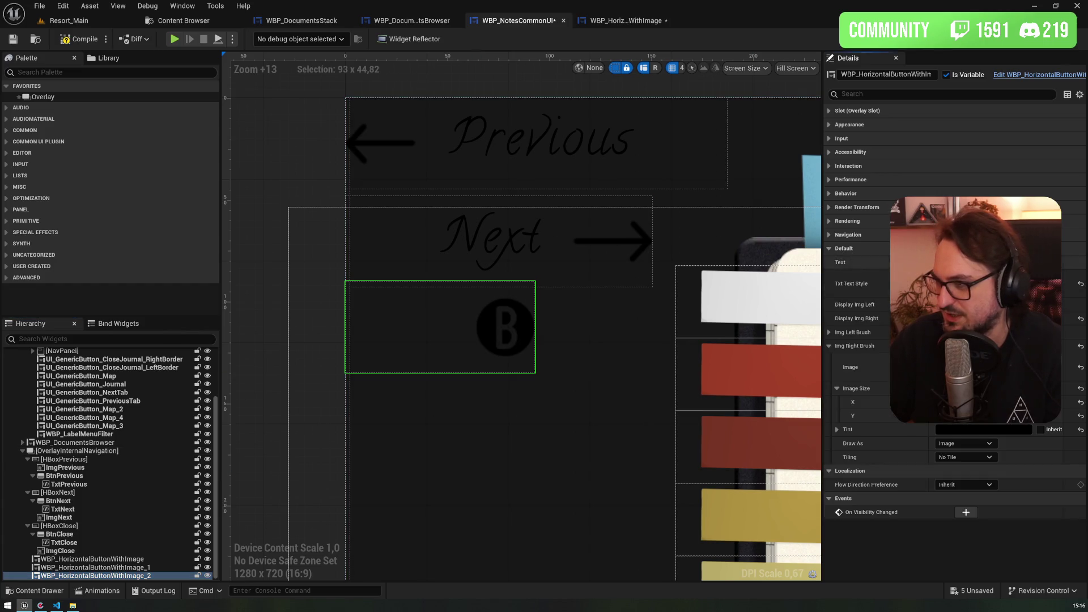
pyautogui.press('Return')
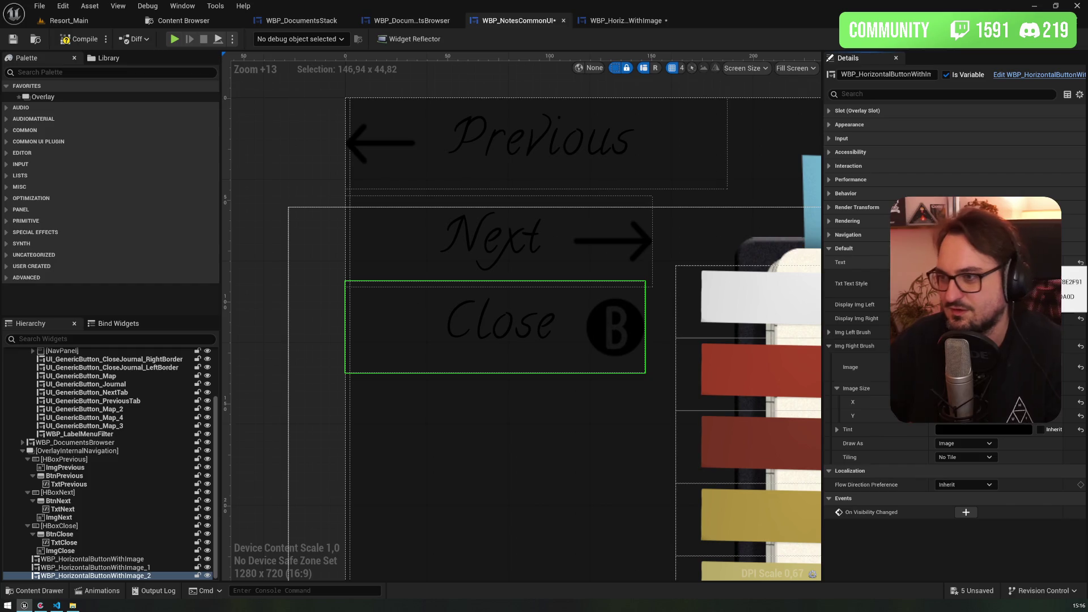
pyautogui.click(13, 38)
pyautogui.scroll(-13, 624, 352)
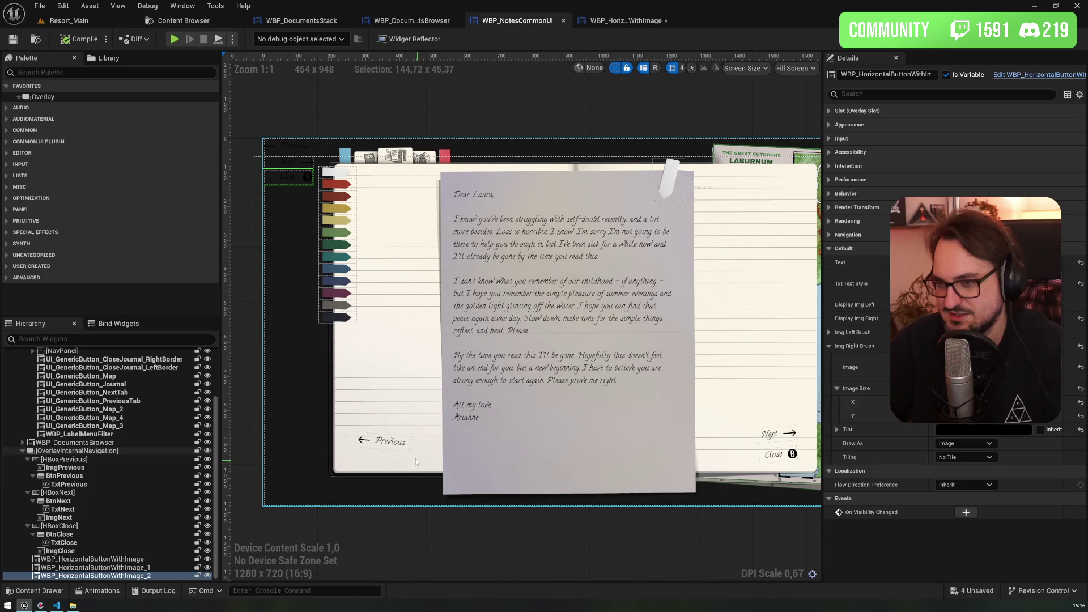
pyautogui.click(391, 442)
pyautogui.click(51, 452)
pyautogui.click(57, 459)
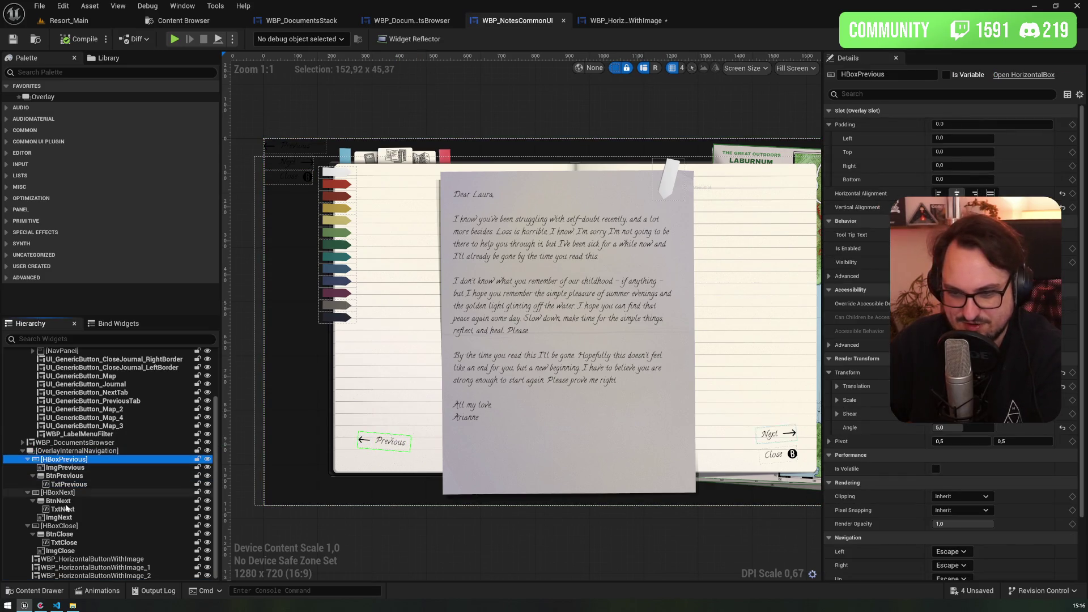
pyautogui.keyDown('shift'); pyautogui.click(58, 526); pyautogui.keyUp('shift')
pyautogui.press('Delete')
pyautogui.click(74, 526)
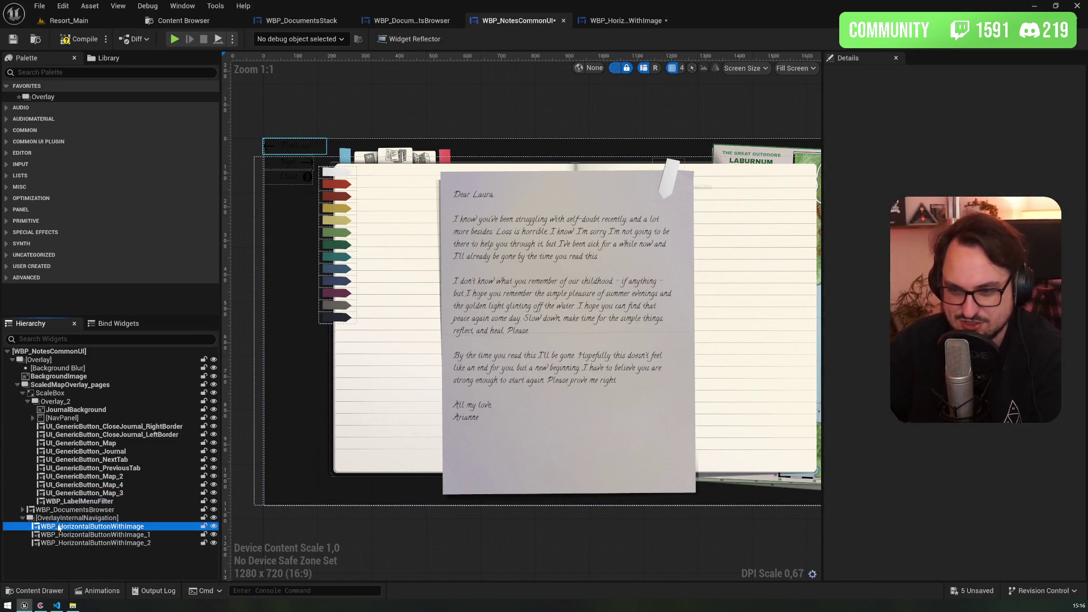
pyautogui.click(77, 518)
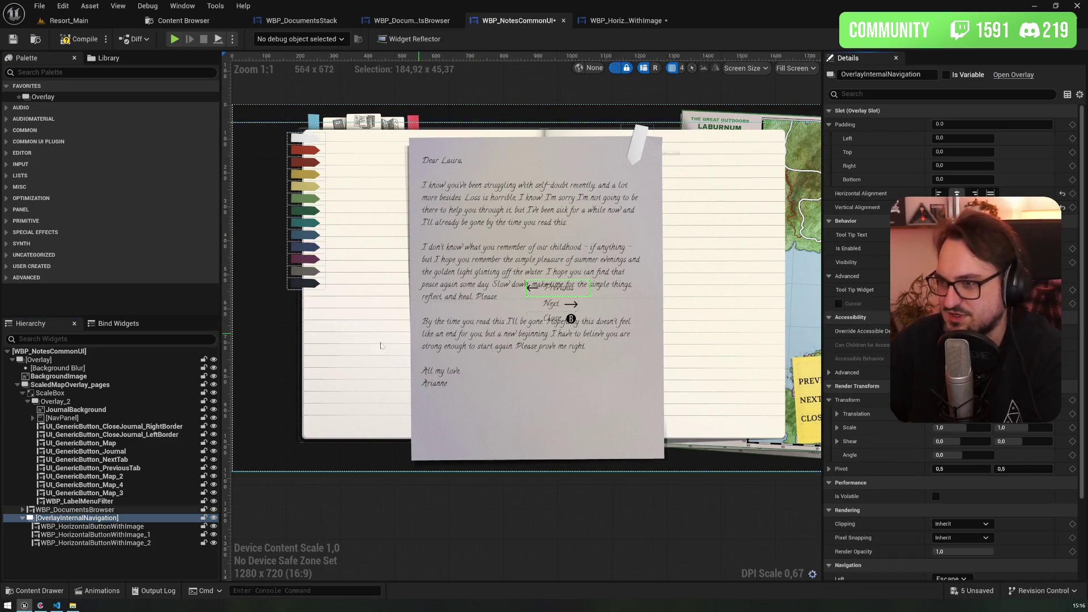
pyautogui.click(113, 526)
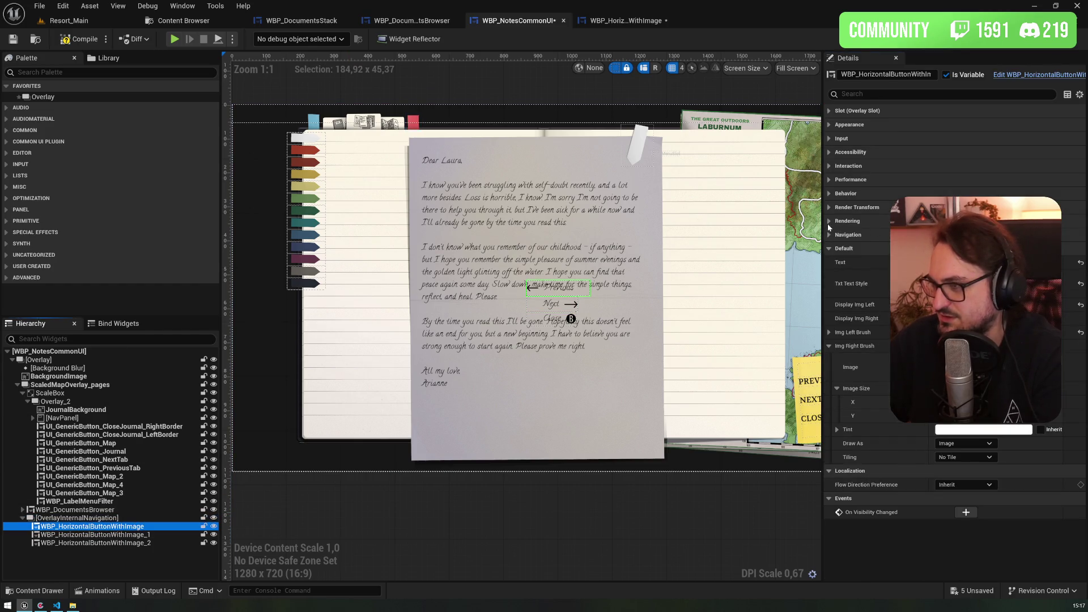
pyautogui.click(829, 208)
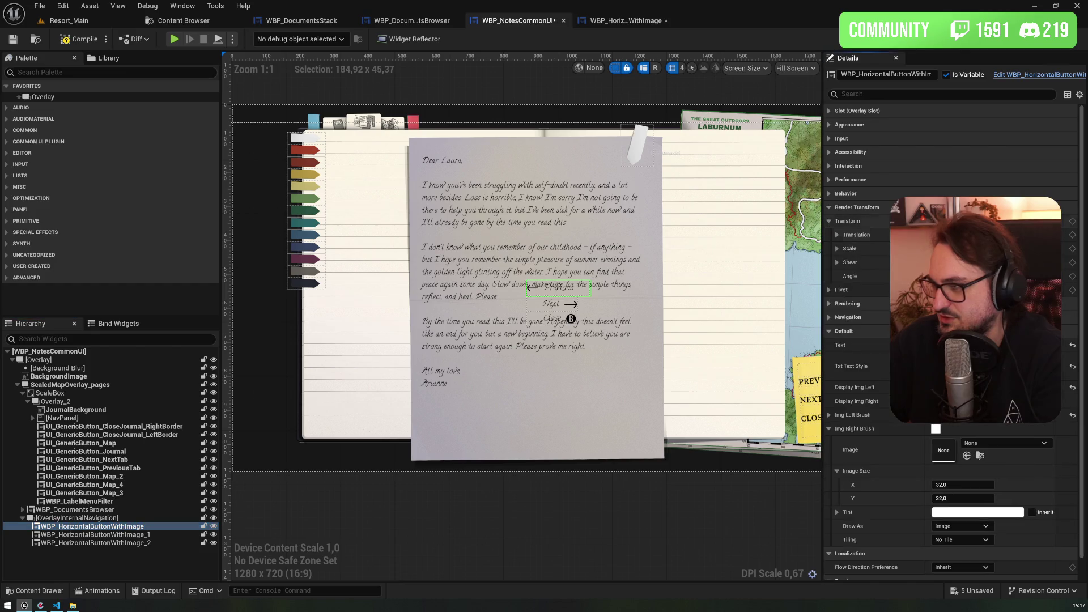
pyautogui.moveTo(957, 234); pyautogui.dragTo(975, 235)
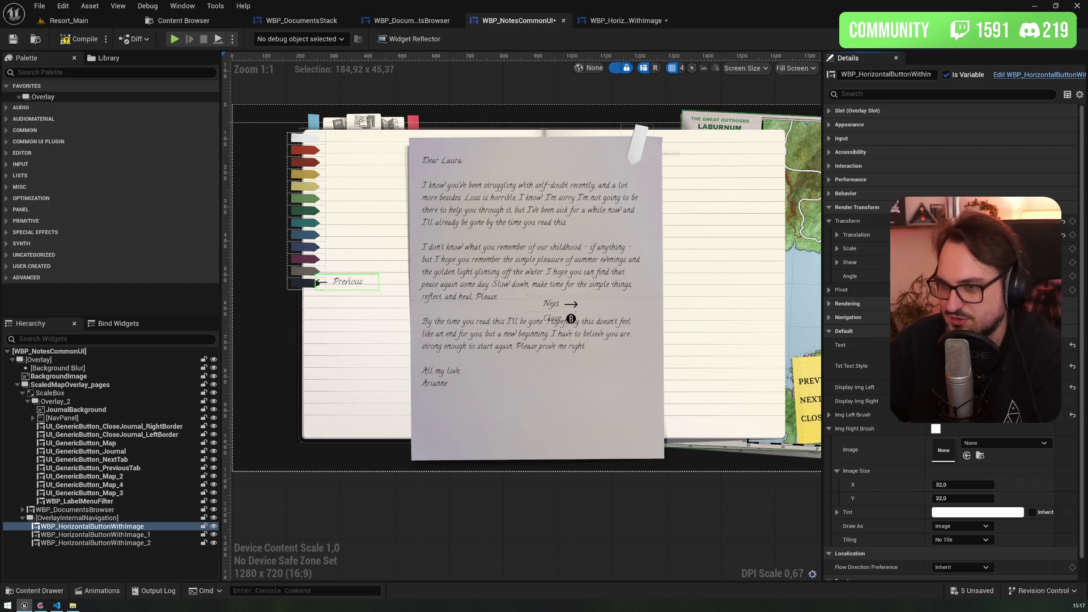
pyautogui.moveTo(1014, 235); pyautogui.dragTo(1042, 234)
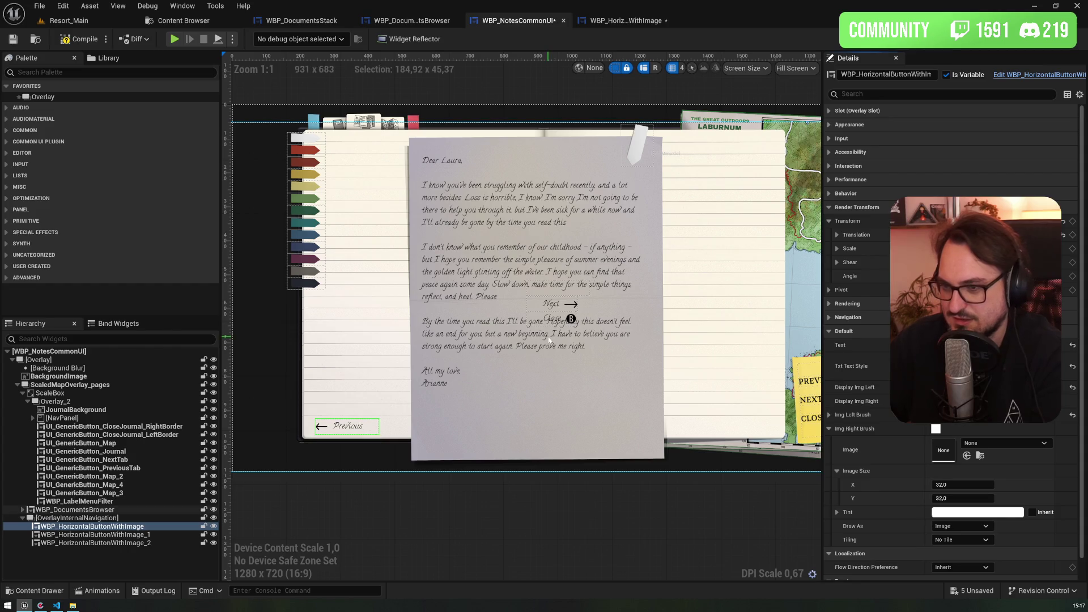
pyautogui.moveTo(554, 310); pyautogui.dragTo(517, 307)
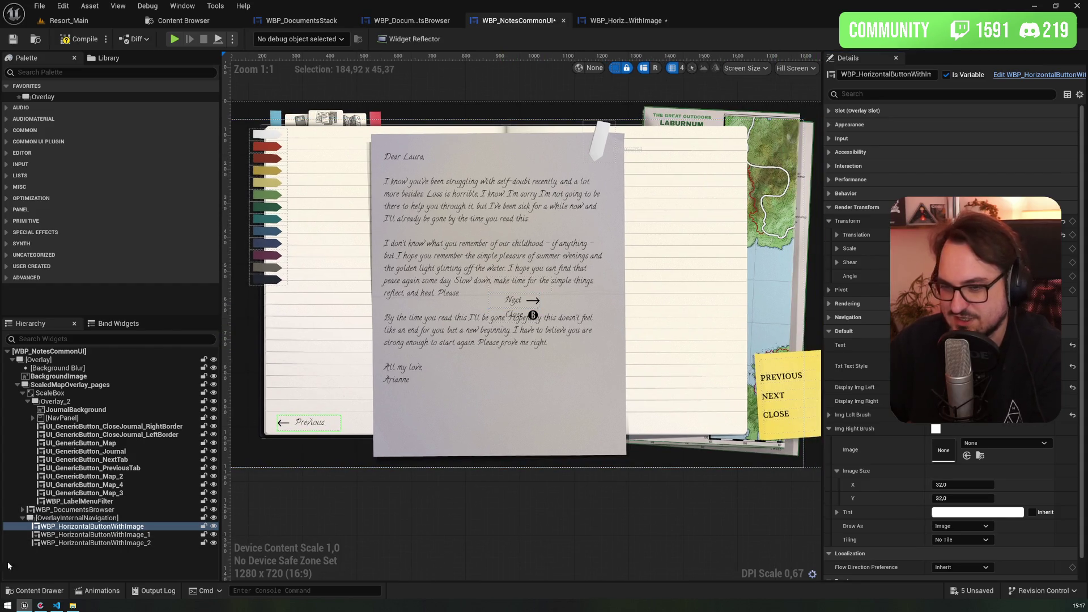
pyautogui.click(102, 542)
# - Shift Next and Close to the page's bottom-right via Render Transform Translation, then compile and save
pyautogui.keyDown('ctrl'); pyautogui.click(103, 535); pyautogui.keyUp('ctrl')
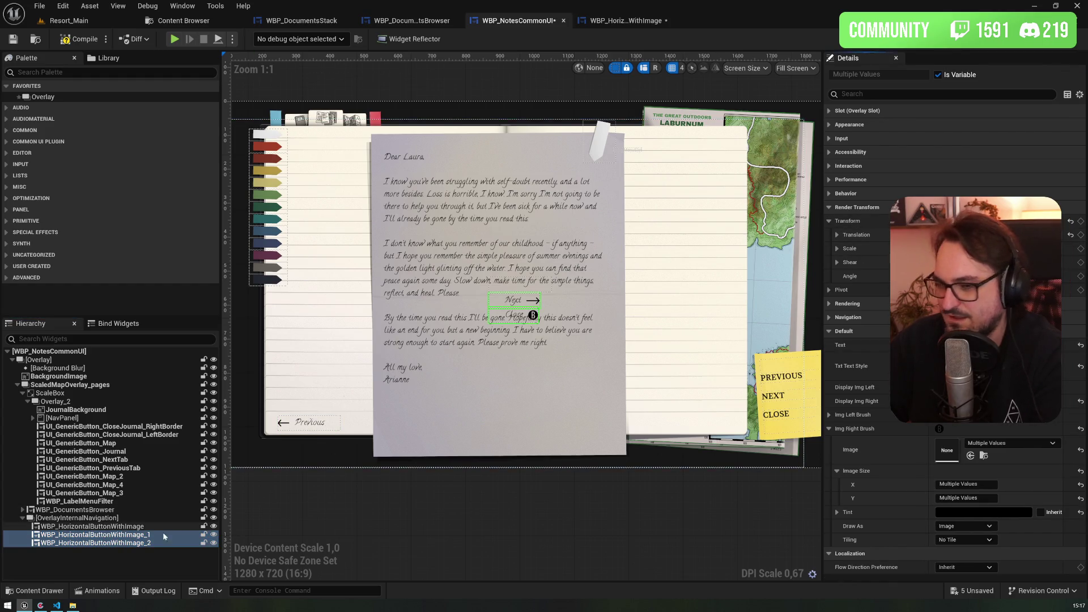
pyautogui.click(97, 535)
pyautogui.moveTo(940, 235); pyautogui.dragTo(963, 234)
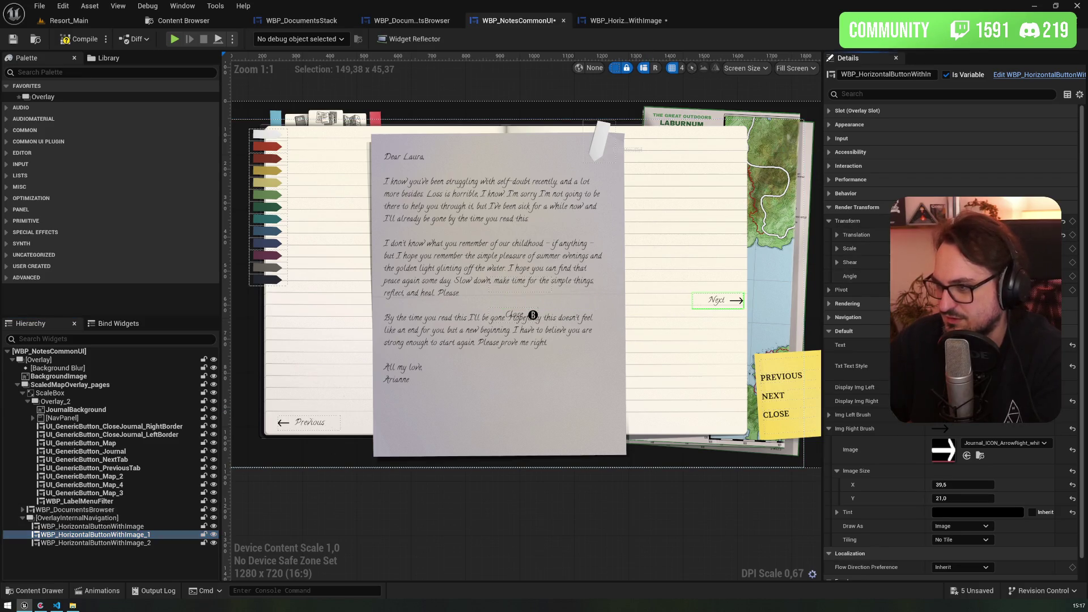
pyautogui.moveTo(1014, 234); pyautogui.dragTo(1037, 235)
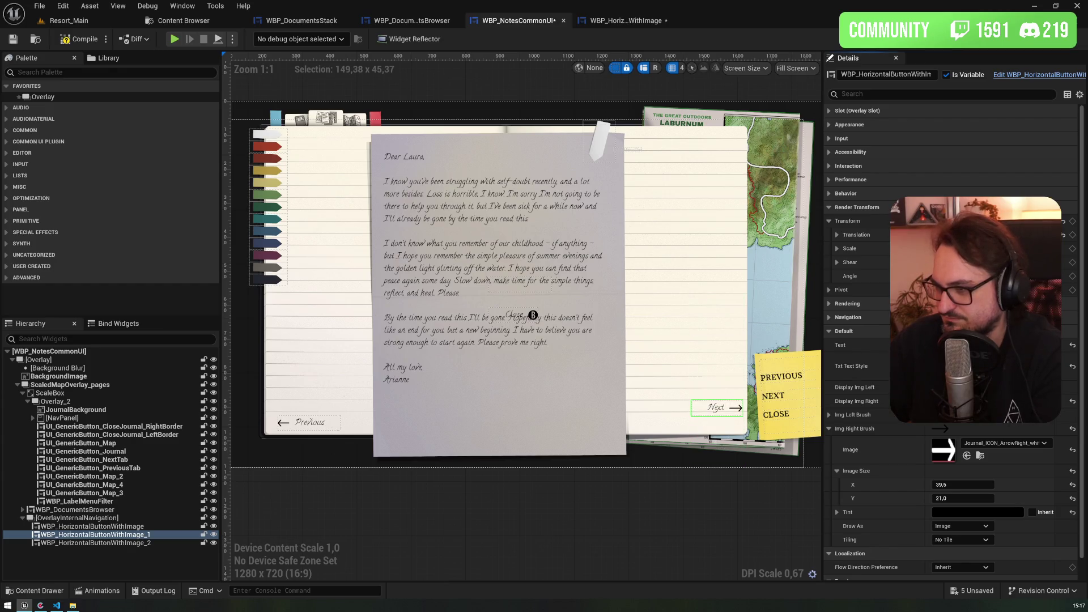
pyautogui.click(95, 542)
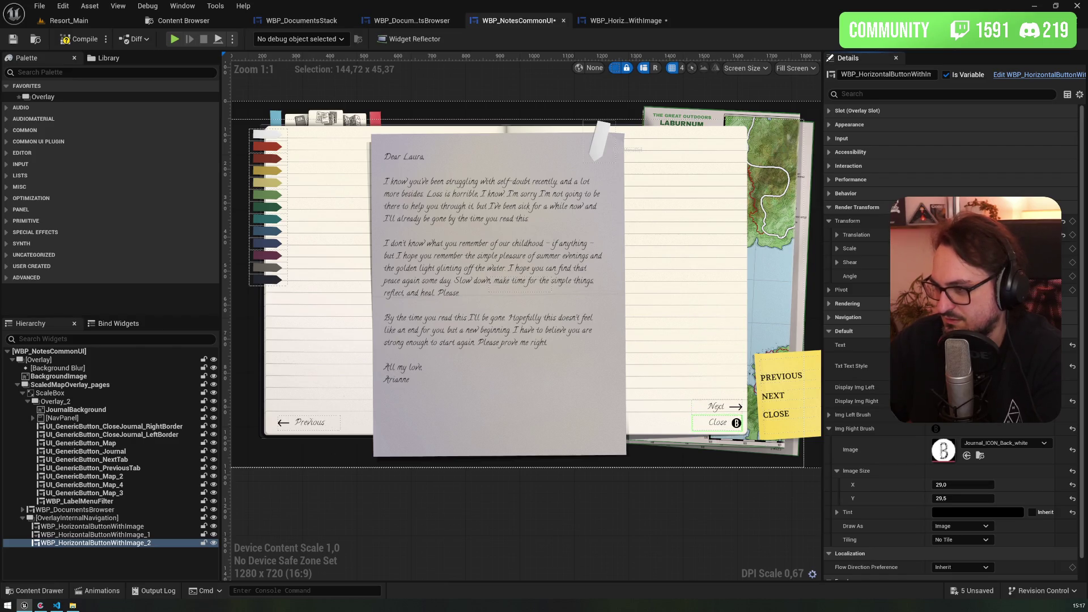
pyautogui.click(145, 527)
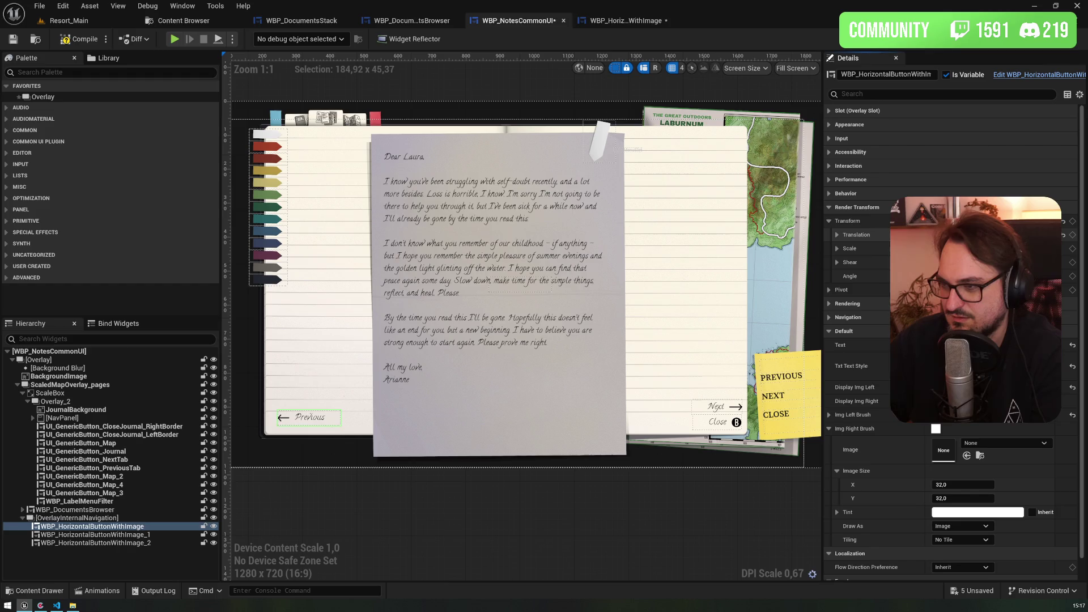
pyautogui.click(395, 230)
pyautogui.scroll(-1, 395, 230)
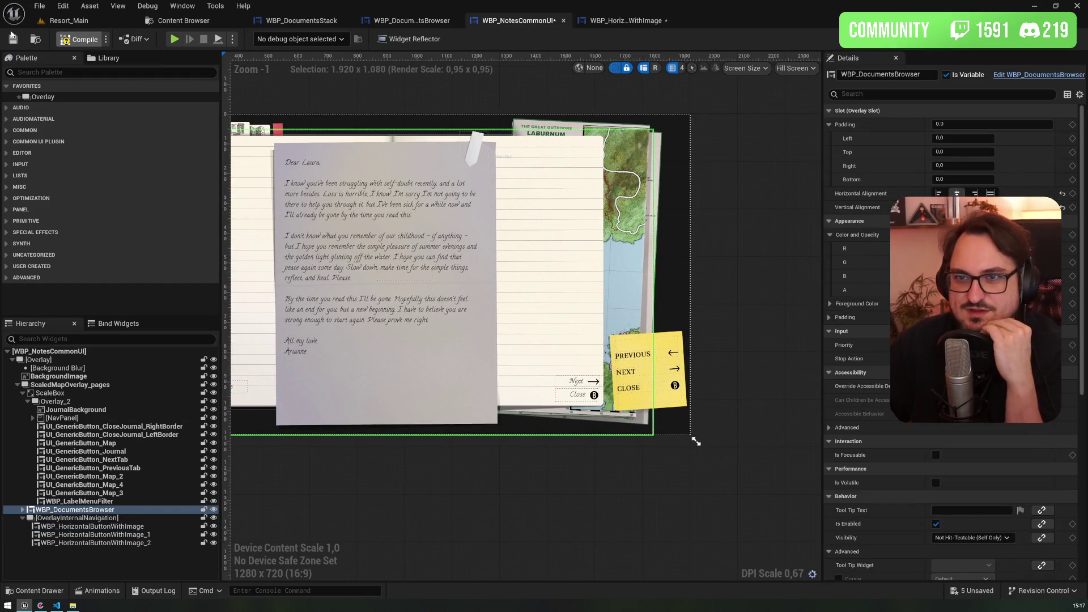
pyautogui.click(12, 37)
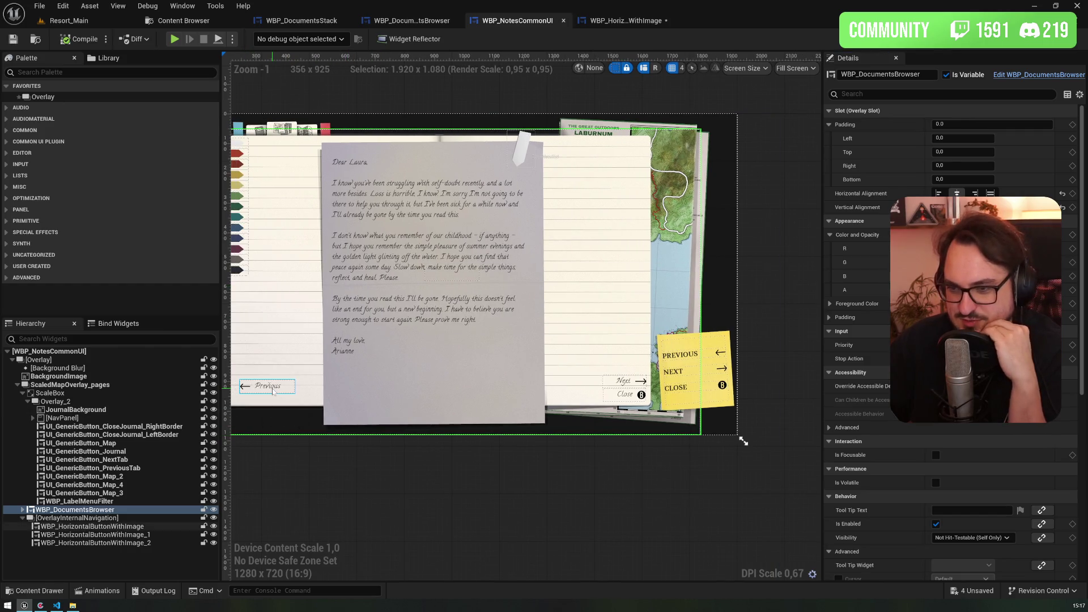
# - Select the Previous button, then view WBP_HorizontalButtonWithImage's EventGraph
pyautogui.click(272, 391)
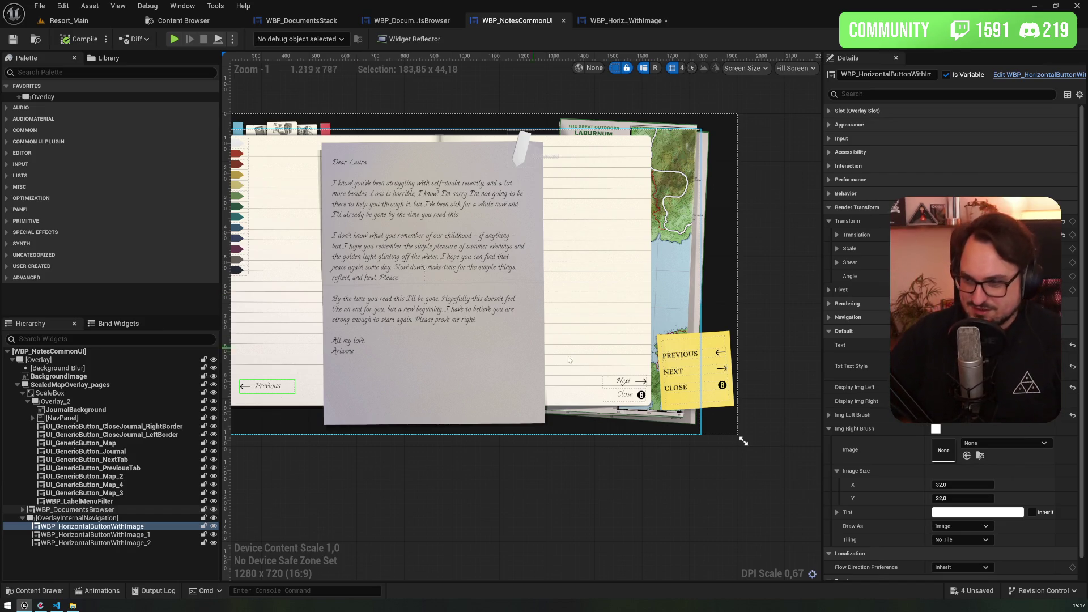
pyautogui.click(625, 21)
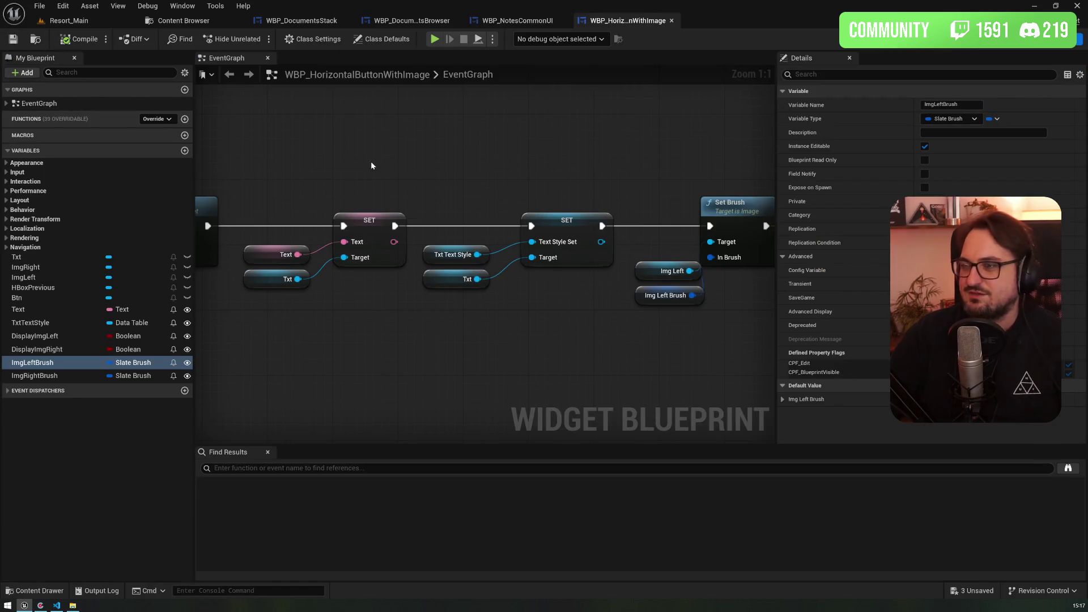
# - Return to the WBP_NotesCommonUI designer showing the journal letter
pyautogui.scroll(-6, 258, 228)
pyautogui.click(517, 20)
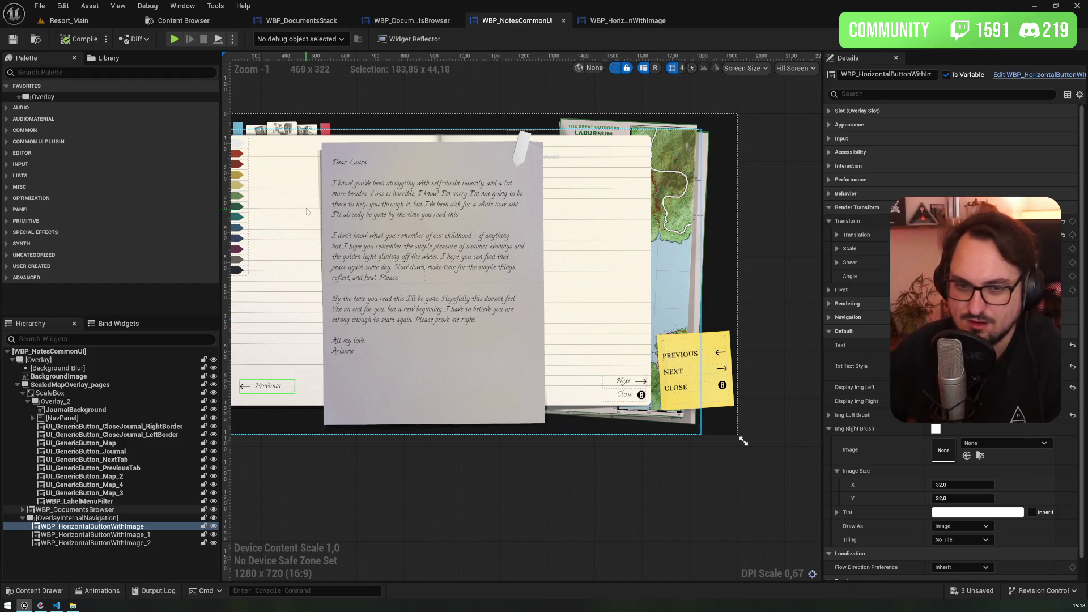
pyautogui.scroll(1, 465, 264)
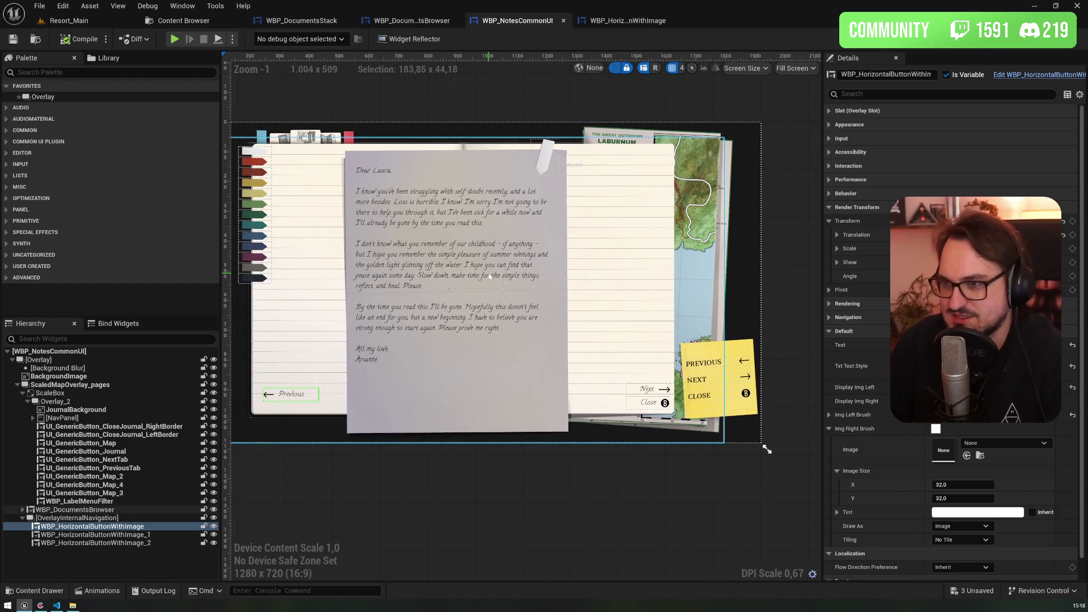
pyautogui.scroll(-1, 525, 274)
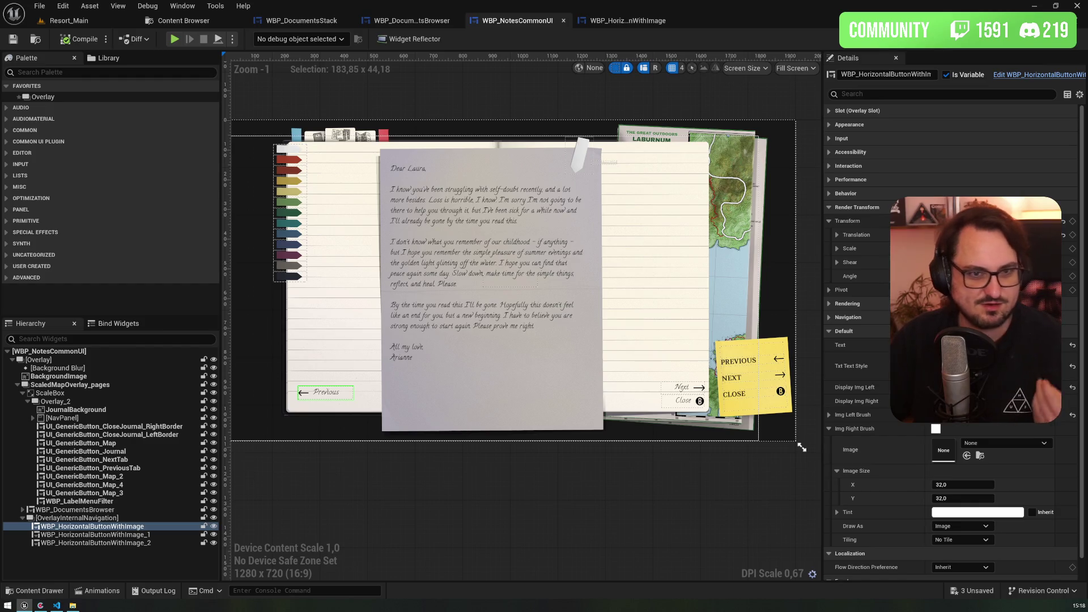
pyautogui.moveTo(410, 323); pyautogui.dragTo(403, 320)
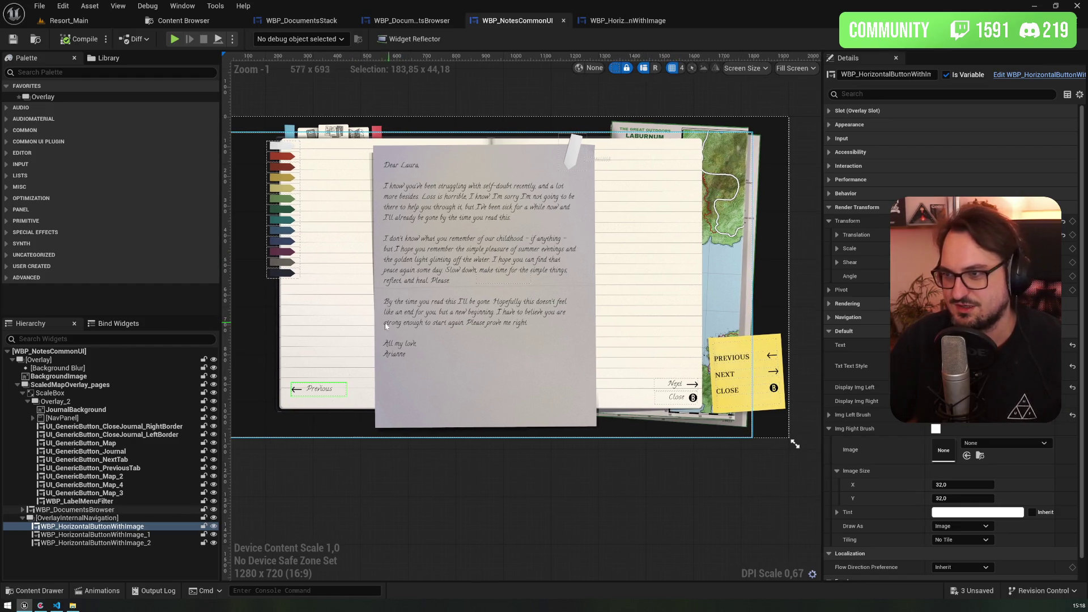
pyautogui.moveTo(220, 365); pyautogui.dragTo(181, 365)
pyautogui.scroll(1, 340, 363)
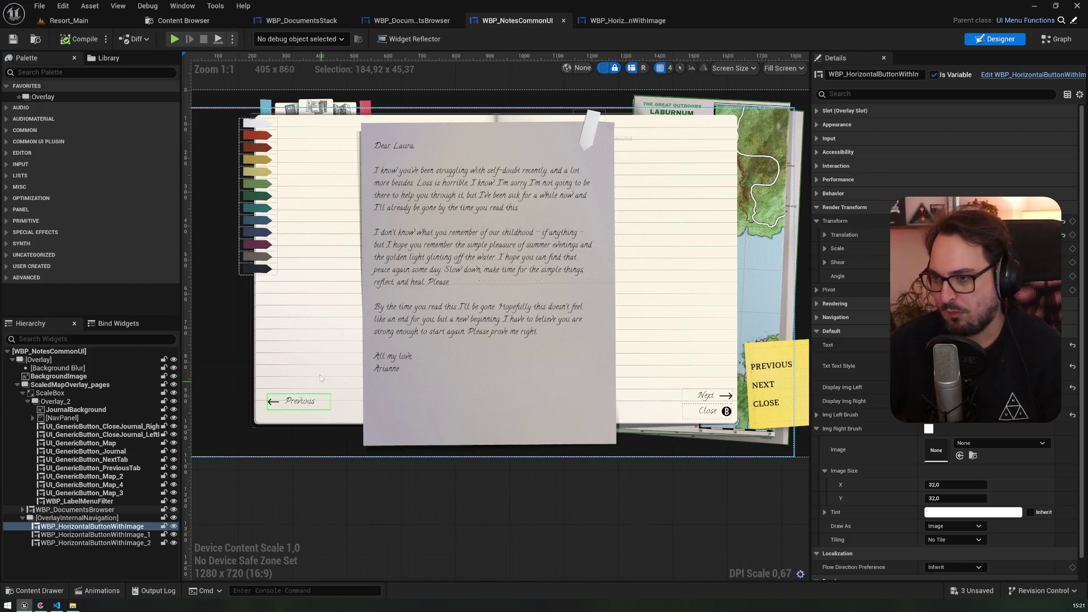
pyautogui.moveTo(292, 347); pyautogui.dragTo(302, 352)
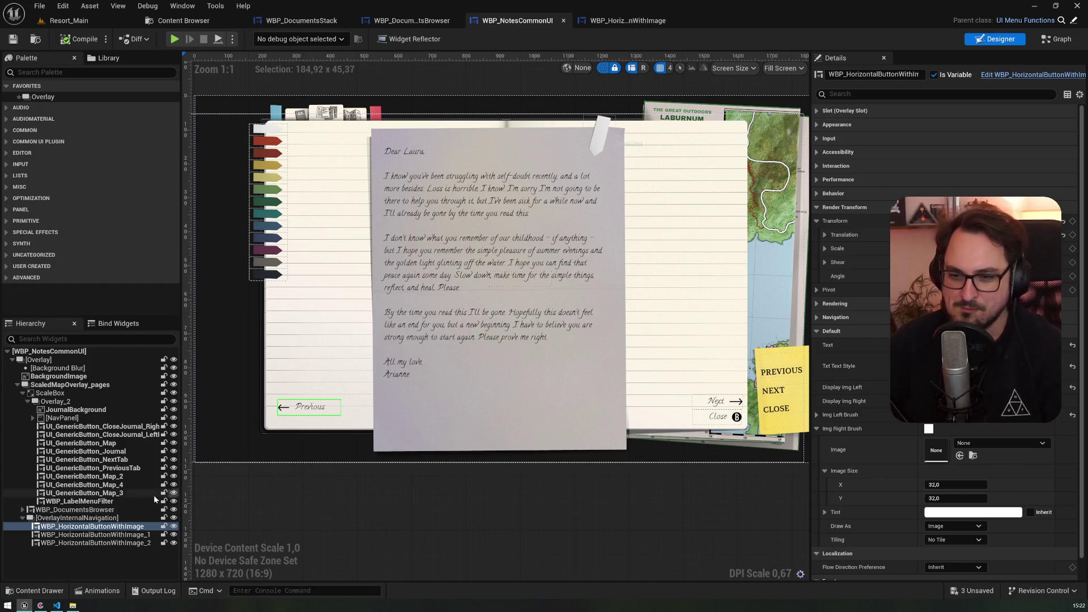
pyautogui.moveTo(395, 348); pyautogui.dragTo(379, 361)
pyautogui.scroll(-1, 379, 361)
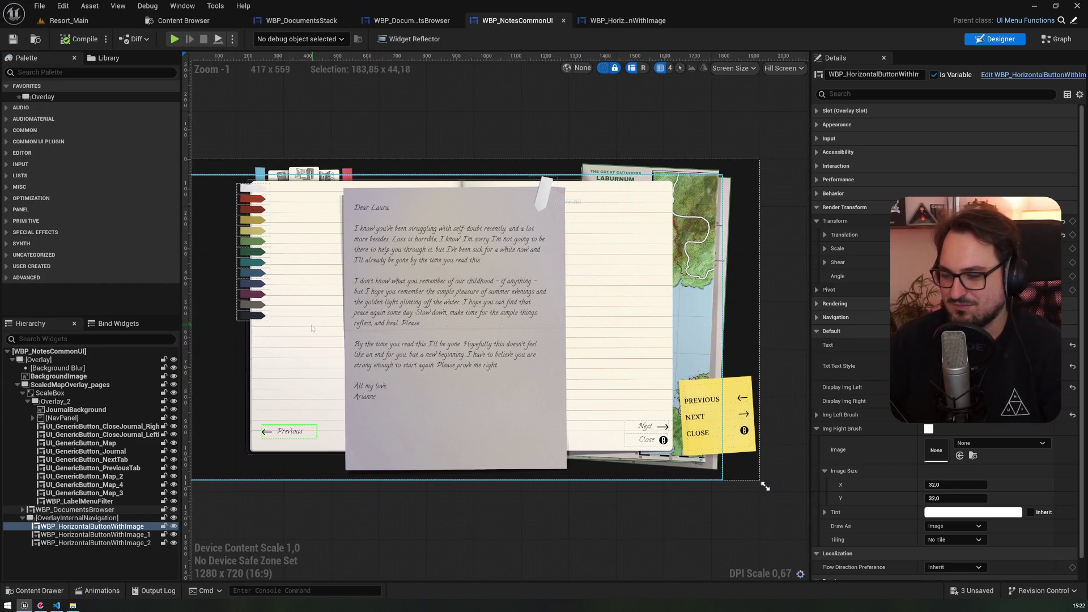
# - Frame WBP_HorizontalButtonWithImage's node chain and expand EventGraph to list Event Pre Construct
pyautogui.click(611, 26)
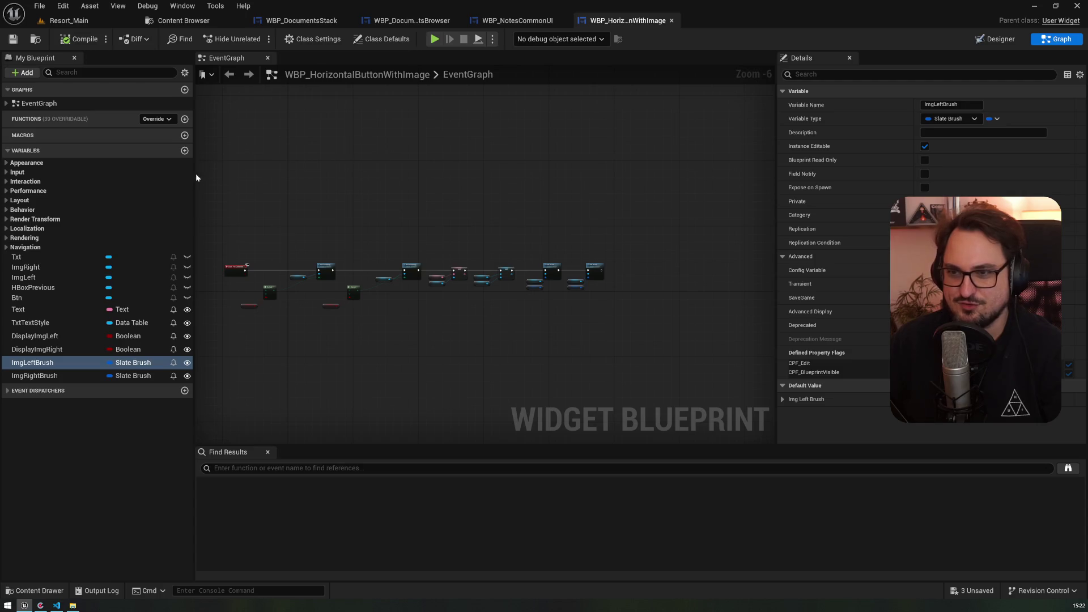
pyautogui.scroll(2, 413, 215)
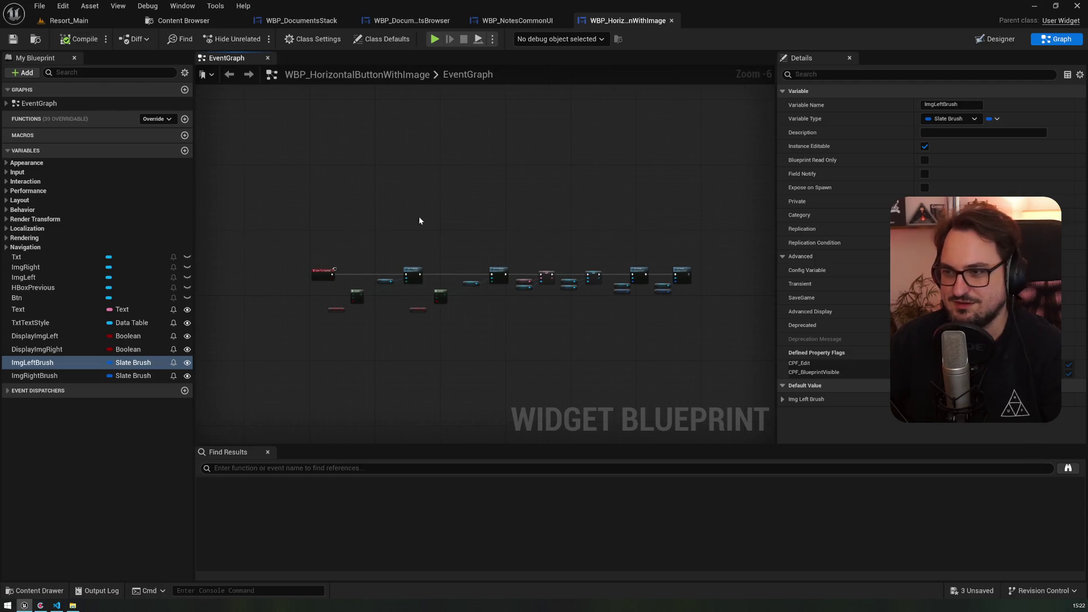
pyautogui.moveTo(423, 217); pyautogui.dragTo(330, 115)
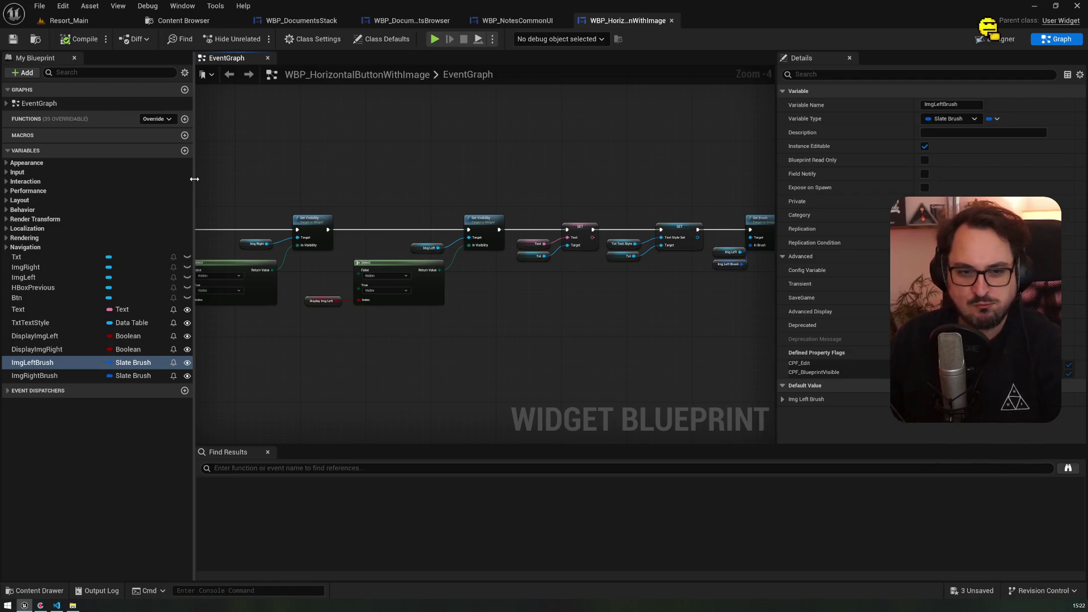
pyautogui.click(7, 103)
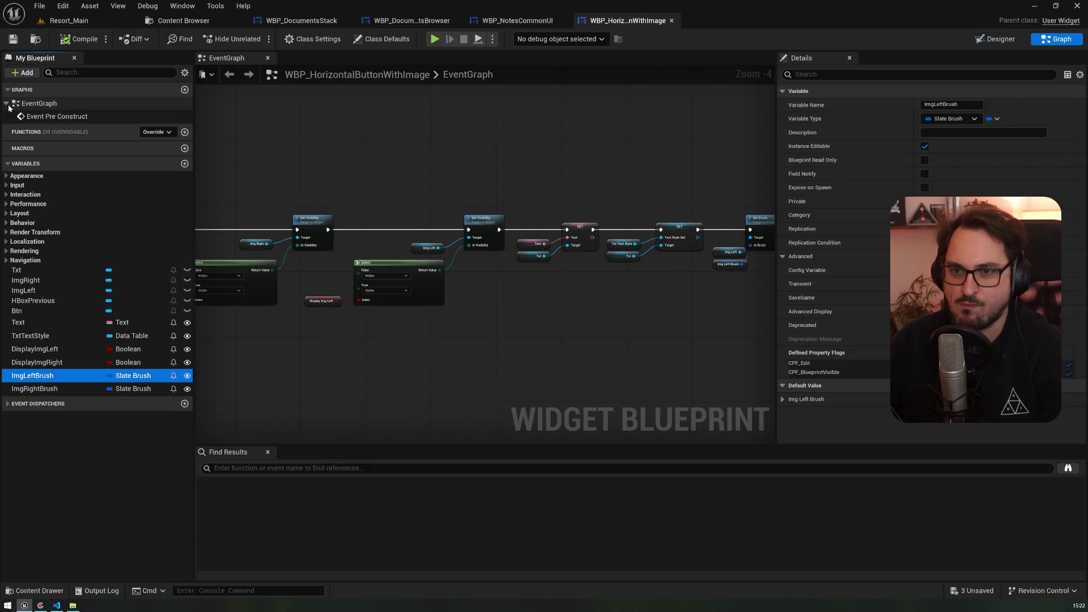
pyautogui.moveTo(253, 327)
pyautogui.mouseDown()
pyautogui.moveTo(369, 331)
pyautogui.moveTo(203, 318)
pyautogui.mouseUp()
pyautogui.moveTo(270, 174); pyautogui.dragTo(330, 198)
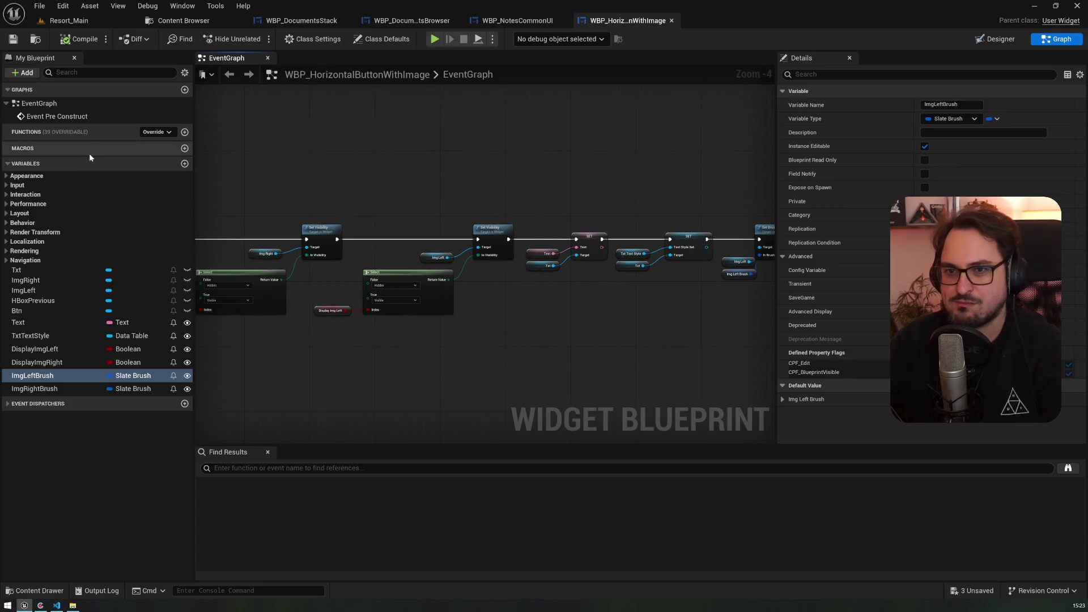
pyautogui.click(316, 39)
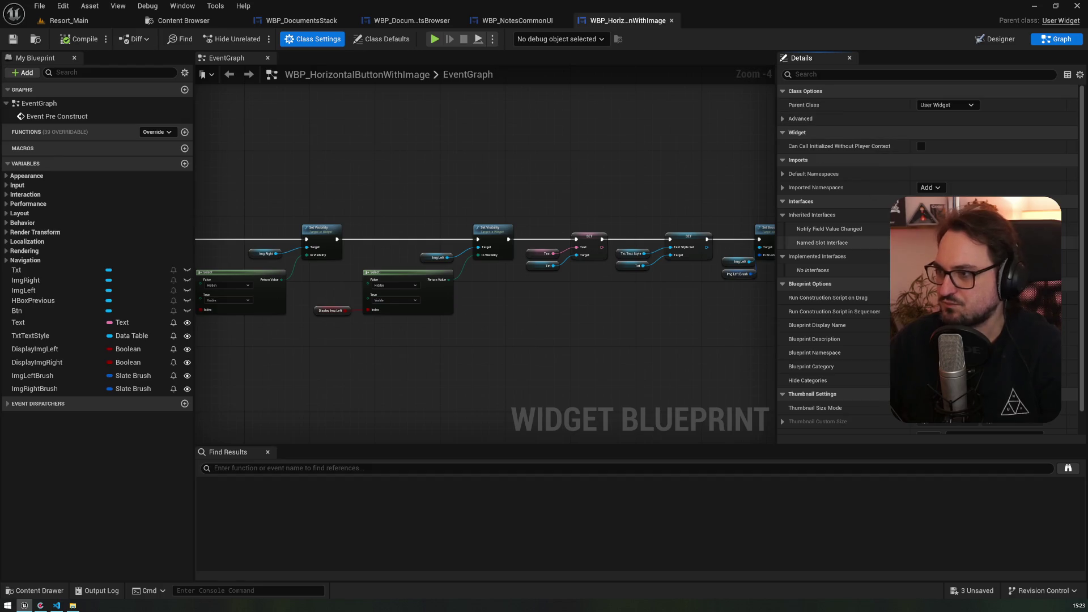
# - Search 'focu' in class defaults, enable Is Focusable, and save the blueprint
pyautogui.click(796, 74)
pyautogui.write('focu')
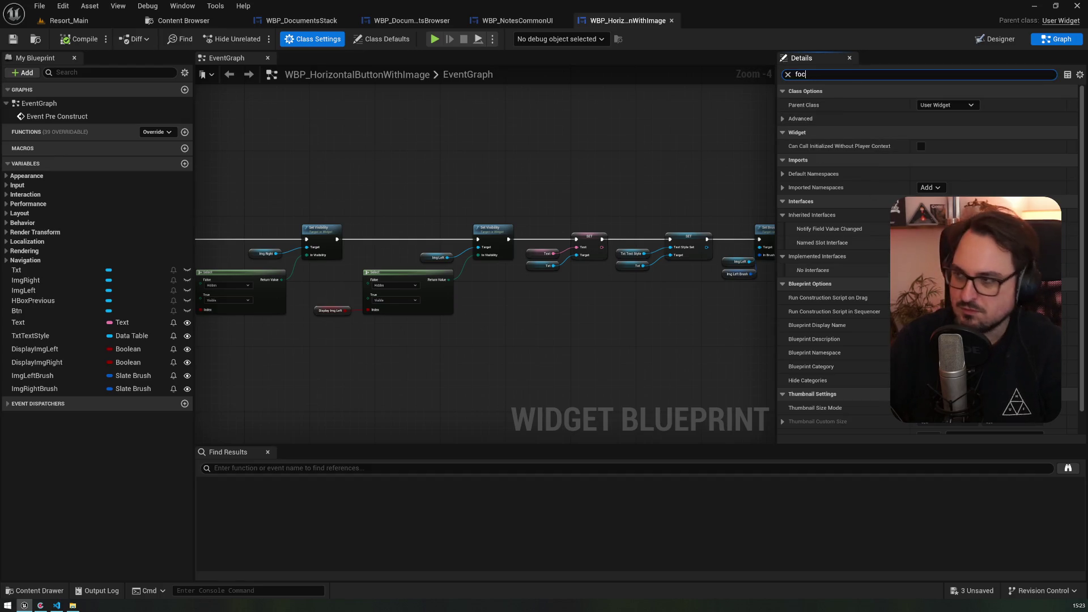
pyautogui.click(382, 38)
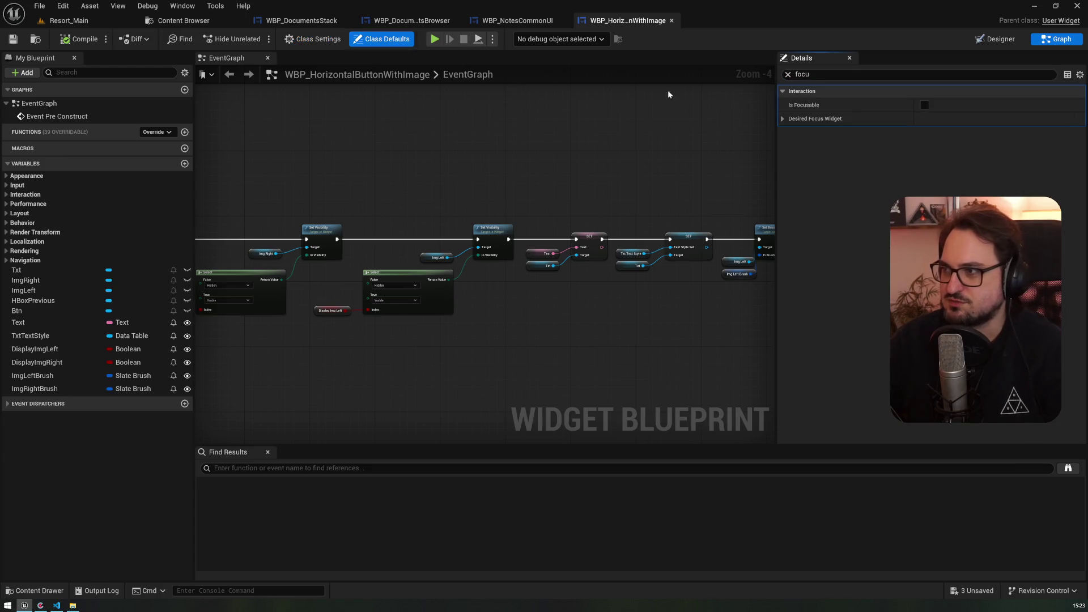
pyautogui.click(924, 105)
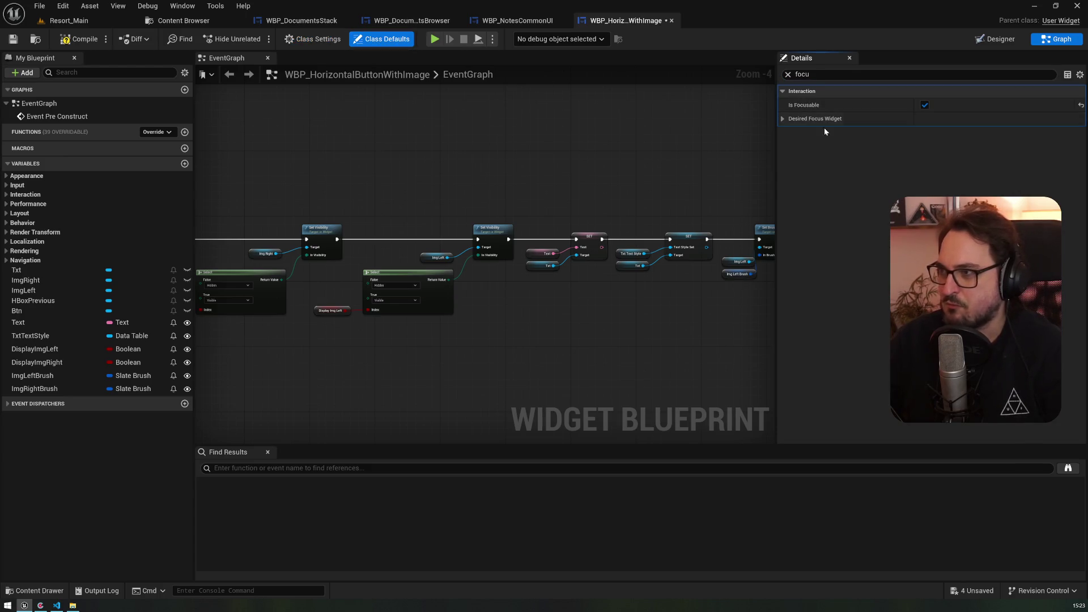
pyautogui.click(782, 118)
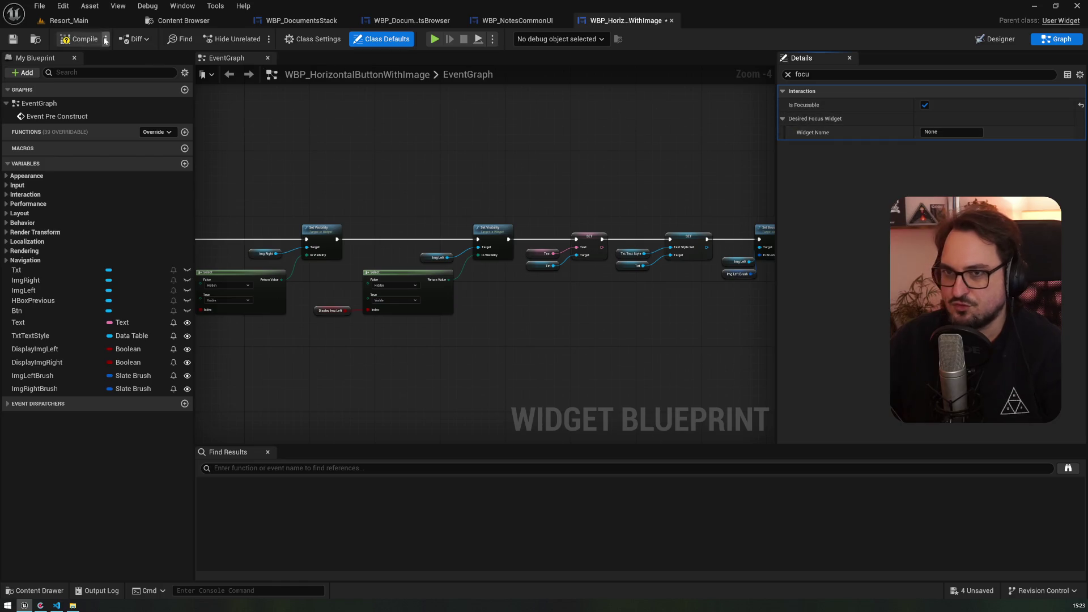
pyautogui.click(14, 39)
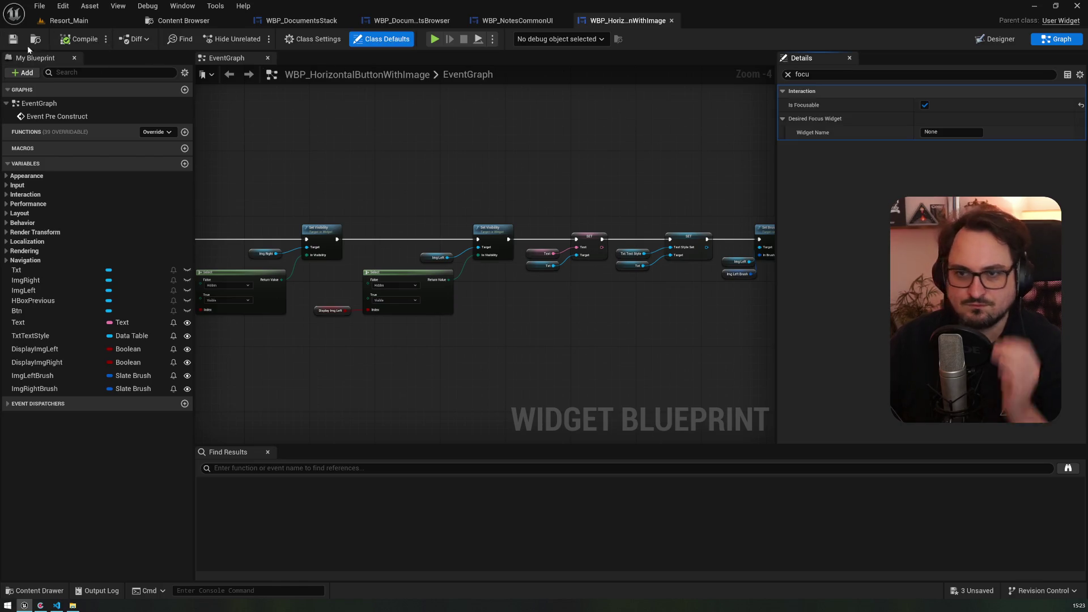
# - Override the On Focus Received and On Focus Lost functions in the button widget
pyautogui.click(158, 132)
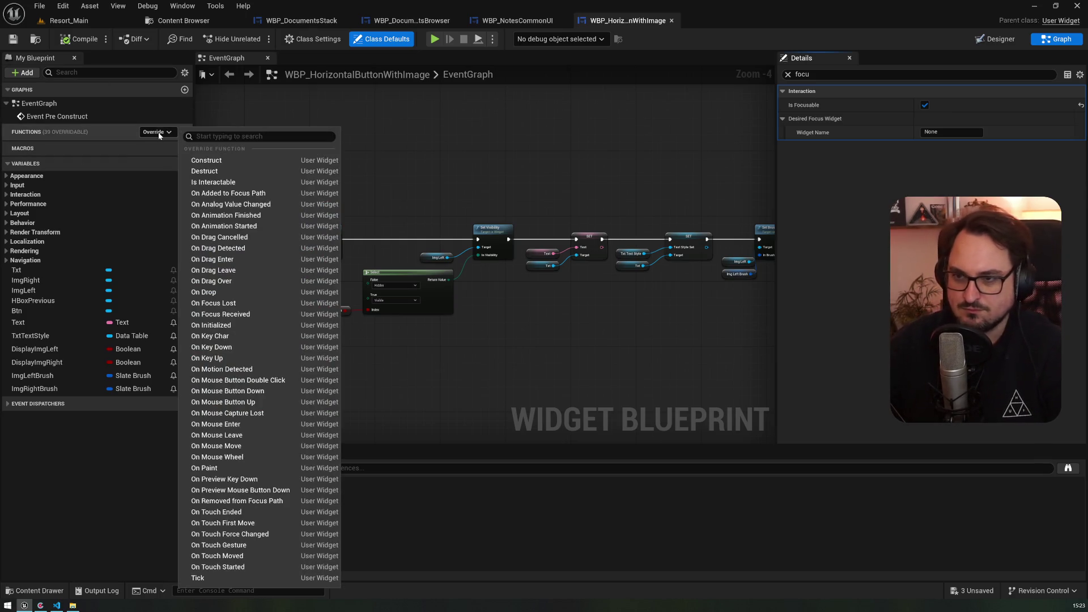
pyautogui.click(273, 314)
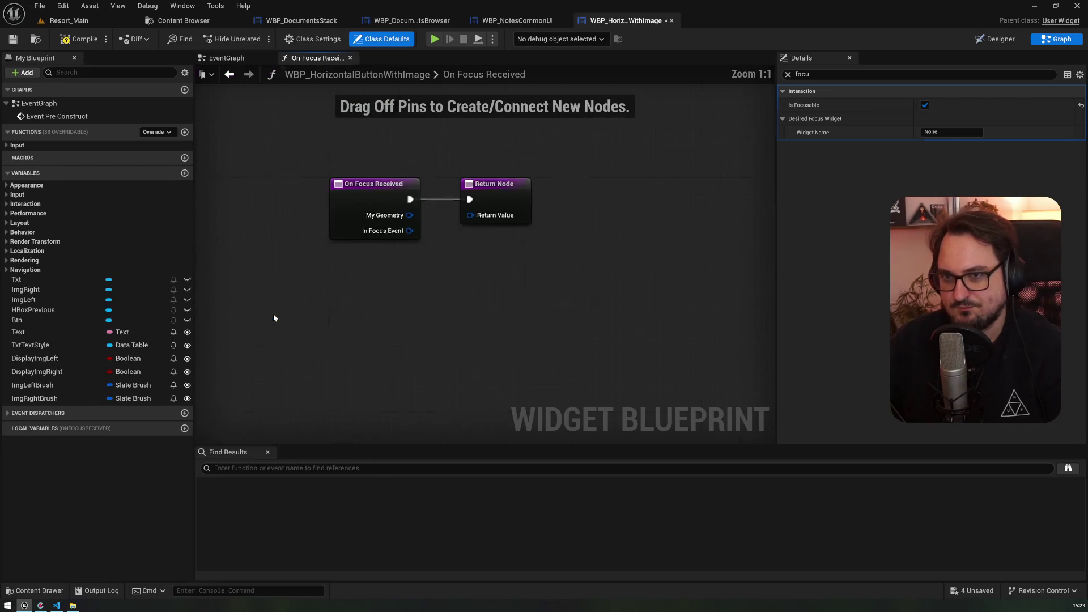
pyautogui.click(154, 133)
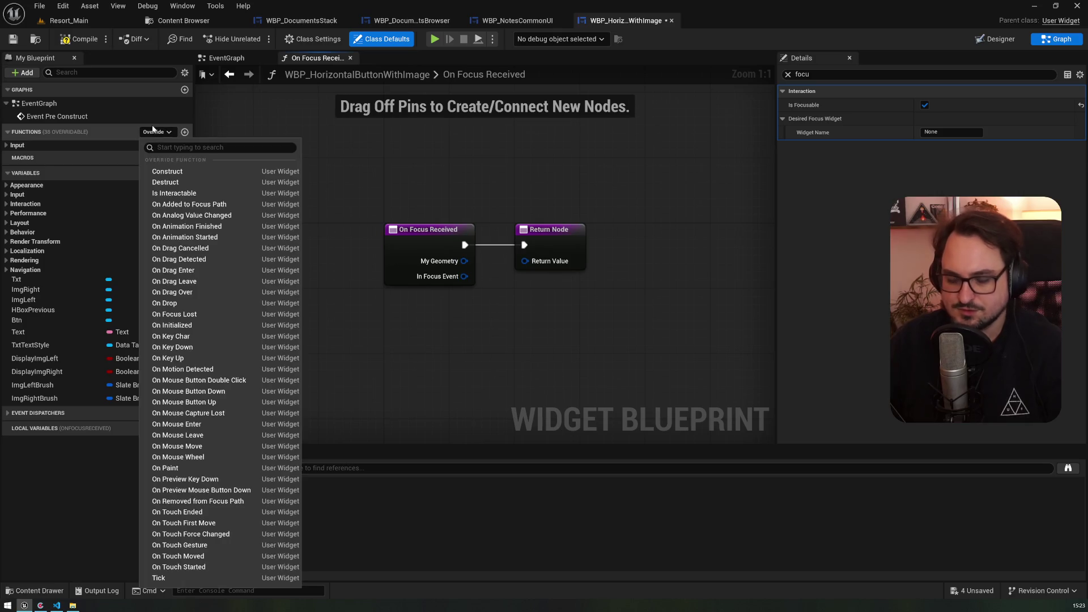
pyautogui.write('on')
pyautogui.write('c')
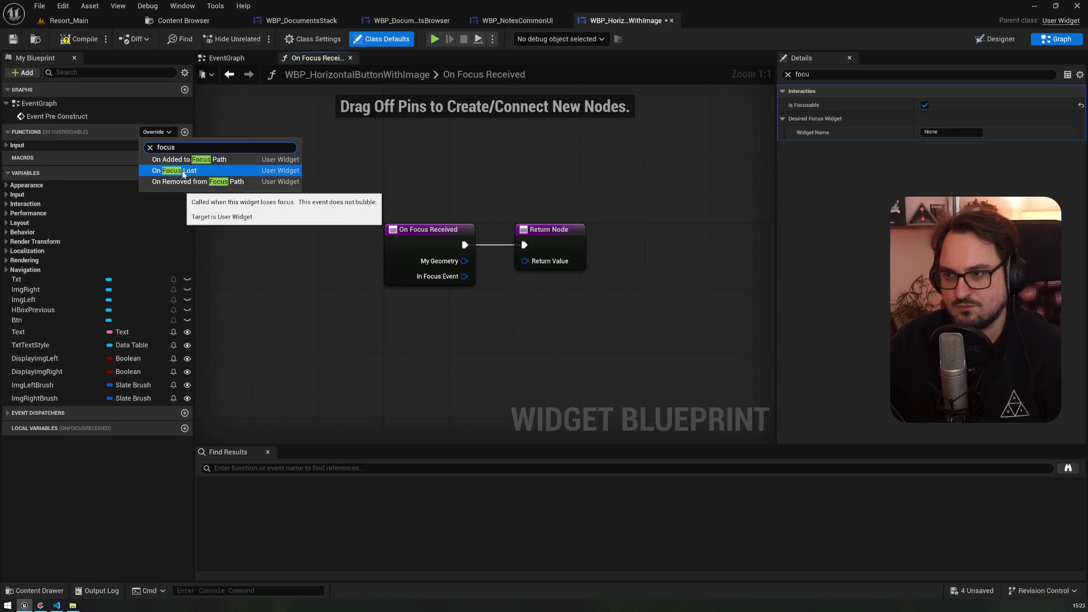
pyautogui.click(6, 145)
pyautogui.click(41, 157)
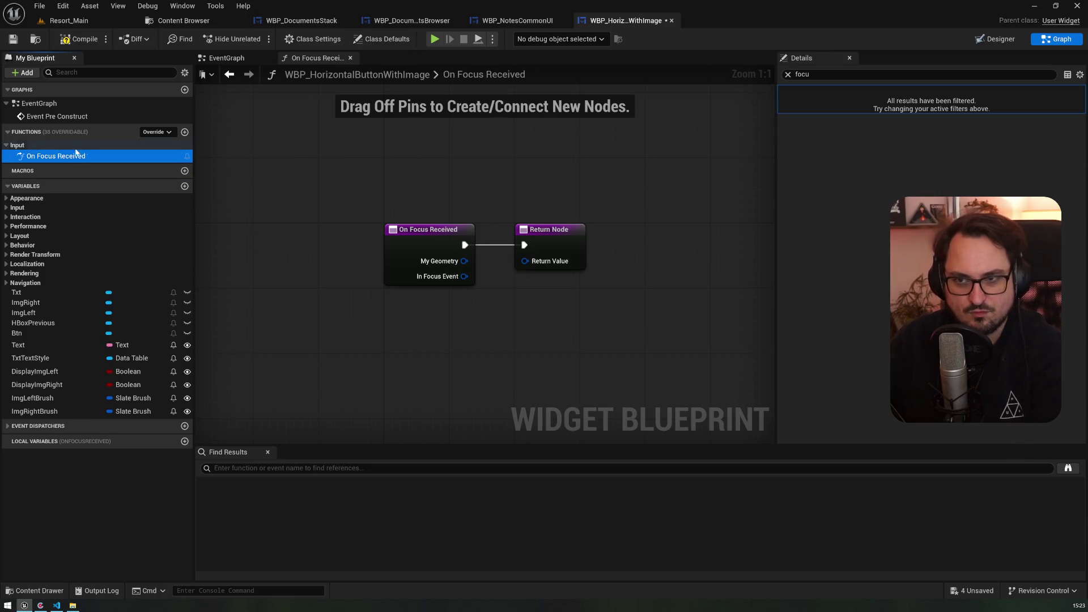
pyautogui.click(152, 134)
pyautogui.write('f')
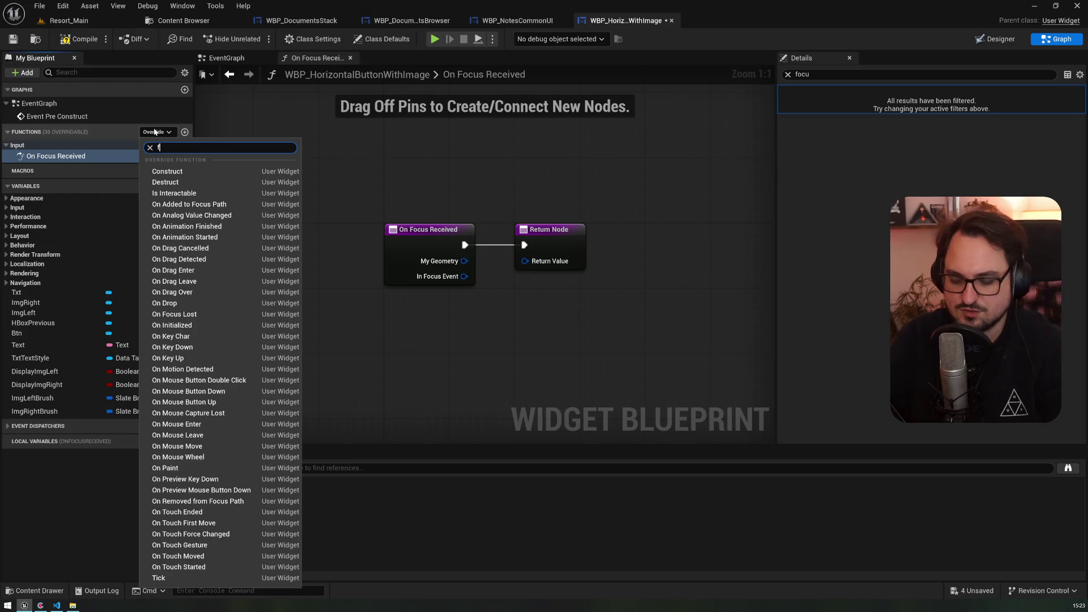
pyautogui.write('pcuocus')
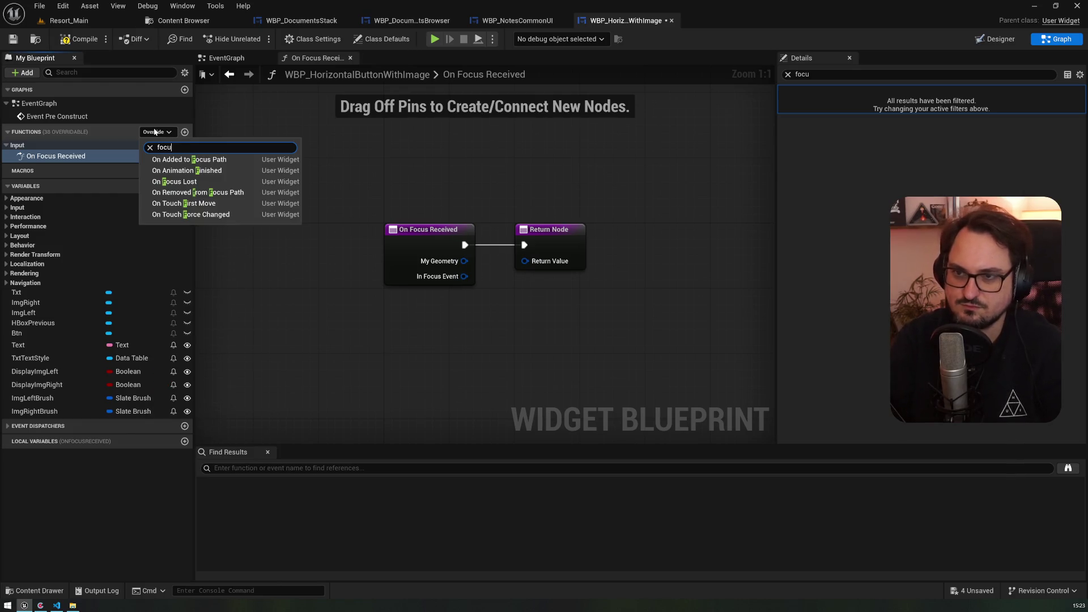
pyautogui.click(171, 172)
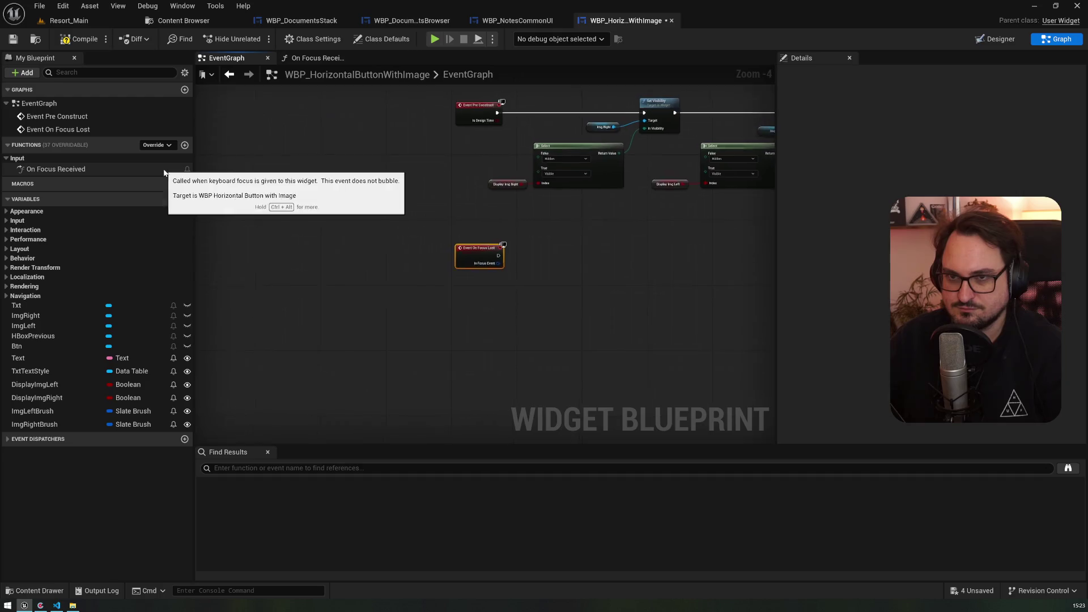
# - Add a Print String node wired to the On Focus Lost event
pyautogui.moveTo(357, 260); pyautogui.dragTo(359, 283)
pyautogui.scroll(4, 359, 283)
pyautogui.moveTo(420, 318)
pyautogui.mouseDown()
pyautogui.moveTo(493, 332)
pyautogui.moveTo(482, 321)
pyautogui.mouseUp()
pyautogui.write('print')
pyautogui.press('Return')
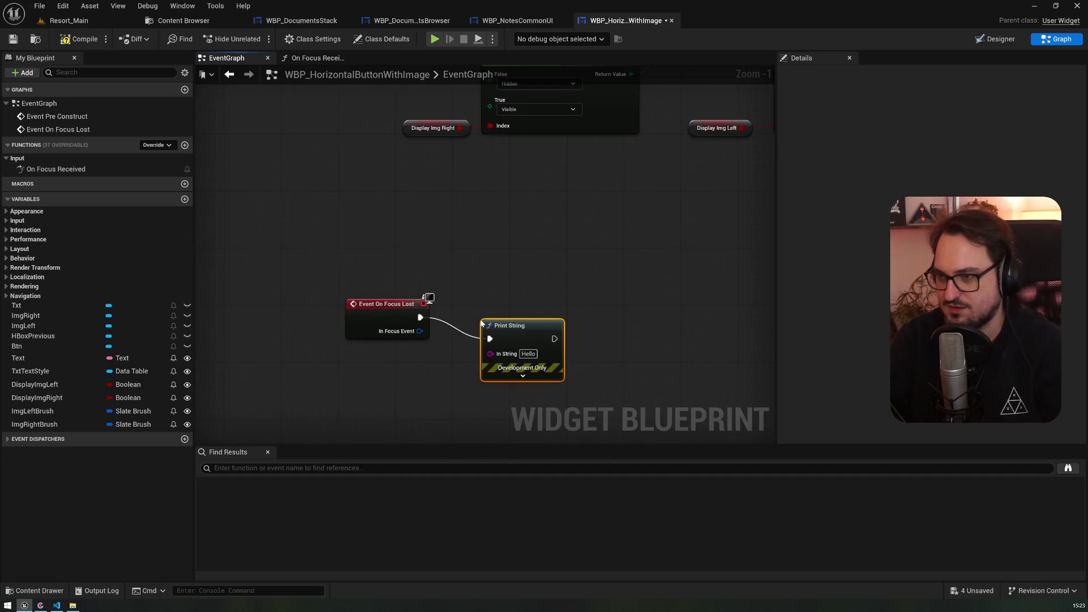
# - Make On Focus Received print Hello via a Print String wired to the Return Node
pyautogui.doubleClick(55, 169)
pyautogui.moveTo(558, 236); pyautogui.dragTo(704, 236)
pyautogui.hotkey('ctrl', 'v')
pyautogui.moveTo(460, 246)
pyautogui.mouseDown()
pyautogui.moveTo(534, 230)
pyautogui.moveTo(674, 245)
pyautogui.mouseUp()
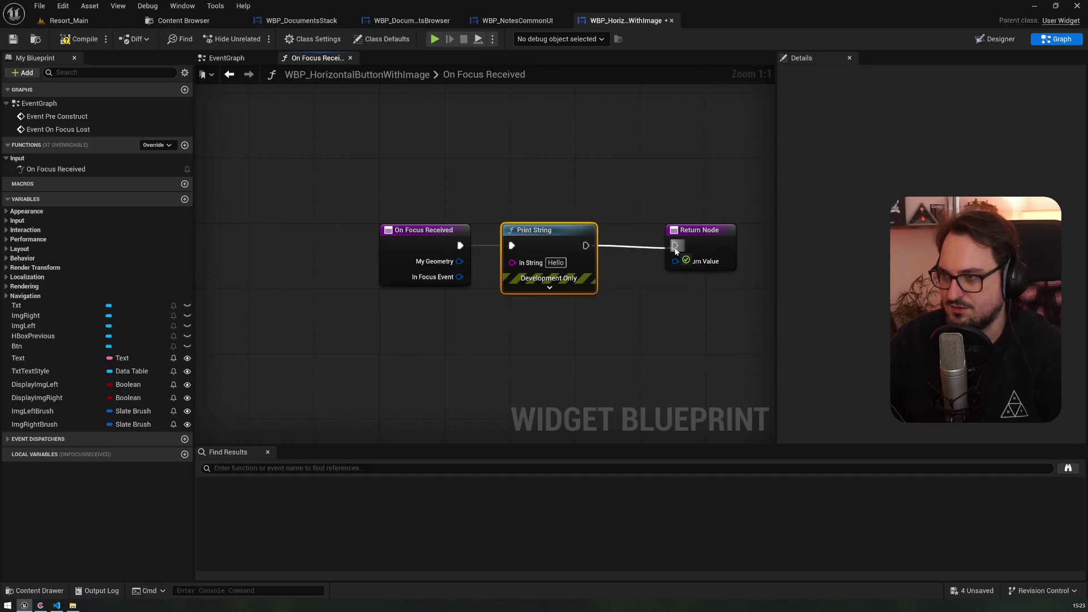
pyautogui.click(61, 169)
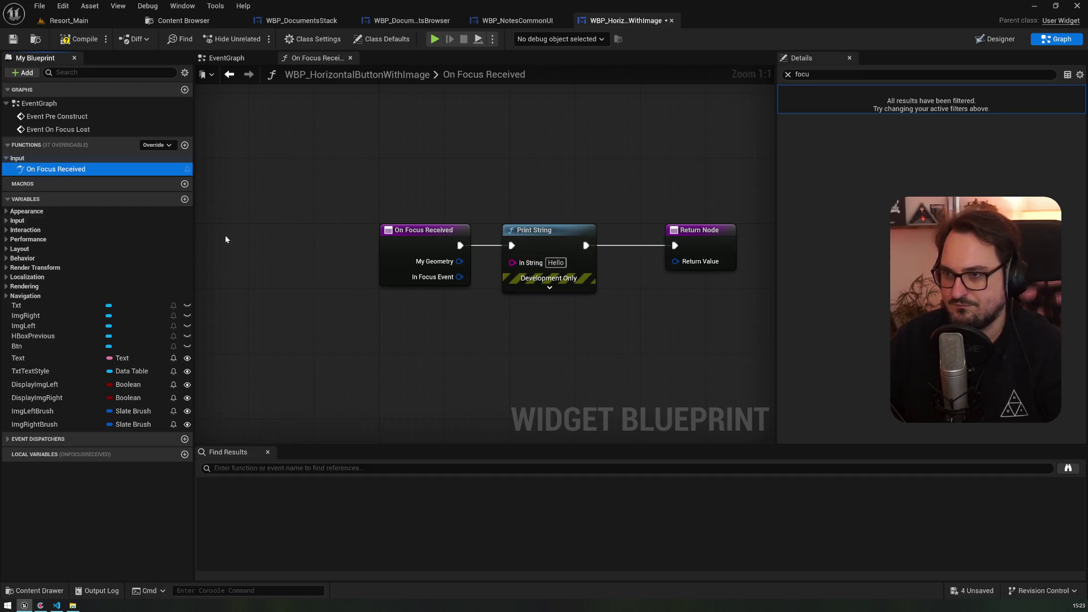
# - Set the focus-lost message to 'Tschüss tschau', then compile and save the blueprint
pyautogui.doubleClick(58, 129)
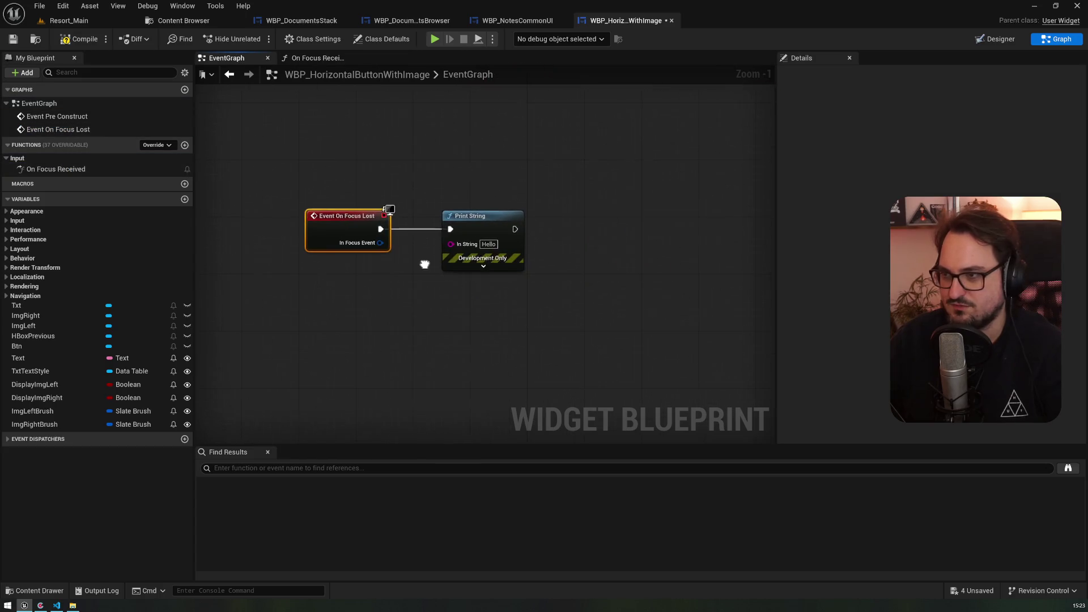
pyautogui.click(490, 243)
pyautogui.write('Techiss tecl')
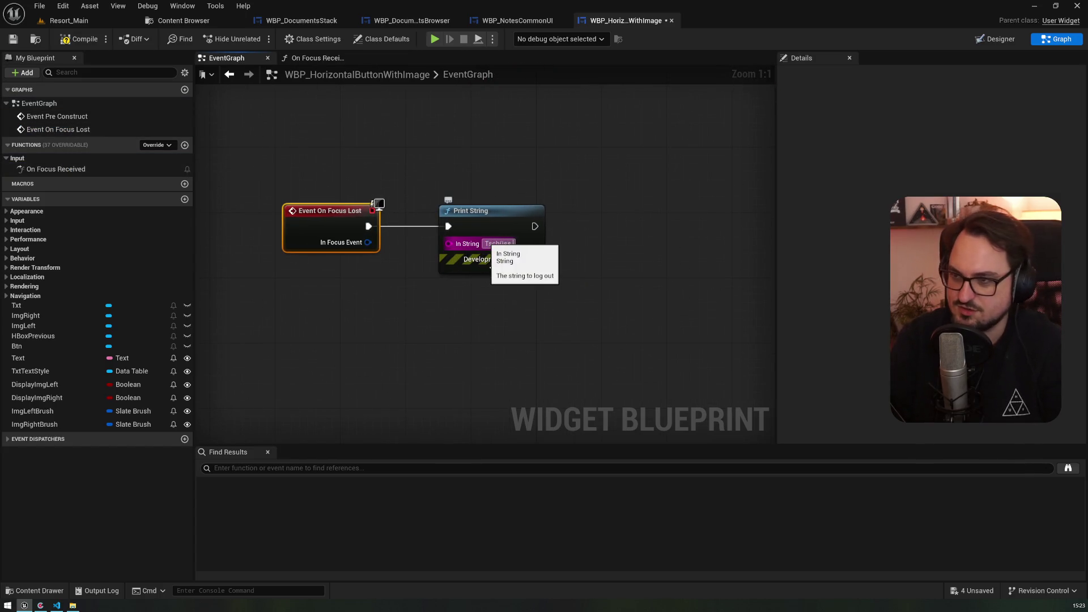
pyautogui.press('Return')
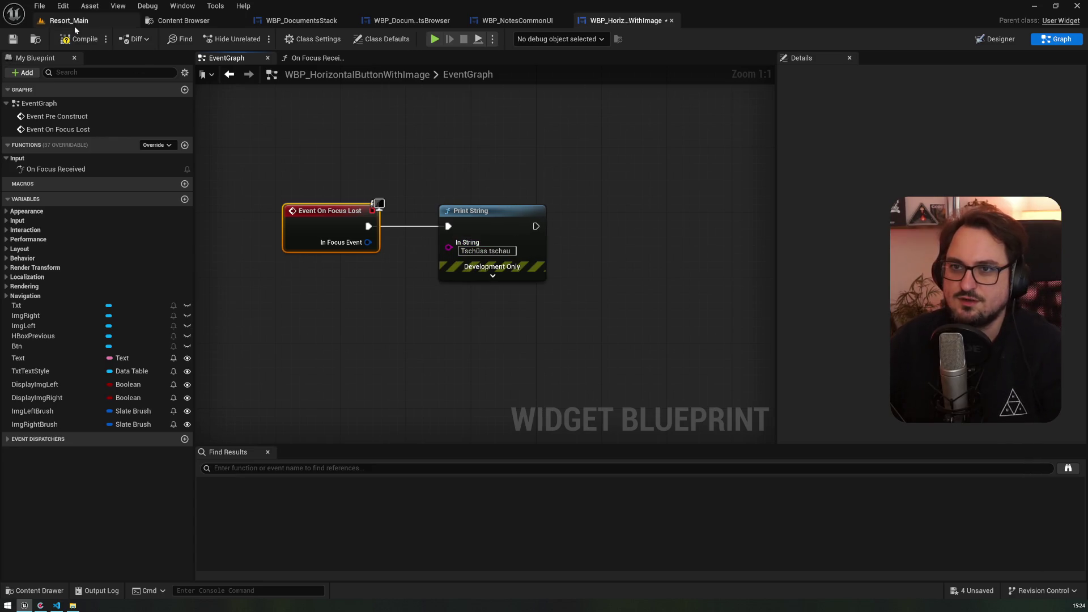
pyautogui.click(13, 40)
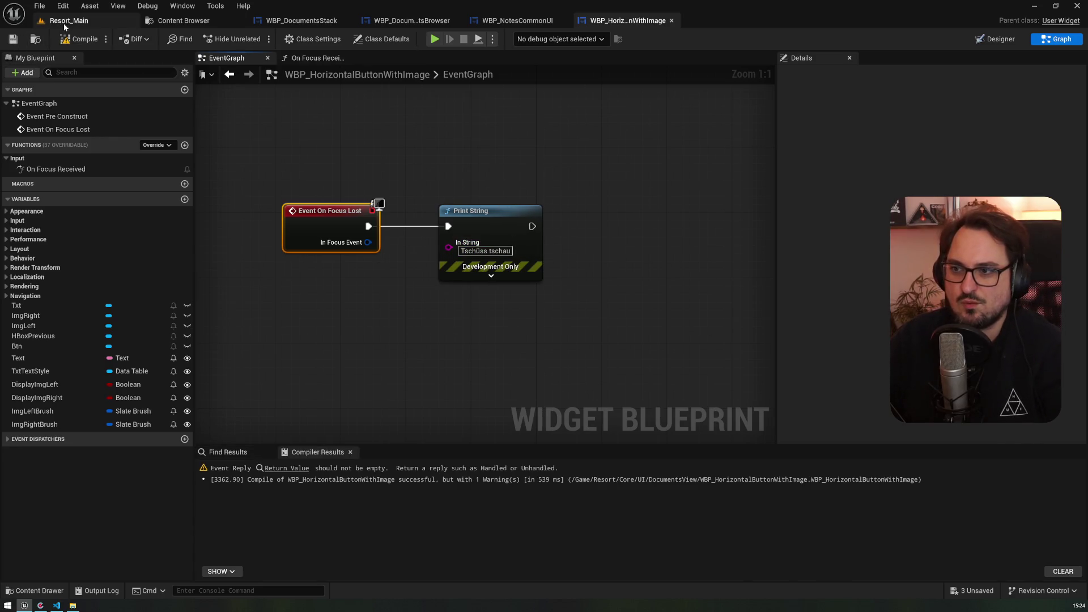
# - Play-test the Resort_Main level and open the journal's notes view
pyautogui.click(68, 20)
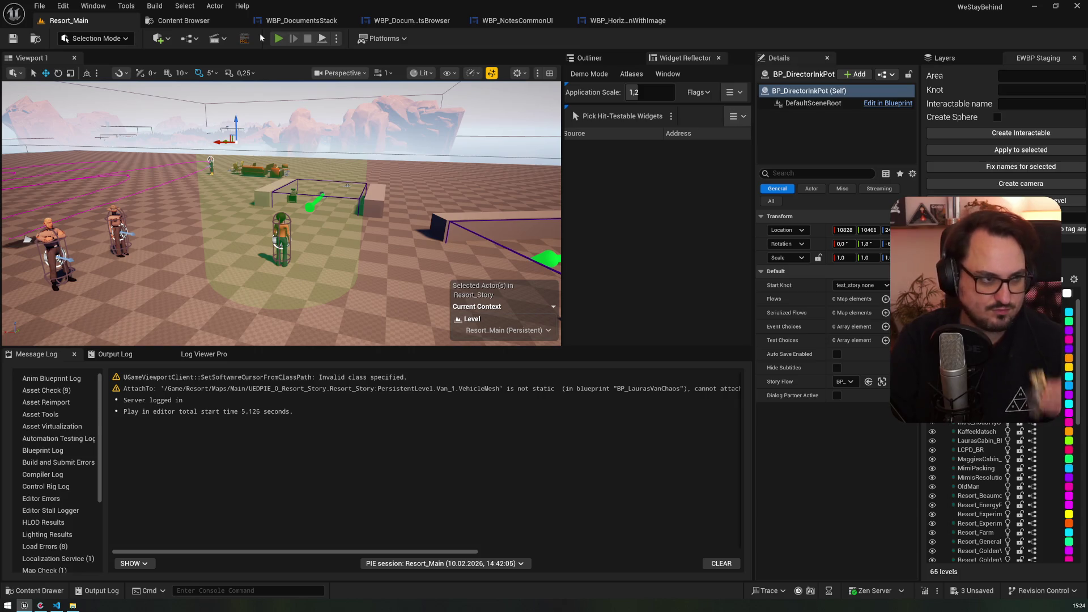
pyautogui.hotkey('alt', 'p')
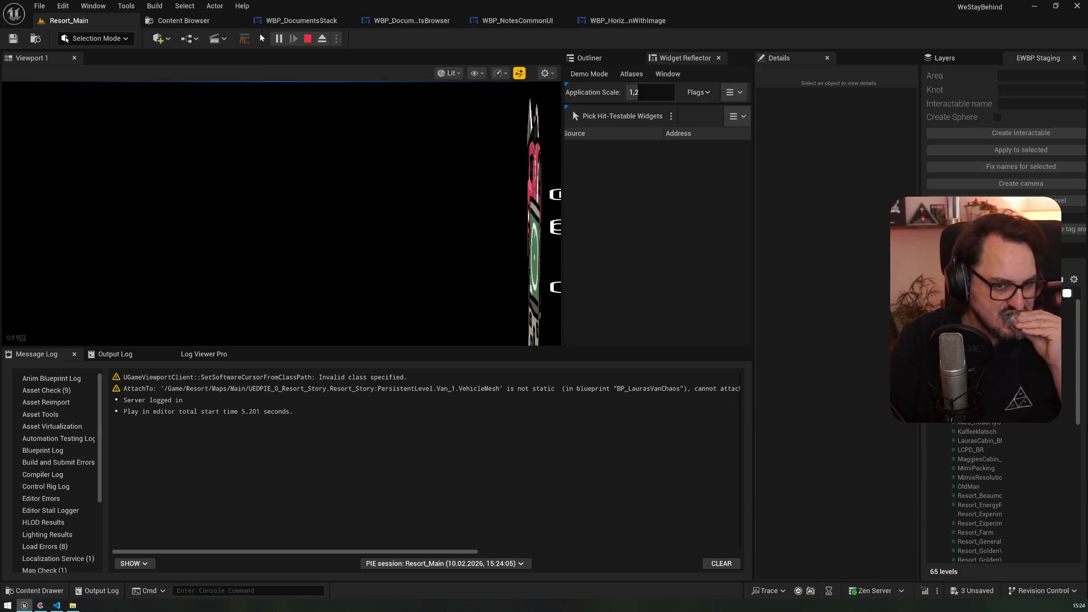
pyautogui.press('j')
pyautogui.click(143, 96)
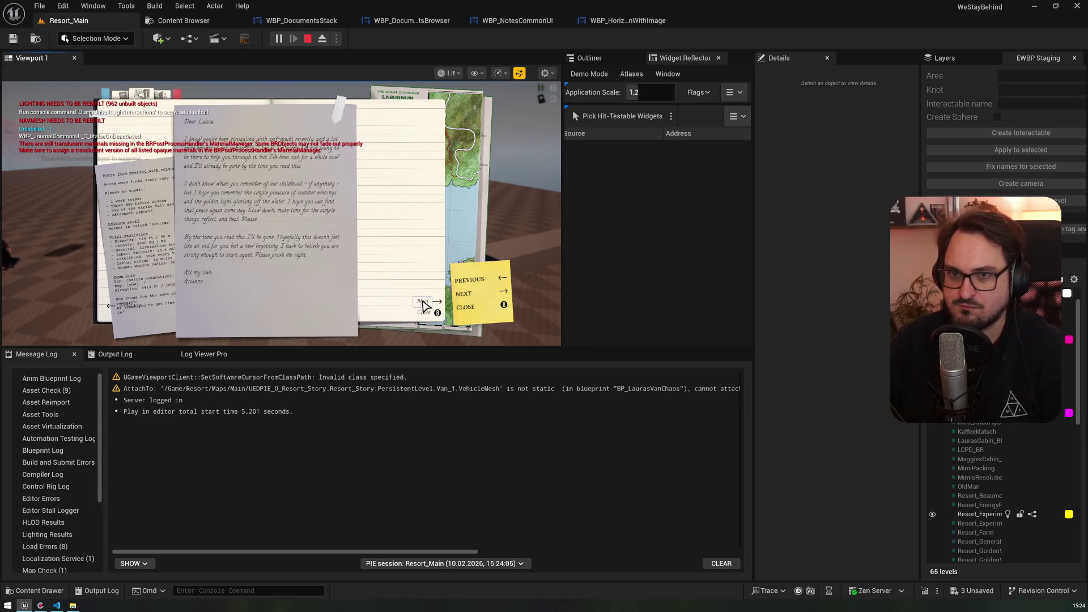
# - Focus the Next button to see the debug print, then stop and return to WBP_HorizontalButtonWithImage
pyautogui.click(439, 308)
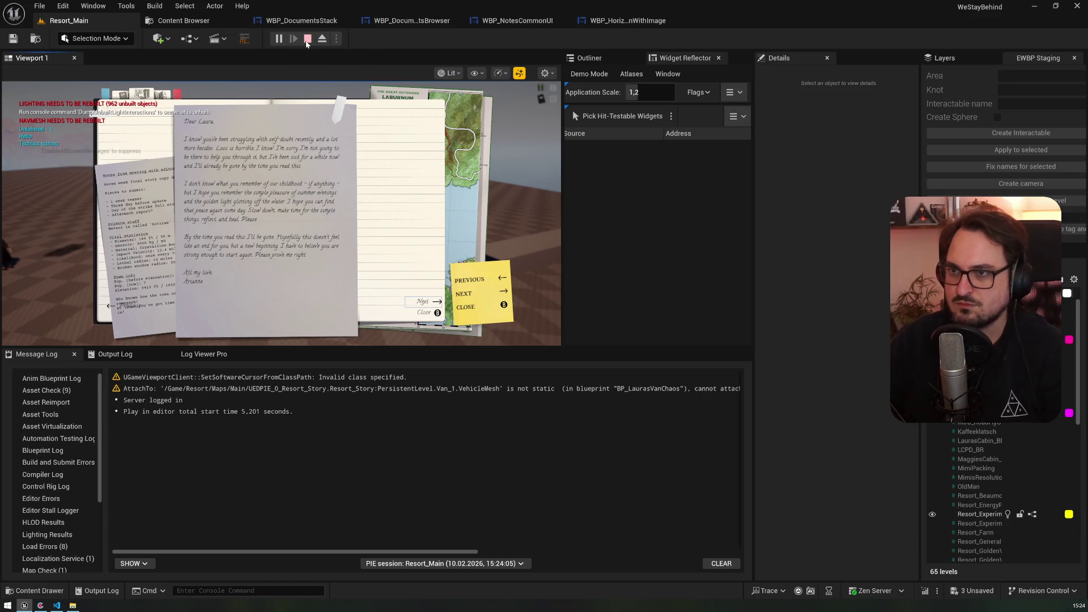
pyautogui.click(306, 38)
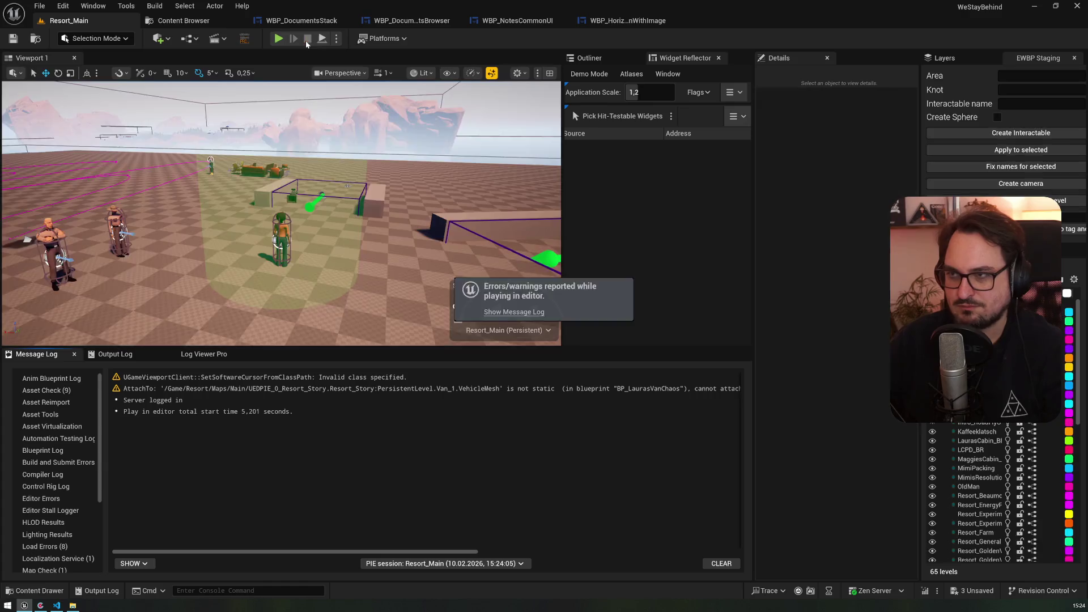
pyautogui.click(628, 20)
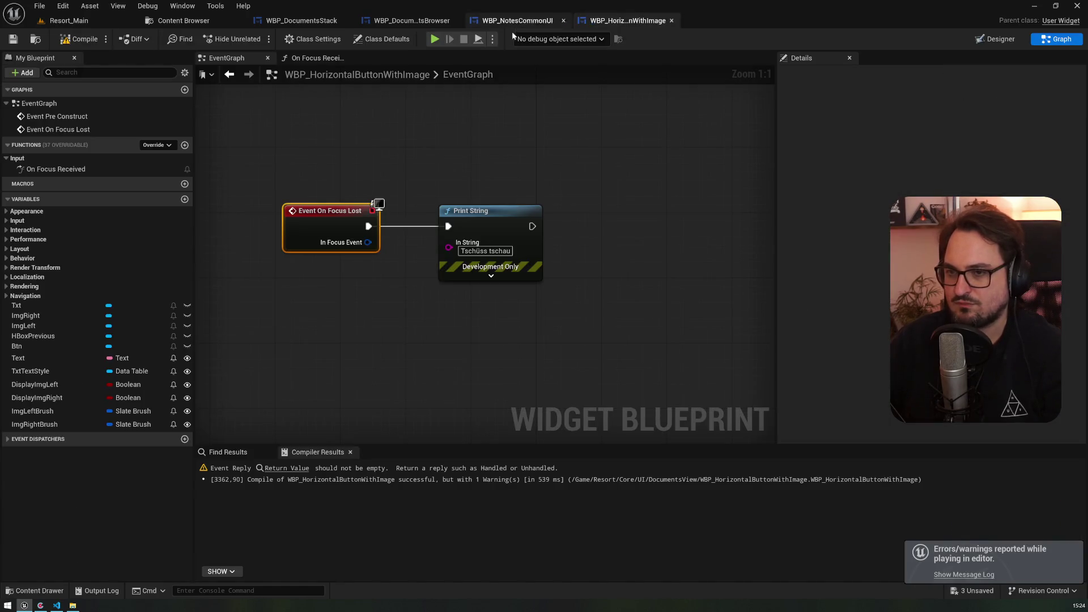